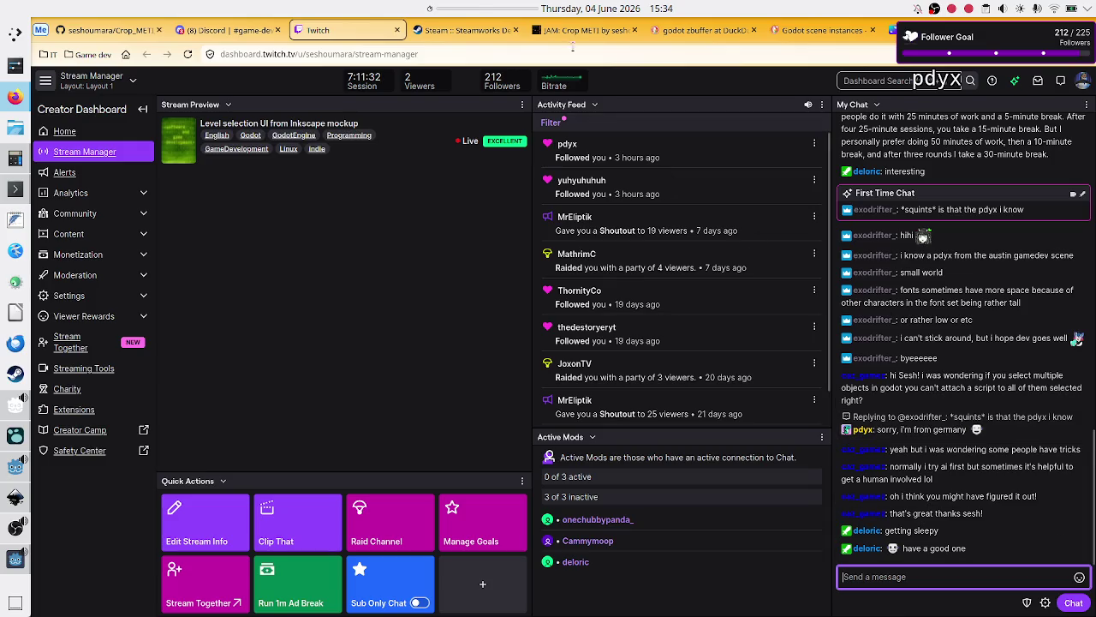
Start the stream timer on its 01:00:00 preset for a one-hour countdown
{"action": "left_click", "coordinate": [484, 8]}
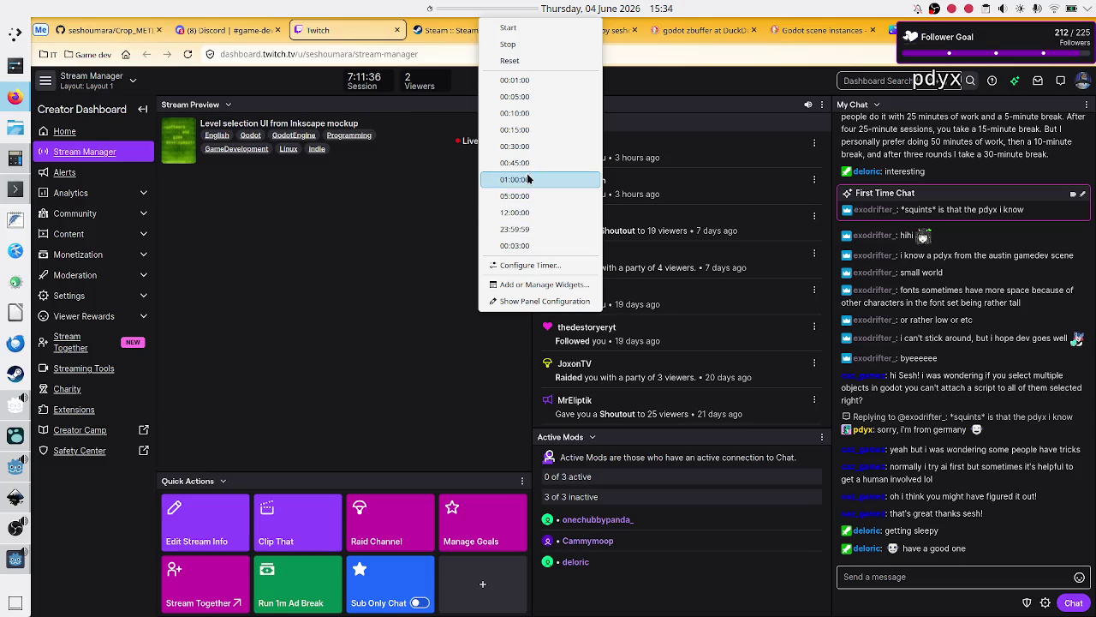
{"action": "left_click", "coordinate": [528, 179]}
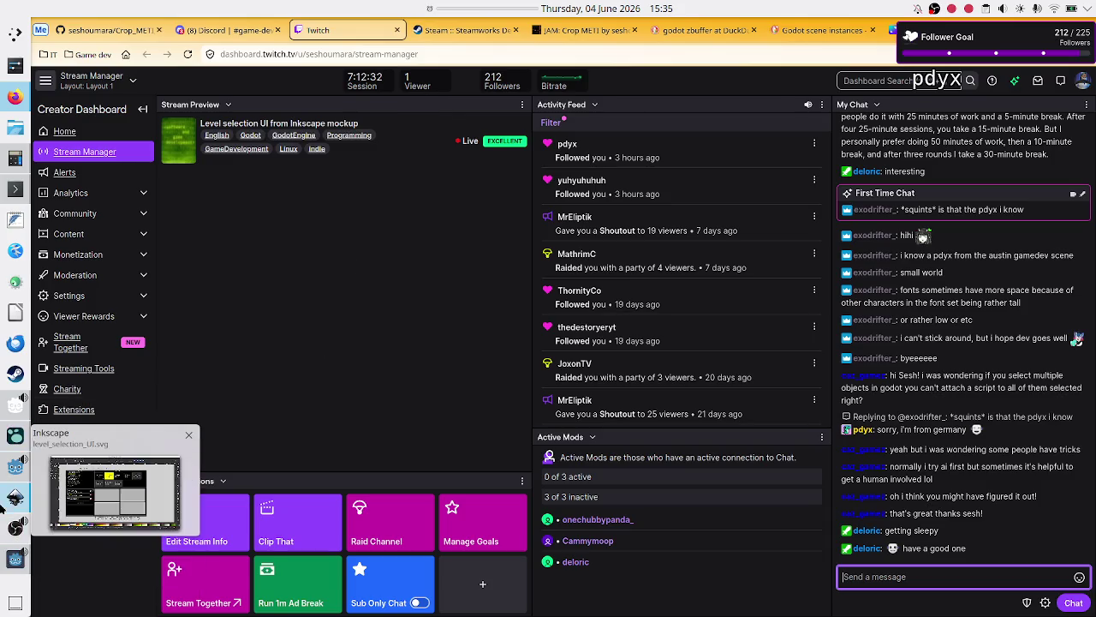
In Godot, review the Debugger errors and check lines 59 and 62 of level_selection.gd
{"action": "left_click", "coordinate": [10, 469]}
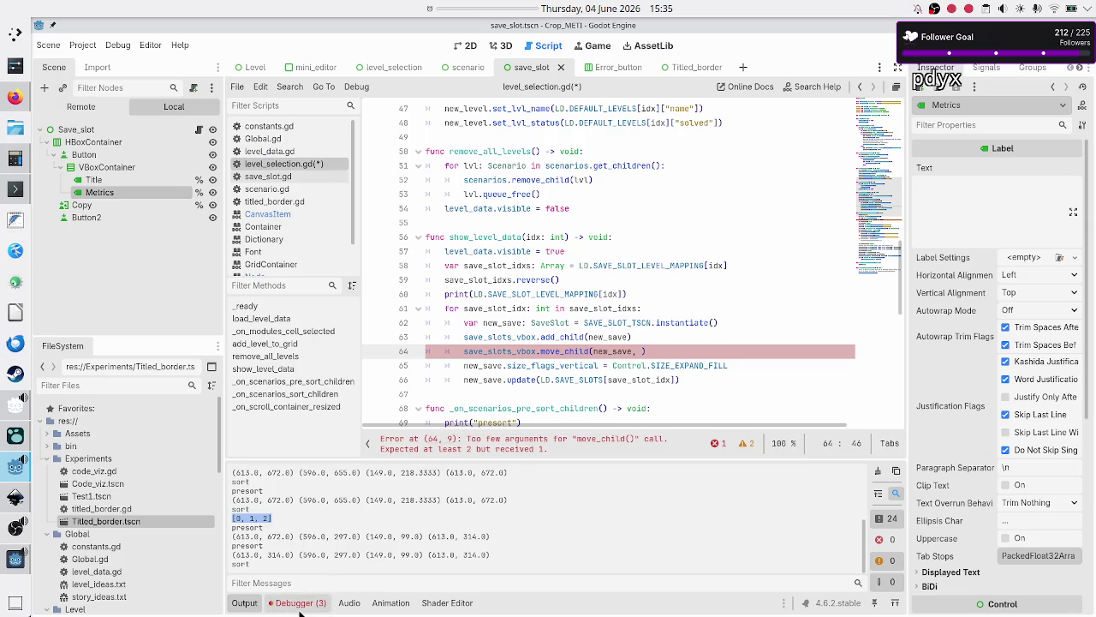
{"action": "left_click", "coordinate": [300, 604]}
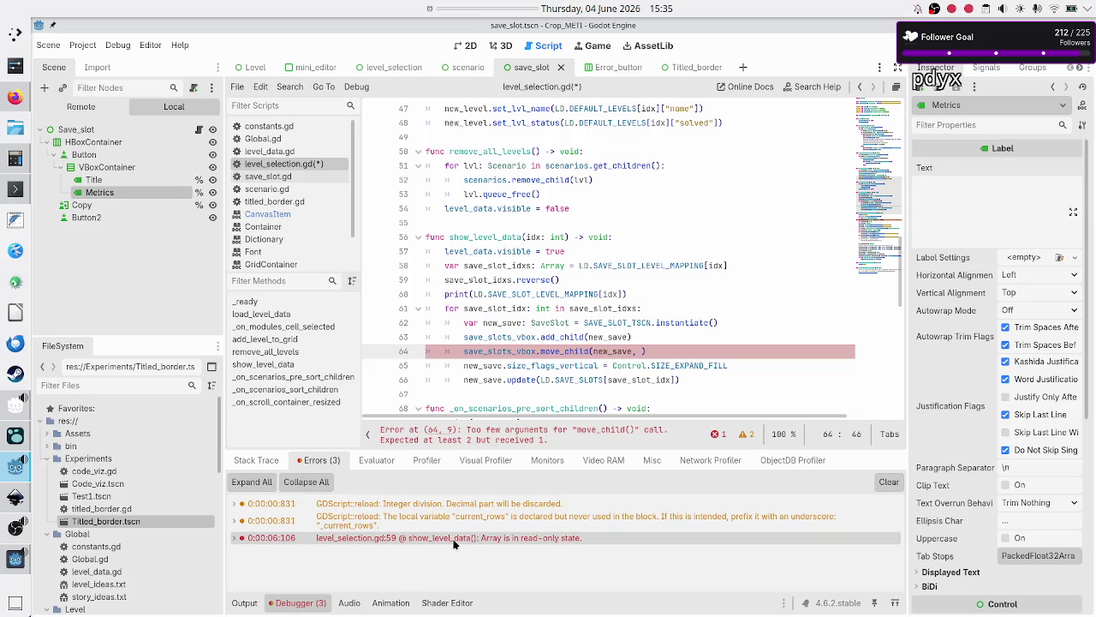
{"action": "mouse_move", "coordinate": [454, 543]}
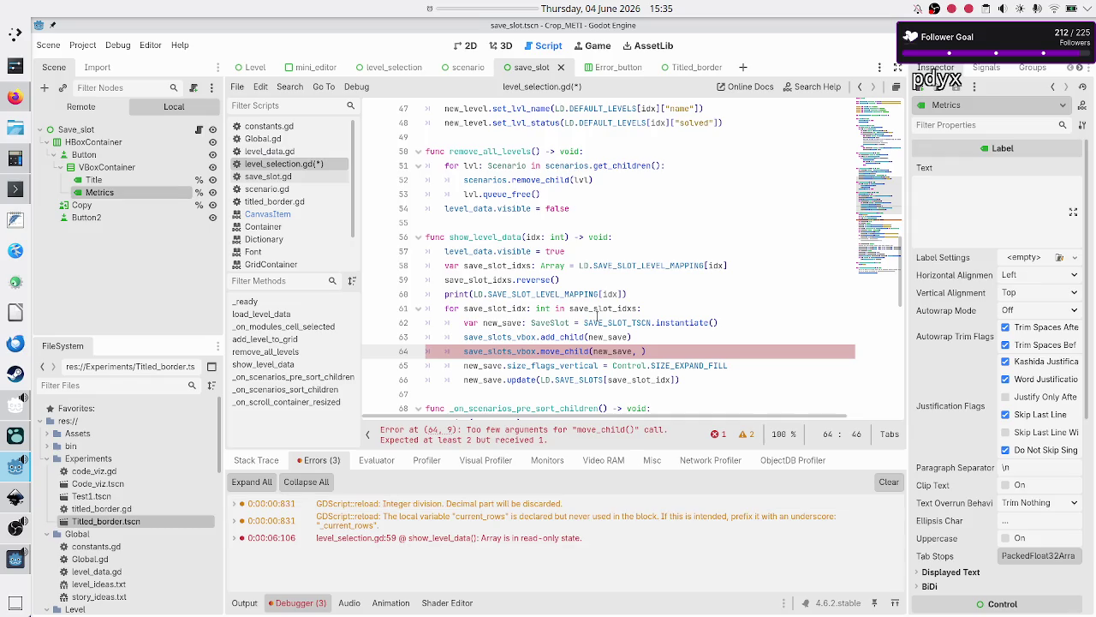
{"action": "double_click", "coordinate": [617, 323]}
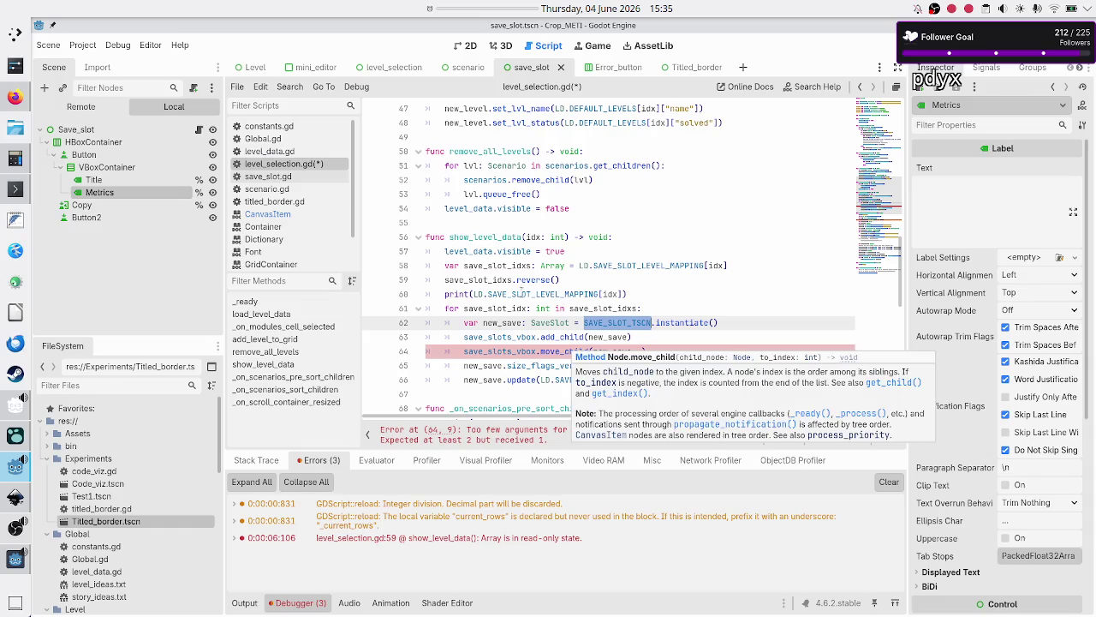
{"action": "double_click", "coordinate": [532, 280]}
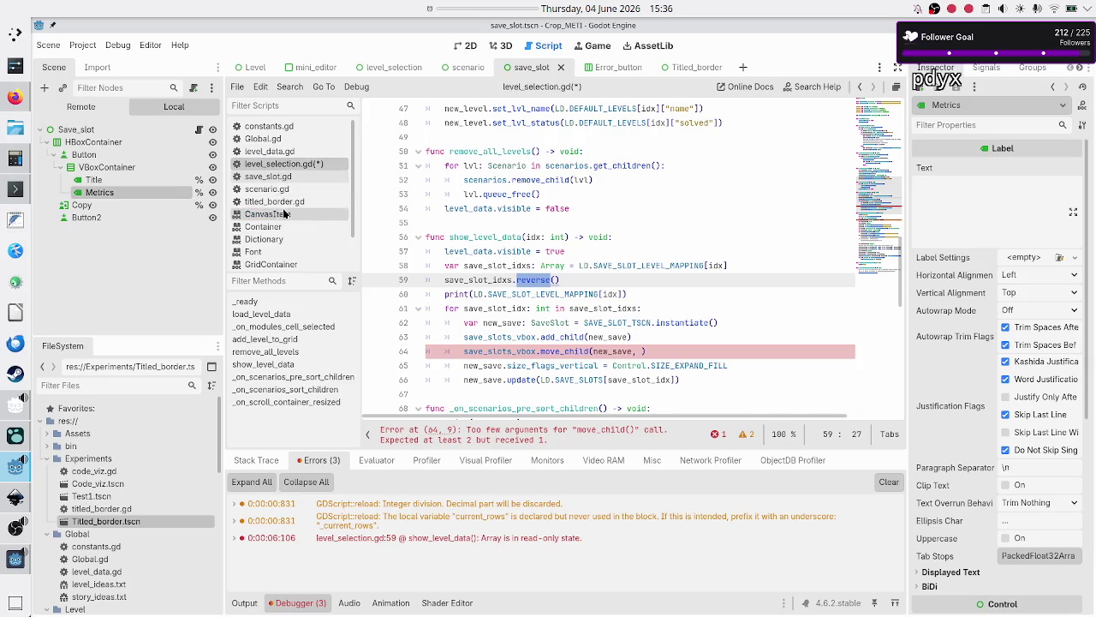
{"action": "left_click", "coordinate": [293, 152]}
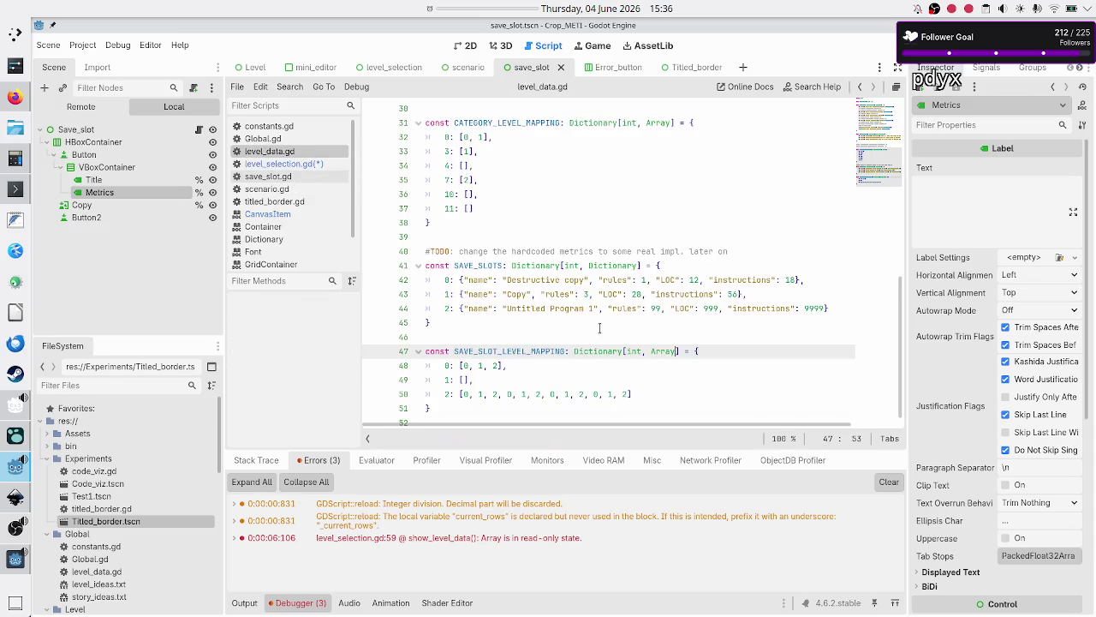
{"action": "scroll", "coordinate": [603, 339], "scroll_direction": "down", "scroll_amount": 1}
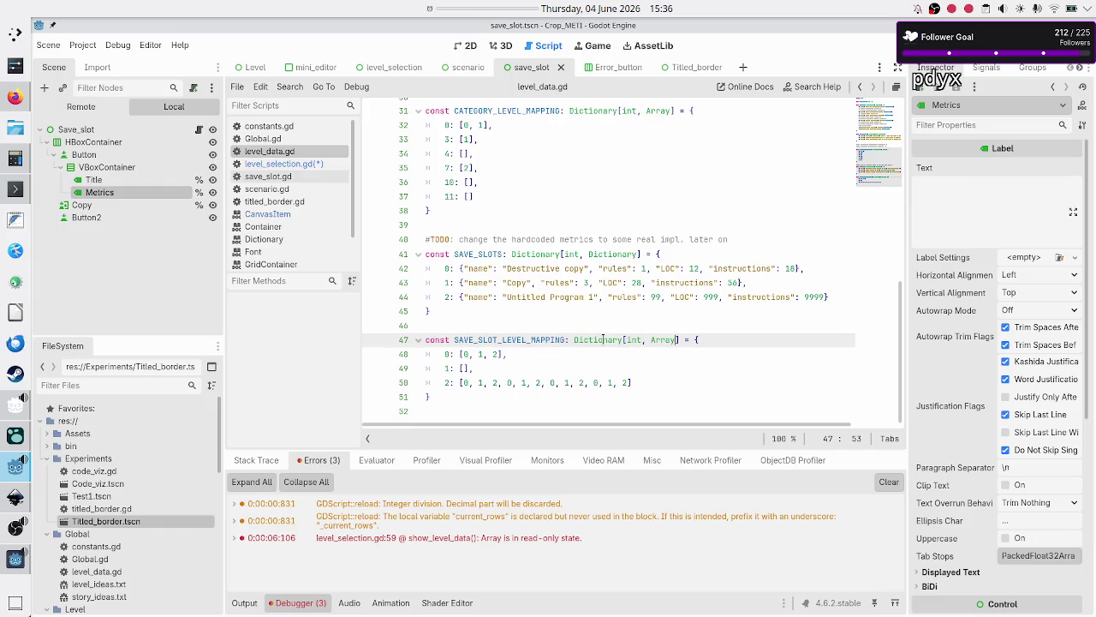
{"action": "double_click", "coordinate": [431, 340]}
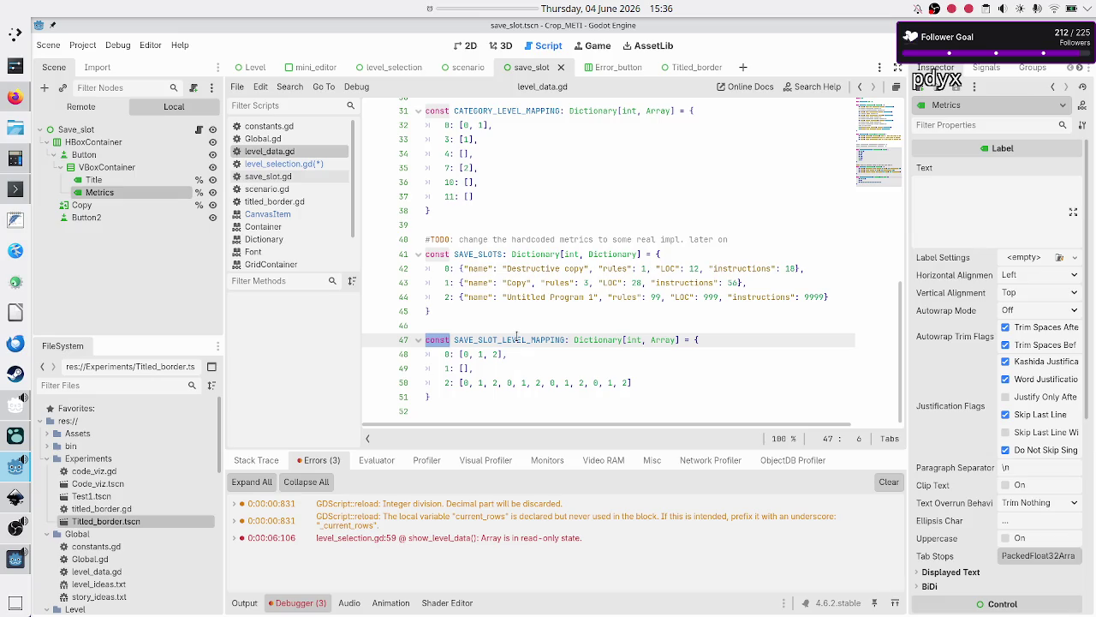
{"action": "double_click", "coordinate": [516, 339]}
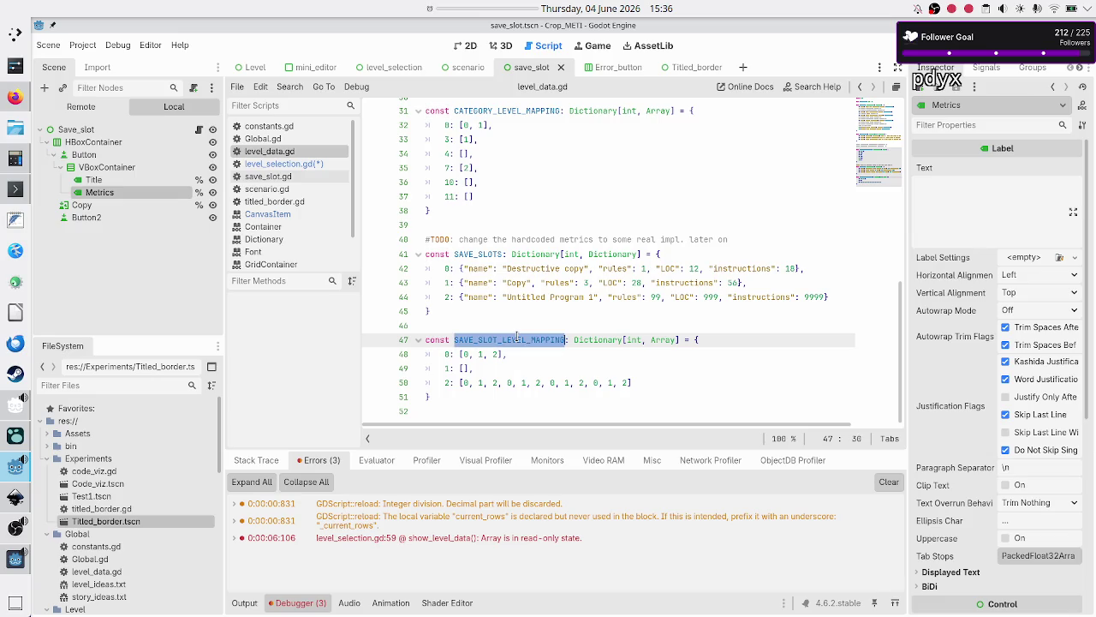
{"action": "left_click_drag", "start_coordinate": [460, 354], "coordinate": [503, 354]}
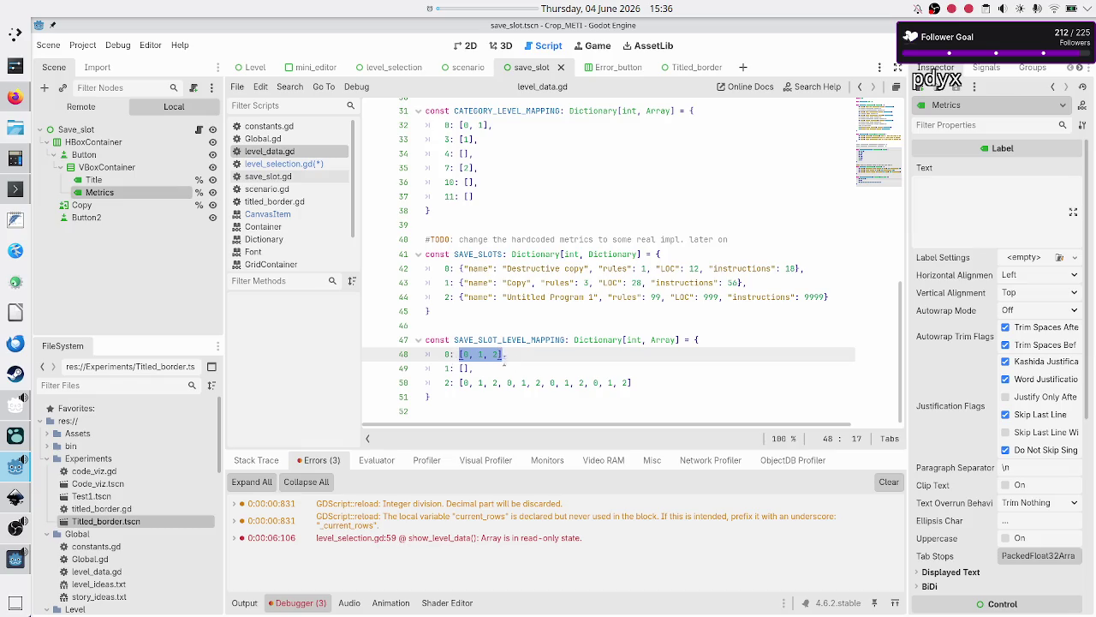
{"action": "left_click", "coordinate": [468, 354]}
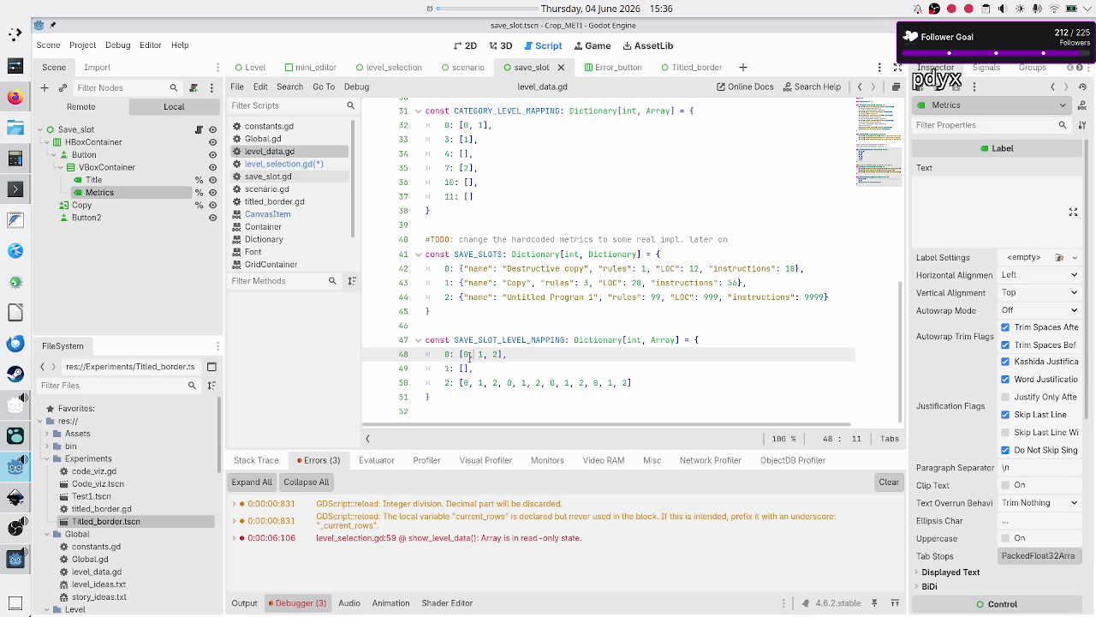
Append .duplicate_deep() to the SAVE_SLOT_LEVEL_MAPPING lookup on line 58
{"action": "left_click", "coordinate": [286, 164]}
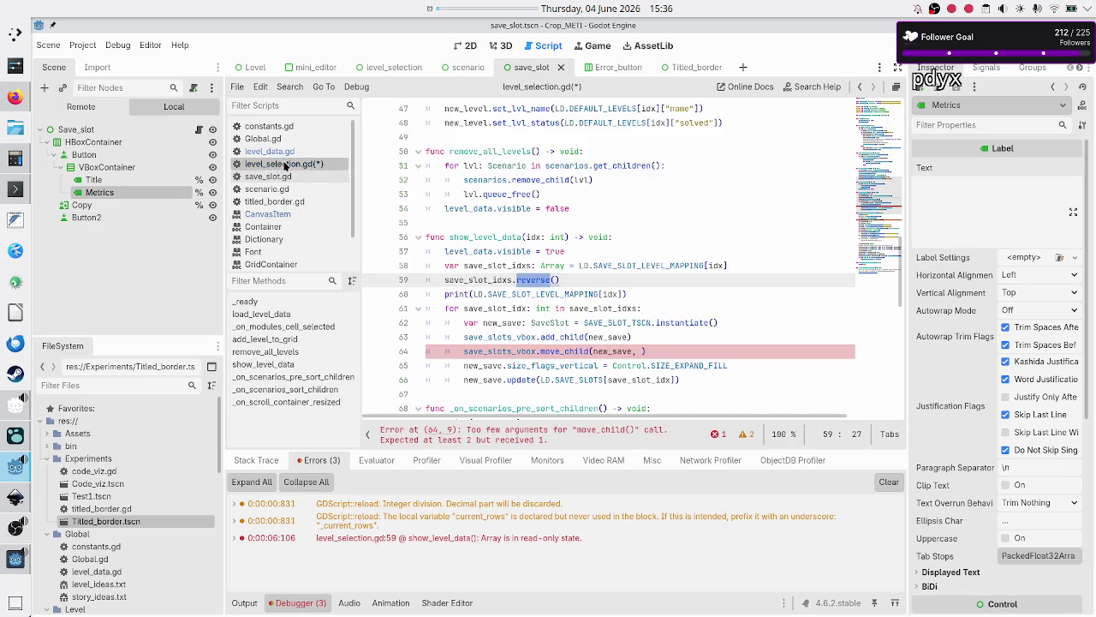
{"action": "left_click", "coordinate": [751, 266]}
{"action": "type", "text": "."}
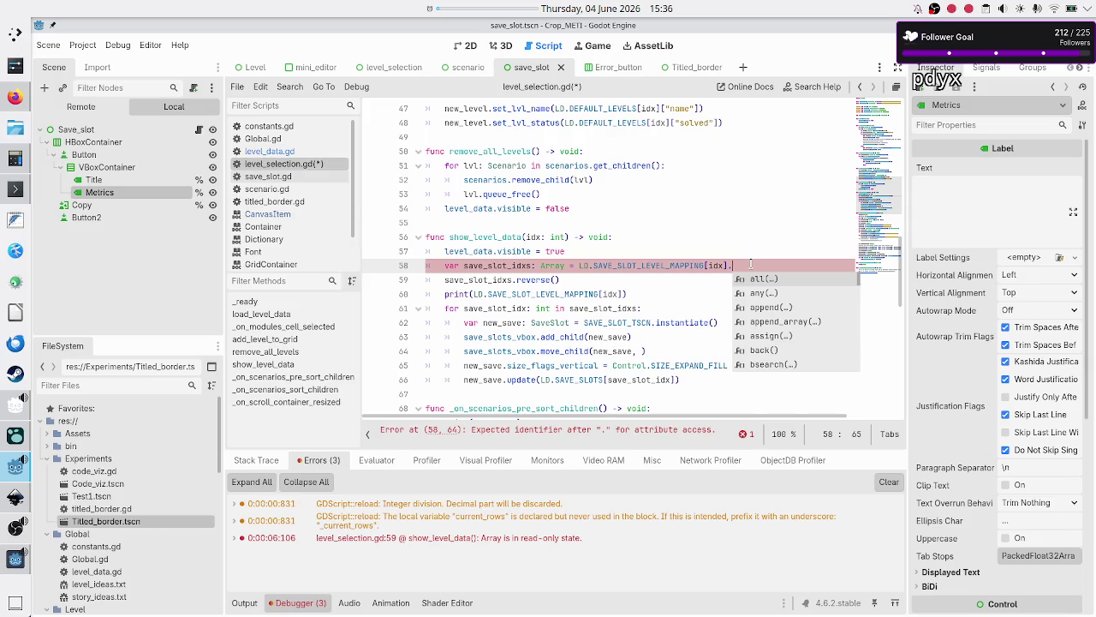
{"action": "key", "text": "Down"}
{"action": "key", "text": "Down"}
{"action": "key", "text": "Down"}
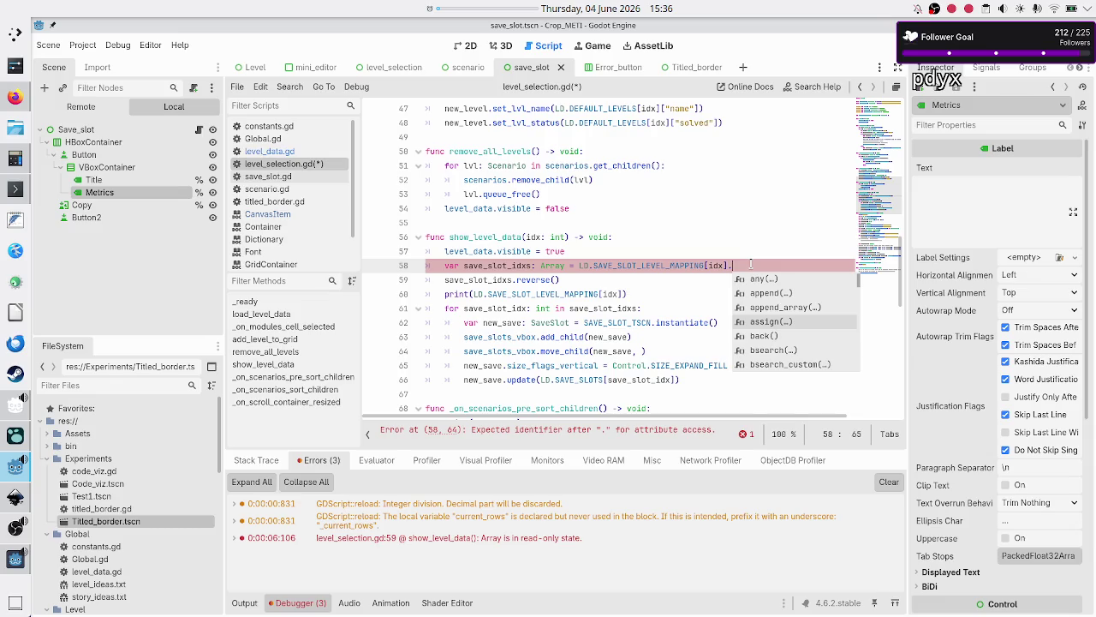
{"action": "key", "text": "Down"}
{"action": "key", "text": "Down"}
{"action": "key", "text": "Down"}
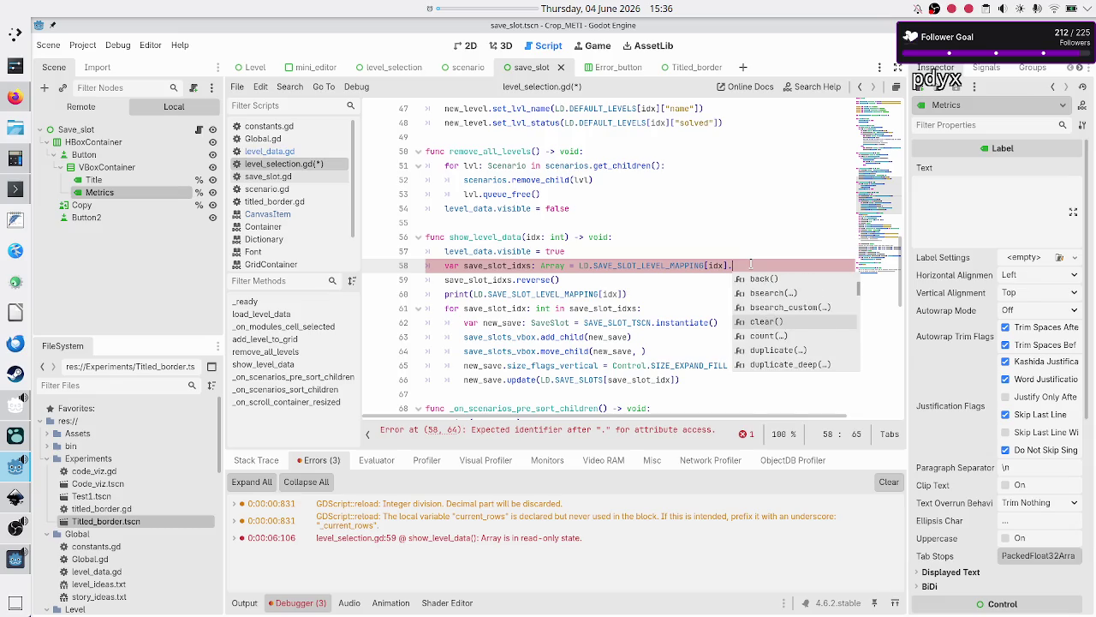
{"action": "key", "text": "Down"}
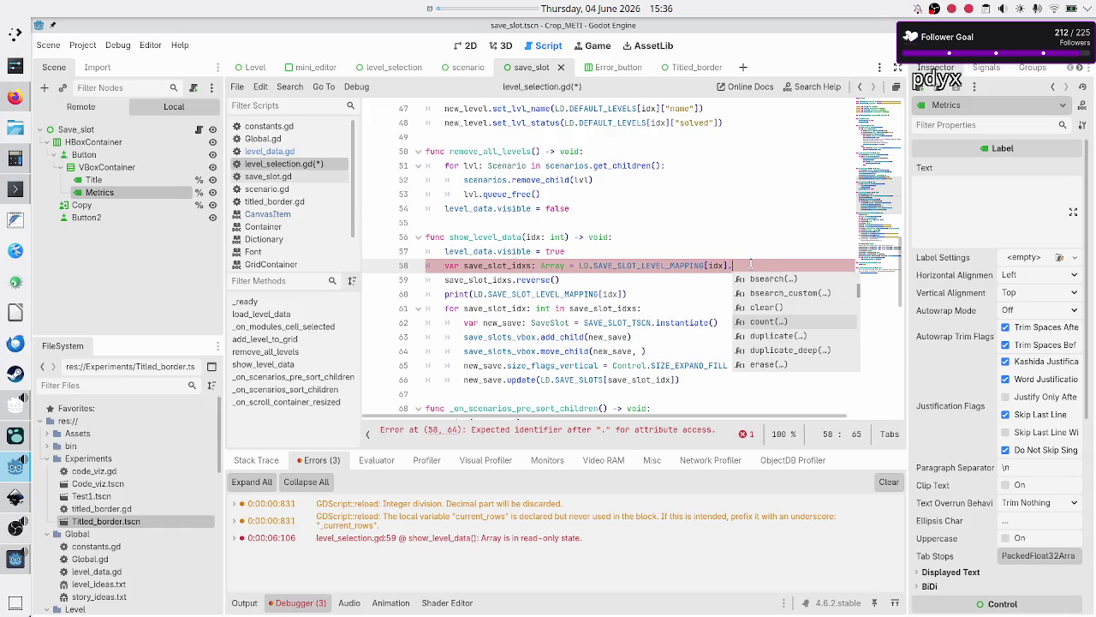
{"action": "key", "text": "Down"}
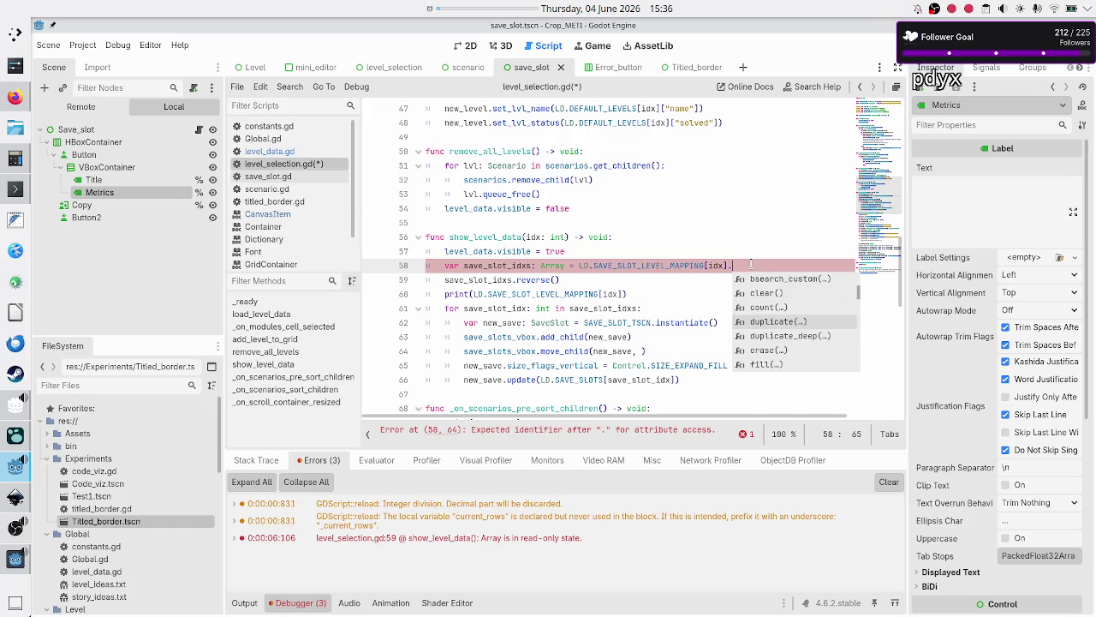
{"action": "key", "text": "Down"}
{"action": "key", "text": "Return"}
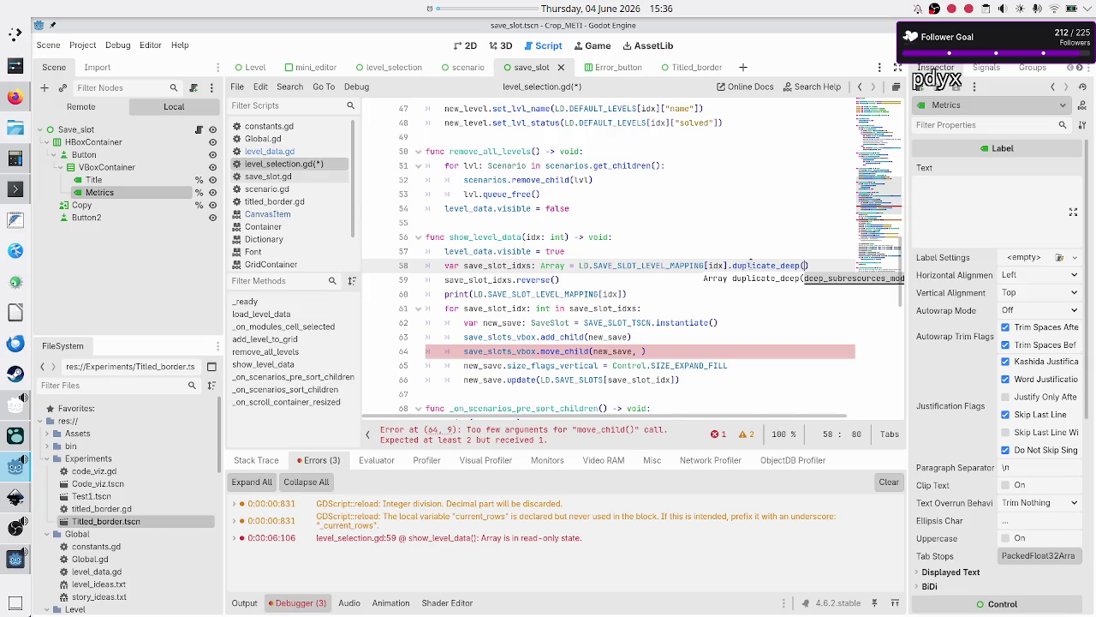
Add 0 as move_child's second argument, making it move_child(new_save, 0)
{"action": "key", "text": "Right"}
{"action": "key", "text": "Right"}
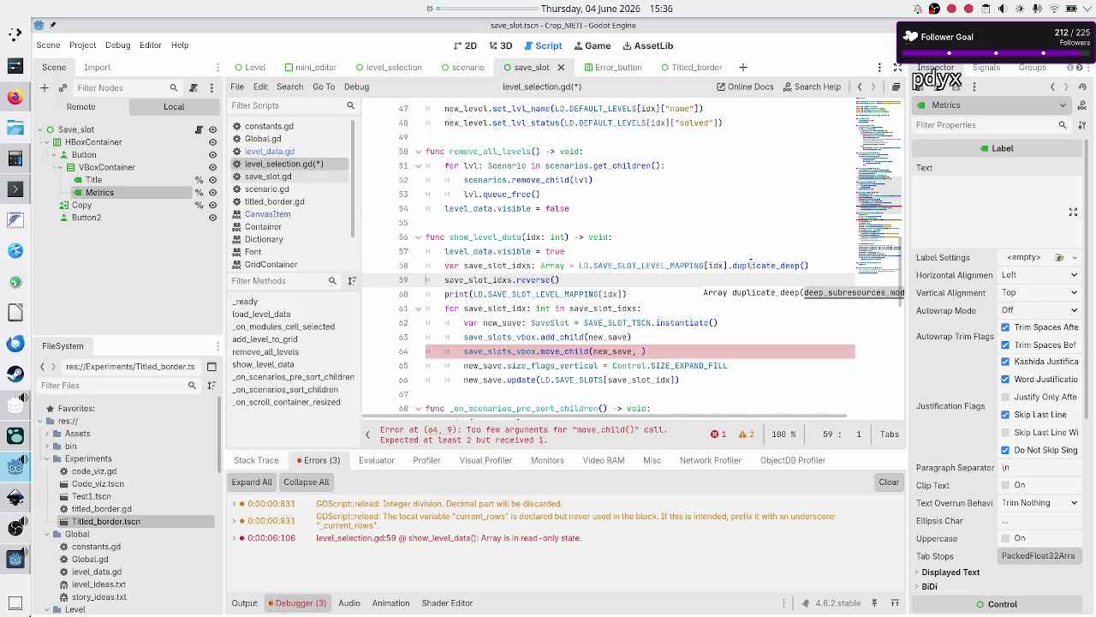
{"action": "key", "text": "Down"}
{"action": "key", "text": "Down"}
{"action": "key", "text": "Down"}
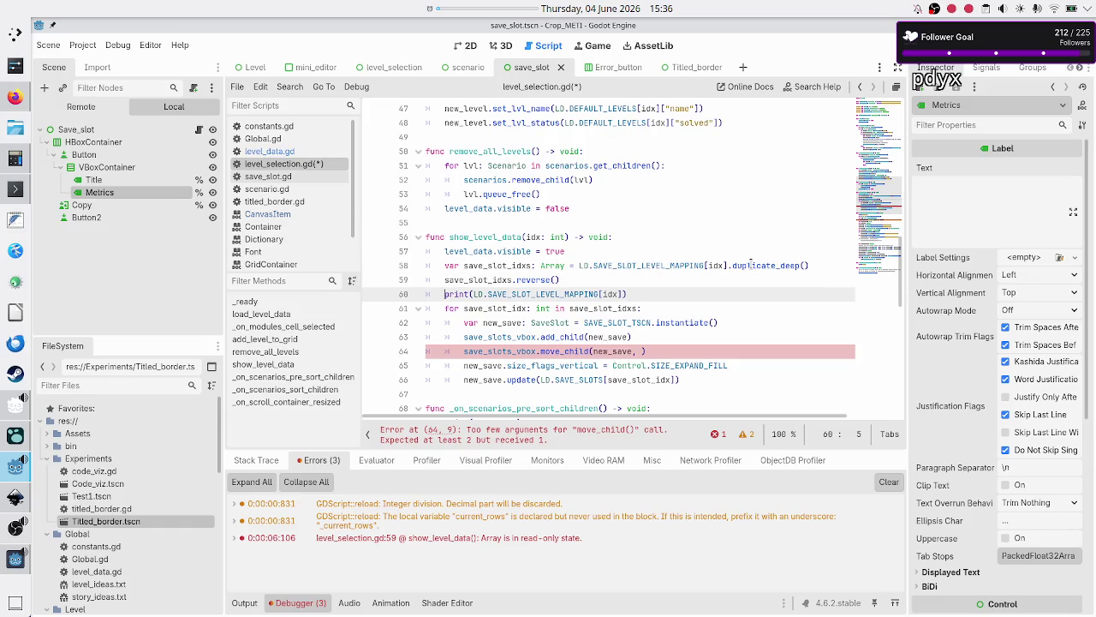
{"action": "key", "text": "Up"}
{"action": "key", "text": "Left"}
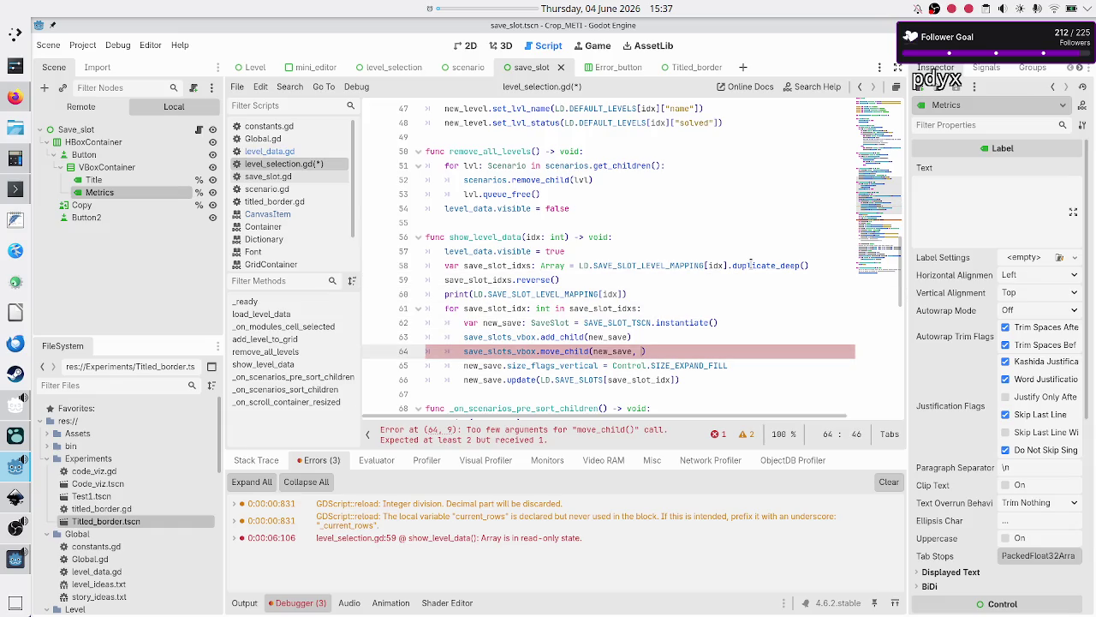
{"action": "type", "text": "0"}
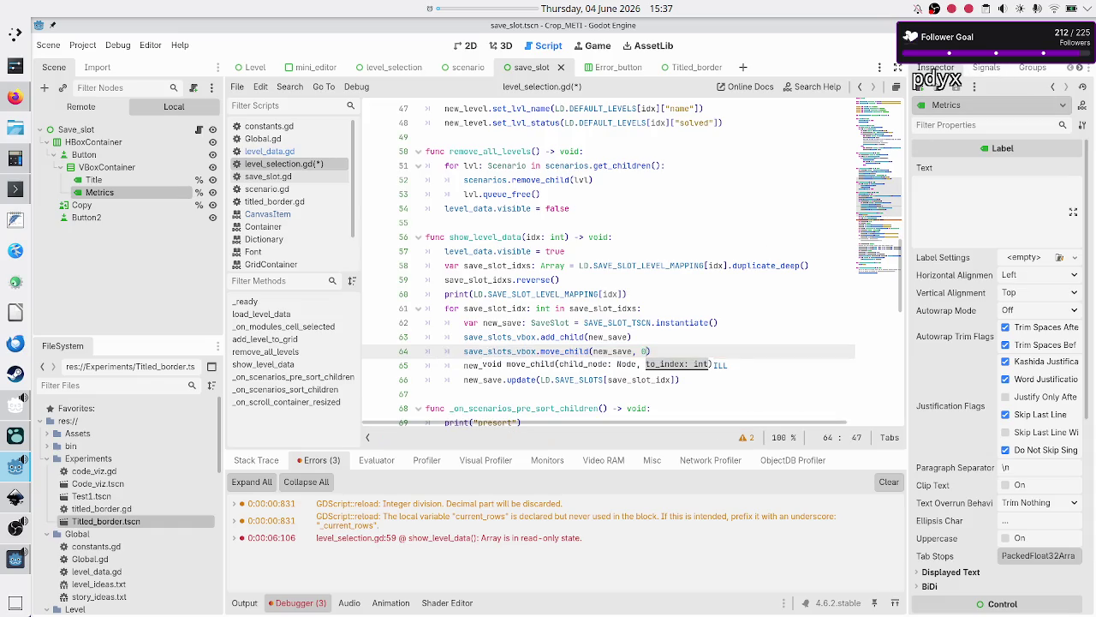
Save and run the game, then open the Basic tape operations Tutorial scenario
{"action": "key", "text": "F5"}
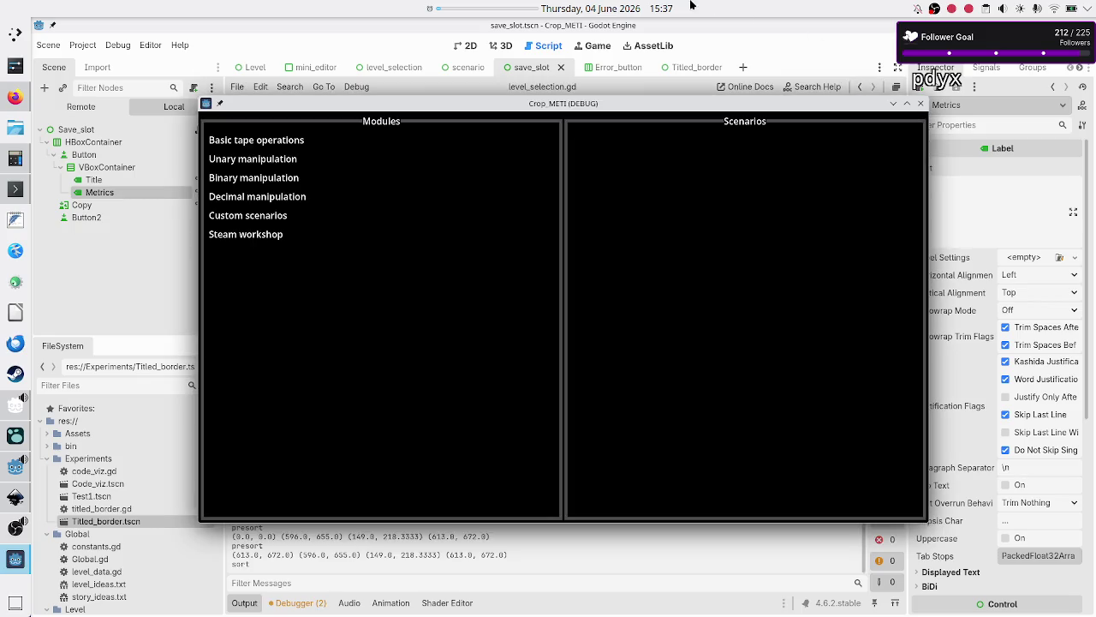
{"action": "left_click", "coordinate": [287, 141]}
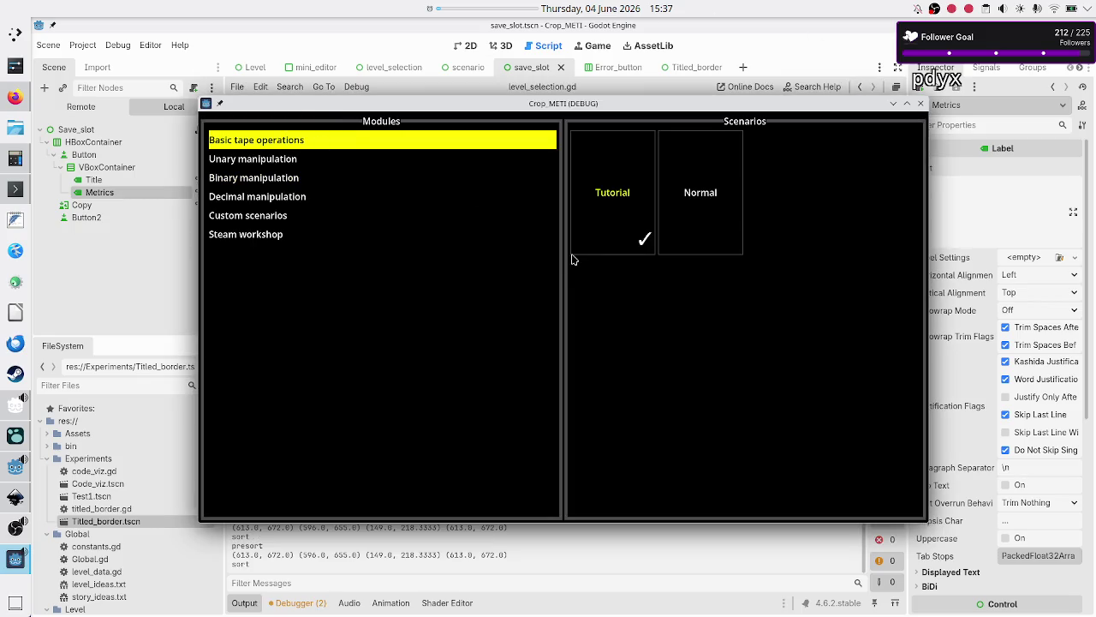
{"action": "left_click", "coordinate": [607, 219]}
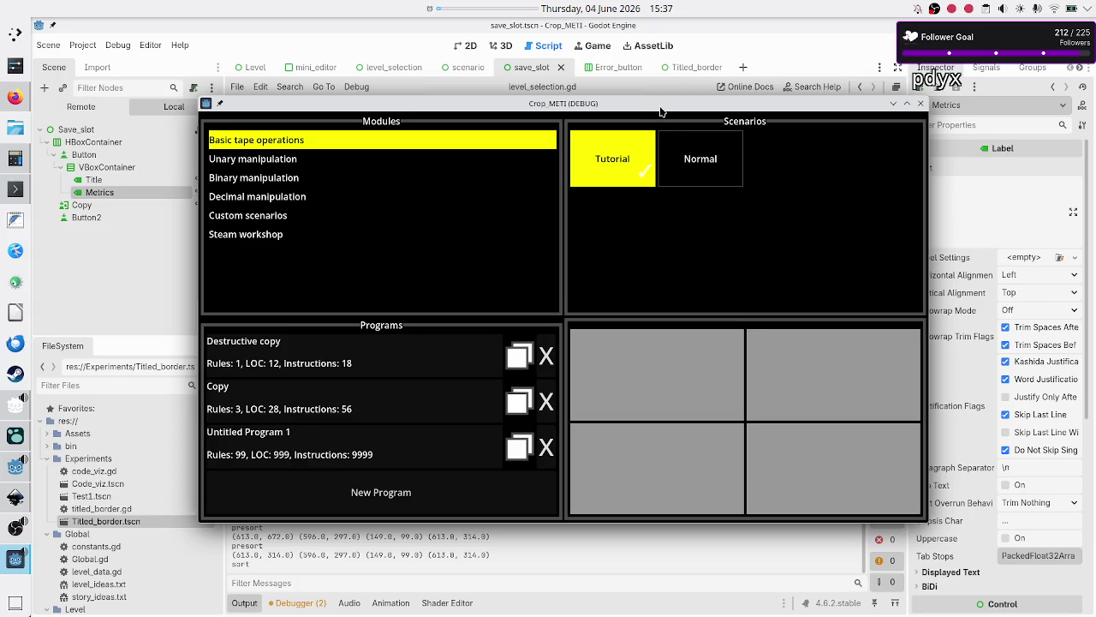
Reposition the debug game window, then return to the editor
{"action": "left_click_drag", "start_coordinate": [659, 110], "coordinate": [639, 279]}
{"action": "left_click_drag", "start_coordinate": [645, 316], "coordinate": [644, 316]}
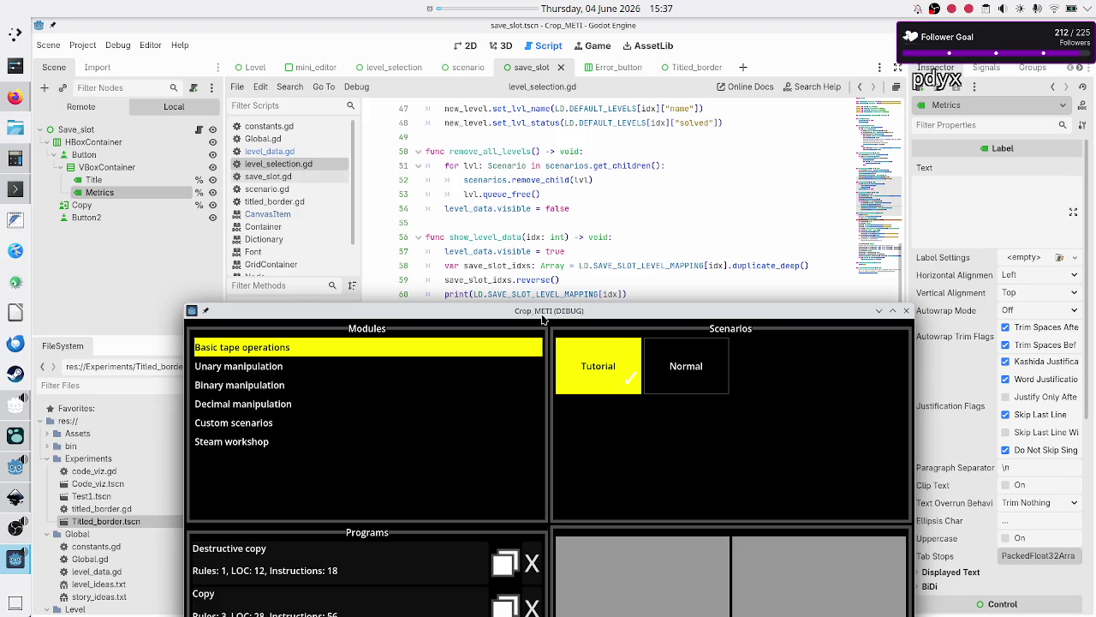
{"action": "mouse_move", "coordinate": [542, 318]}
{"action": "left_mouse_down"}
{"action": "mouse_move", "coordinate": [538, 418]}
{"action": "mouse_move", "coordinate": [599, 159]}
{"action": "mouse_move", "coordinate": [638, 155]}
{"action": "left_mouse_up"}
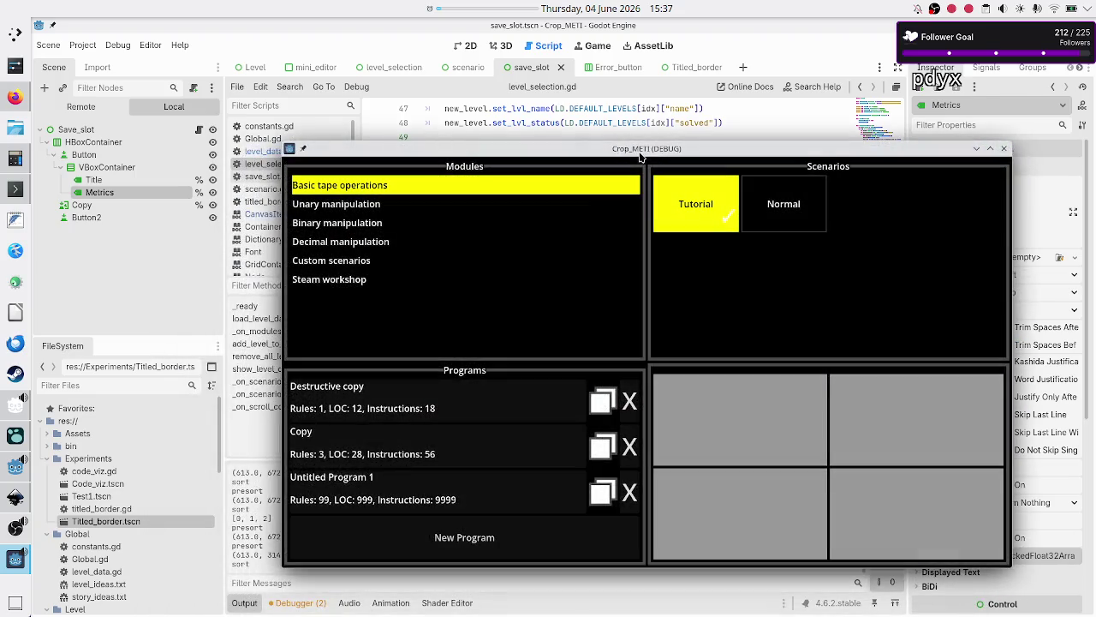
{"action": "left_click", "coordinate": [265, 526]}
Check the printed [0, 1, 2] and the add_child/move_child lines, then run the project
{"action": "left_click_drag", "start_coordinate": [273, 519], "coordinate": [231, 519]}
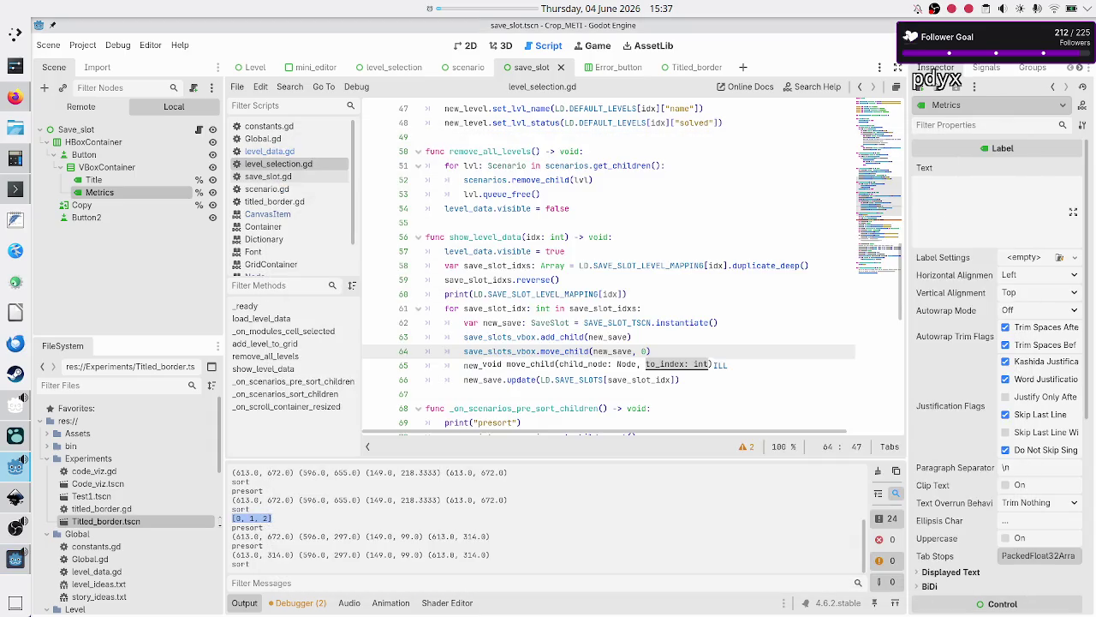
{"action": "left_click", "coordinate": [303, 520]}
{"action": "left_click", "coordinate": [558, 336]}
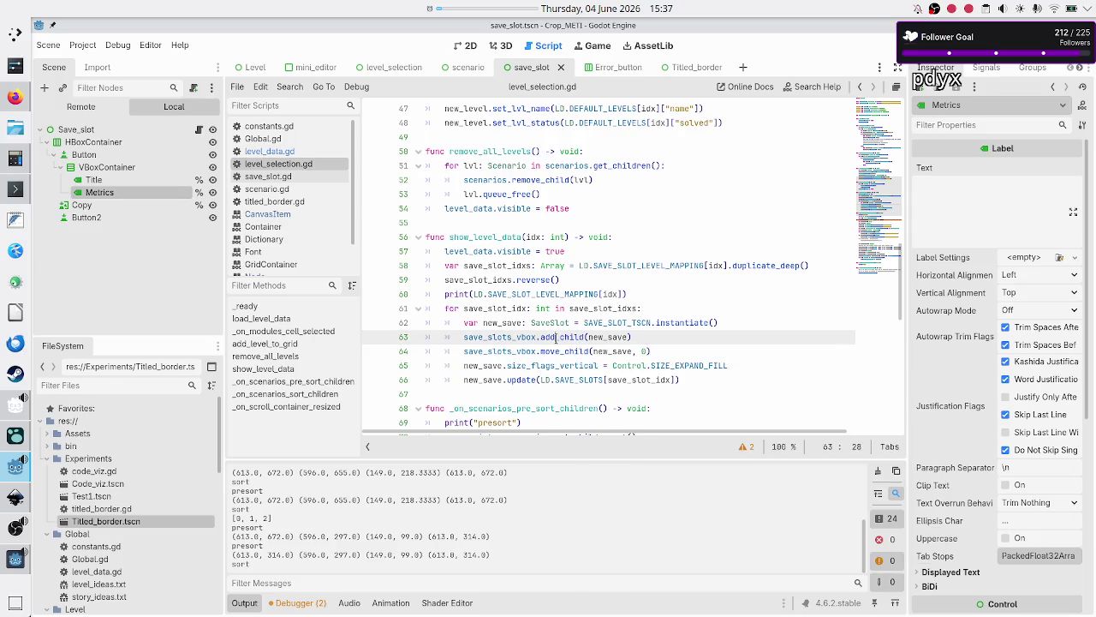
{"action": "double_click", "coordinate": [563, 336]}
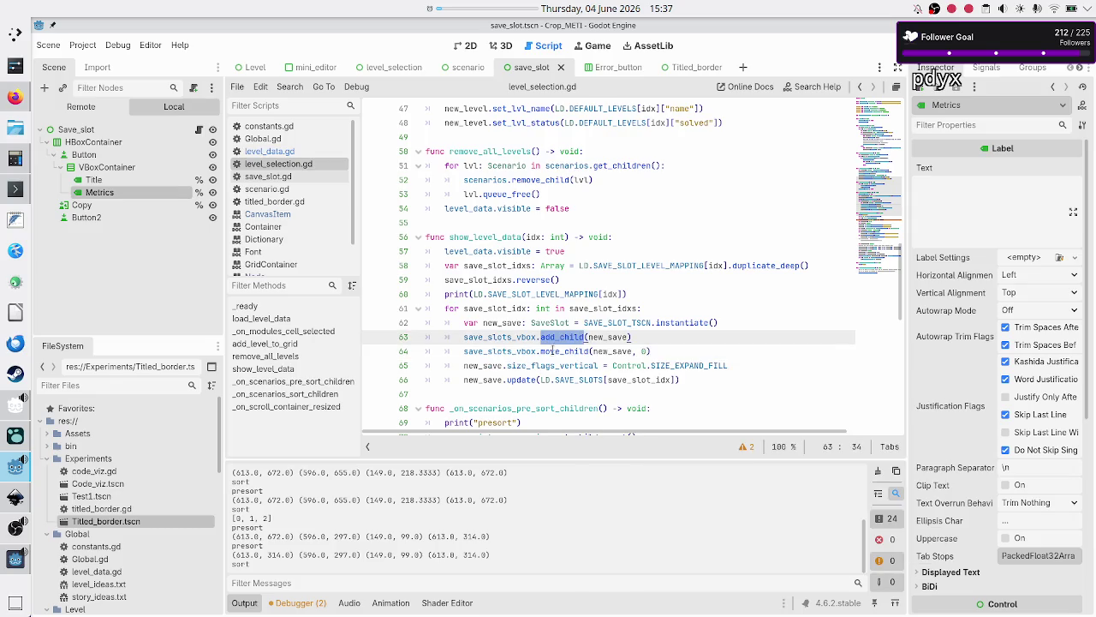
{"action": "double_click", "coordinate": [555, 351]}
{"action": "left_click", "coordinate": [559, 336]}
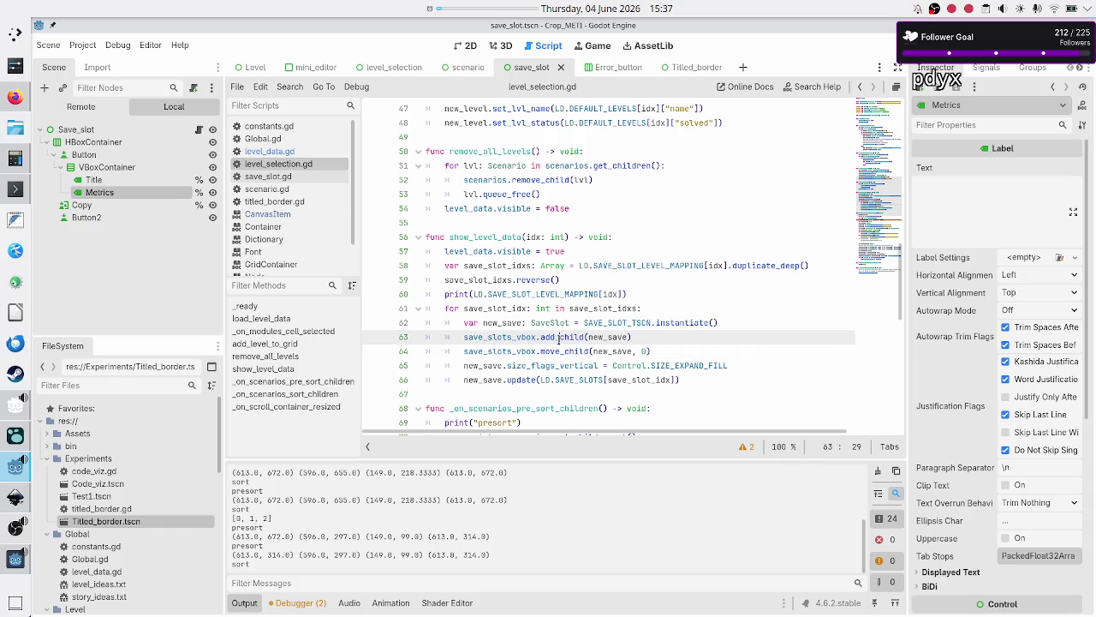
{"action": "key", "text": "F5"}
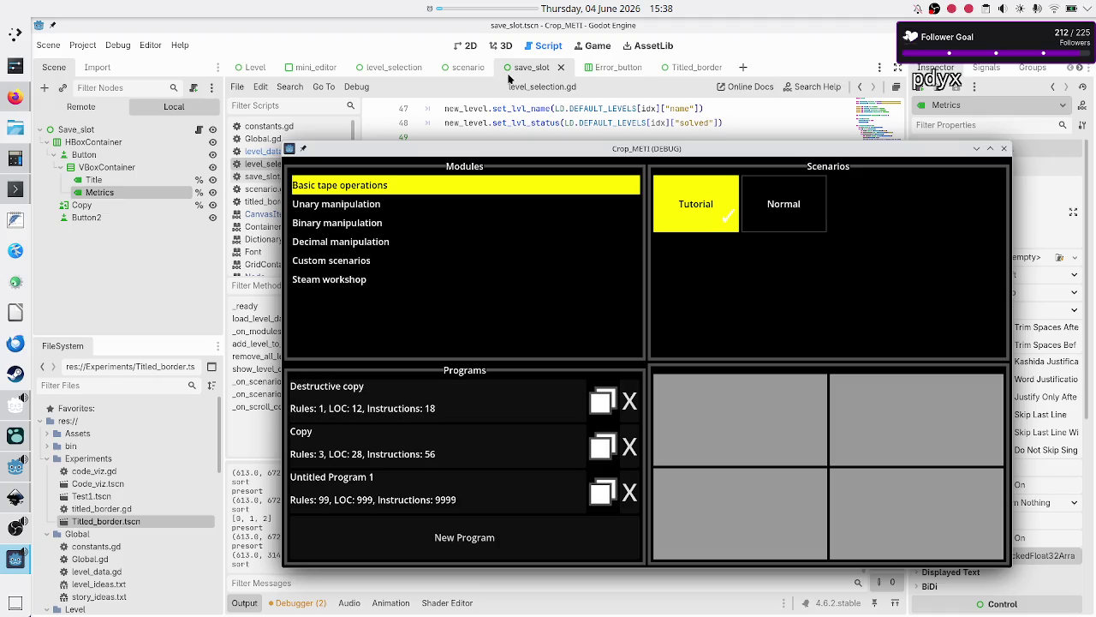
Maximize the running game window to inspect it, then close it with Alt+F4
{"action": "mouse_move", "coordinate": [434, 17]}
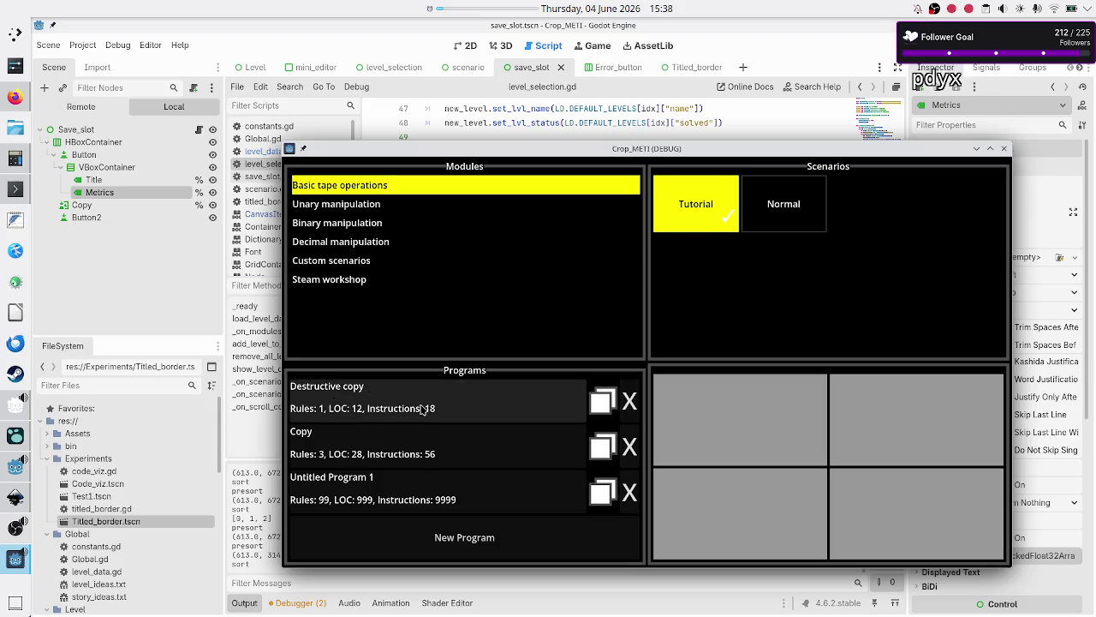
{"action": "double_click", "coordinate": [554, 150]}
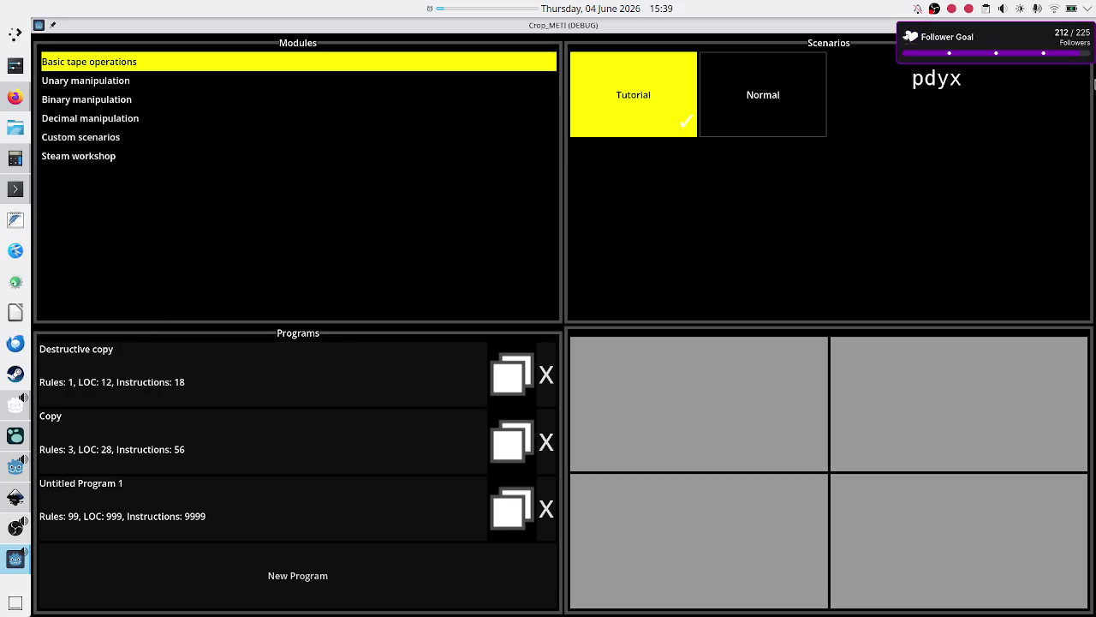
{"action": "key", "text": "alt+F4"}
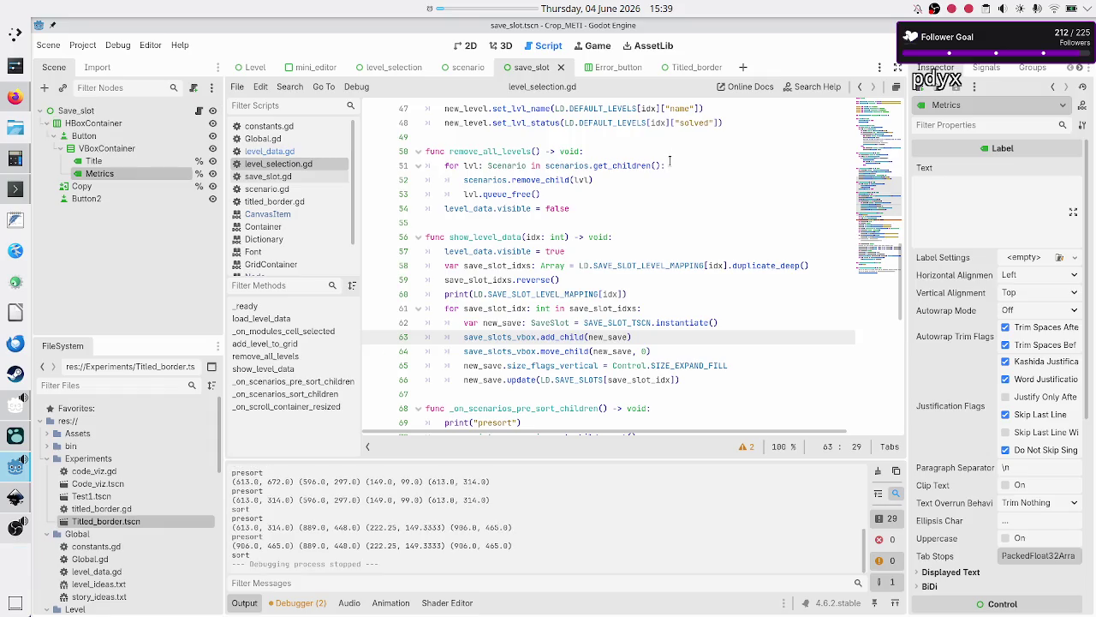
In the 2D view, set Vertical Alignment to Center for the Title and Metrics labels
{"action": "left_click", "coordinate": [463, 45]}
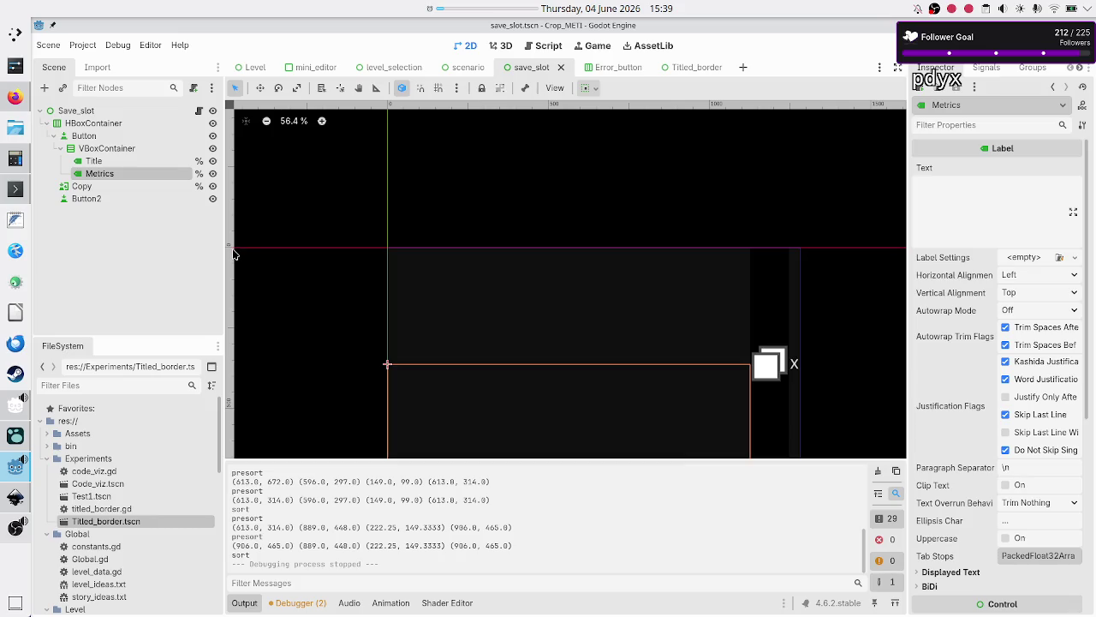
{"action": "left_click", "coordinate": [137, 160]}
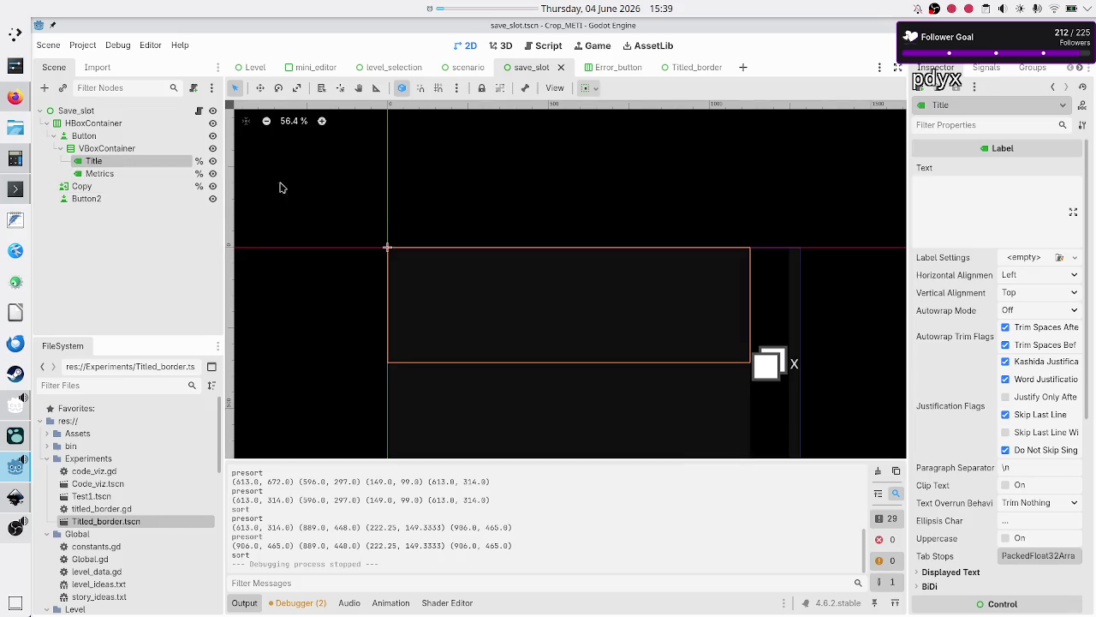
{"action": "left_click", "coordinate": [1030, 271]}
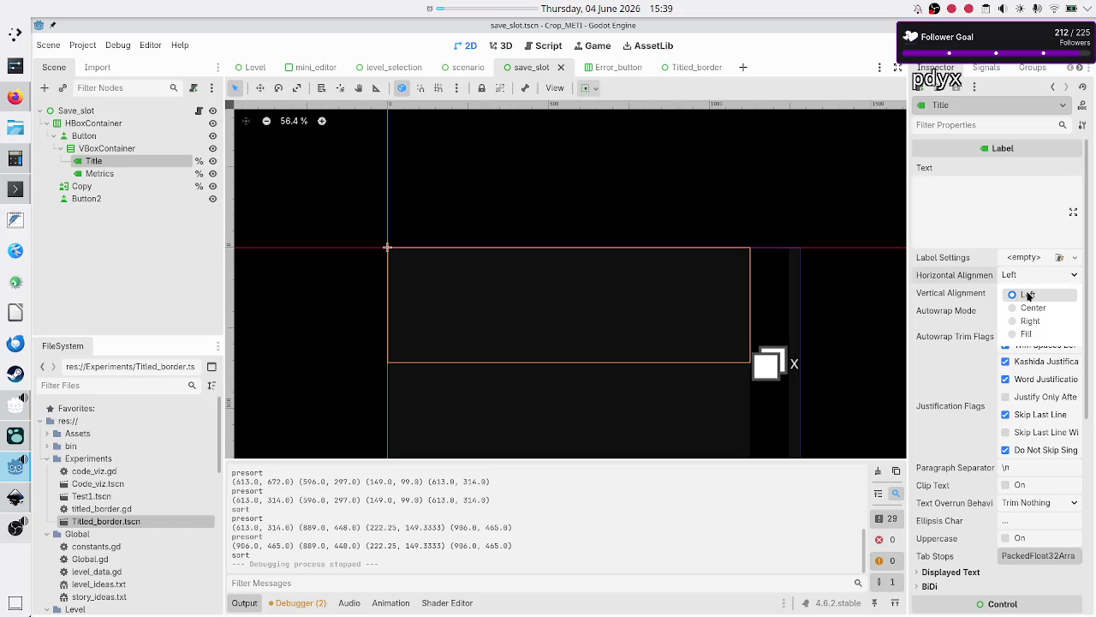
{"action": "left_click", "coordinate": [1032, 295]}
{"action": "left_click", "coordinate": [1038, 292]}
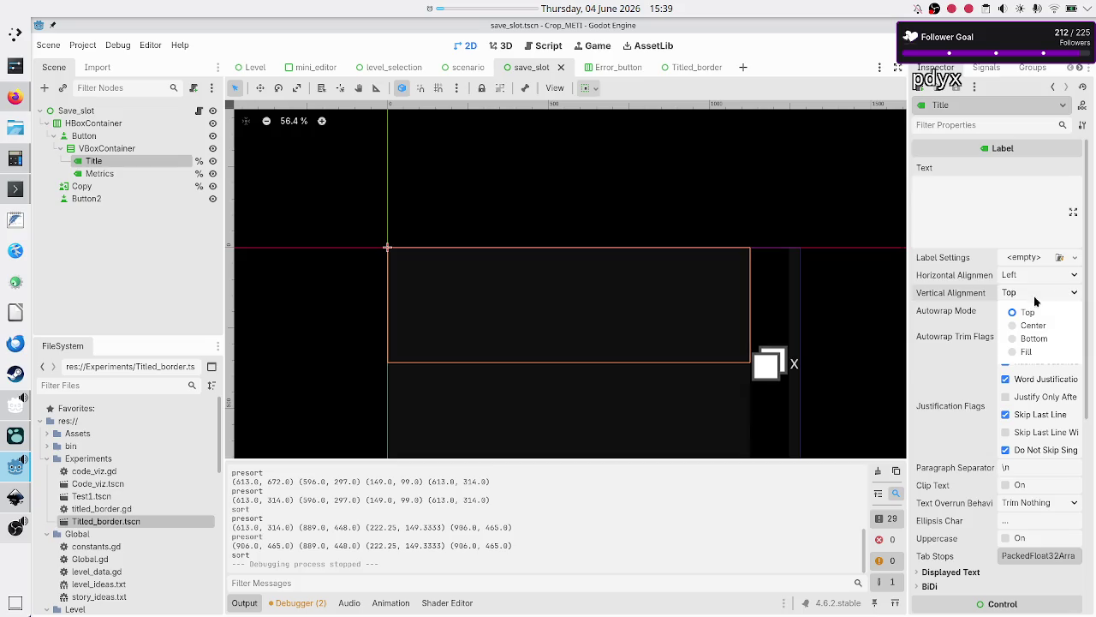
{"action": "left_click", "coordinate": [1041, 334]}
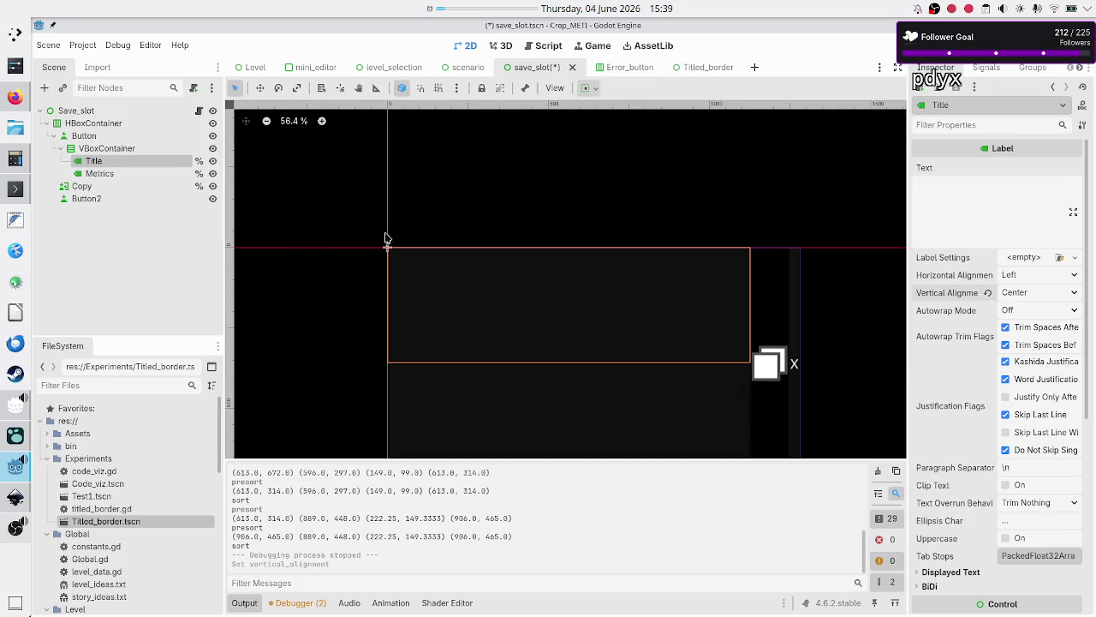
{"action": "left_click", "coordinate": [164, 174]}
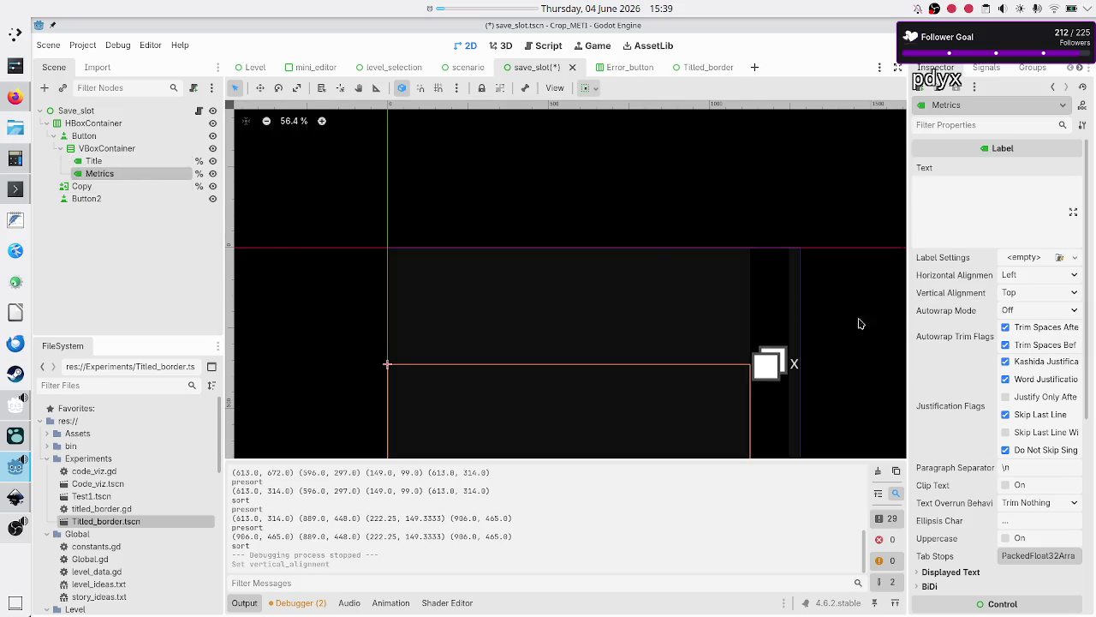
{"action": "left_click", "coordinate": [1028, 292]}
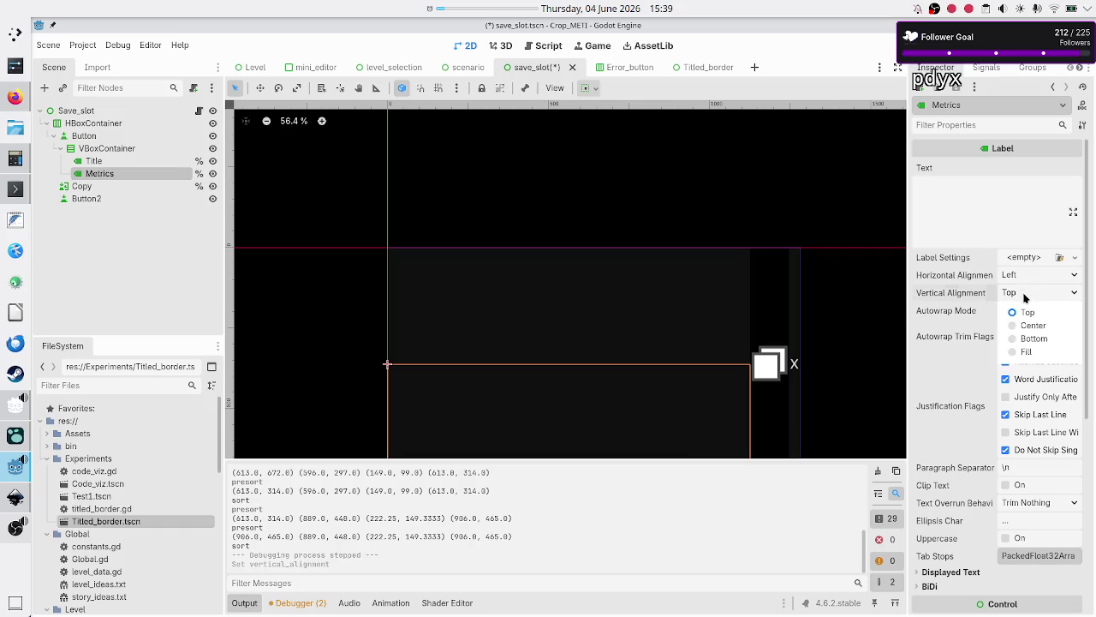
{"action": "left_click", "coordinate": [1016, 323]}
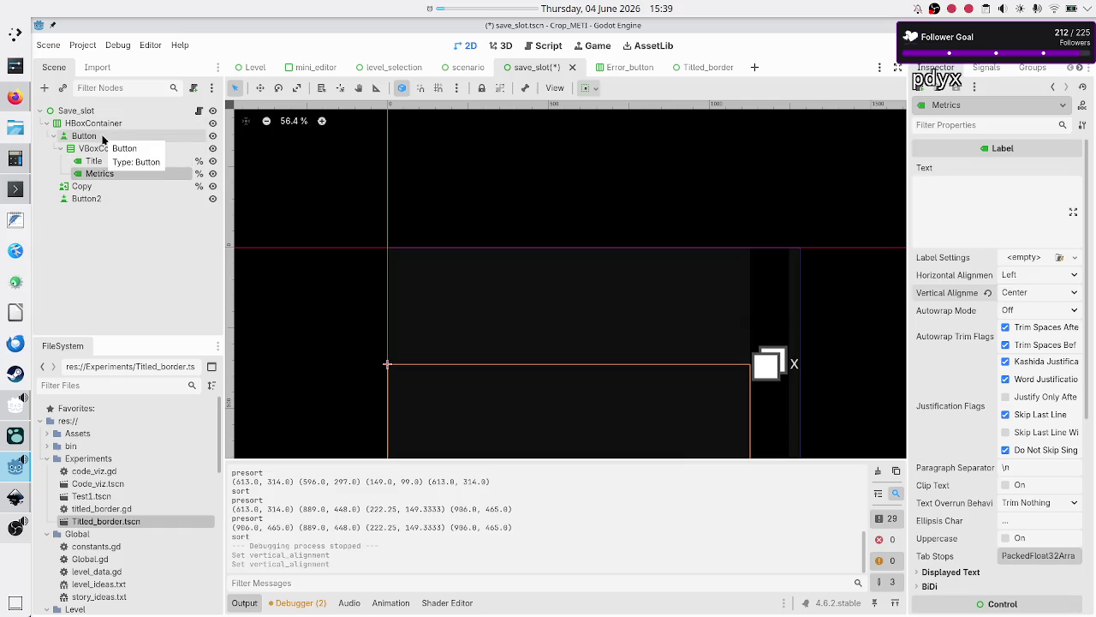
Review the Button node's signals and its Theme Overrides Colors and Styles
{"action": "left_click", "coordinate": [97, 131]}
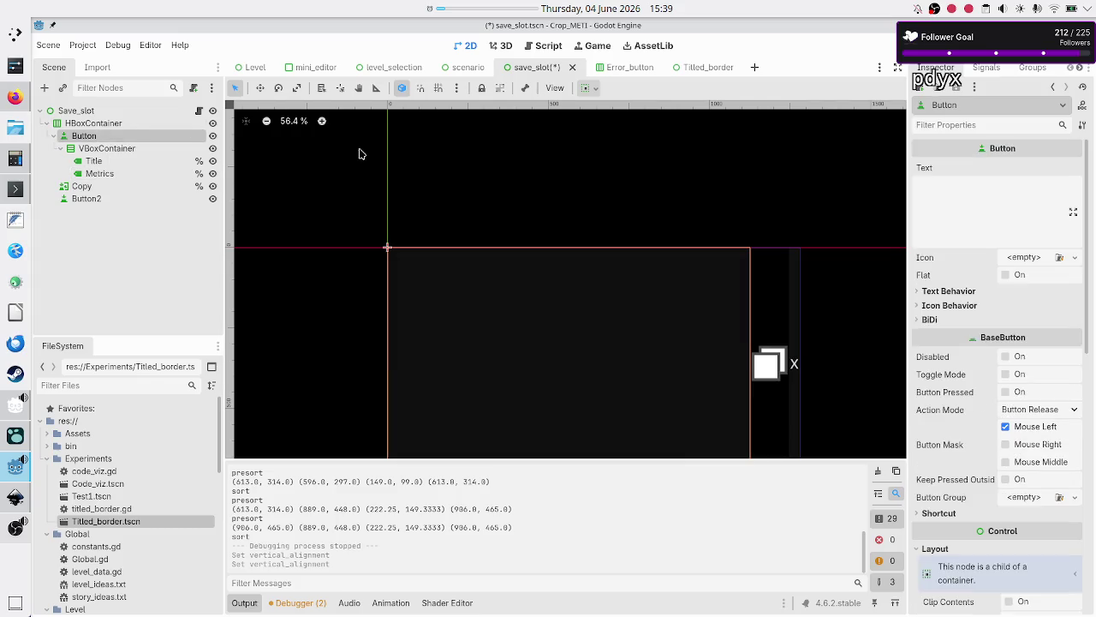
{"action": "left_click", "coordinate": [988, 69]}
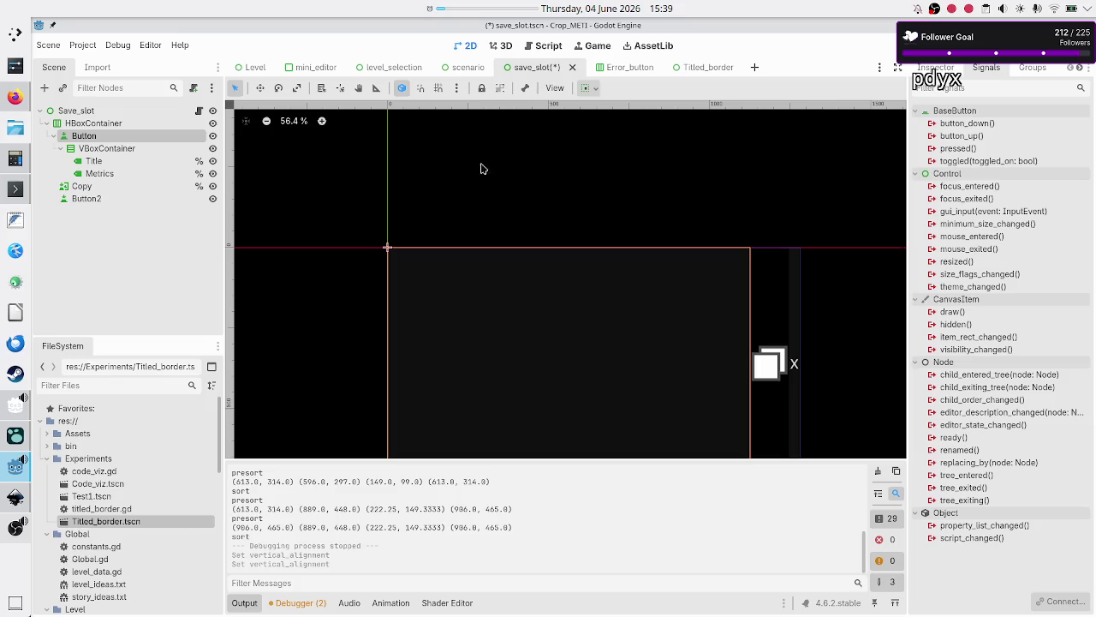
{"action": "left_click", "coordinate": [937, 69]}
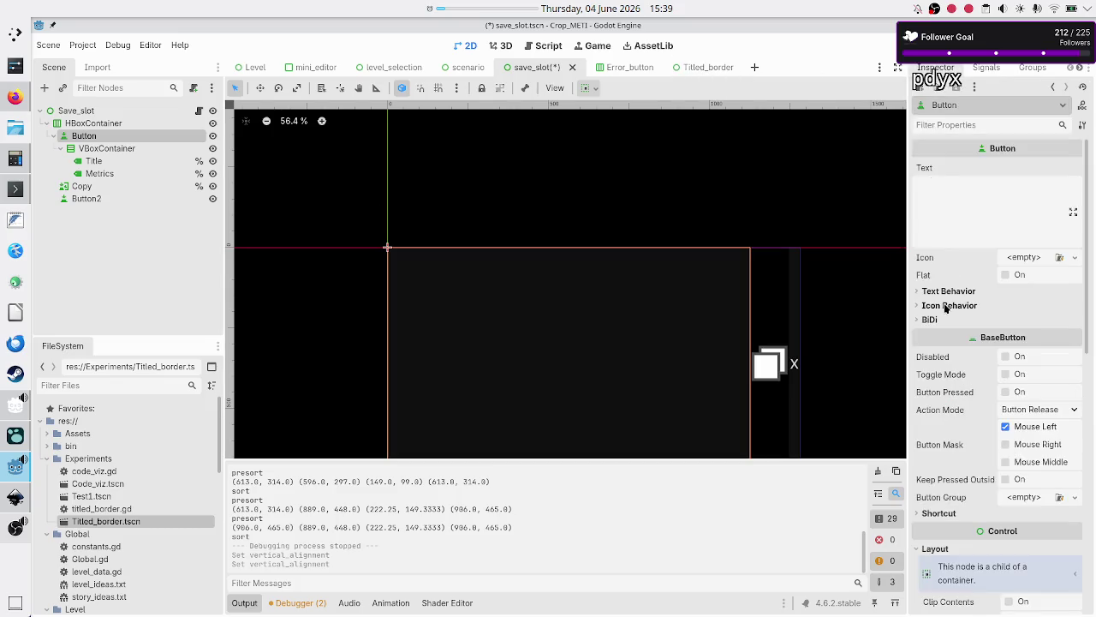
{"action": "scroll", "coordinate": [960, 322], "scroll_direction": "down", "scroll_amount": 10}
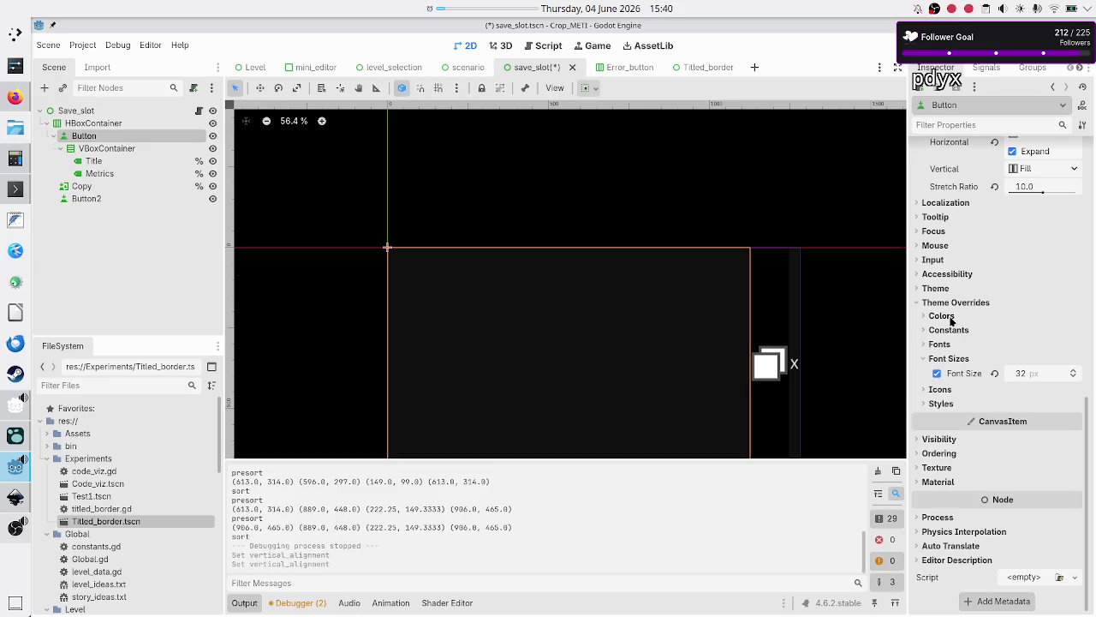
{"action": "left_click", "coordinate": [950, 317]}
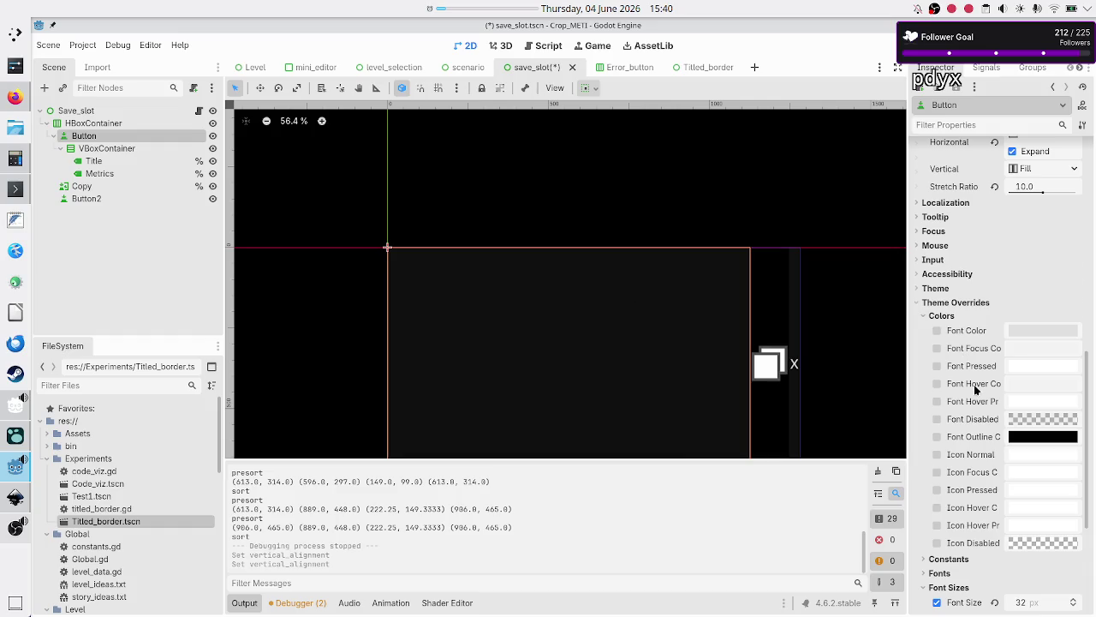
{"action": "scroll", "coordinate": [975, 388], "scroll_direction": "down", "scroll_amount": 5}
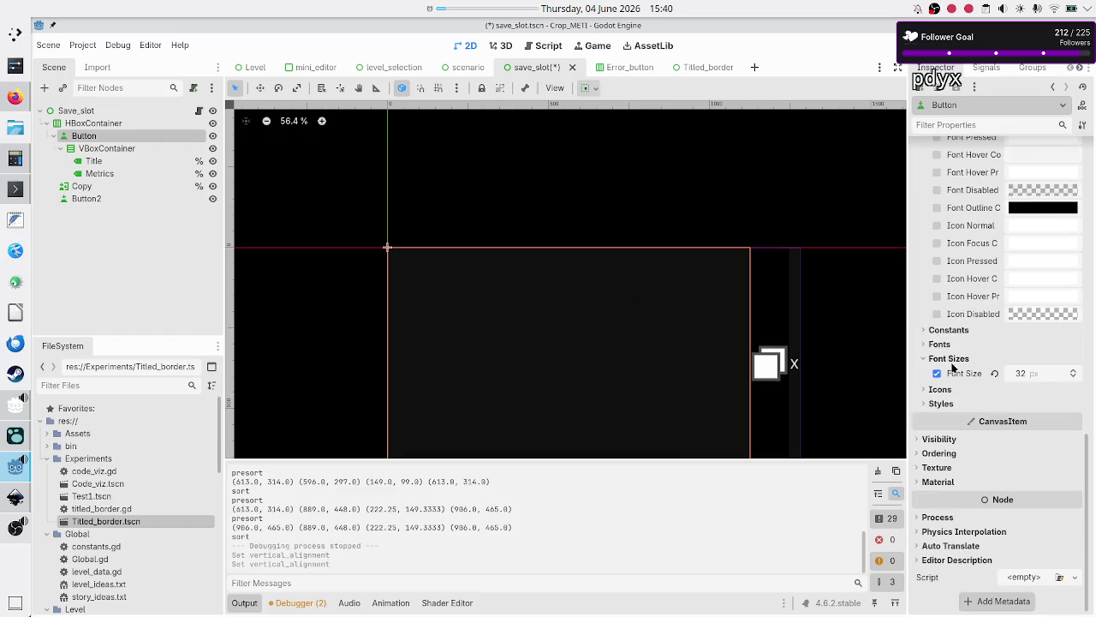
{"action": "left_click", "coordinate": [953, 404]}
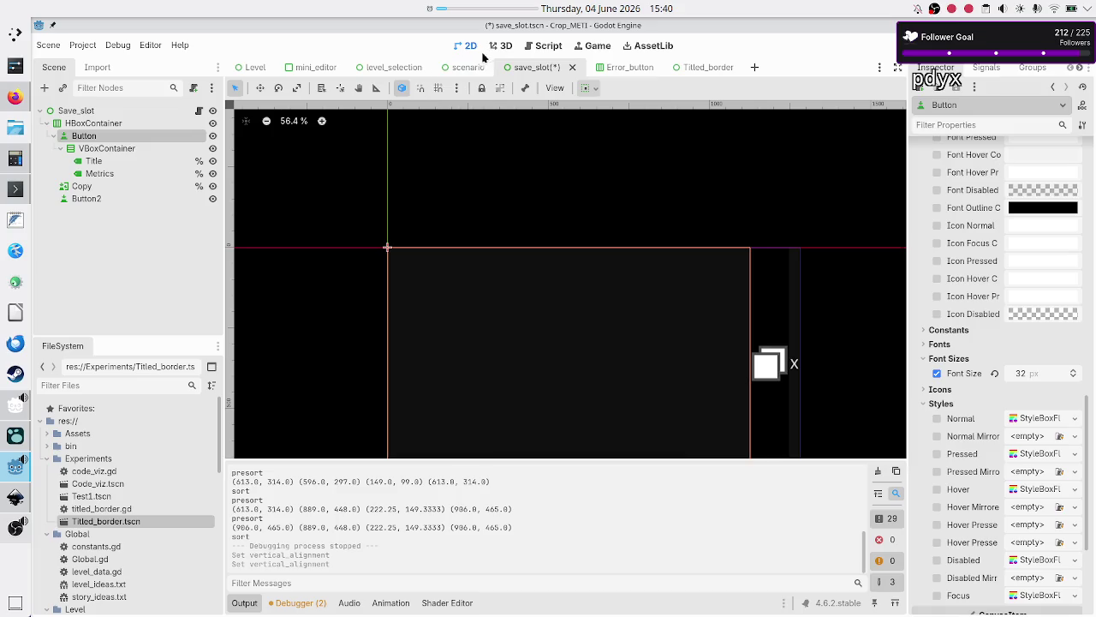
{"action": "left_click", "coordinate": [383, 65]}
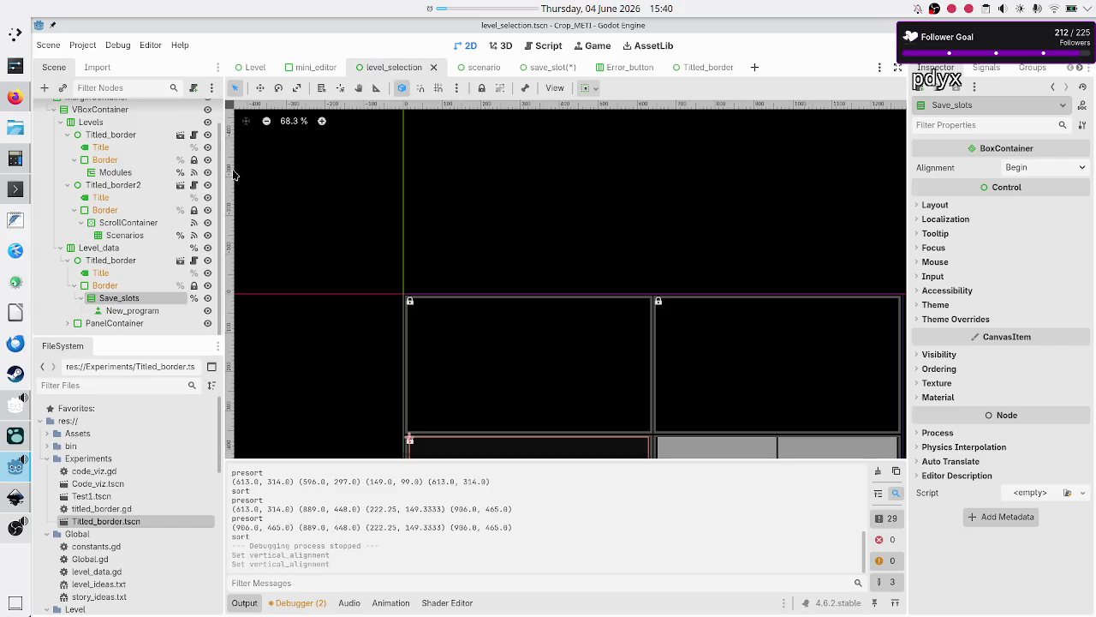
{"action": "scroll", "coordinate": [125, 153], "scroll_direction": "up", "scroll_amount": 1}
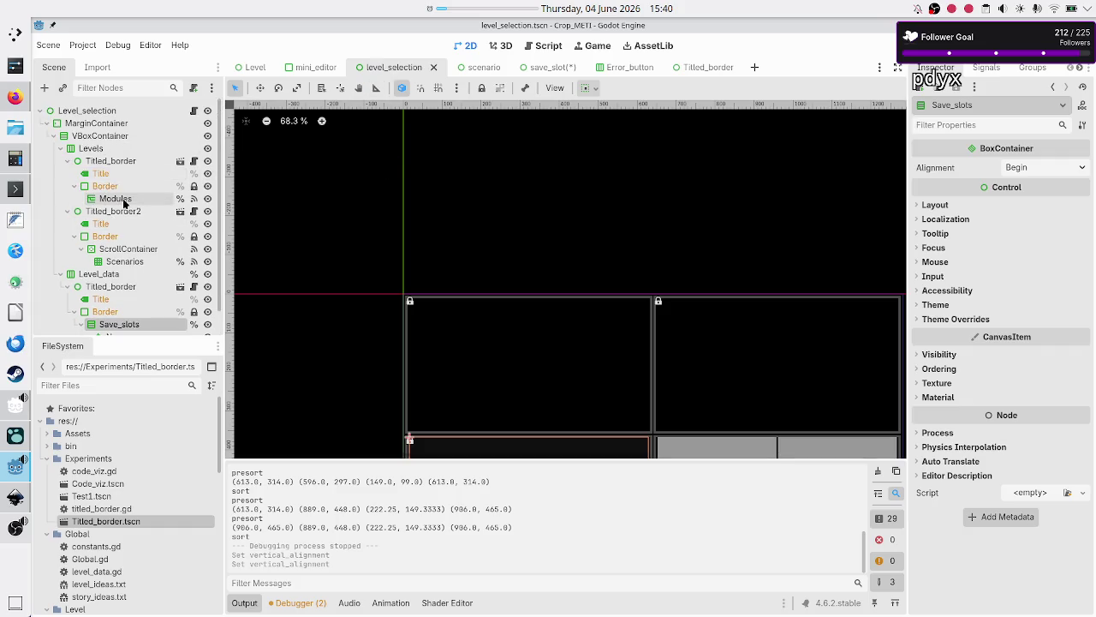
{"action": "left_click", "coordinate": [123, 200]}
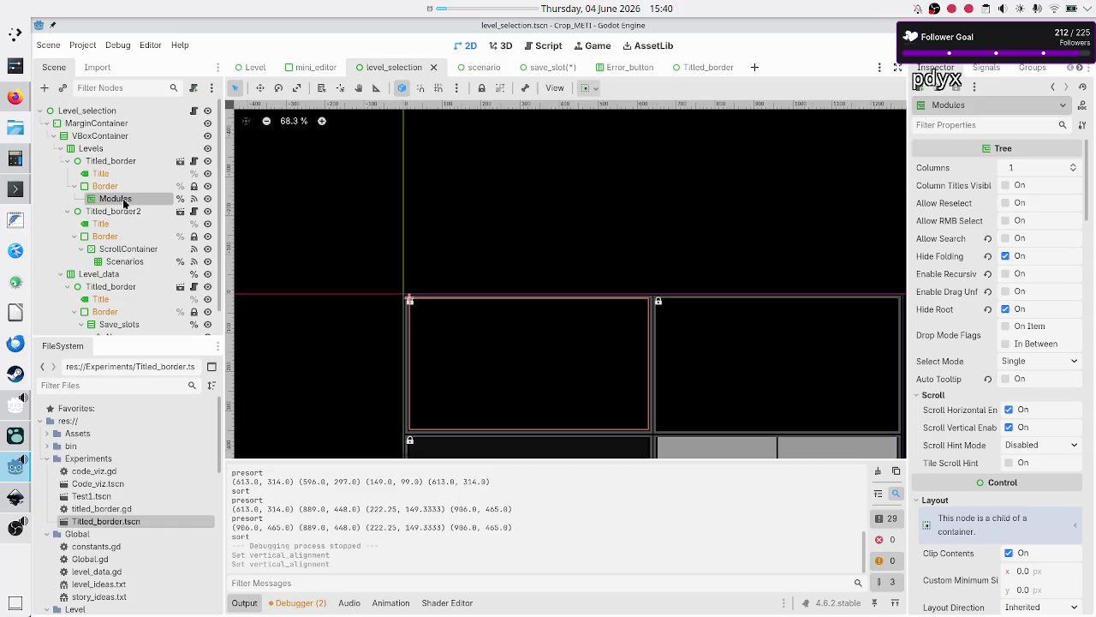
{"action": "left_click", "coordinate": [194, 112]}
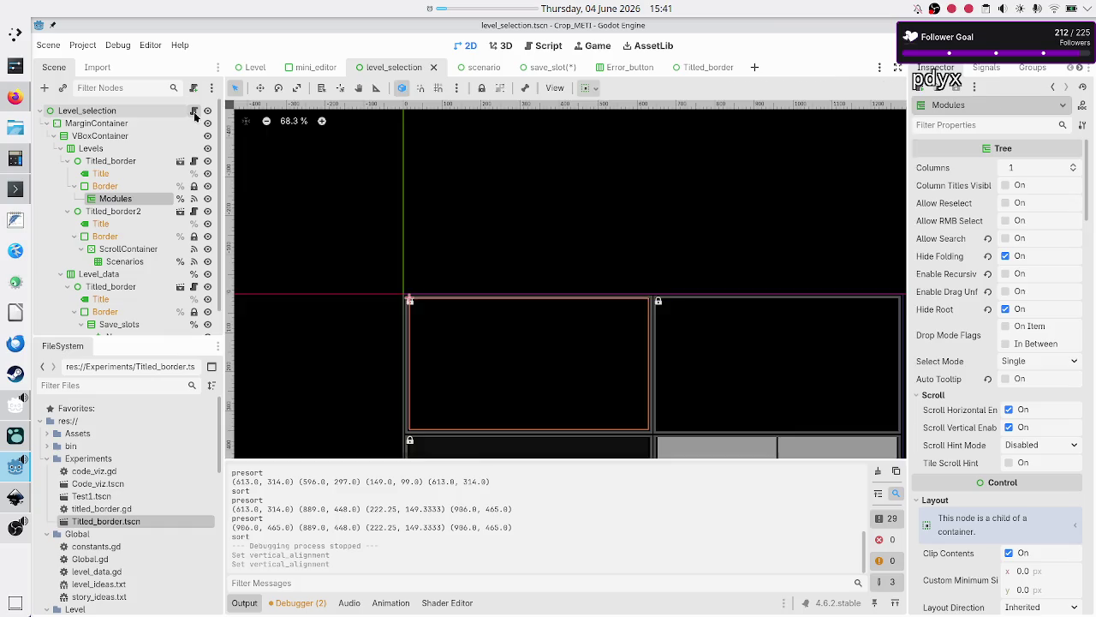
{"action": "scroll", "coordinate": [584, 289], "scroll_direction": "up", "scroll_amount": 15}
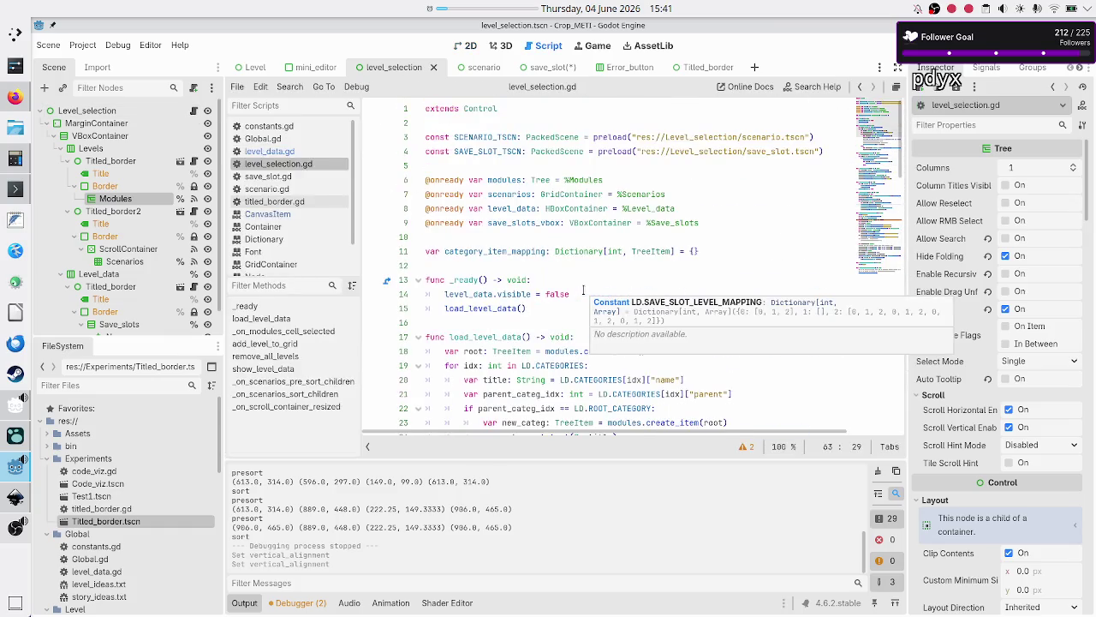
{"action": "scroll", "coordinate": [491, 280], "scroll_direction": "down", "scroll_amount": 3}
{"action": "scroll", "coordinate": [474, 317], "scroll_direction": "up", "scroll_amount": 2}
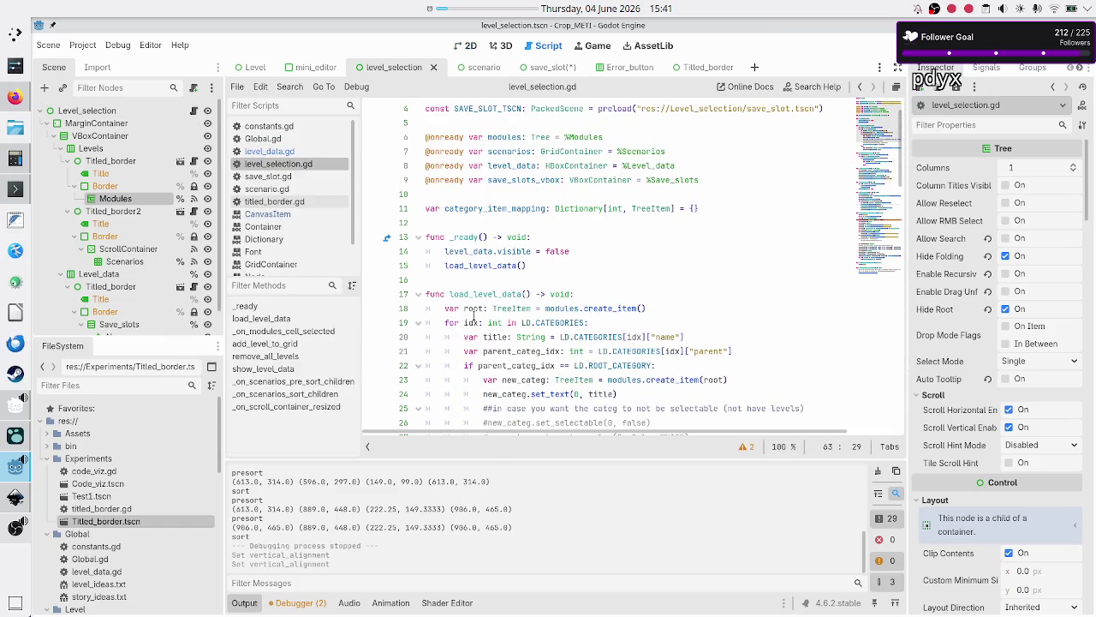
{"action": "scroll", "coordinate": [502, 345], "scroll_direction": "down", "scroll_amount": 2}
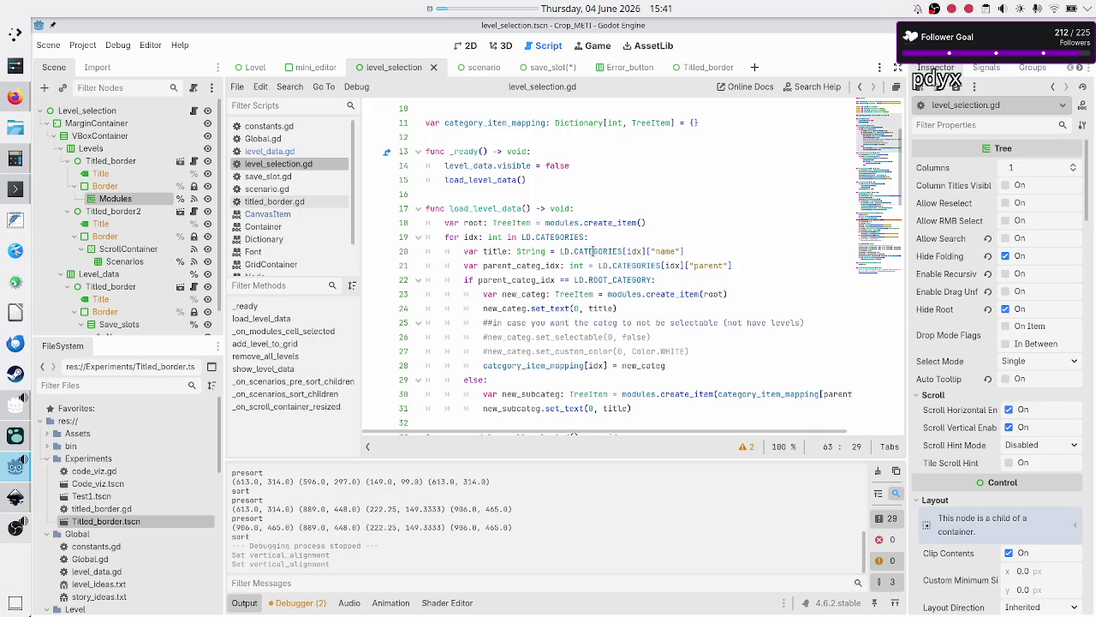
{"action": "mouse_move", "coordinate": [586, 246]}
{"action": "double_click", "coordinate": [516, 294]}
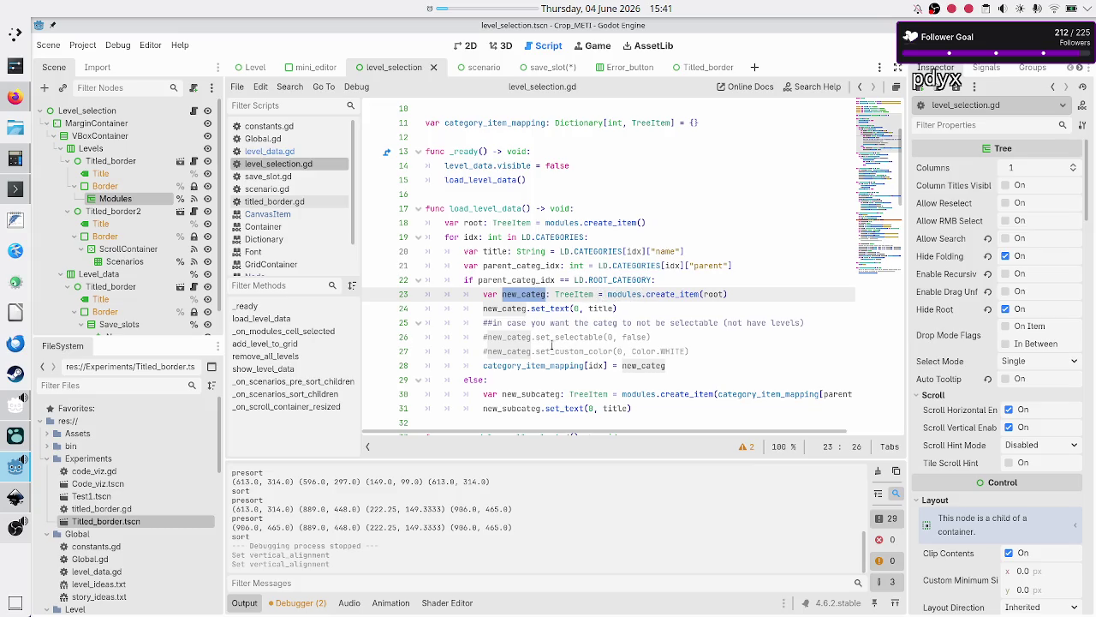
{"action": "left_click", "coordinate": [527, 294]}
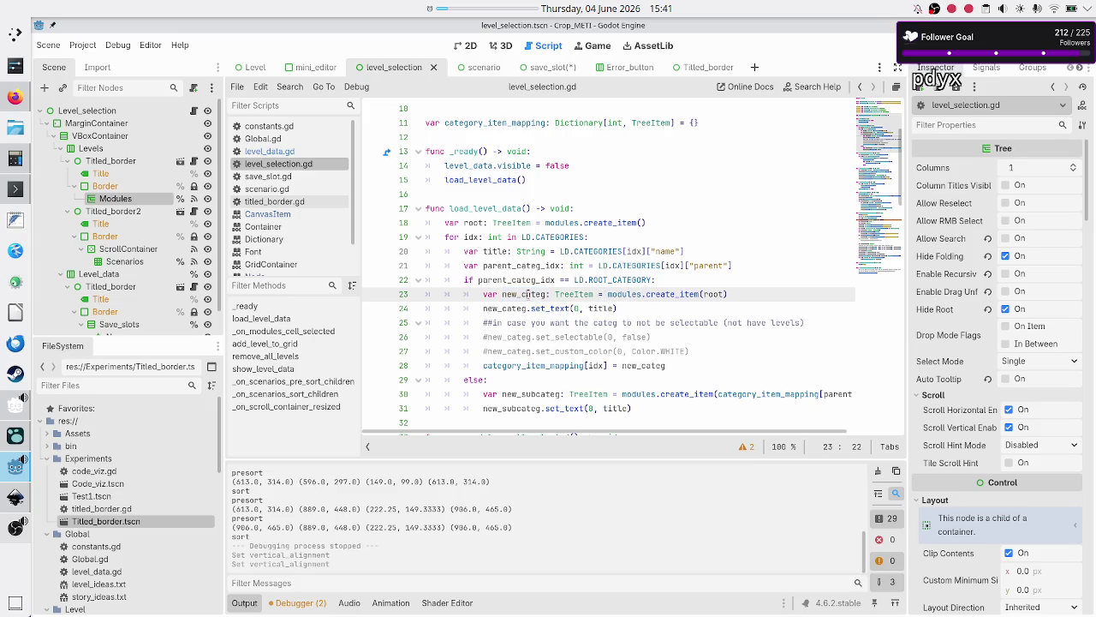
{"action": "double_click", "coordinate": [528, 294]}
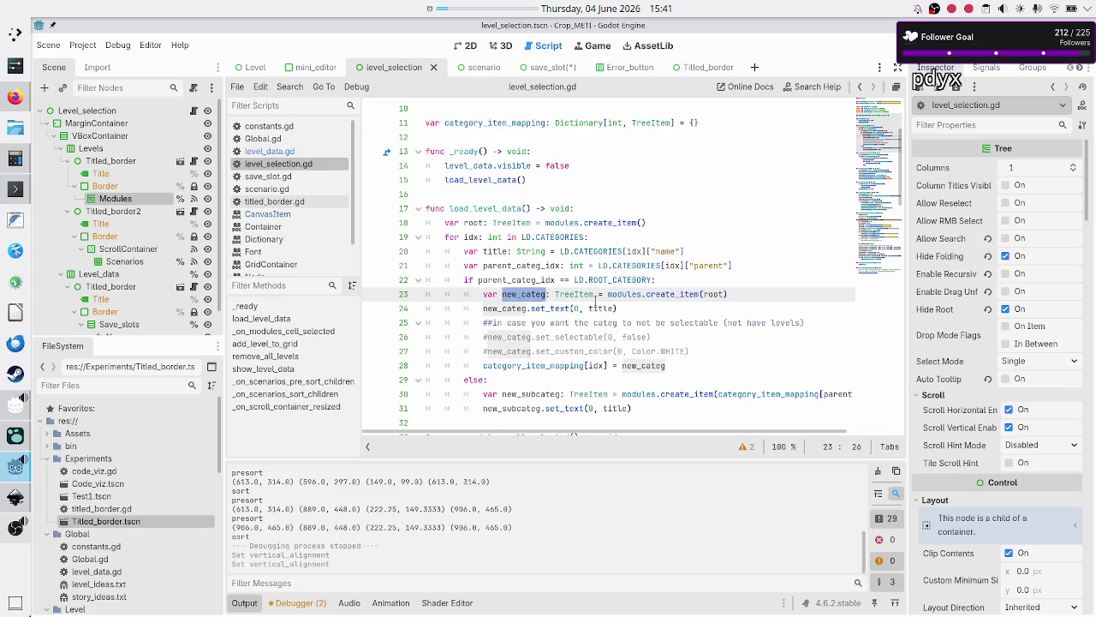
{"action": "left_click", "coordinate": [585, 294]}
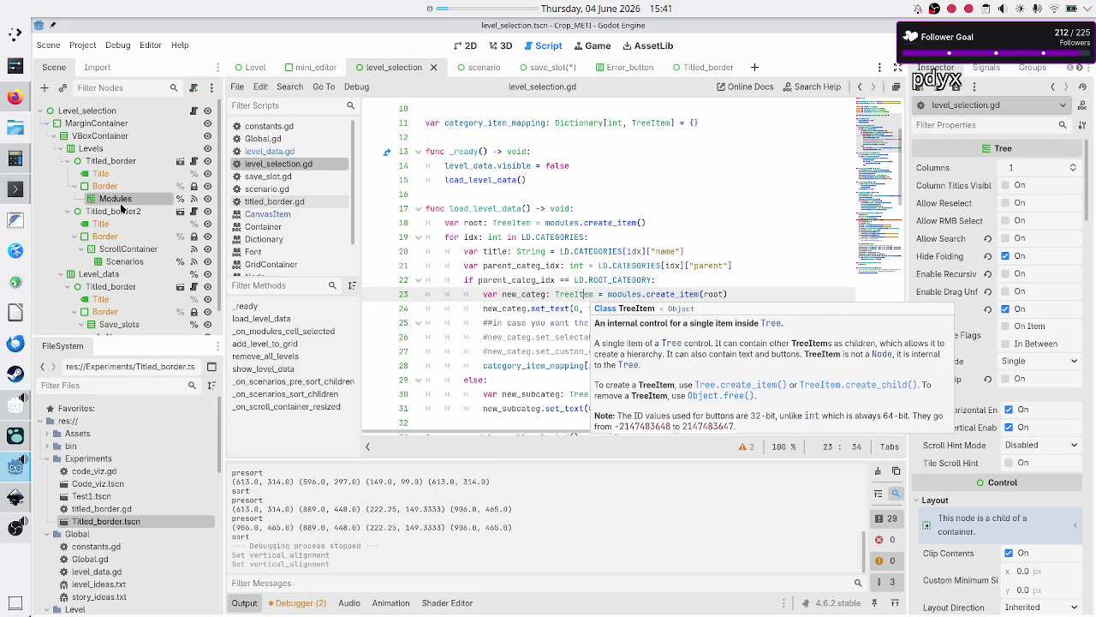
{"action": "scroll", "coordinate": [985, 428], "scroll_direction": "down", "scroll_amount": 15}
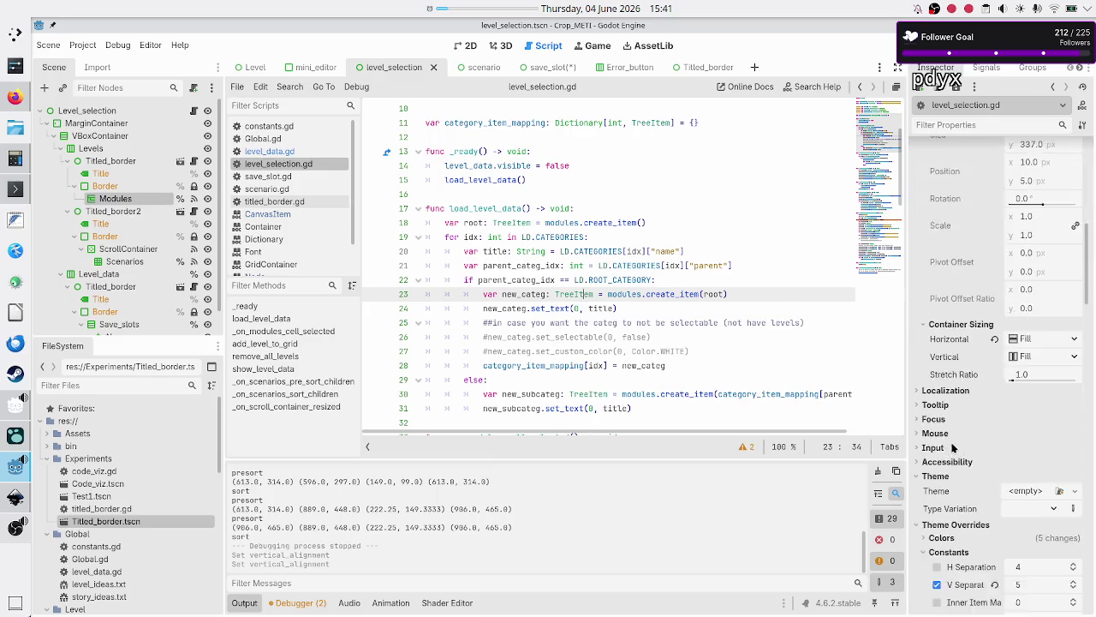
{"action": "scroll", "coordinate": [954, 447], "scroll_direction": "down", "scroll_amount": 3}
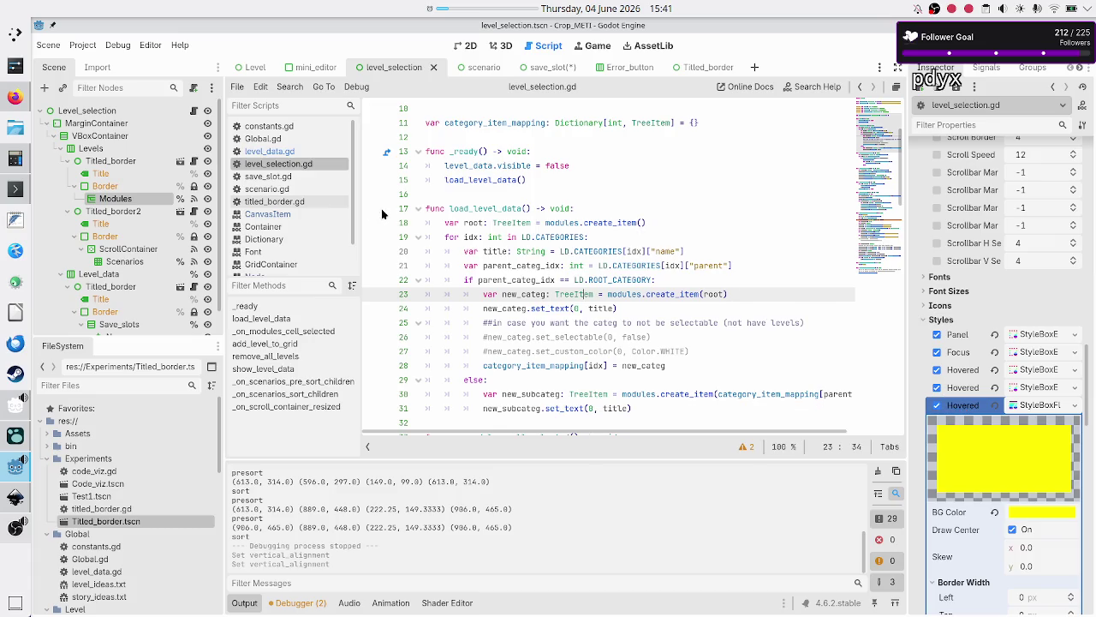
Open the scenario scene in 2D and check the button's Level text
{"action": "left_click", "coordinate": [481, 72]}
{"action": "left_click", "coordinate": [468, 46]}
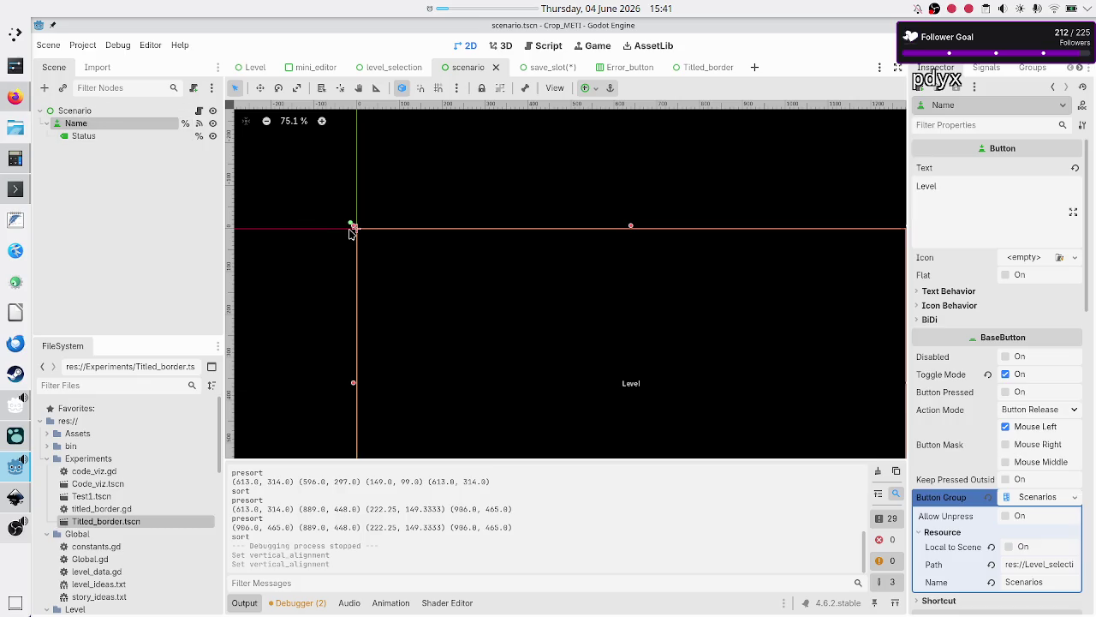
{"action": "scroll", "coordinate": [944, 434], "scroll_direction": "down", "scroll_amount": 10}
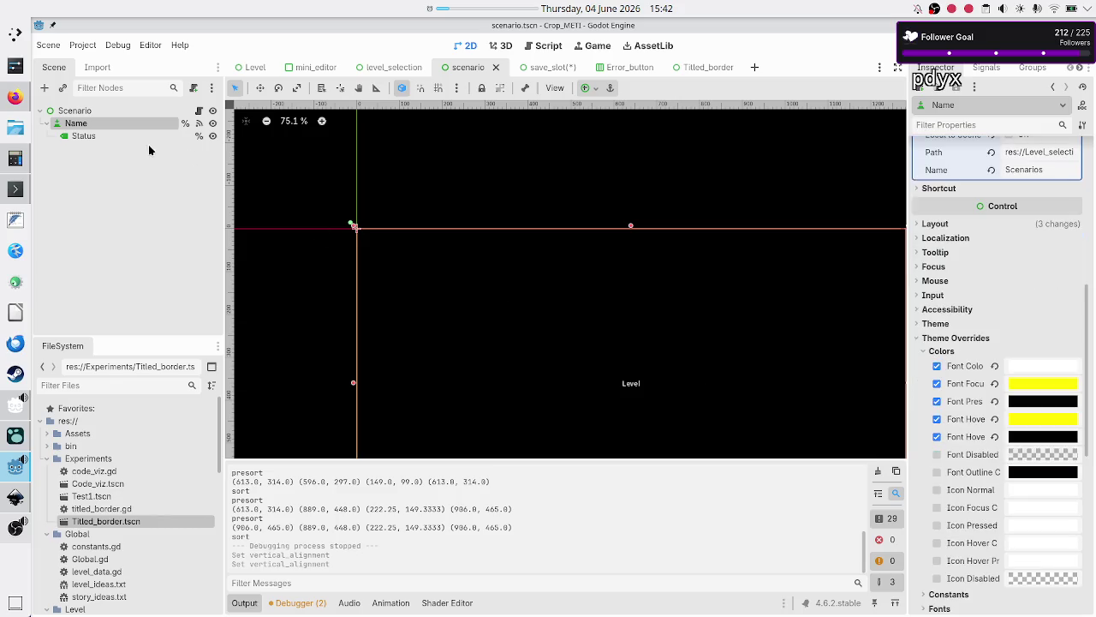
{"action": "scroll", "coordinate": [935, 283], "scroll_direction": "up", "scroll_amount": 10}
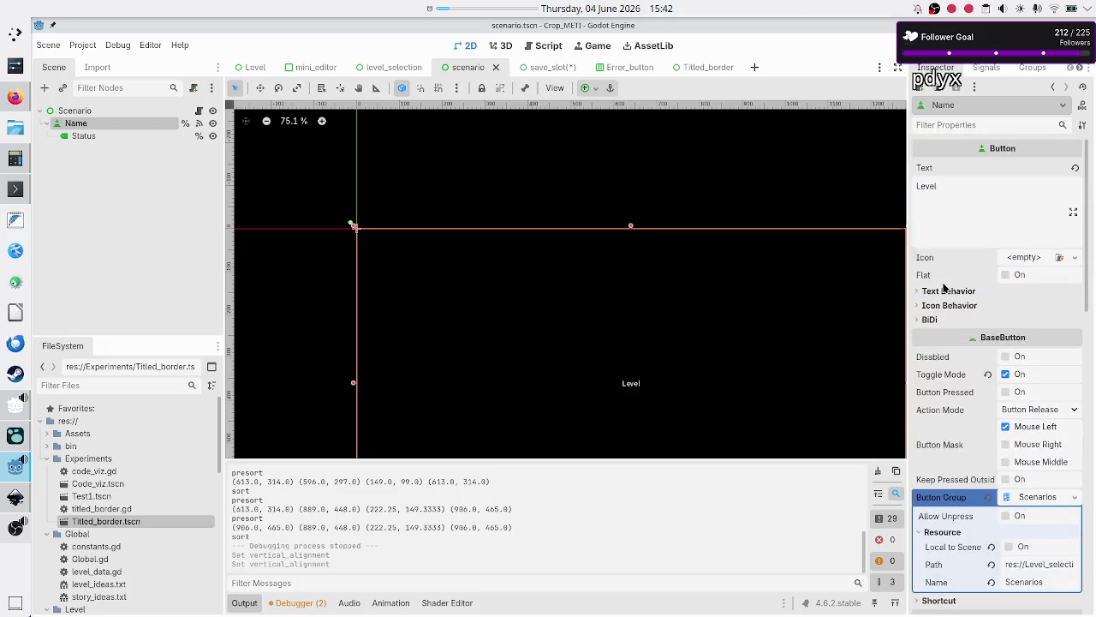
{"action": "left_click", "coordinate": [973, 200]}
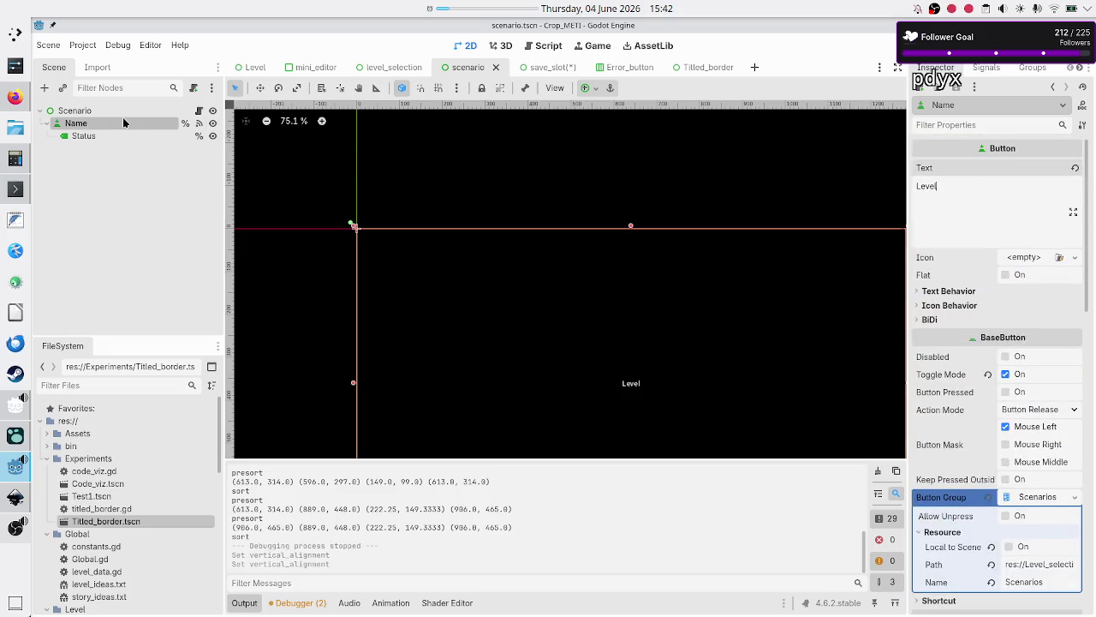
Inspect the Name button's yellow Pressed StyleBoxFlat, then return to the save_slot scene
{"action": "scroll", "coordinate": [940, 428], "scroll_direction": "down", "scroll_amount": 3}
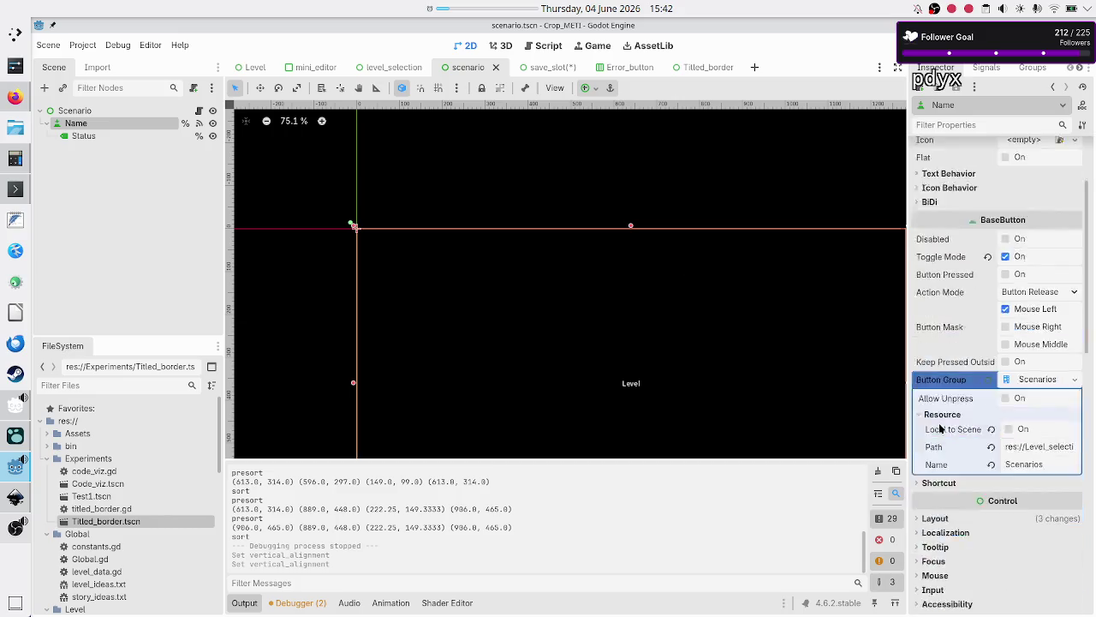
{"action": "scroll", "coordinate": [939, 428], "scroll_direction": "down", "scroll_amount": 15}
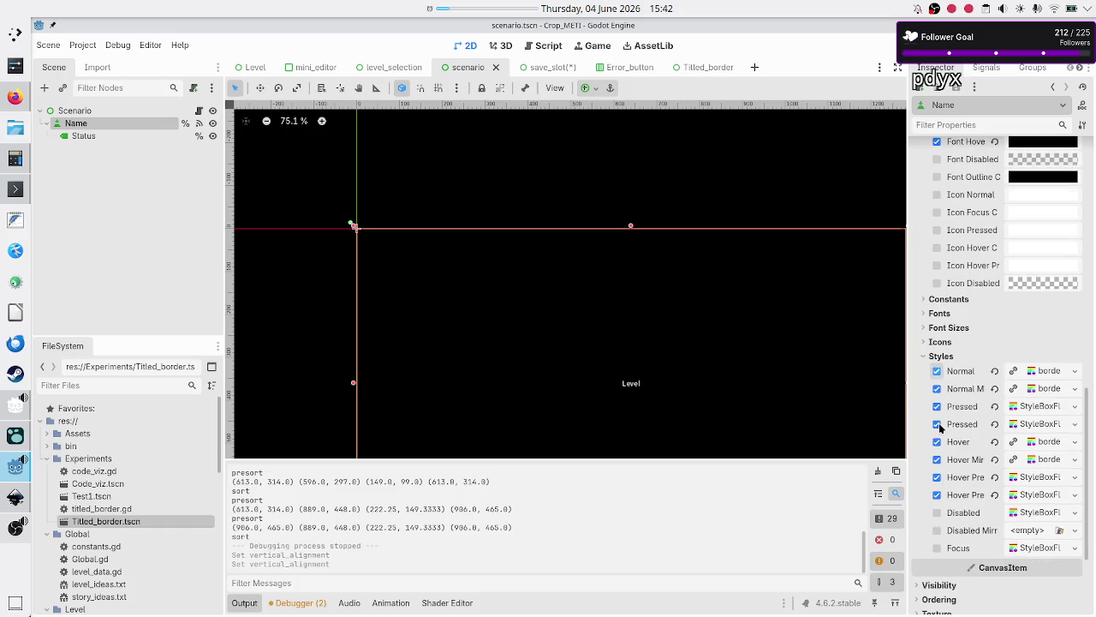
{"action": "scroll", "coordinate": [940, 428], "scroll_direction": "up", "scroll_amount": 5}
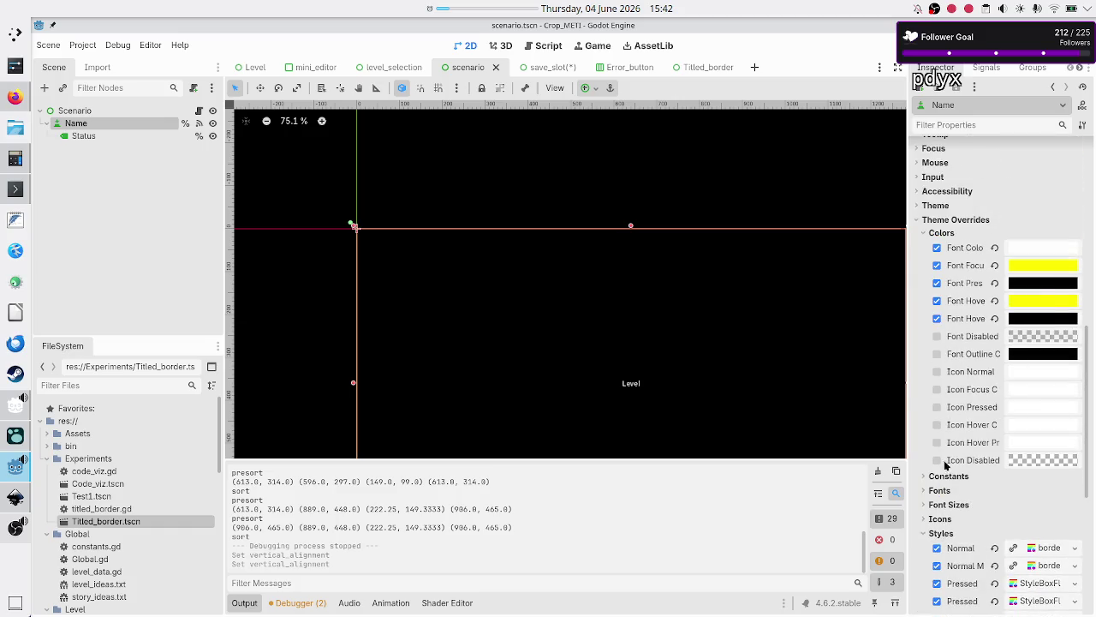
{"action": "scroll", "coordinate": [949, 454], "scroll_direction": "down", "scroll_amount": 7}
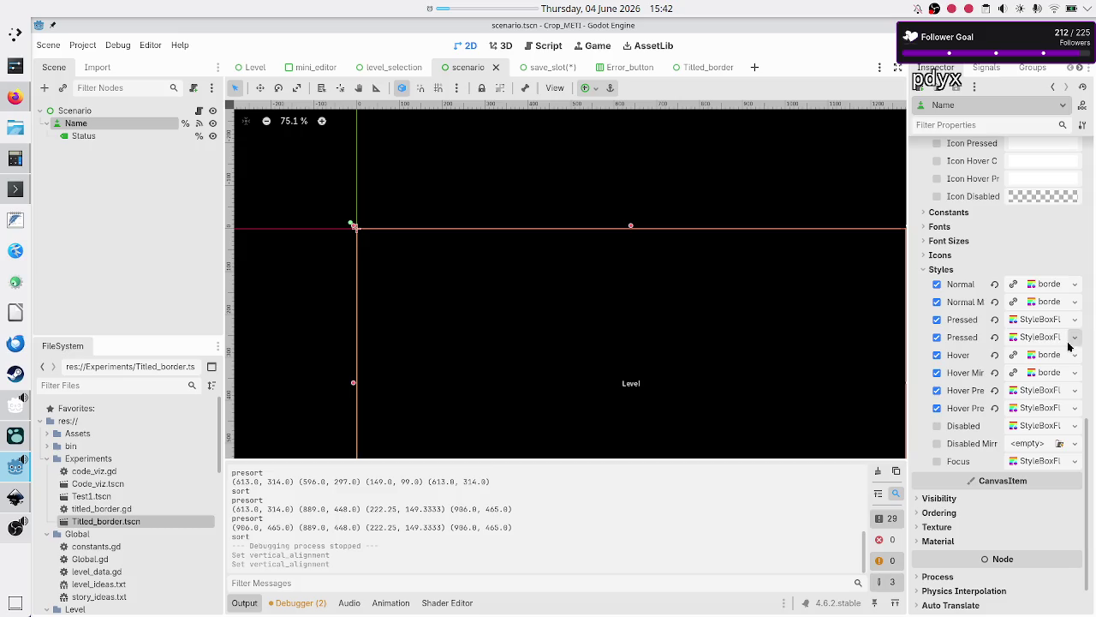
{"action": "left_click", "coordinate": [1043, 319]}
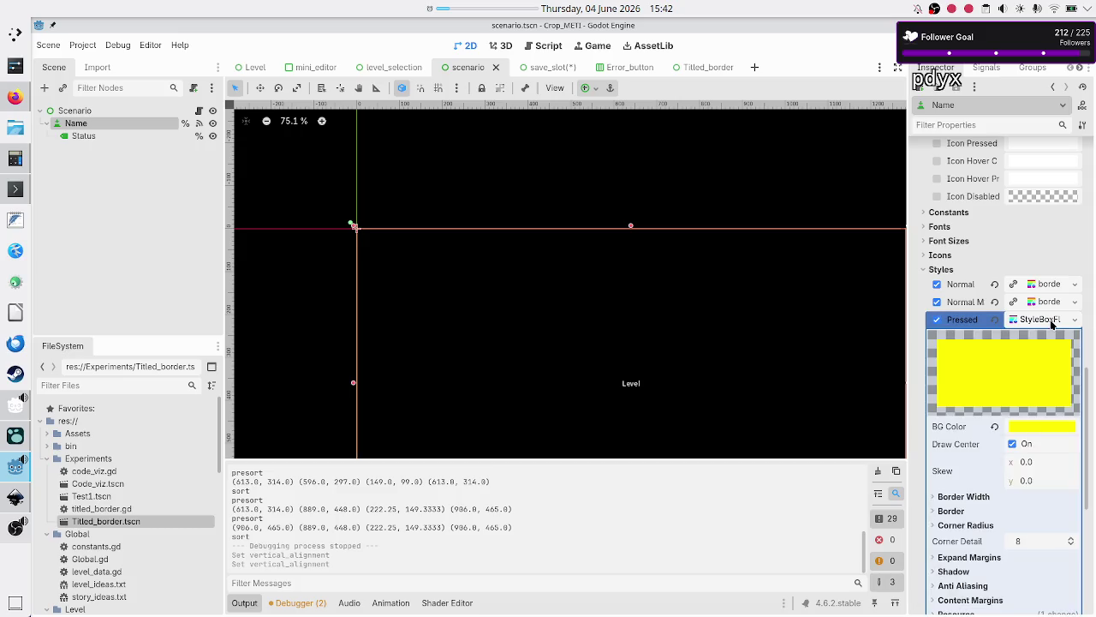
{"action": "left_click", "coordinate": [1052, 322]}
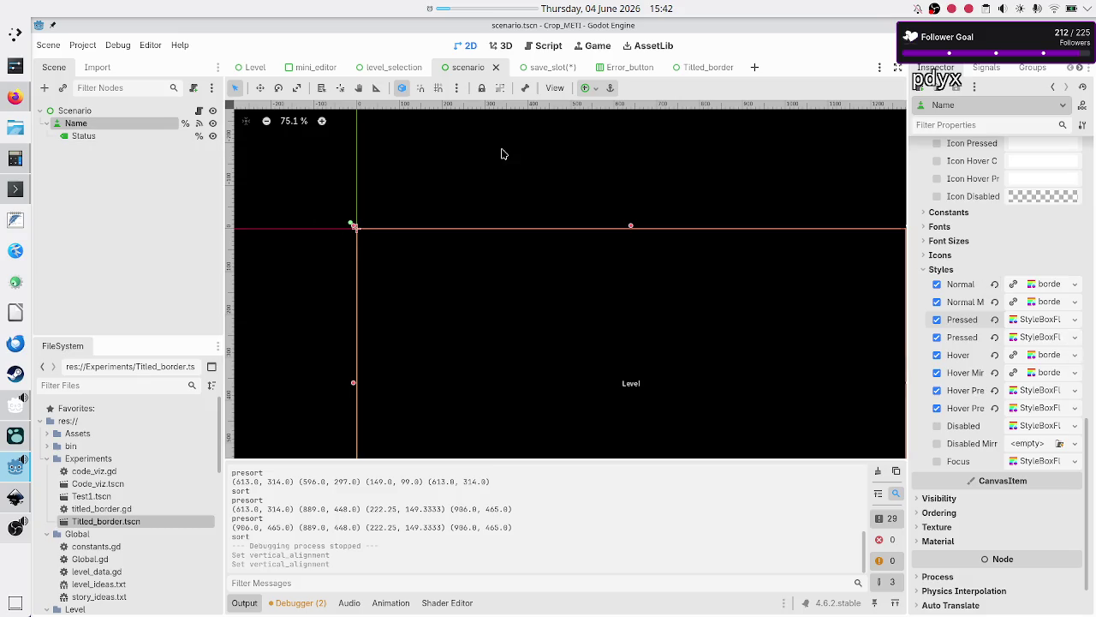
{"action": "left_click", "coordinate": [537, 67]}
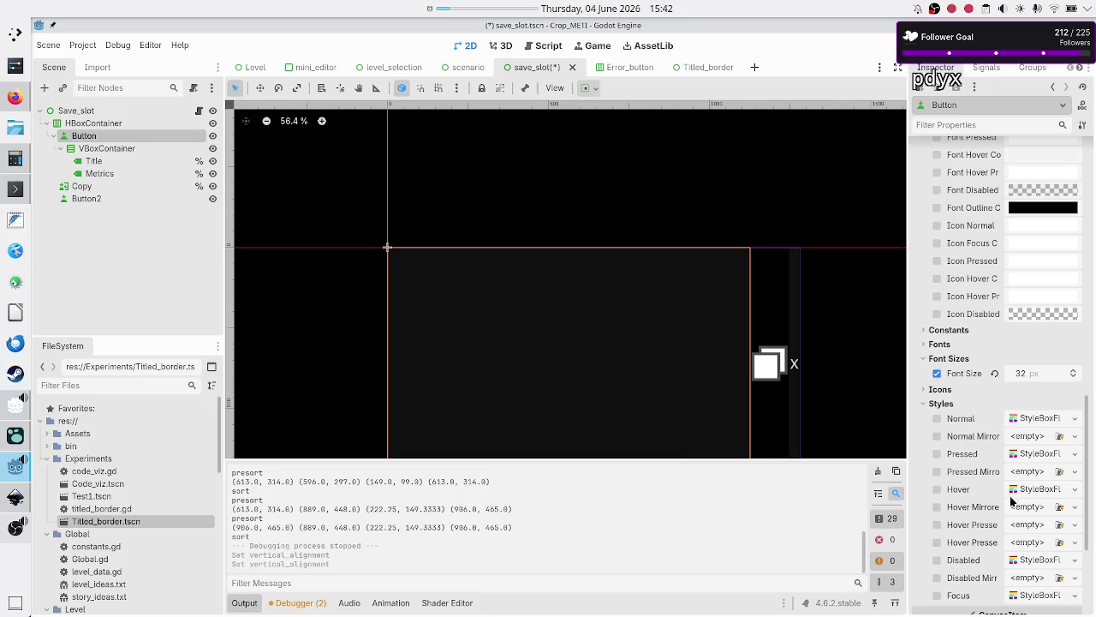
{"action": "scroll", "coordinate": [1011, 501], "scroll_direction": "down", "scroll_amount": 4}
{"action": "scroll", "coordinate": [1000, 480], "scroll_direction": "up", "scroll_amount": 3}
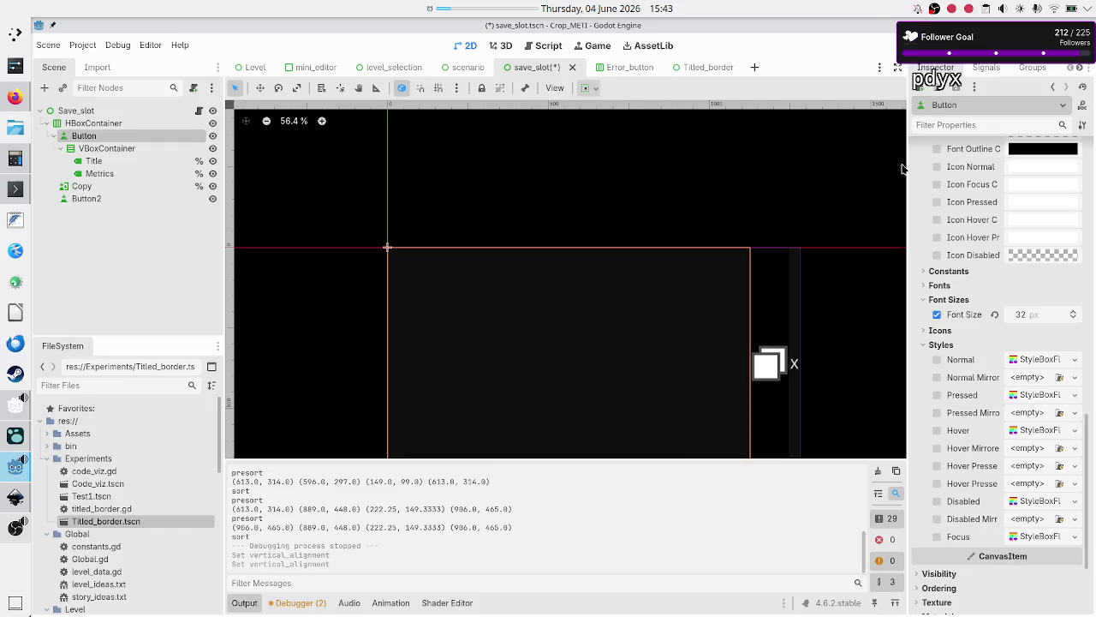
{"action": "left_click", "coordinate": [463, 67]}
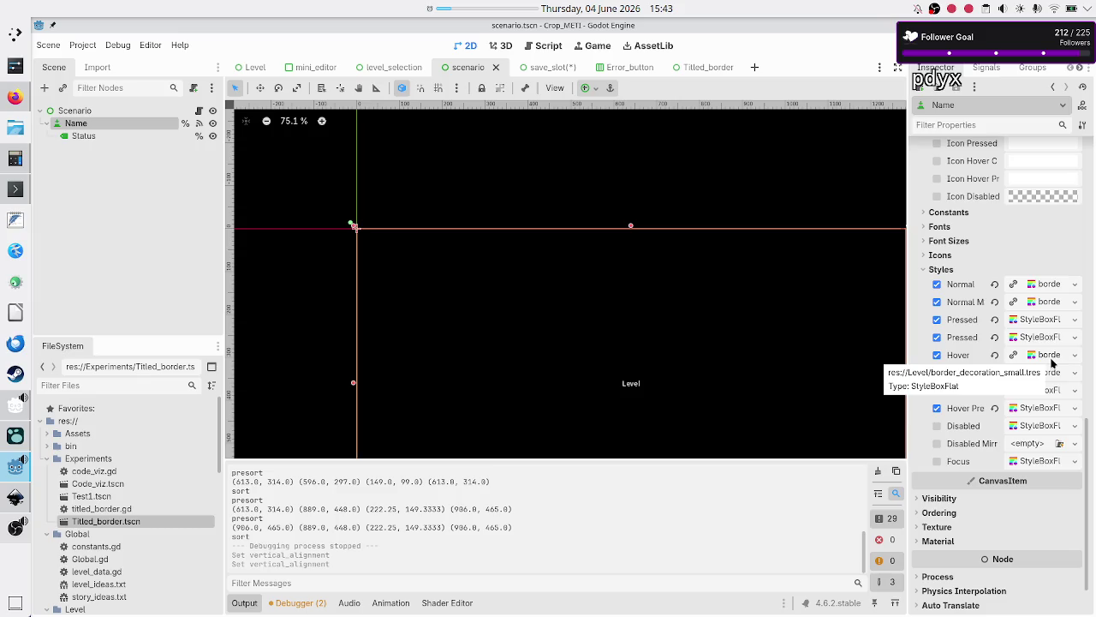
{"action": "left_click", "coordinate": [537, 68]}
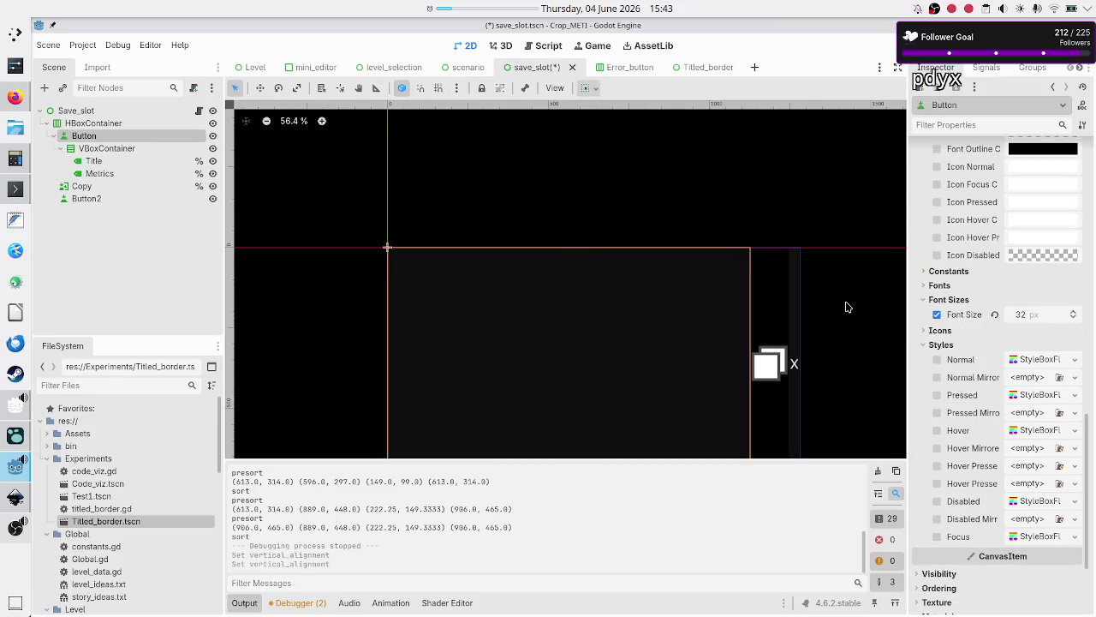
Quick Load the existing border StyleBox as the Button's Normal style
{"action": "left_click", "coordinate": [1075, 360]}
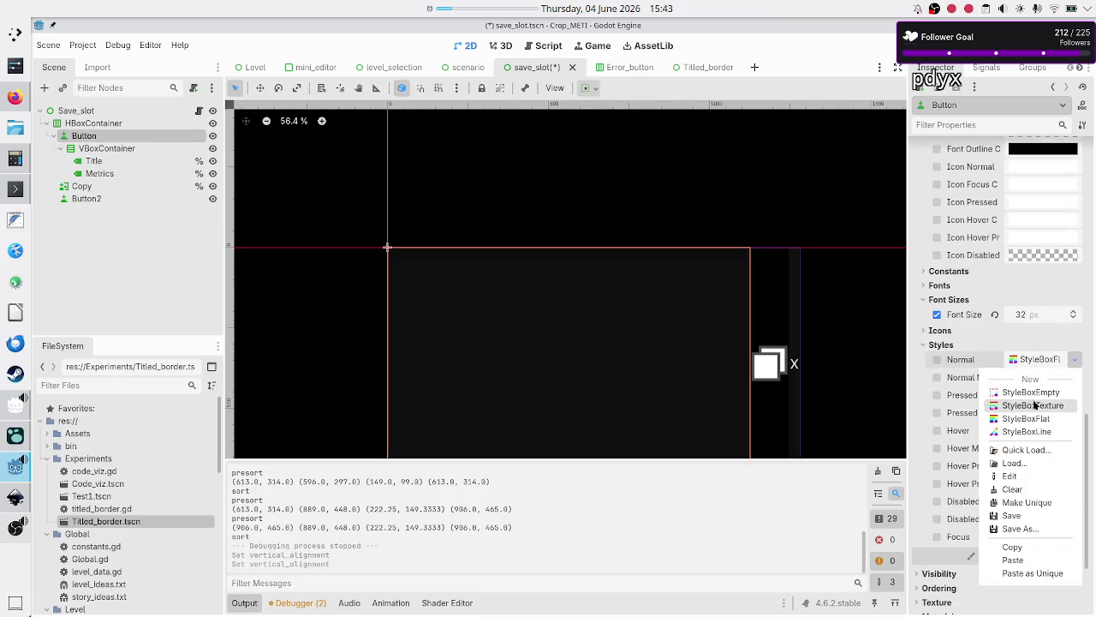
{"action": "left_click", "coordinate": [1028, 452]}
{"action": "double_click", "coordinate": [493, 196]}
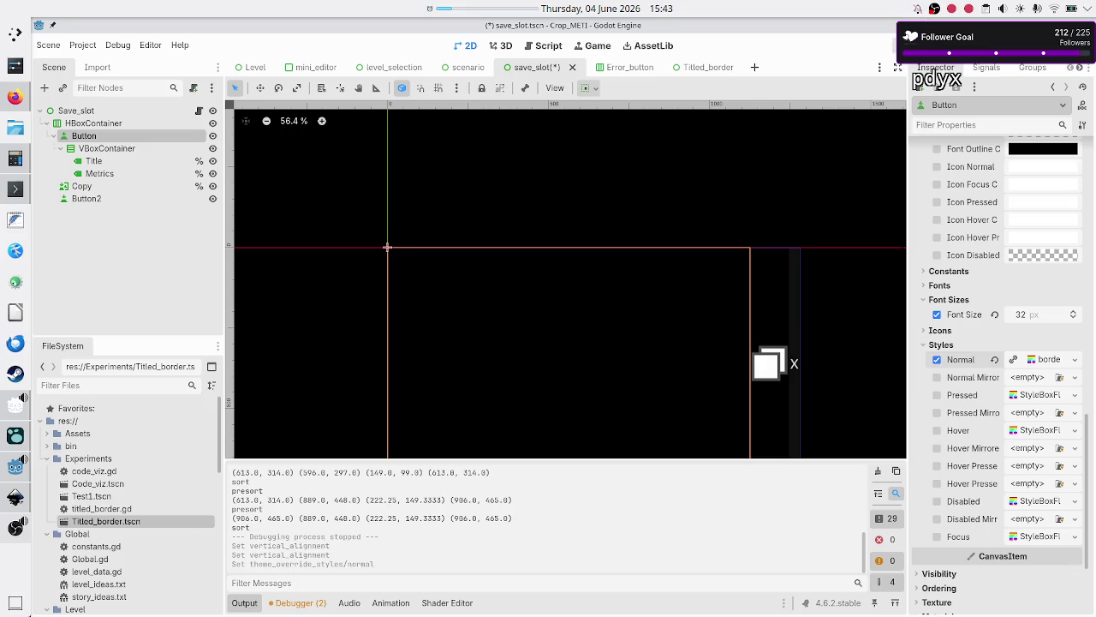
Run the game, view the Basic tape operations Tutorial programs, then close it
{"action": "key", "text": "F5"}
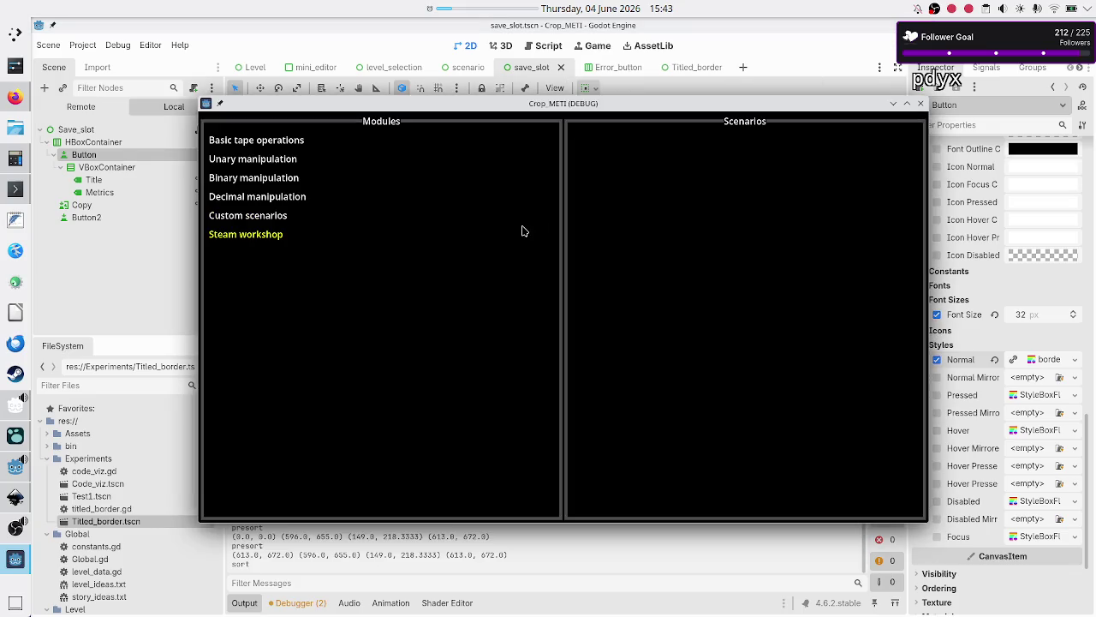
{"action": "left_click", "coordinate": [313, 146]}
{"action": "left_click", "coordinate": [606, 166]}
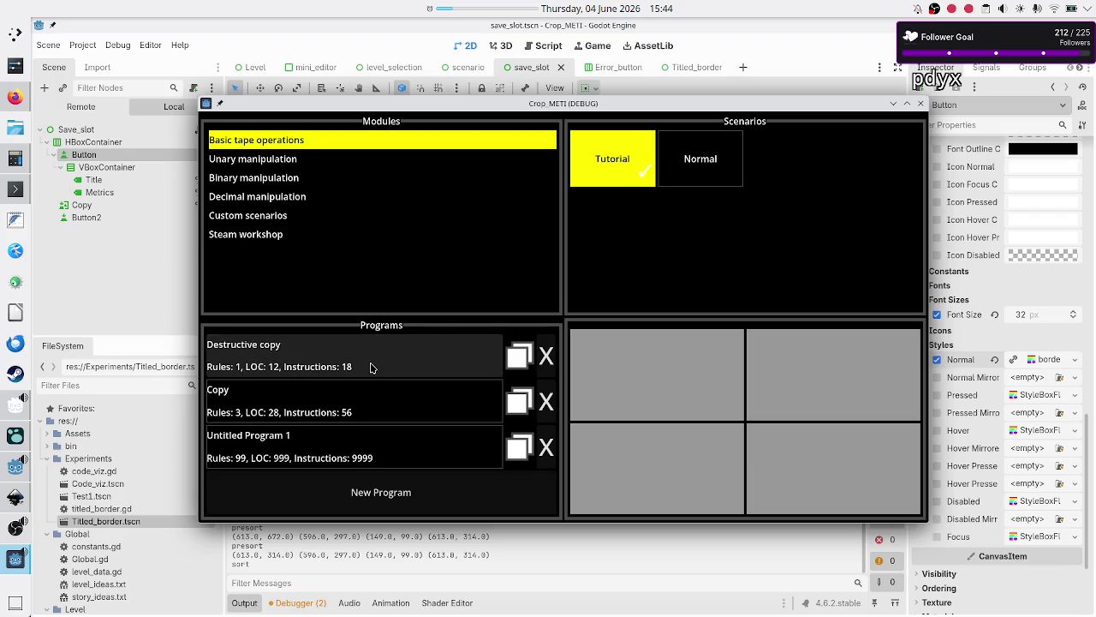
{"action": "left_click", "coordinate": [921, 105]}
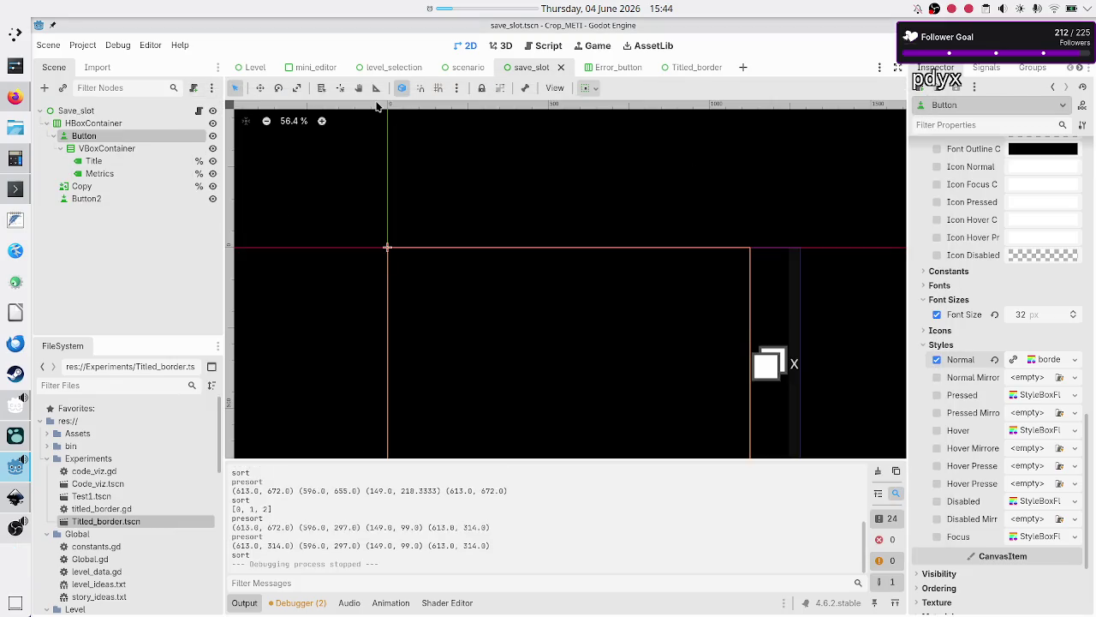
Set the VBoxContainer's Theme Override Constants Separation to 0
{"action": "left_click", "coordinate": [101, 129]}
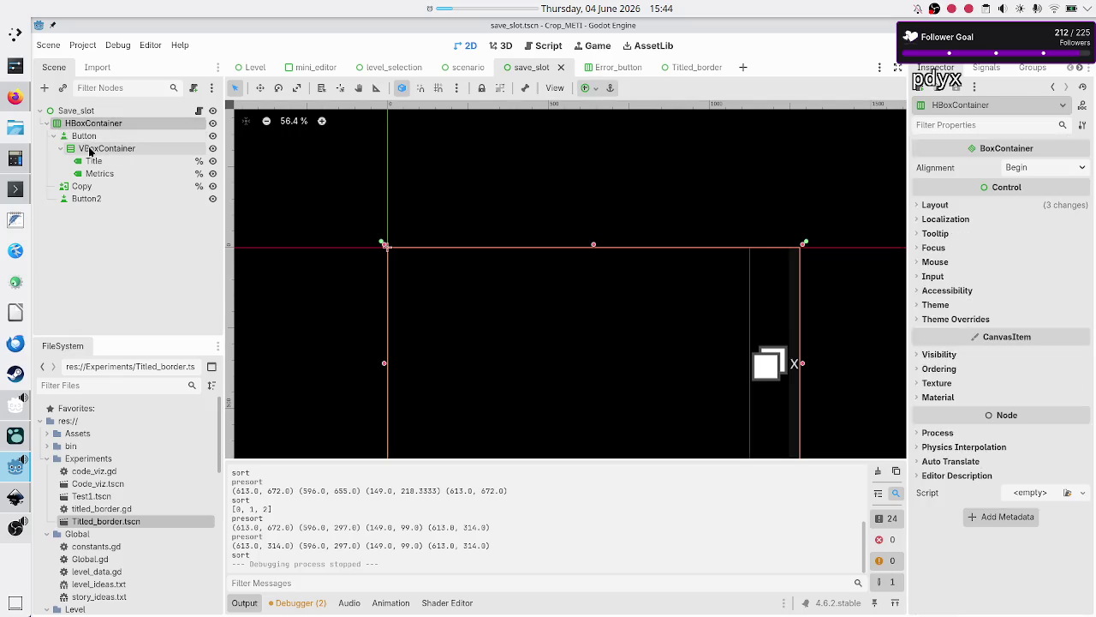
{"action": "left_click", "coordinate": [91, 150]}
{"action": "left_click", "coordinate": [963, 319]}
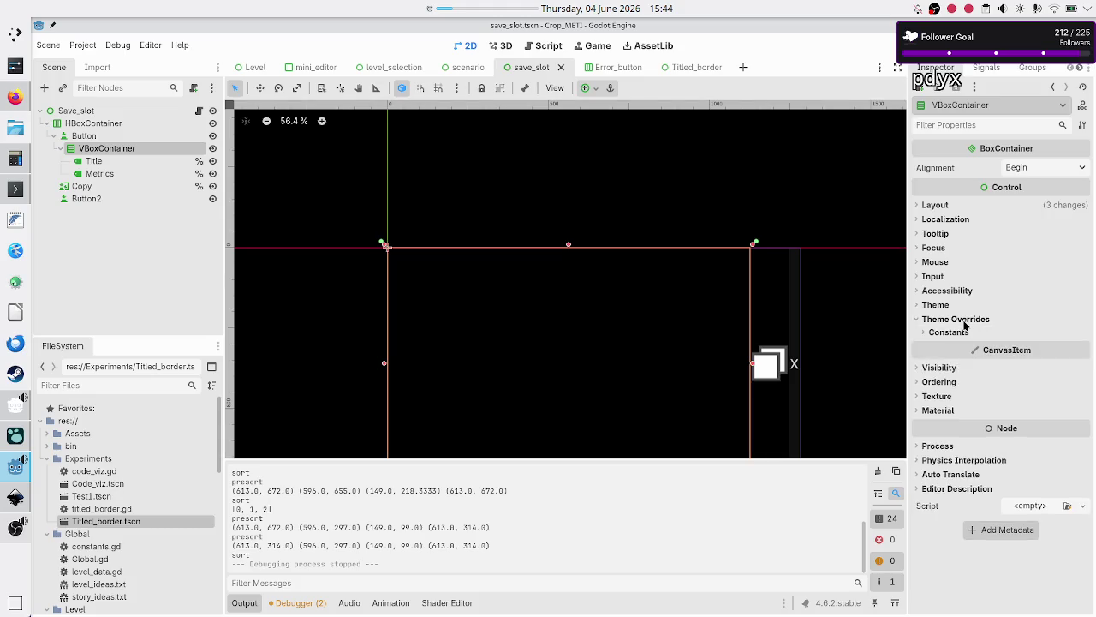
{"action": "left_click", "coordinate": [952, 333]}
{"action": "left_click", "coordinate": [1036, 351]}
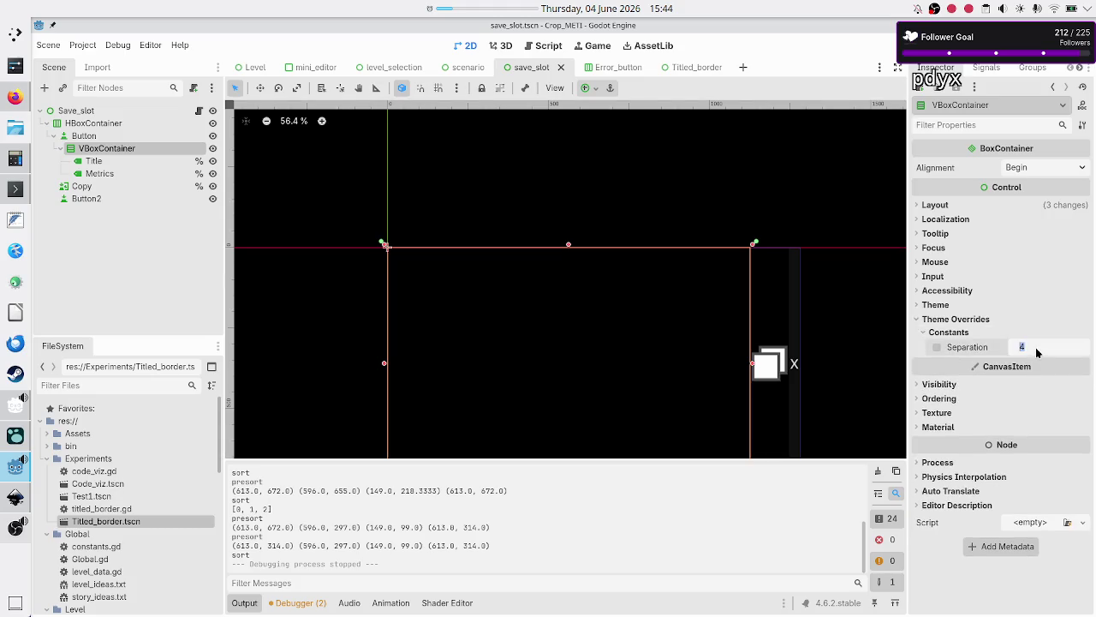
{"action": "type", "text": "0"}
{"action": "key", "text": "Return"}
Save and run the game, opening the Basic tape operations Tutorial programs list
{"action": "key", "text": "F5"}
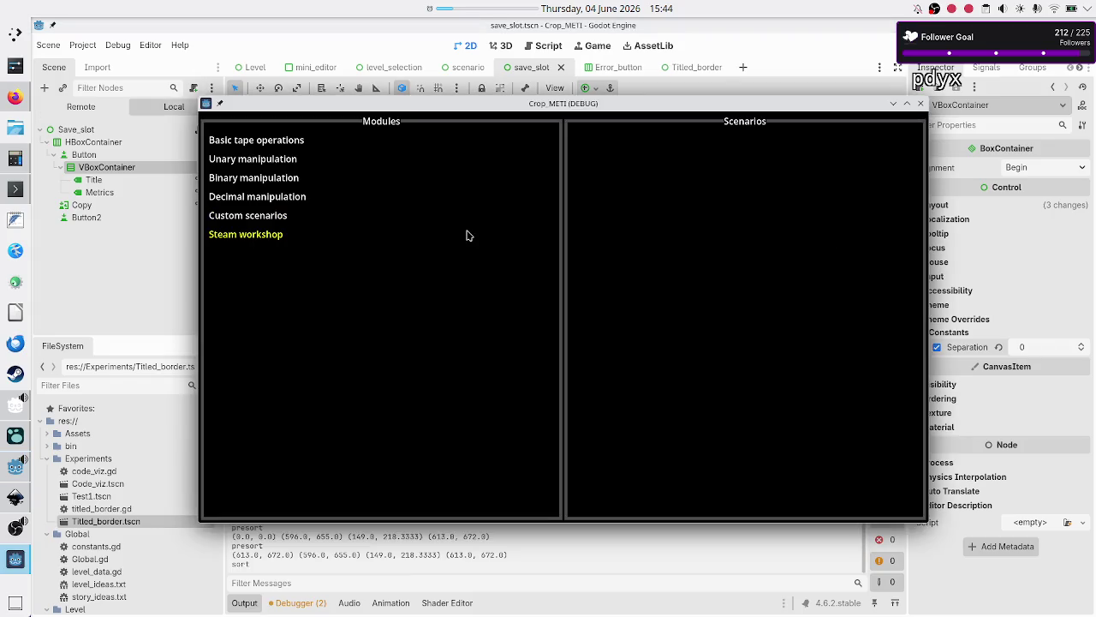
{"action": "left_click", "coordinate": [299, 143]}
{"action": "left_click", "coordinate": [611, 207]}
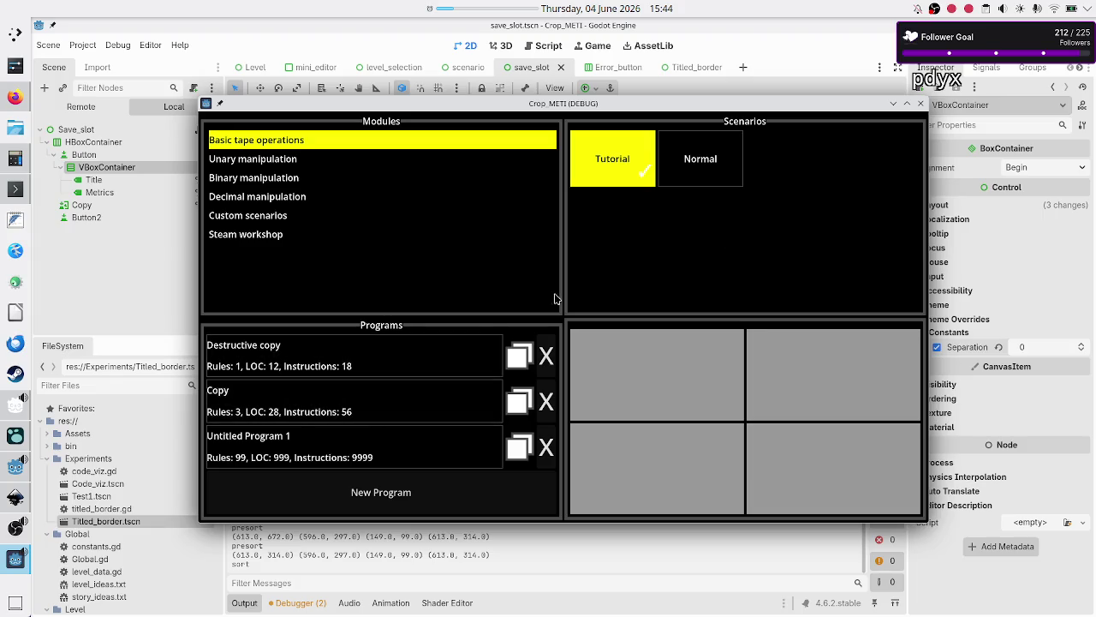
Close the running game, select the save-slot Button, and load border_decoration_small.tres into Normal Mirrored
{"action": "left_click", "coordinate": [921, 105]}
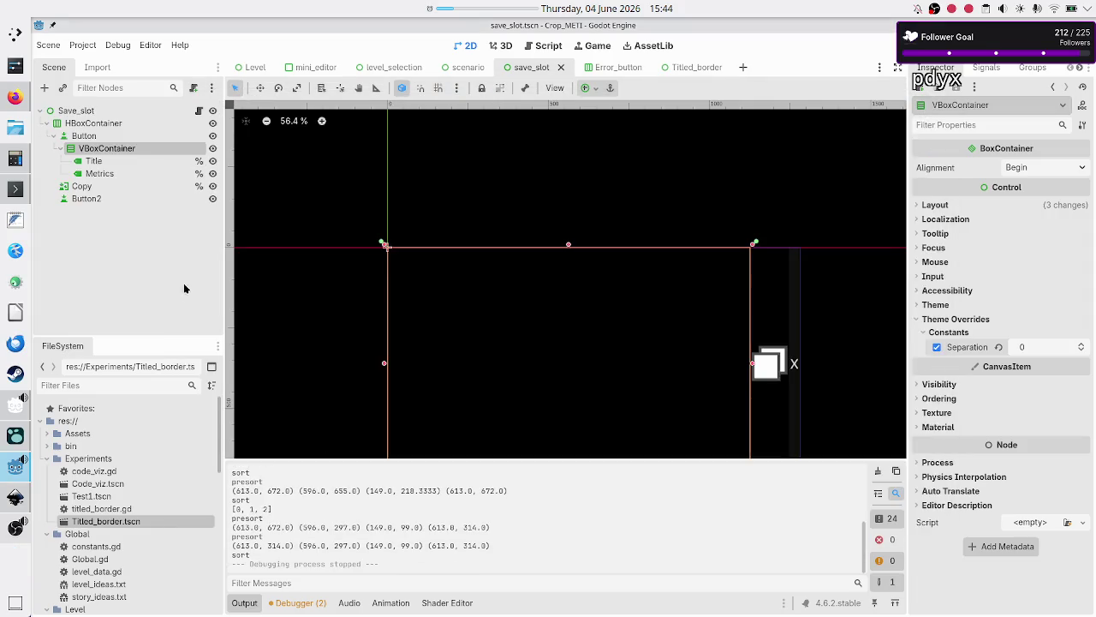
{"action": "left_click", "coordinate": [101, 137]}
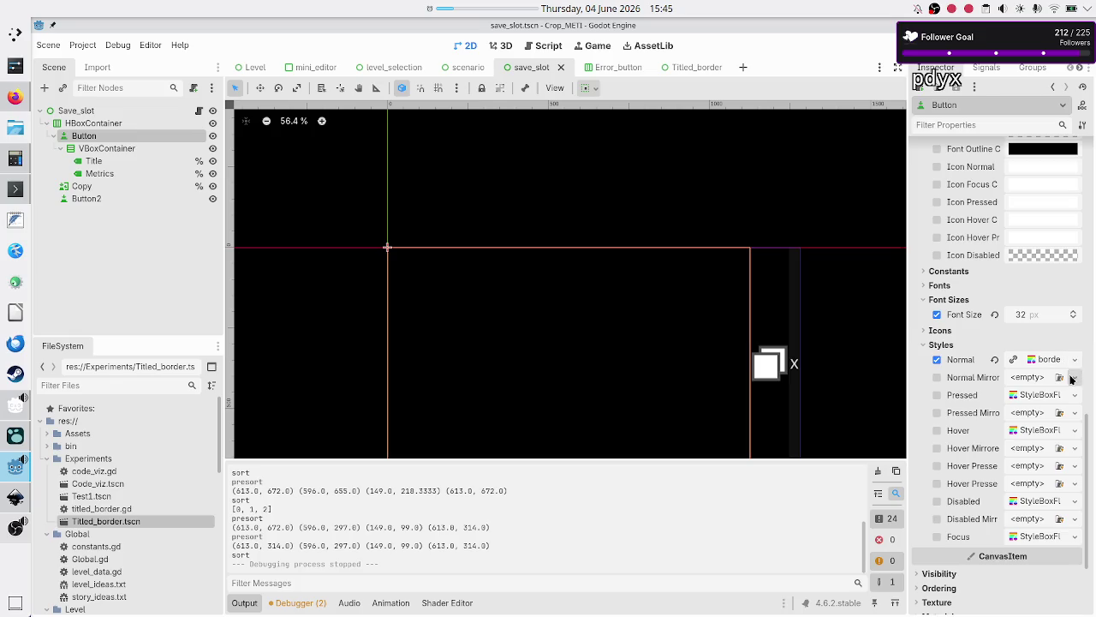
{"action": "left_click", "coordinate": [1075, 378]}
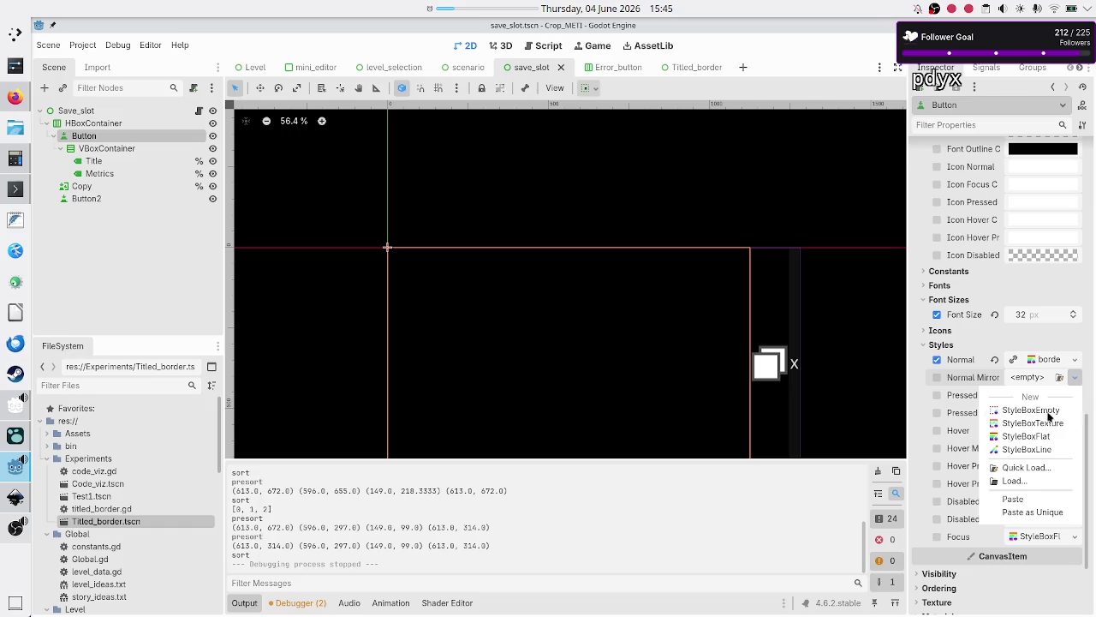
{"action": "left_click", "coordinate": [1037, 467]}
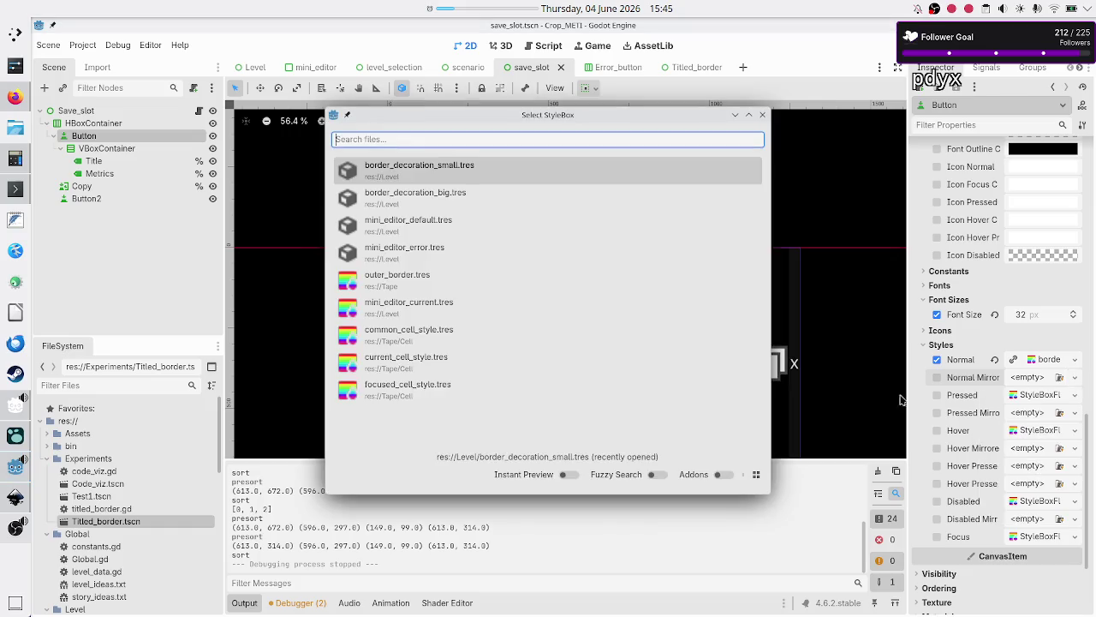
{"action": "left_click", "coordinate": [462, 168]}
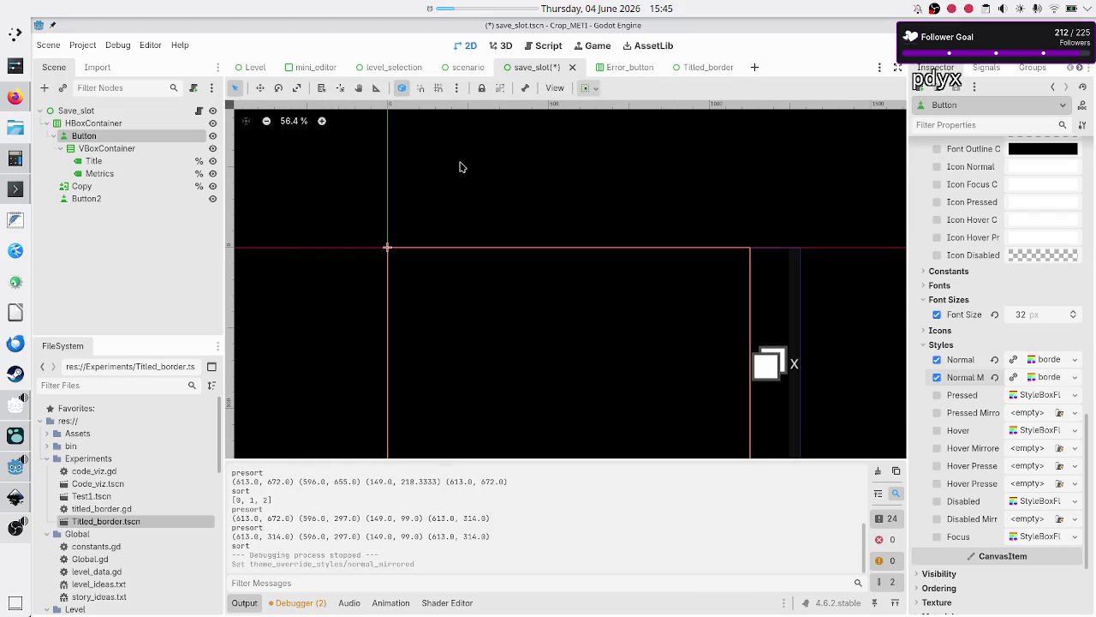
Load border_decoration_small.tres into the Hover and Hover Mirrored styles
{"action": "left_click", "coordinate": [1074, 395]}
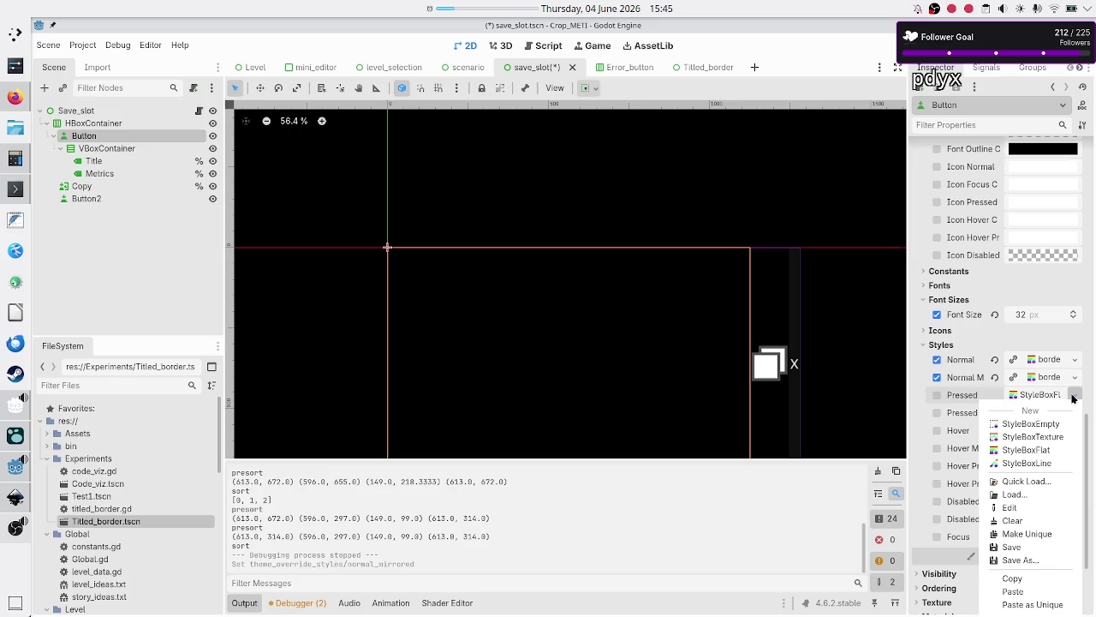
{"action": "left_click", "coordinate": [1073, 395]}
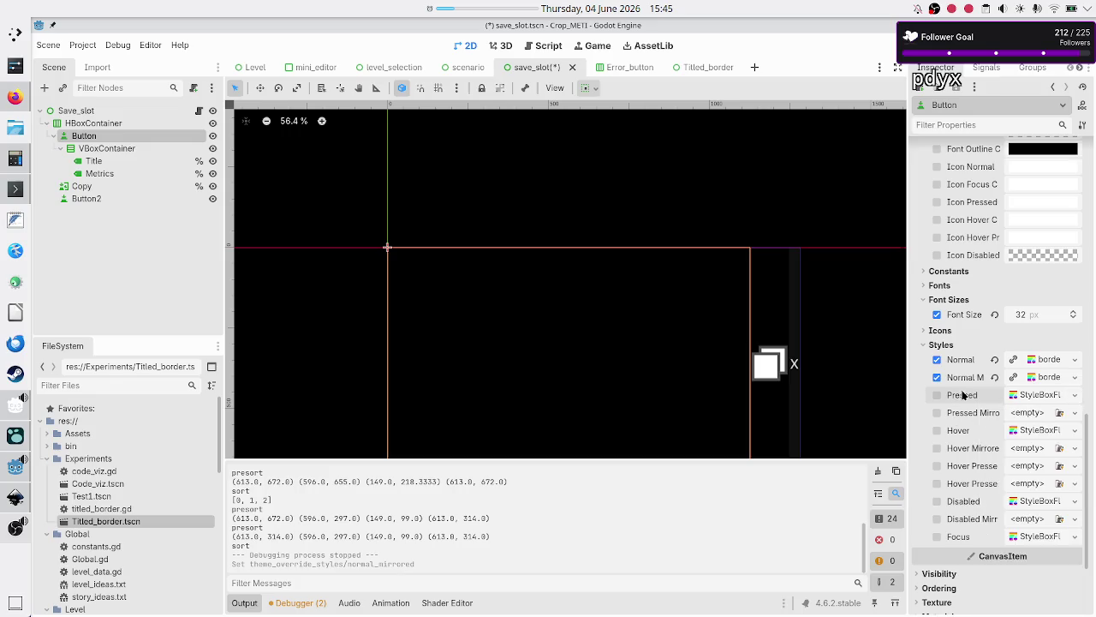
{"action": "left_click", "coordinate": [1074, 434]}
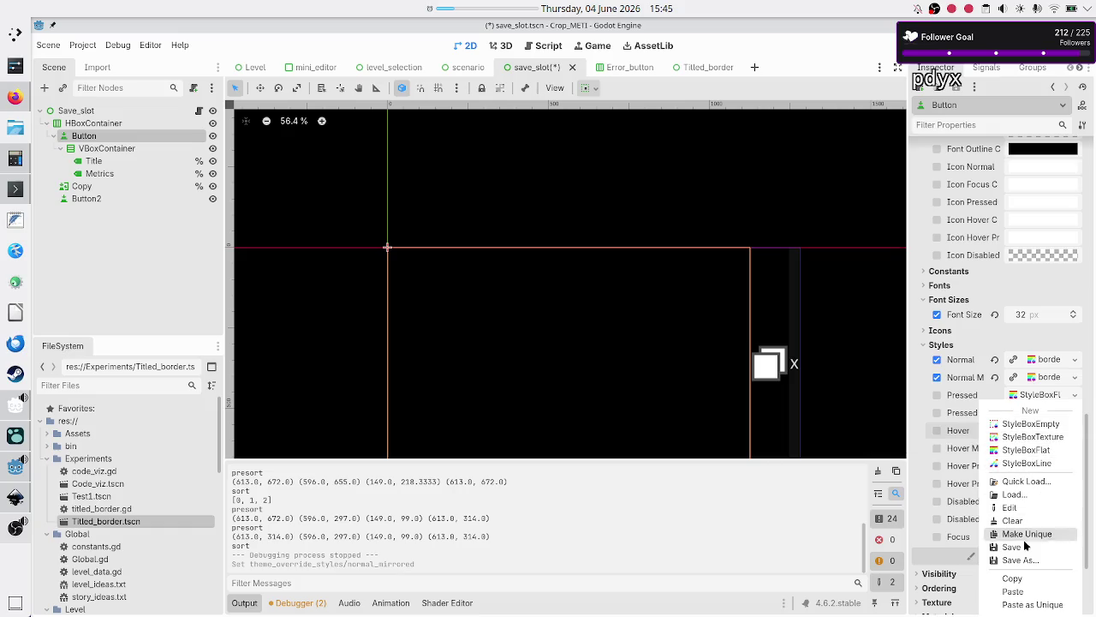
{"action": "left_click", "coordinate": [1030, 479]}
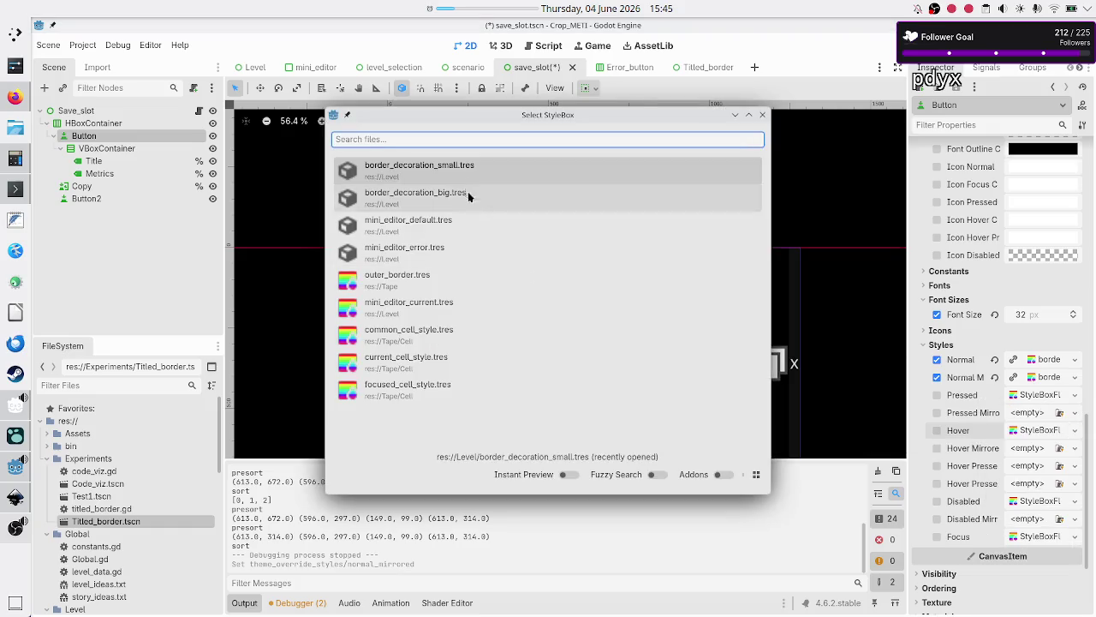
{"action": "double_click", "coordinate": [454, 169]}
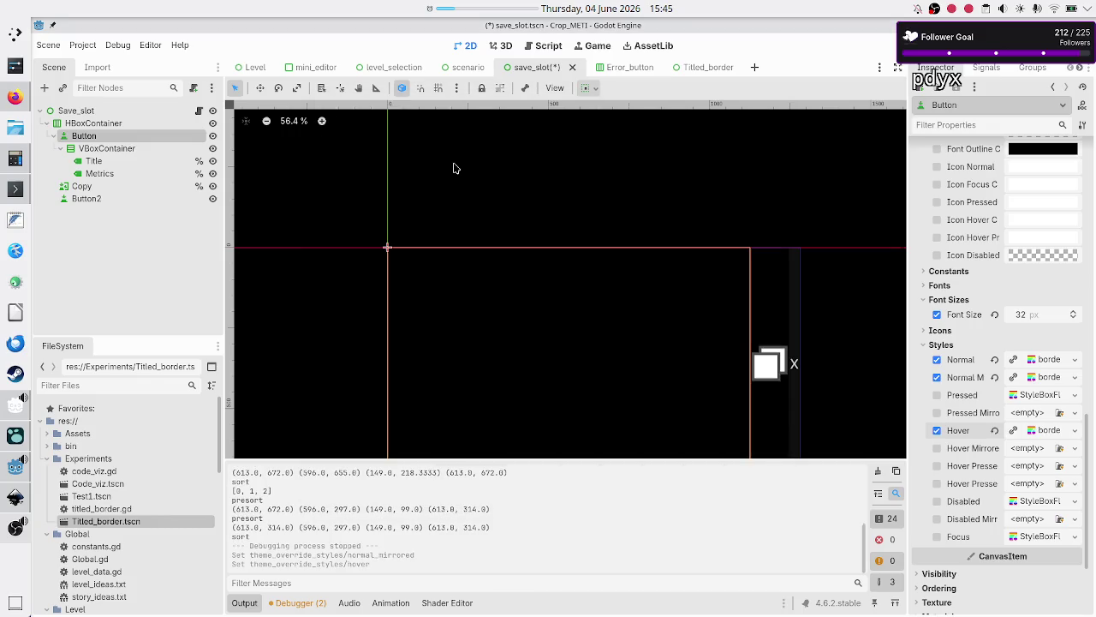
{"action": "left_click", "coordinate": [1075, 448]}
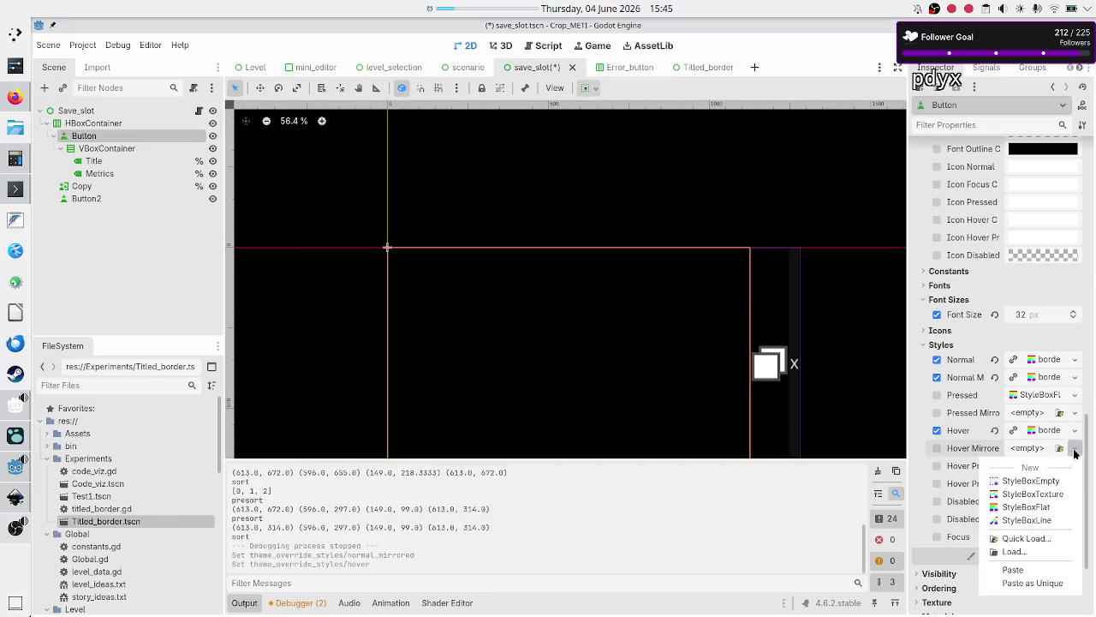
{"action": "left_click", "coordinate": [1075, 454]}
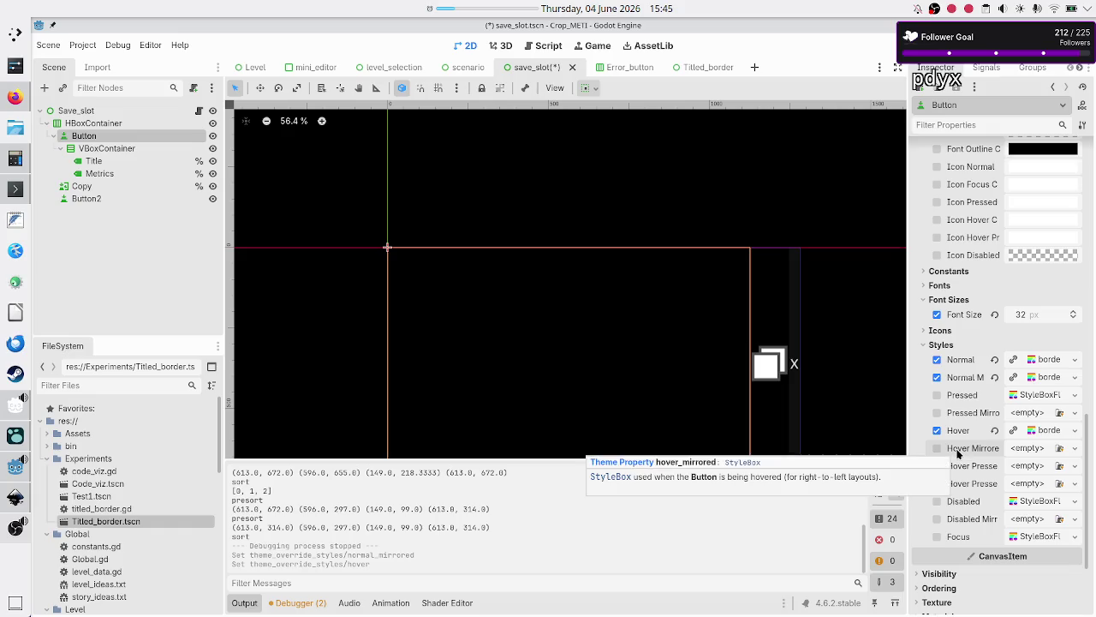
{"action": "left_click", "coordinate": [1075, 448]}
{"action": "left_click", "coordinate": [1027, 539]}
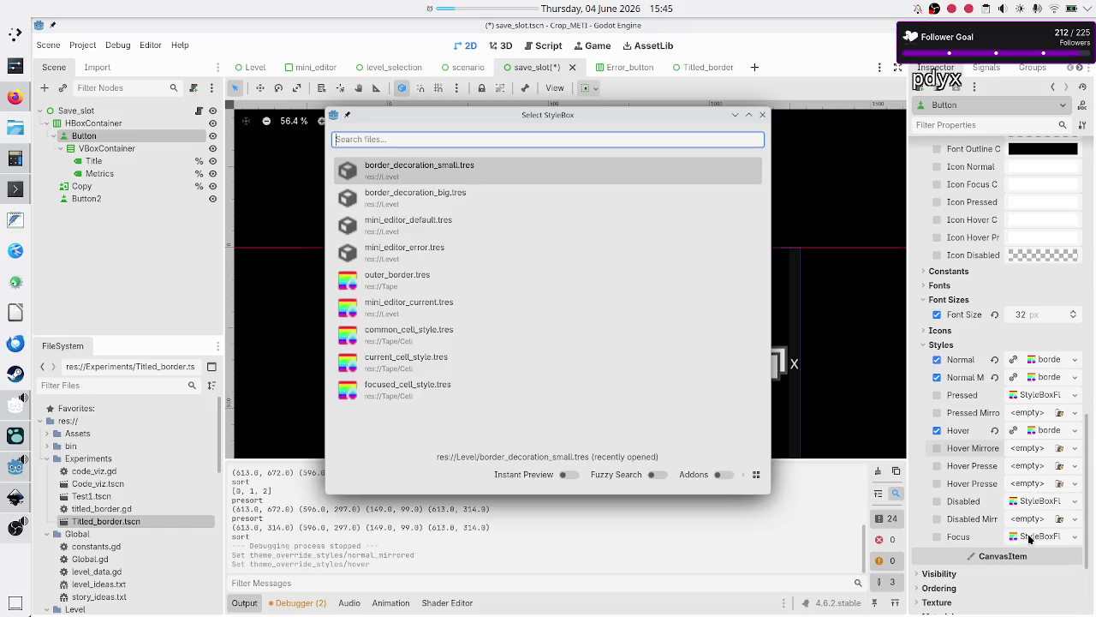
{"action": "left_click", "coordinate": [425, 166]}
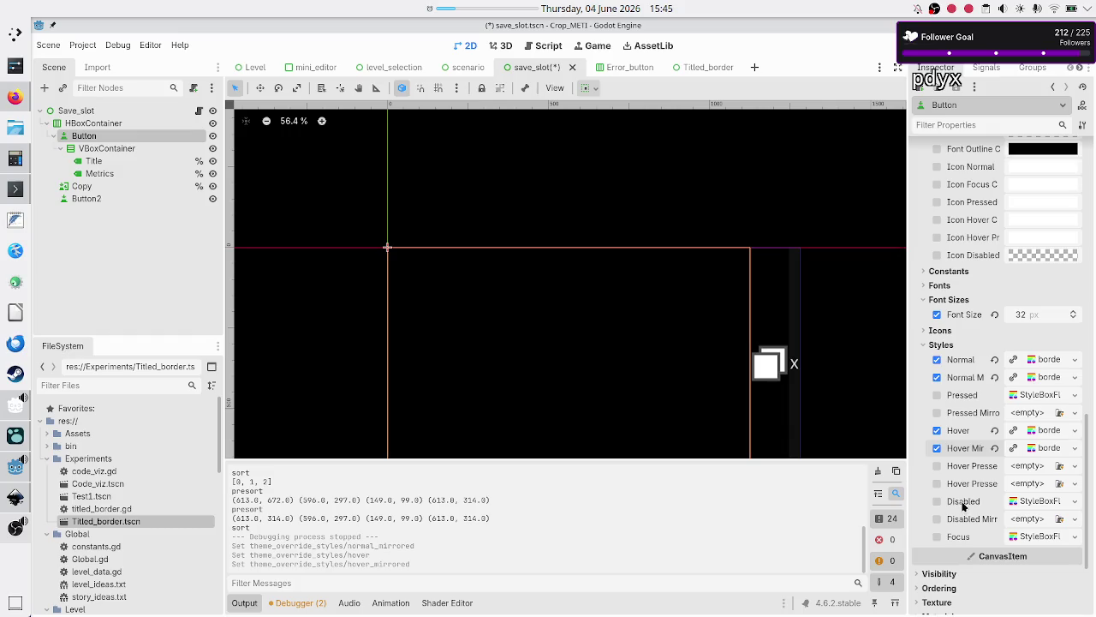
Give Disabled and Disabled Mirrored new StyleBoxEmpty styles, and use border_decoration_small.tres for Focus
{"action": "left_click", "coordinate": [1076, 503]}
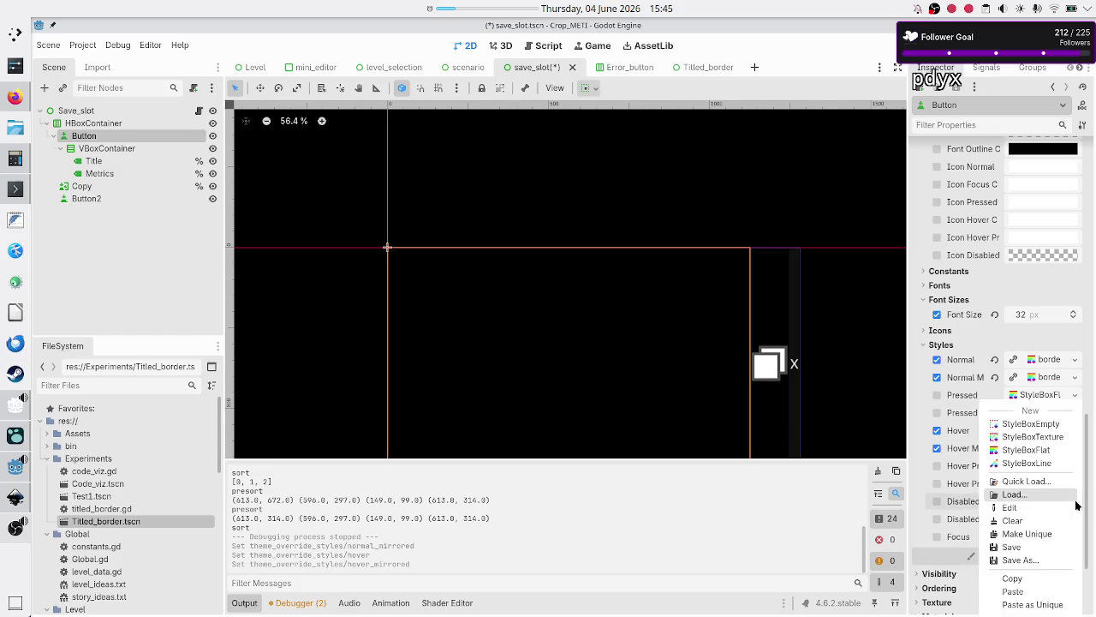
{"action": "left_click", "coordinate": [1031, 423]}
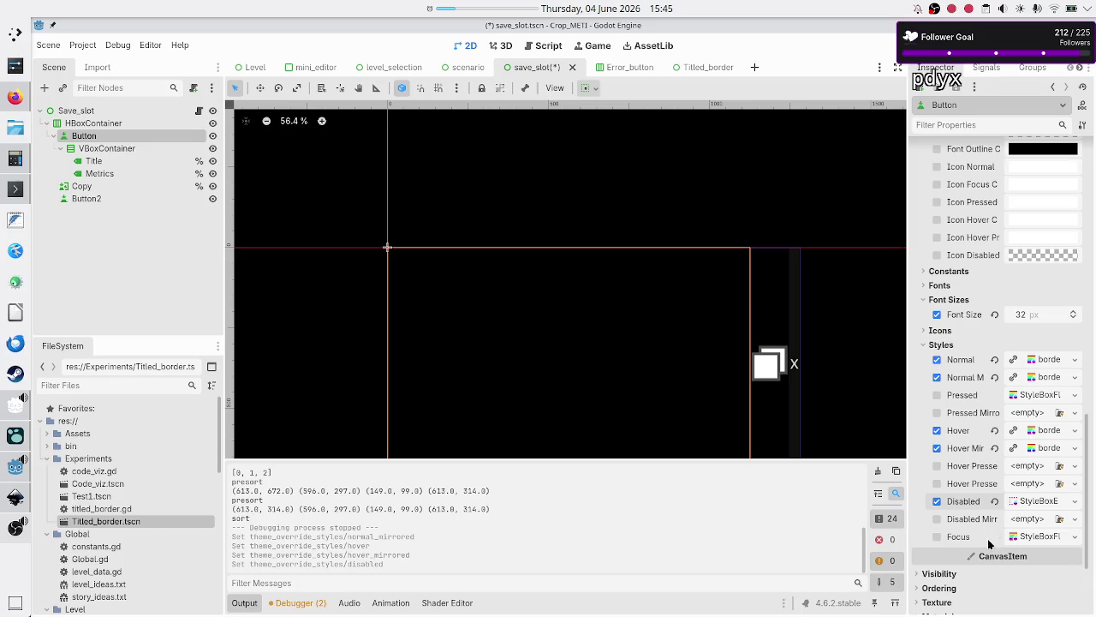
{"action": "left_click", "coordinate": [1075, 518]}
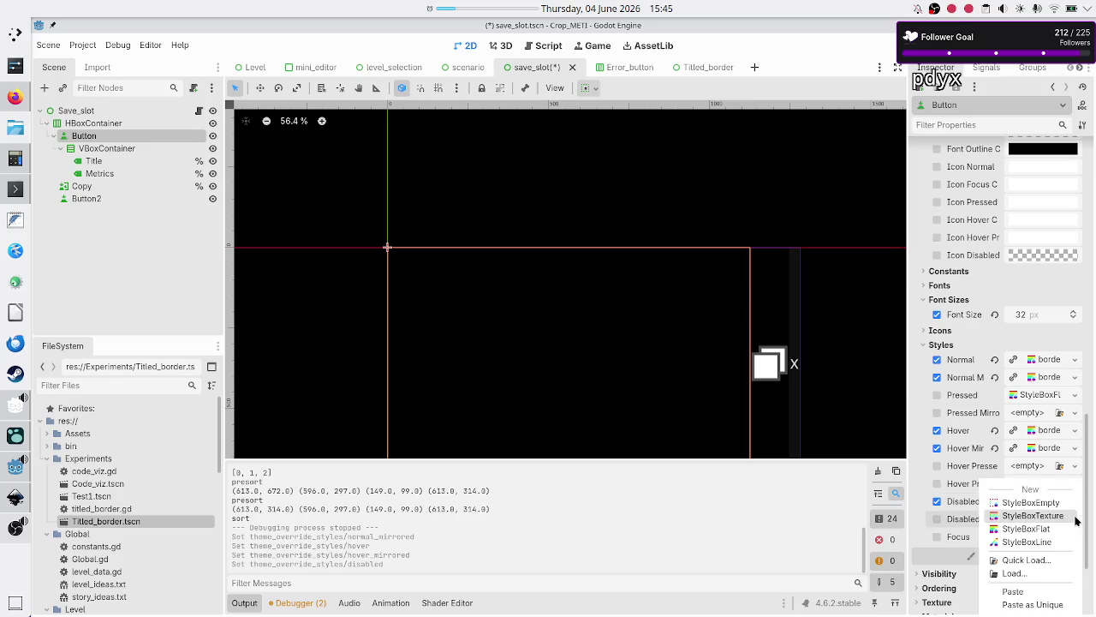
{"action": "left_click", "coordinate": [1031, 502]}
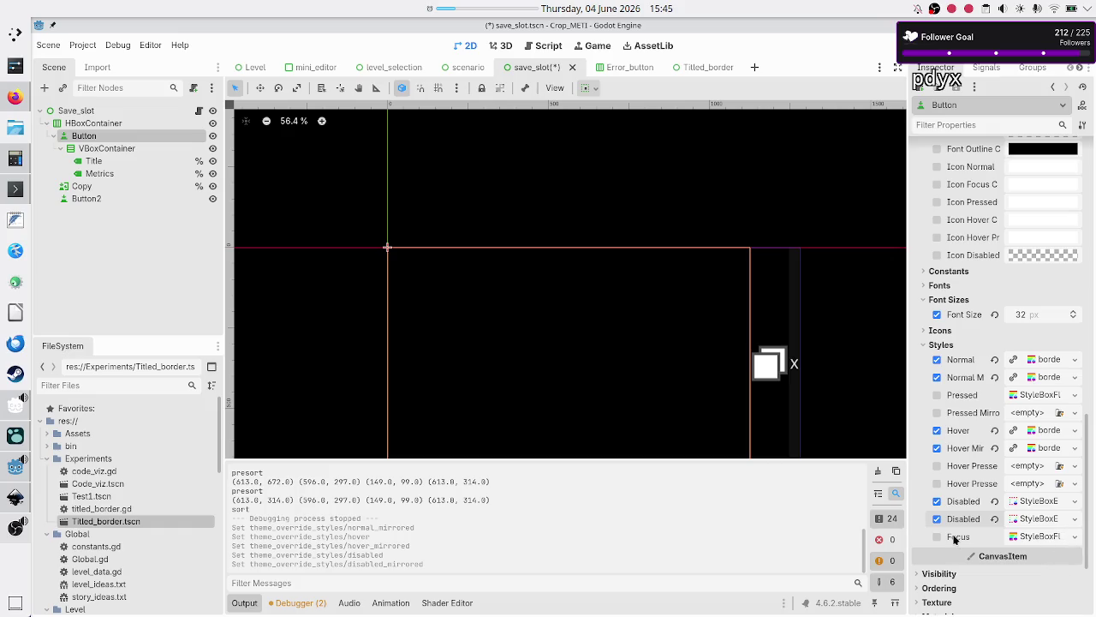
{"action": "mouse_move", "coordinate": [955, 537]}
{"action": "left_click", "coordinate": [1074, 536]}
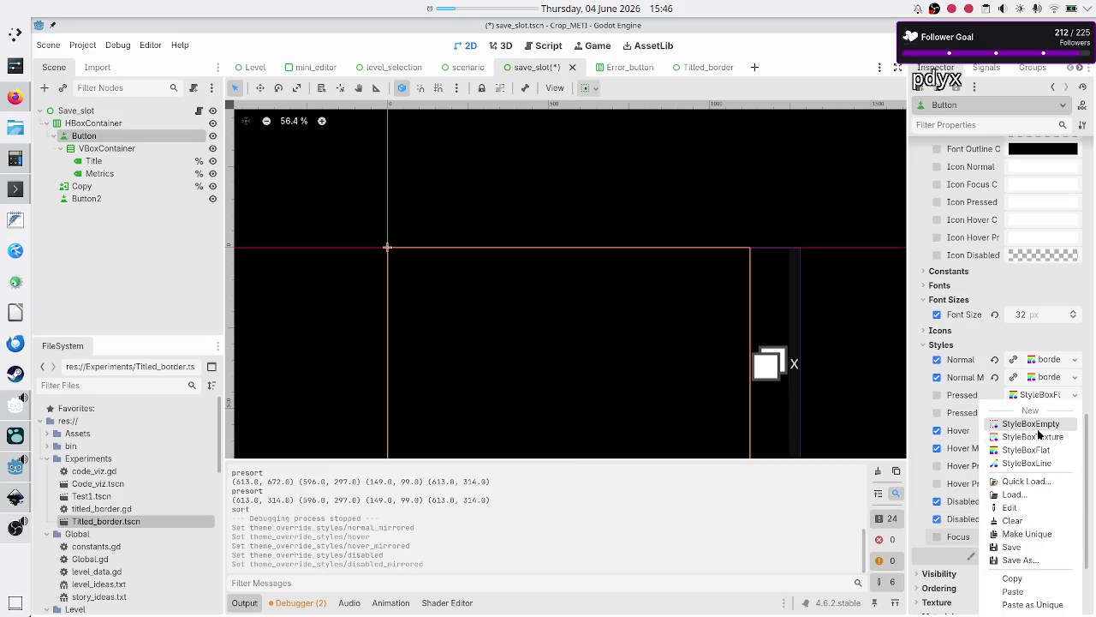
{"action": "left_click", "coordinate": [1032, 480]}
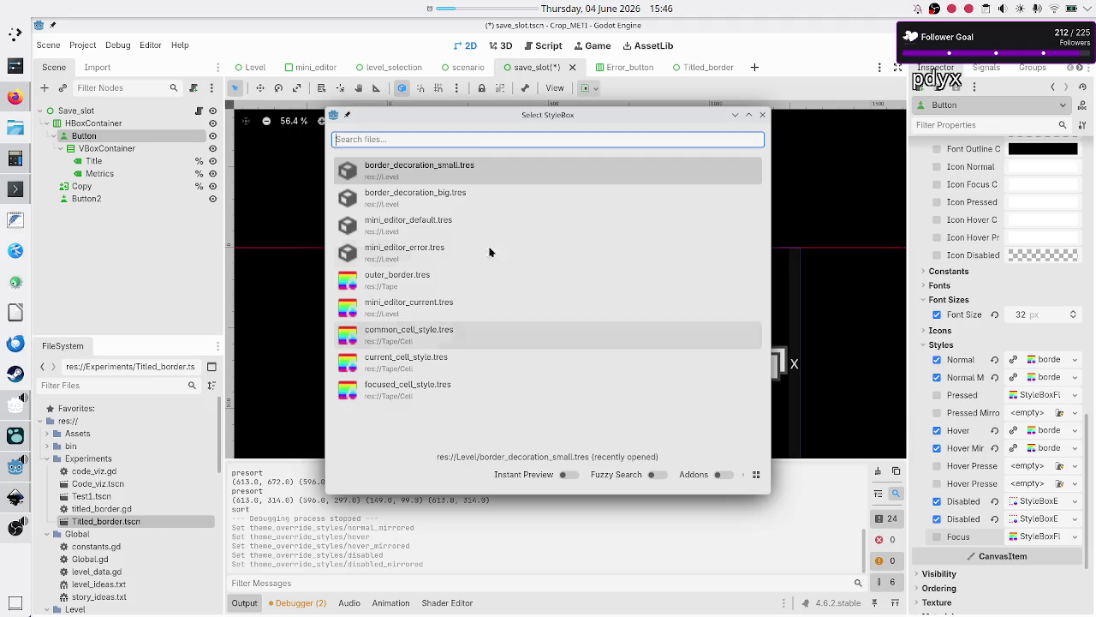
{"action": "left_click", "coordinate": [480, 176]}
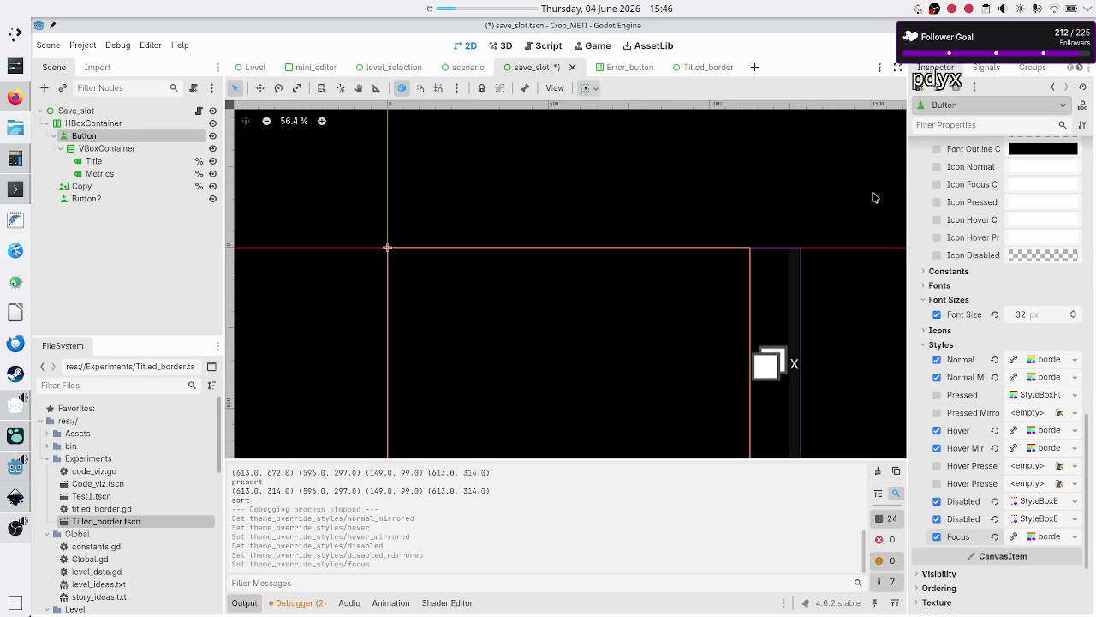
Pick focus_entered() in the Button's Signals list, then switch to the Twitch Stream Manager
{"action": "left_click", "coordinate": [983, 67]}
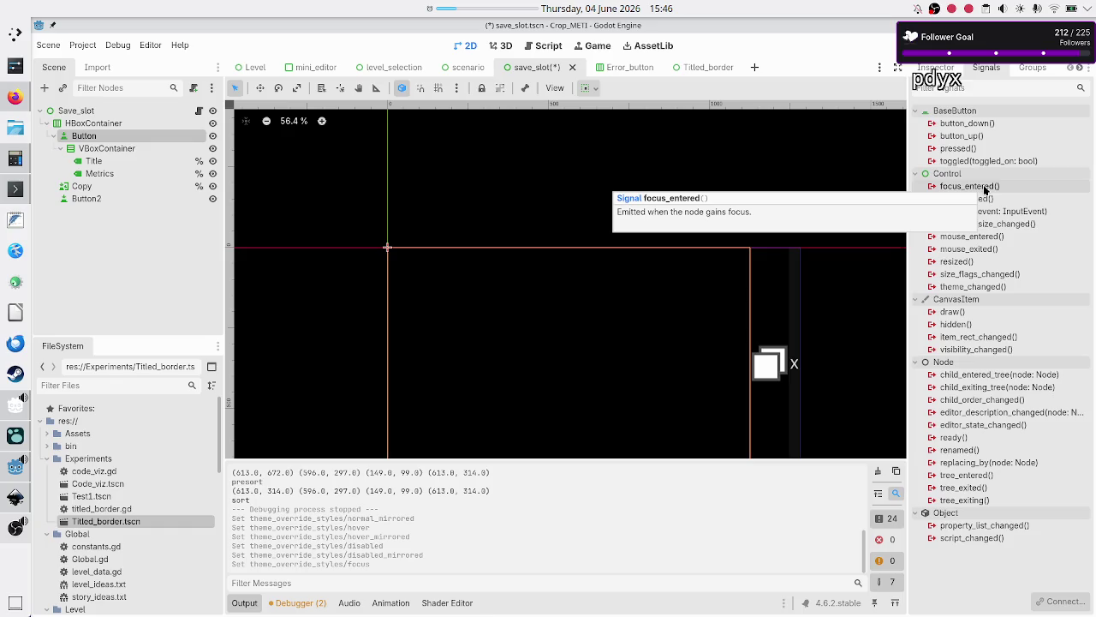
{"action": "left_click", "coordinate": [985, 190]}
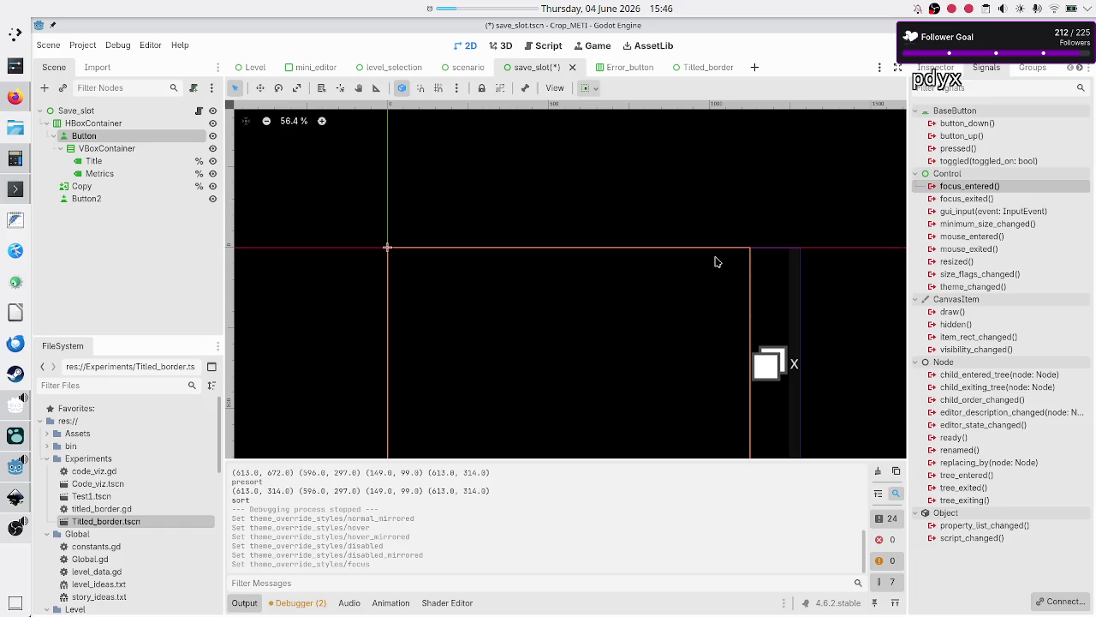
{"action": "key", "text": "alt+Tab"}
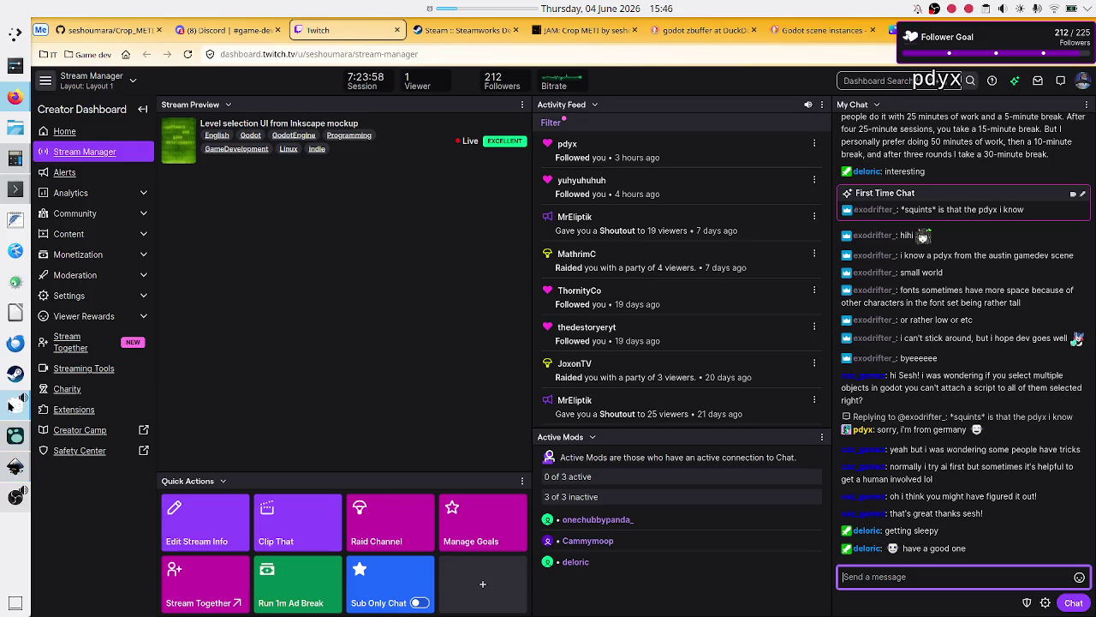
Launch Godot 4.6.2 from the version manager and open the Crop_METI project for editing
{"action": "left_click", "coordinate": [11, 403]}
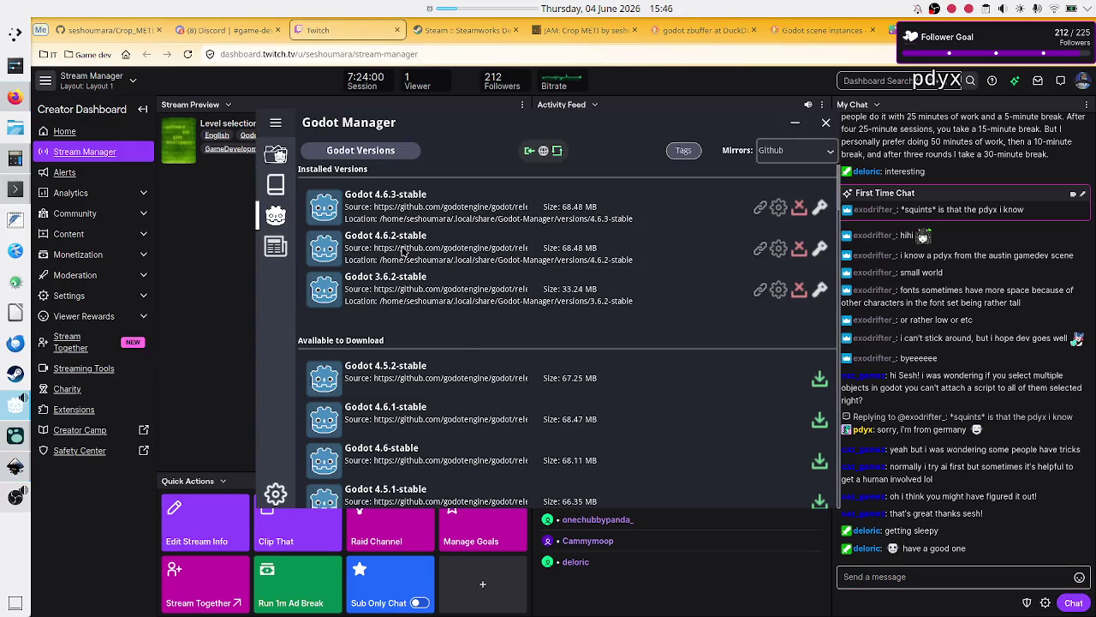
{"action": "right_click", "coordinate": [403, 250]}
{"action": "left_click", "coordinate": [437, 342]}
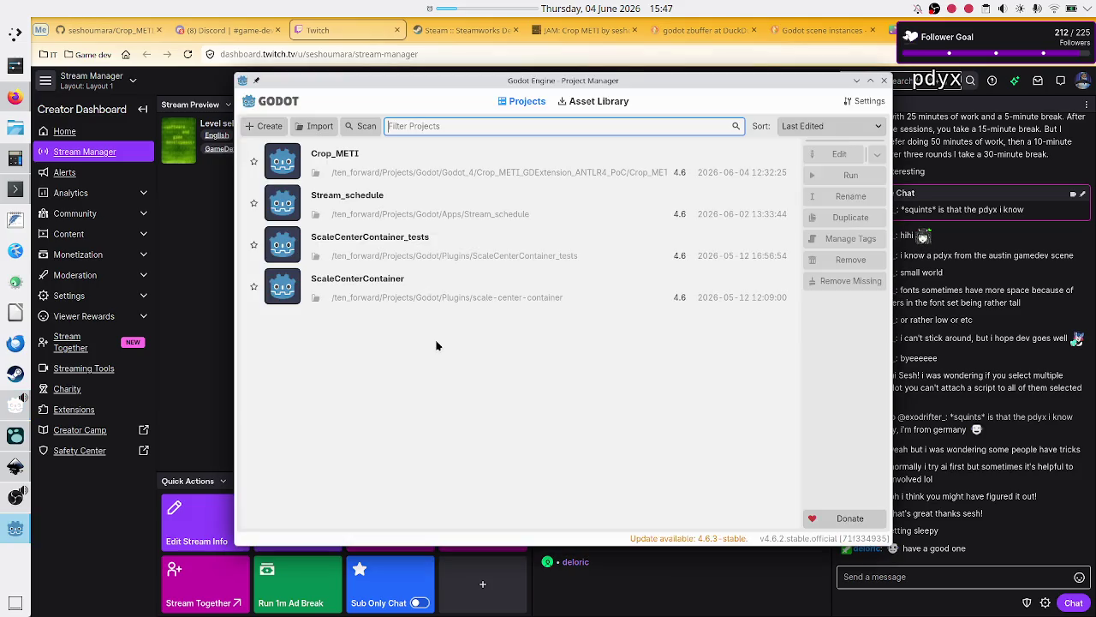
{"action": "left_click", "coordinate": [434, 163]}
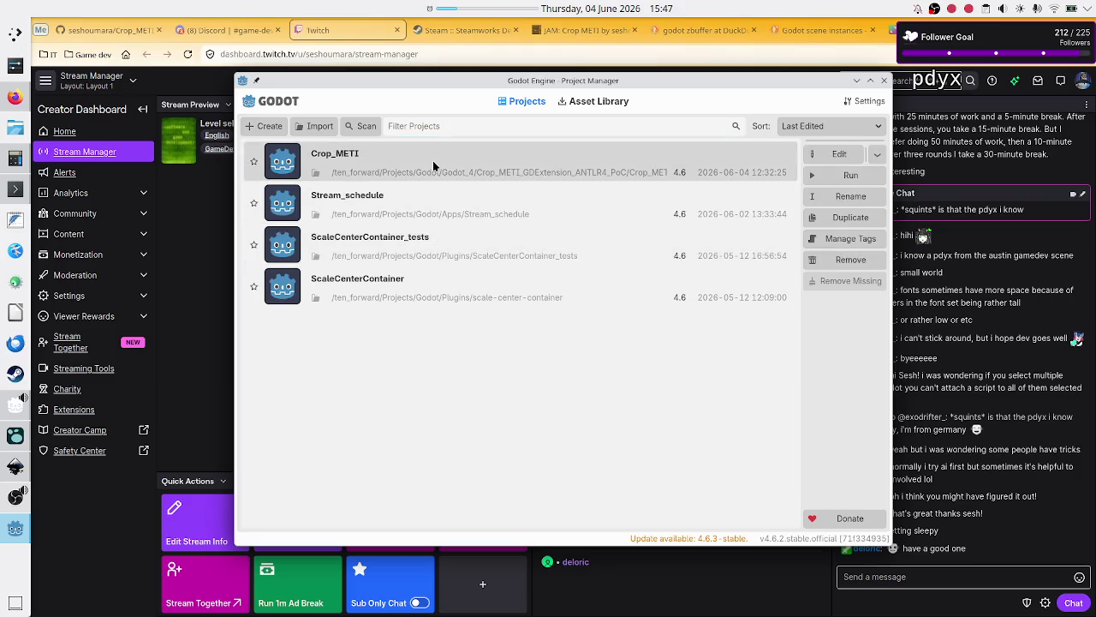
{"action": "left_click", "coordinate": [837, 156]}
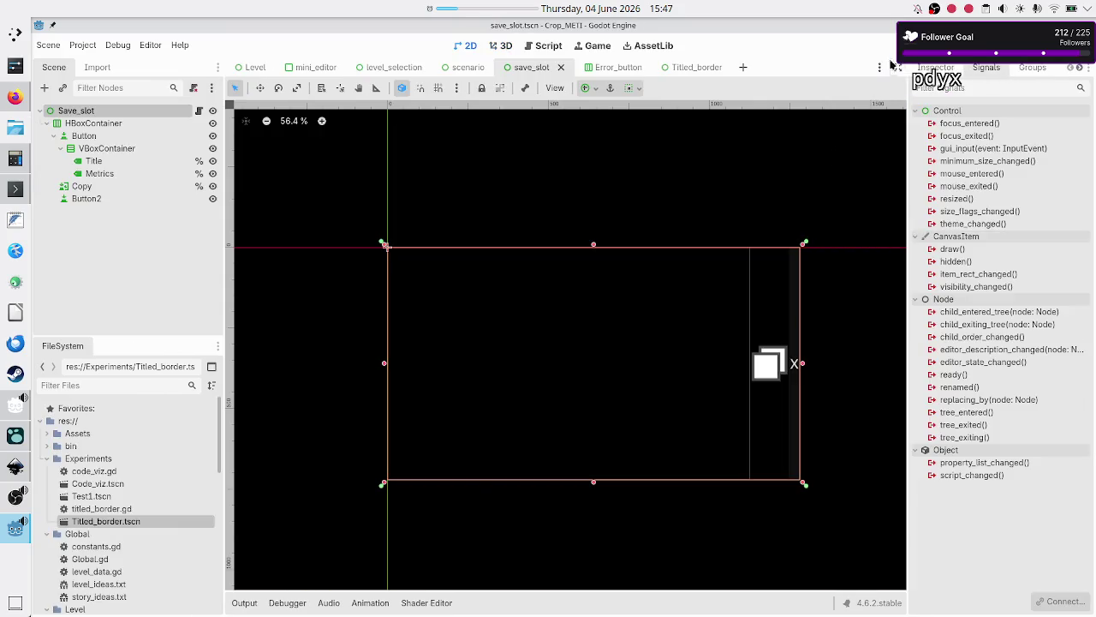
Test-run Crop_METI through Basic tape operations > Tutorial, then stop the game
{"action": "left_click", "coordinate": [894, 46]}
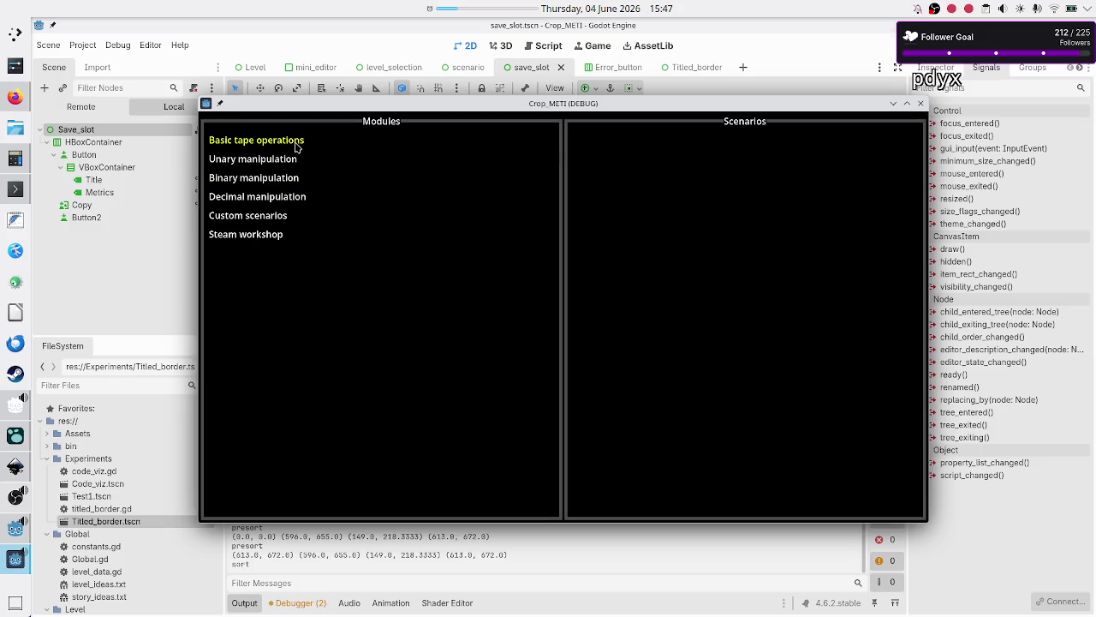
{"action": "left_click", "coordinate": [296, 144]}
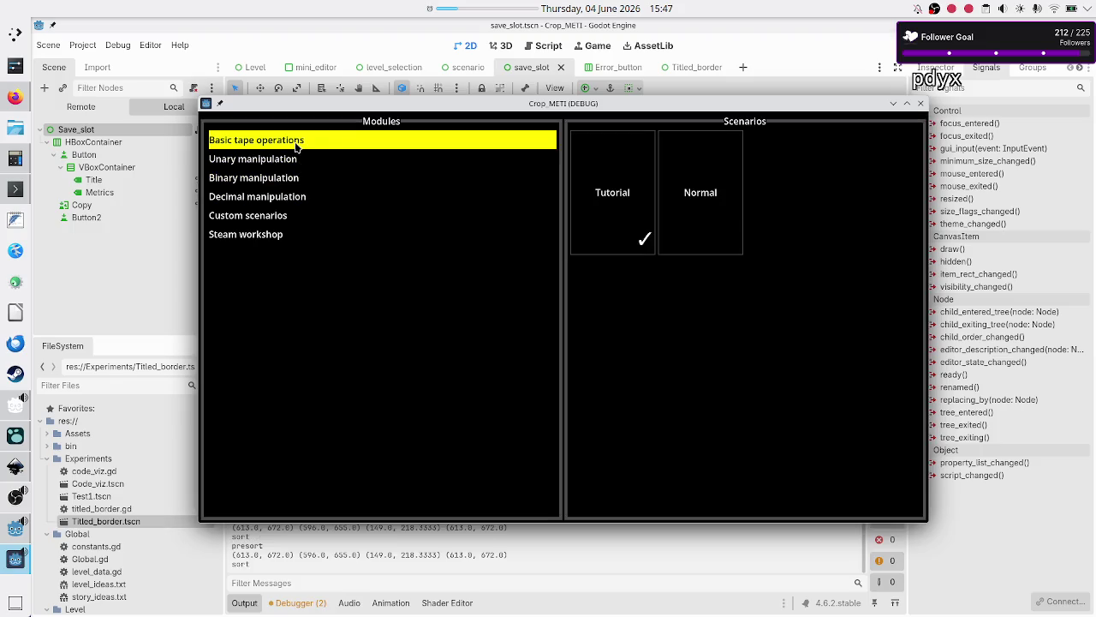
{"action": "left_click", "coordinate": [634, 198]}
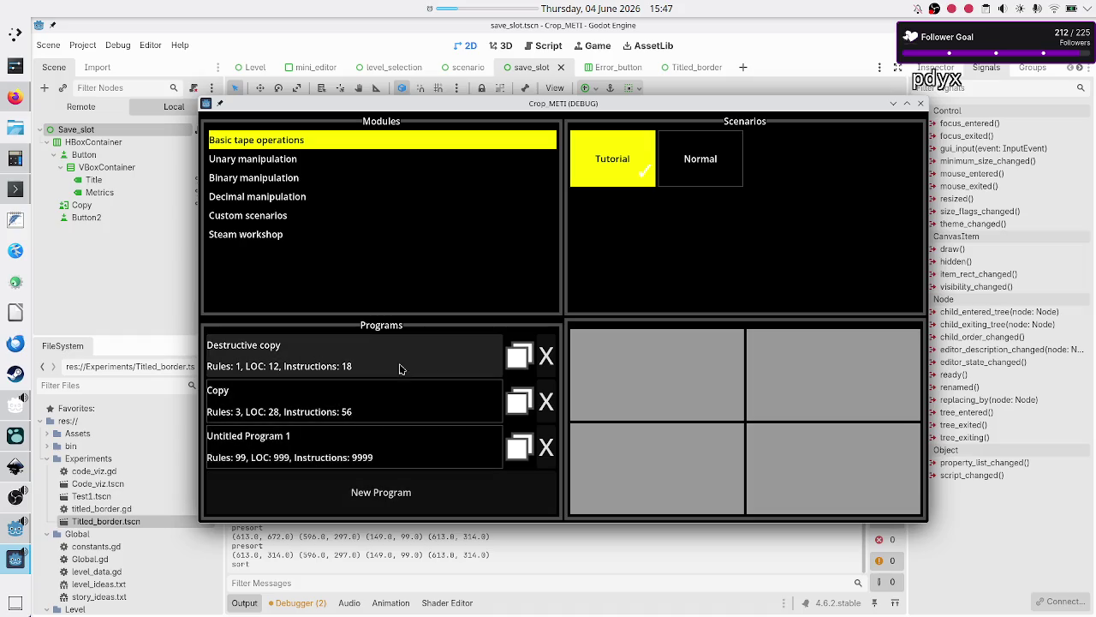
{"action": "left_click", "coordinate": [922, 104]}
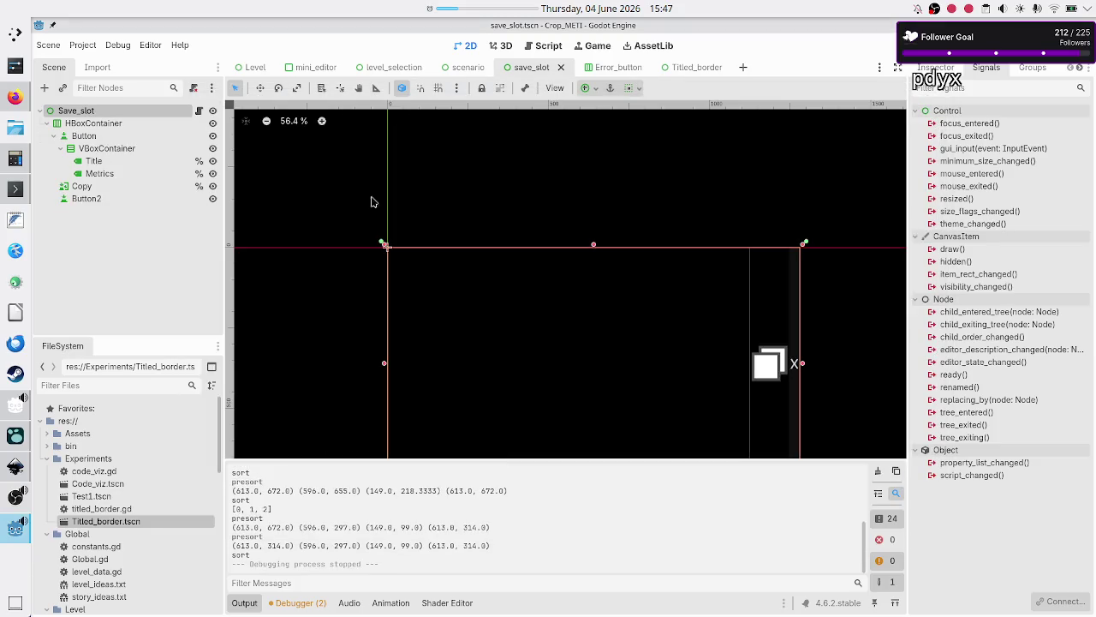
Select the Button node in the Inspector and scroll down to its Theme Overrides Styles
{"action": "left_click", "coordinate": [142, 153]}
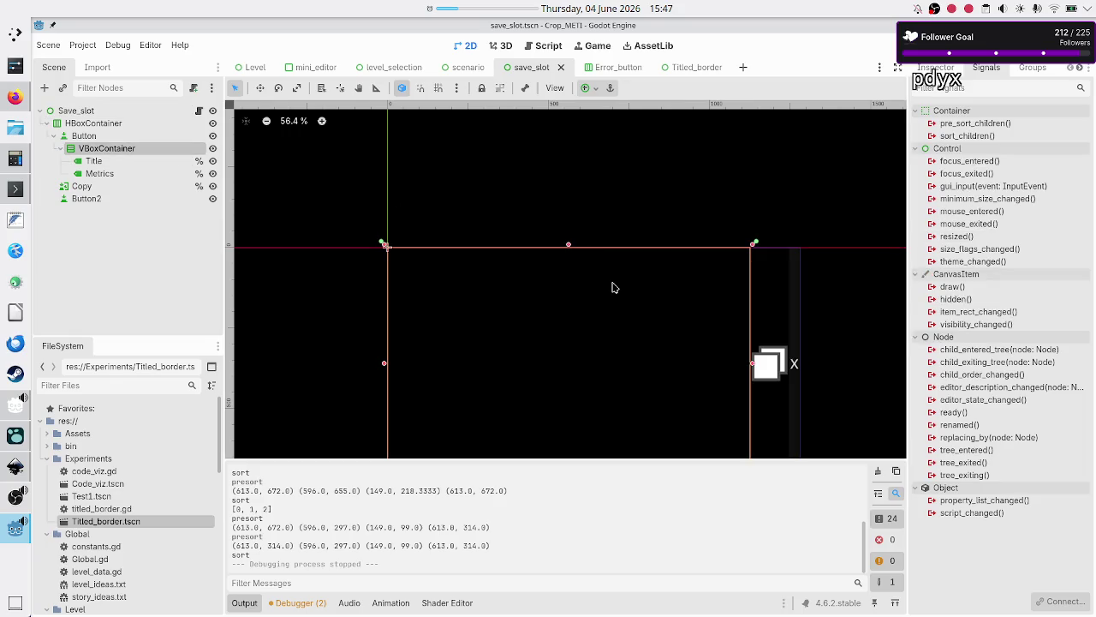
{"action": "left_click", "coordinate": [936, 67]}
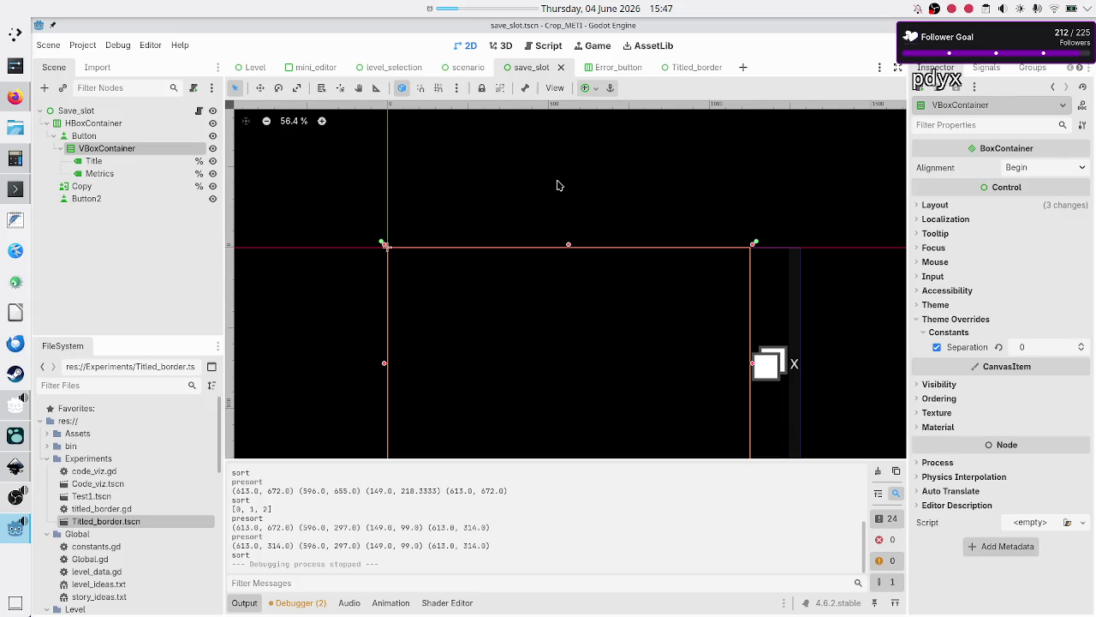
{"action": "left_click", "coordinate": [91, 136]}
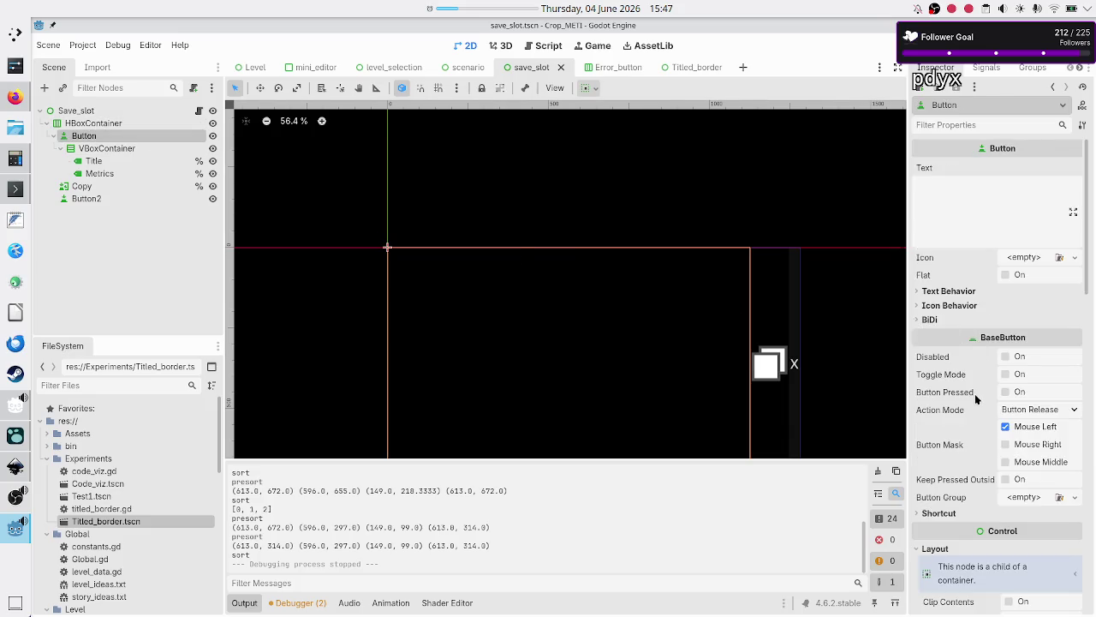
{"action": "scroll", "coordinate": [973, 428], "scroll_direction": "down", "scroll_amount": 5}
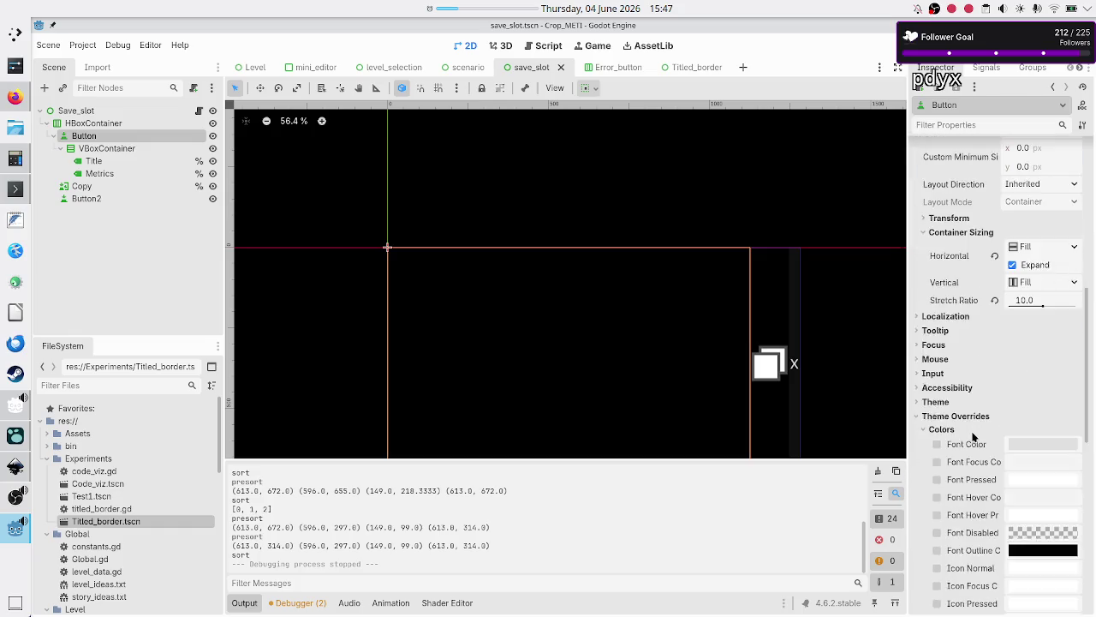
{"action": "scroll", "coordinate": [973, 437], "scroll_direction": "down", "scroll_amount": 5}
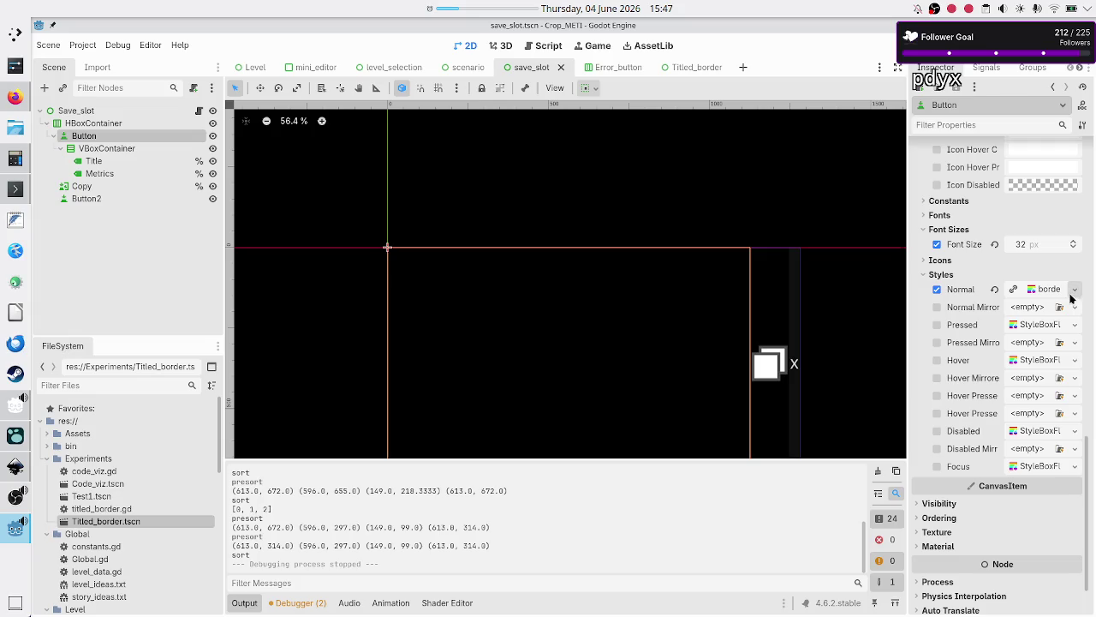
Load border_decoration_small.tres into the Normal Mirrored, Hover and Hover Mirrored styles
{"action": "left_click", "coordinate": [1075, 306]}
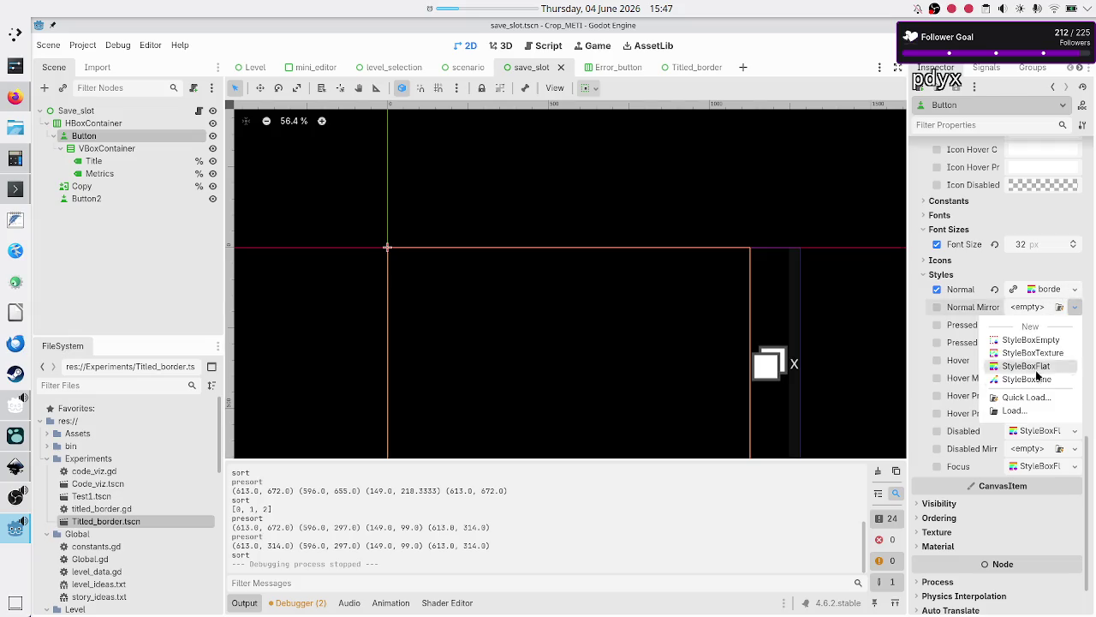
{"action": "left_click", "coordinate": [1027, 397]}
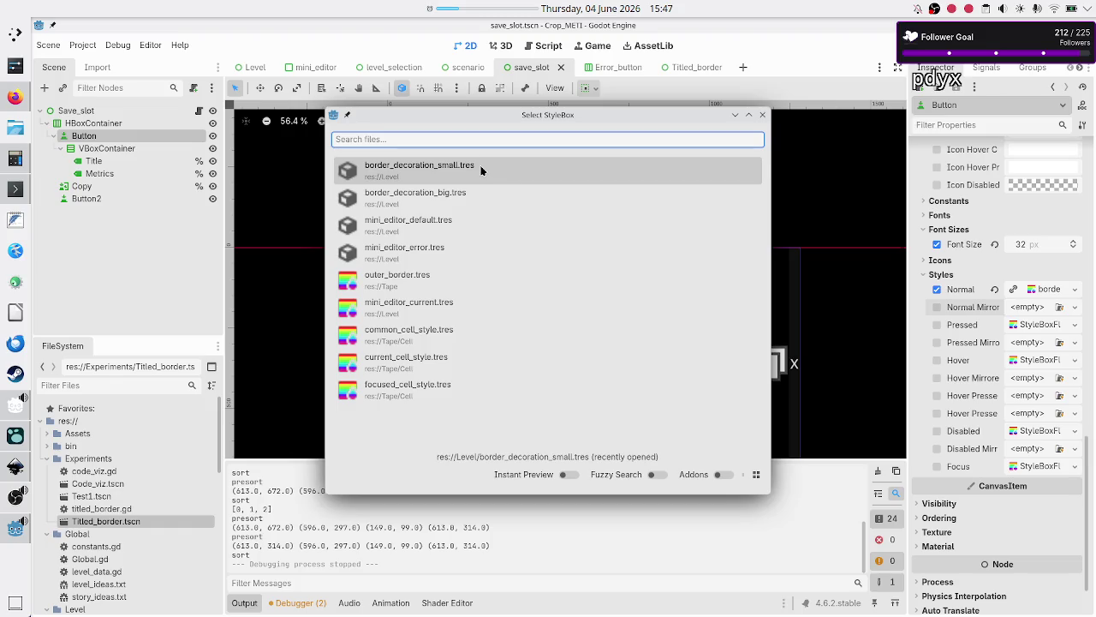
{"action": "left_click", "coordinate": [480, 171]}
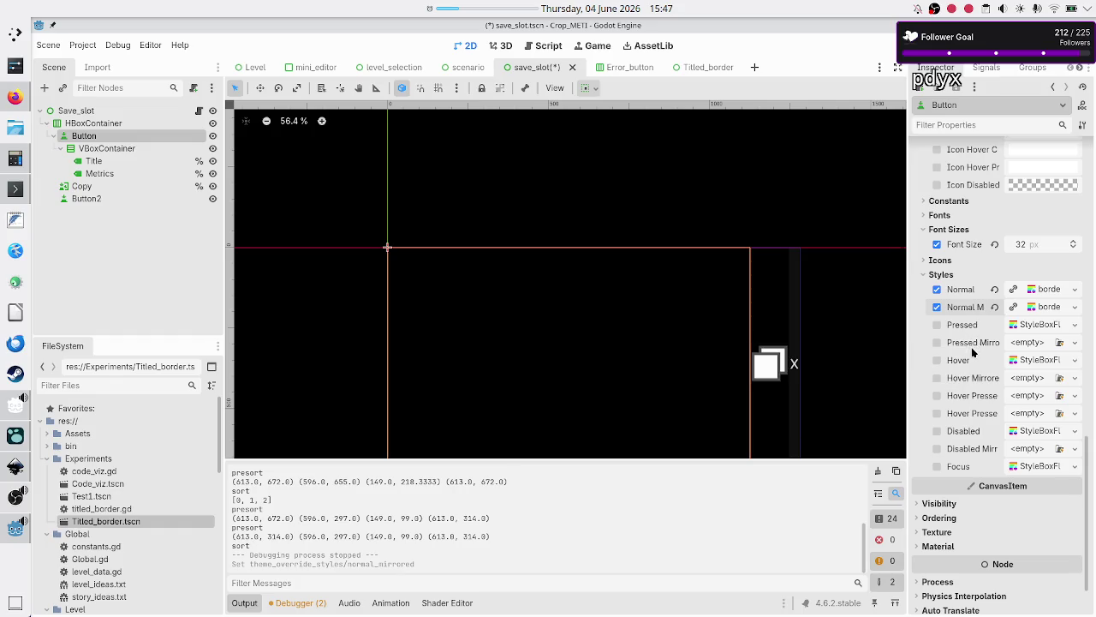
{"action": "left_click", "coordinate": [1075, 359]}
{"action": "left_click", "coordinate": [1028, 453]}
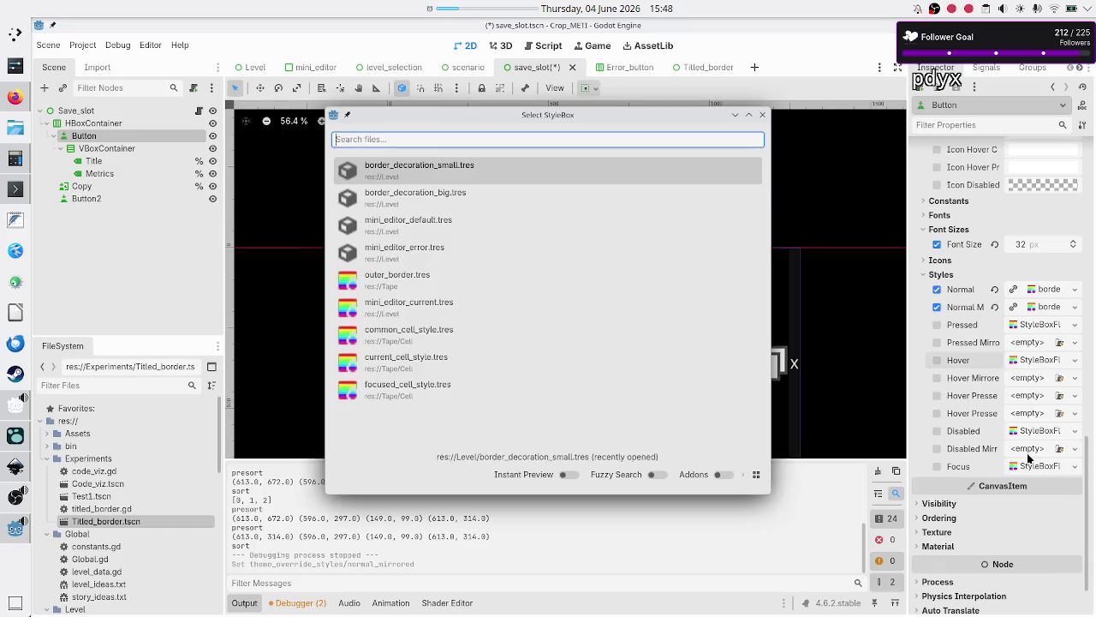
{"action": "double_click", "coordinate": [487, 169]}
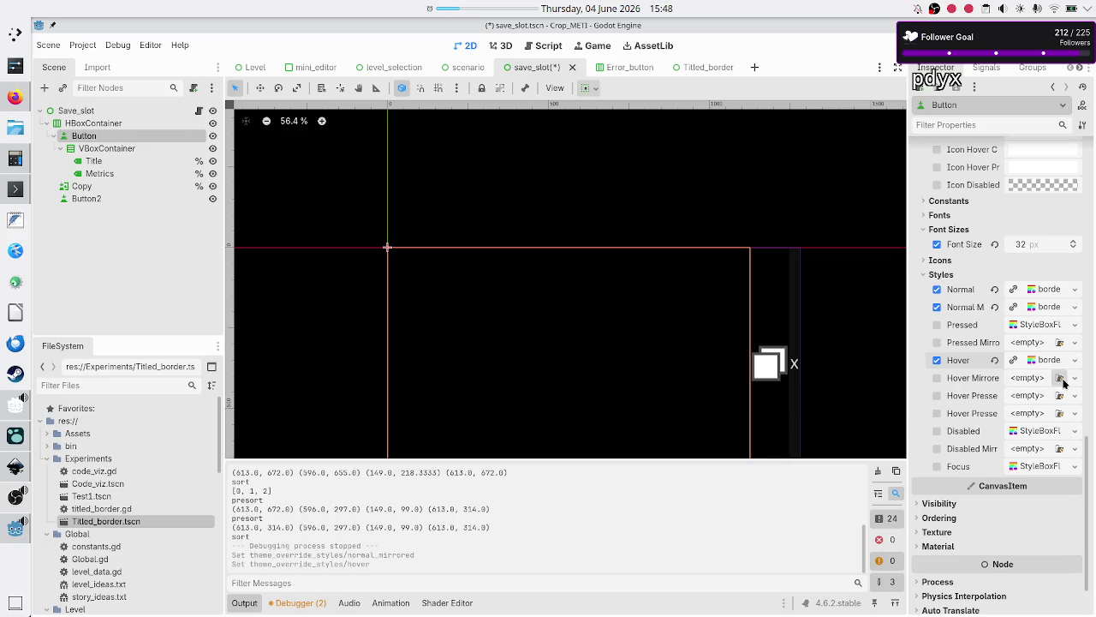
{"action": "left_click", "coordinate": [1075, 378]}
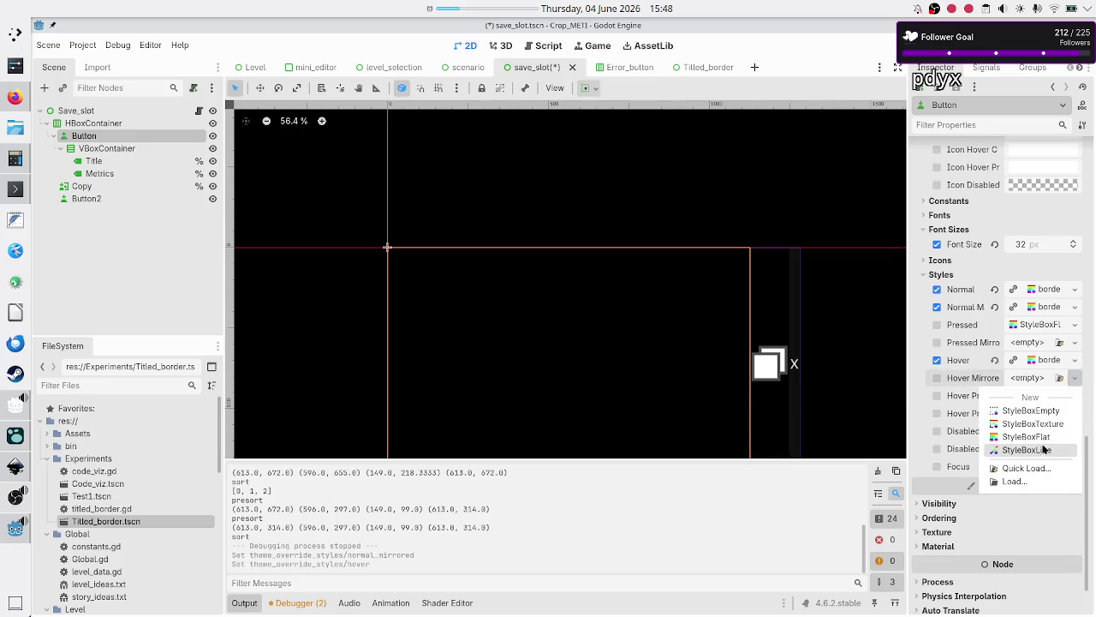
{"action": "left_click", "coordinate": [1038, 468]}
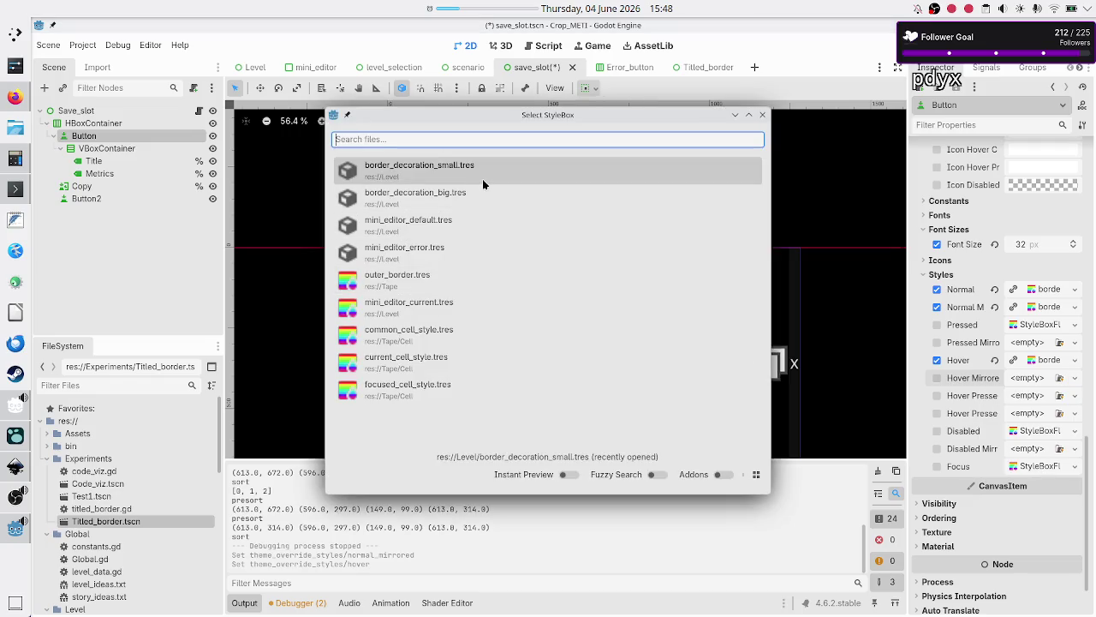
{"action": "left_click", "coordinate": [520, 175]}
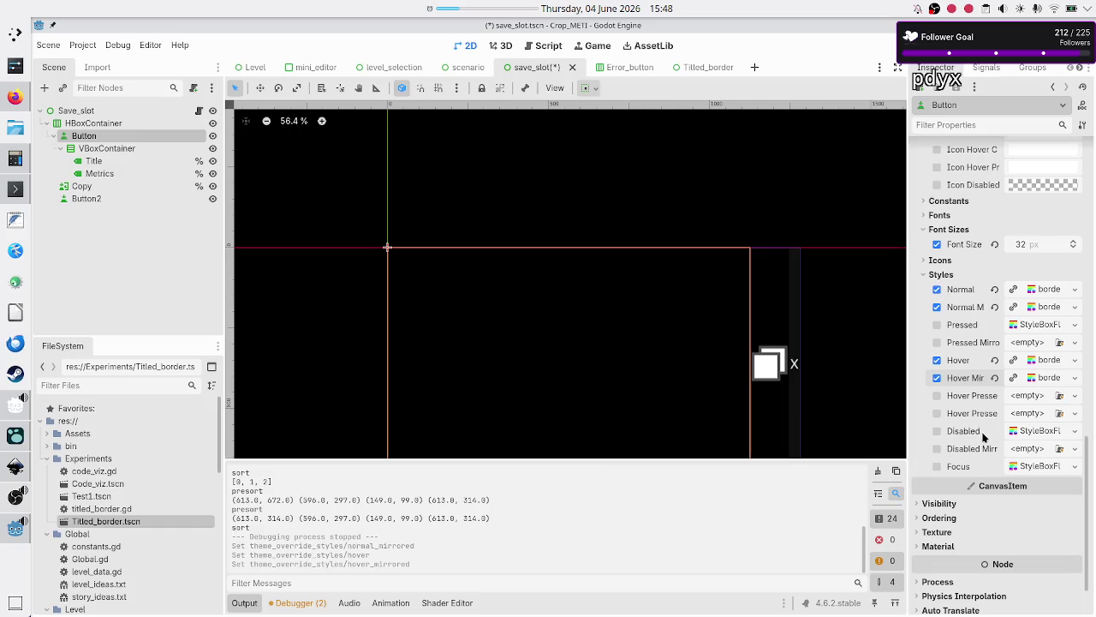
Give both Disabled styles a StyleBoxEmpty, use border_decoration_small.tres for Focus, and save the scene
{"action": "left_click", "coordinate": [1077, 436]}
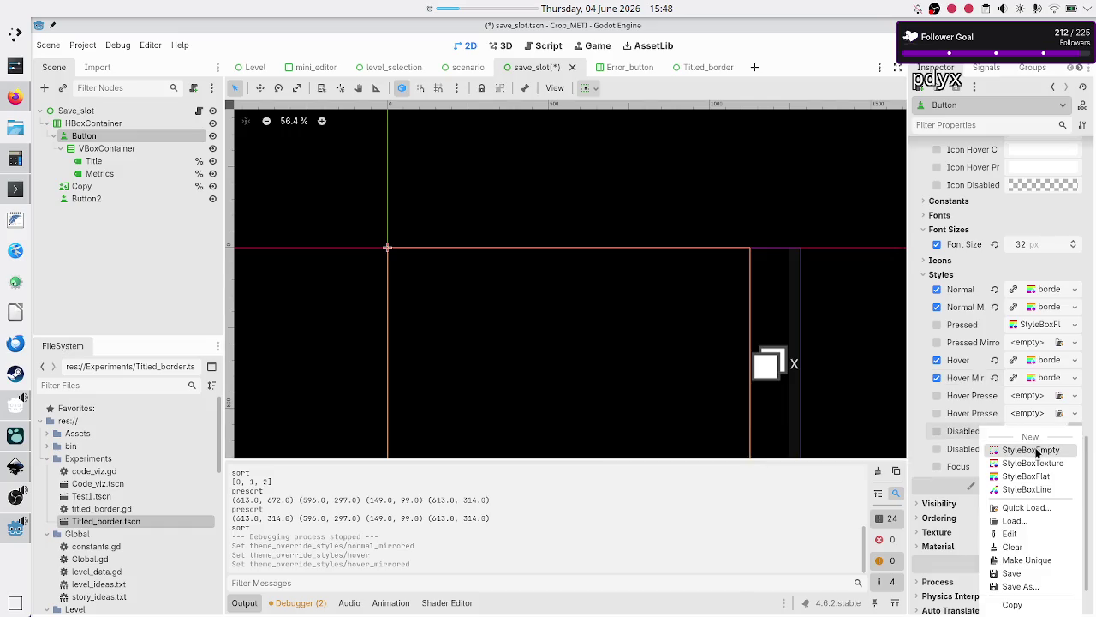
{"action": "left_click", "coordinate": [1040, 453]}
{"action": "left_click", "coordinate": [1076, 448]}
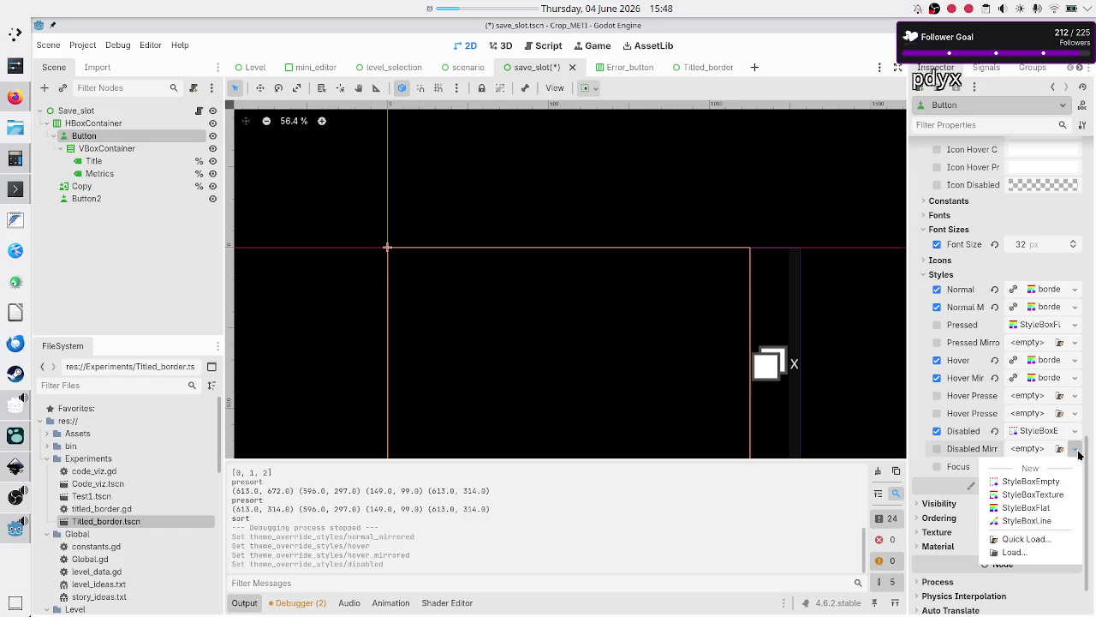
{"action": "left_click", "coordinate": [1045, 481]}
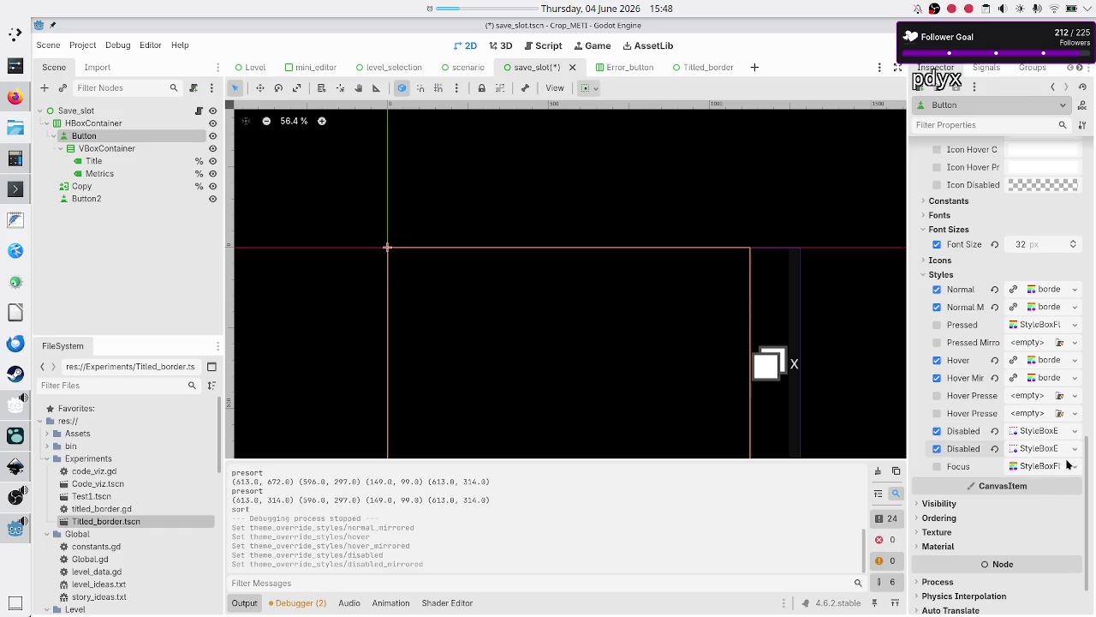
{"action": "left_click", "coordinate": [1070, 467]}
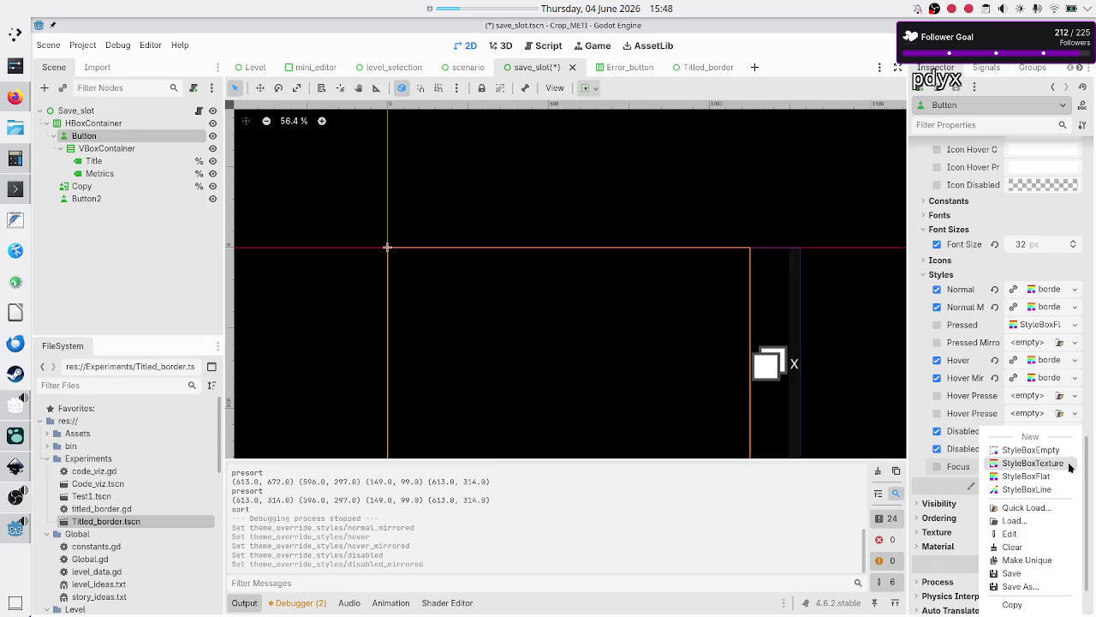
{"action": "left_click", "coordinate": [1028, 508]}
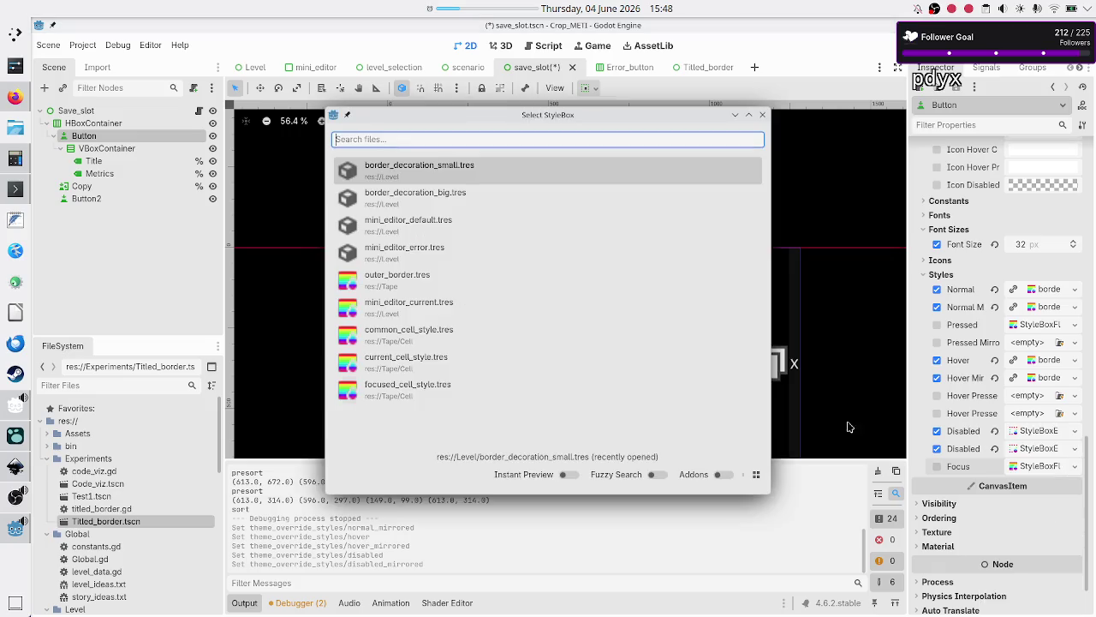
{"action": "left_click", "coordinate": [465, 175]}
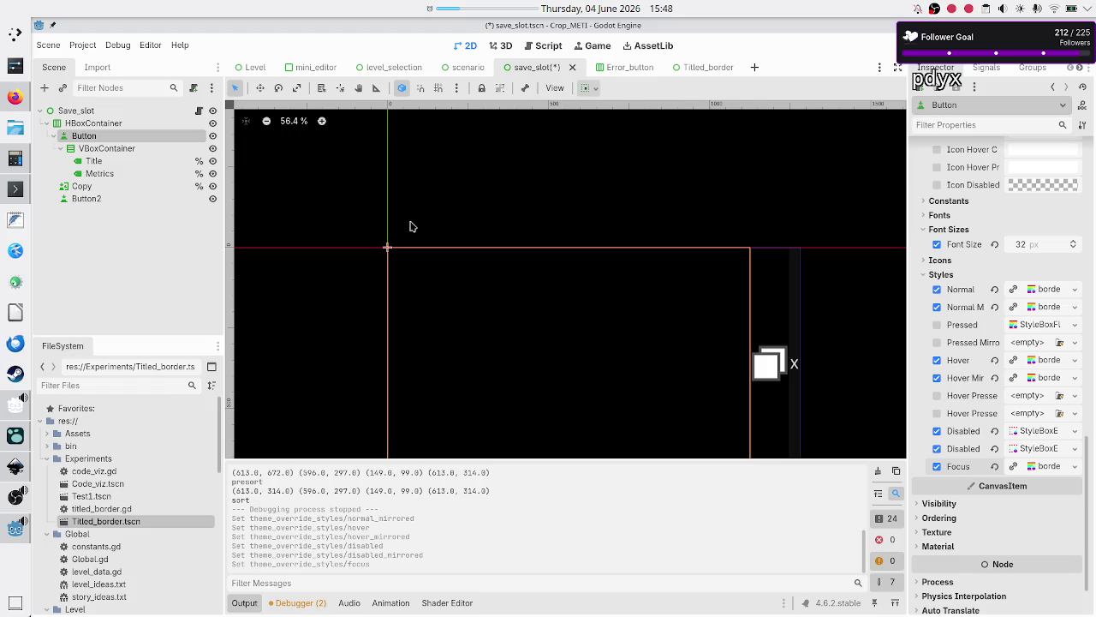
{"action": "key", "text": "ctrl+s"}
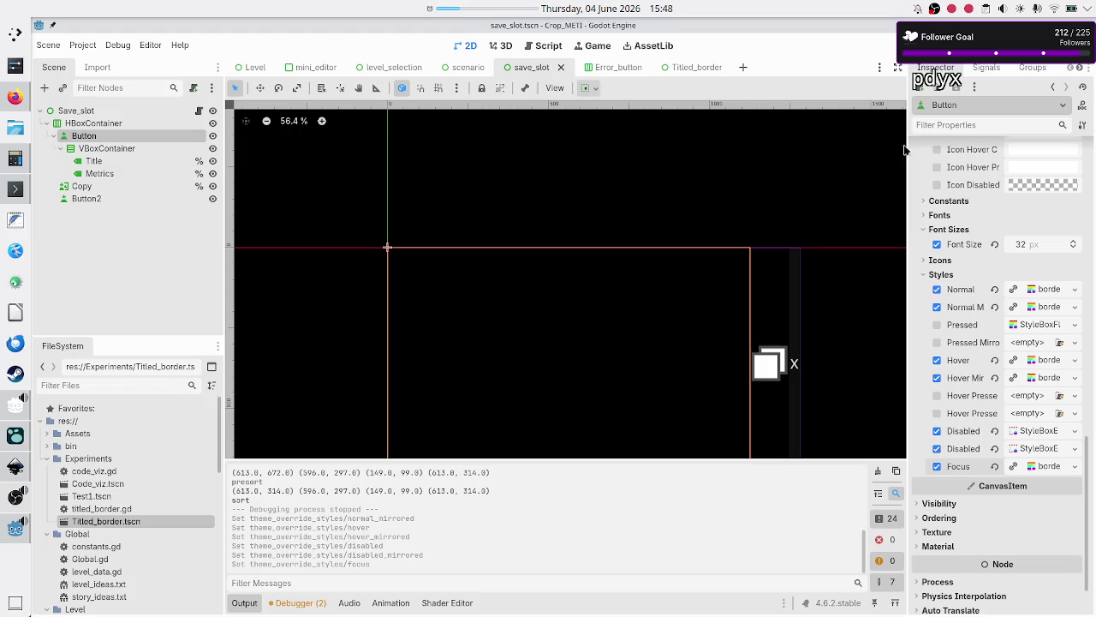
{"action": "left_click", "coordinate": [986, 68]}
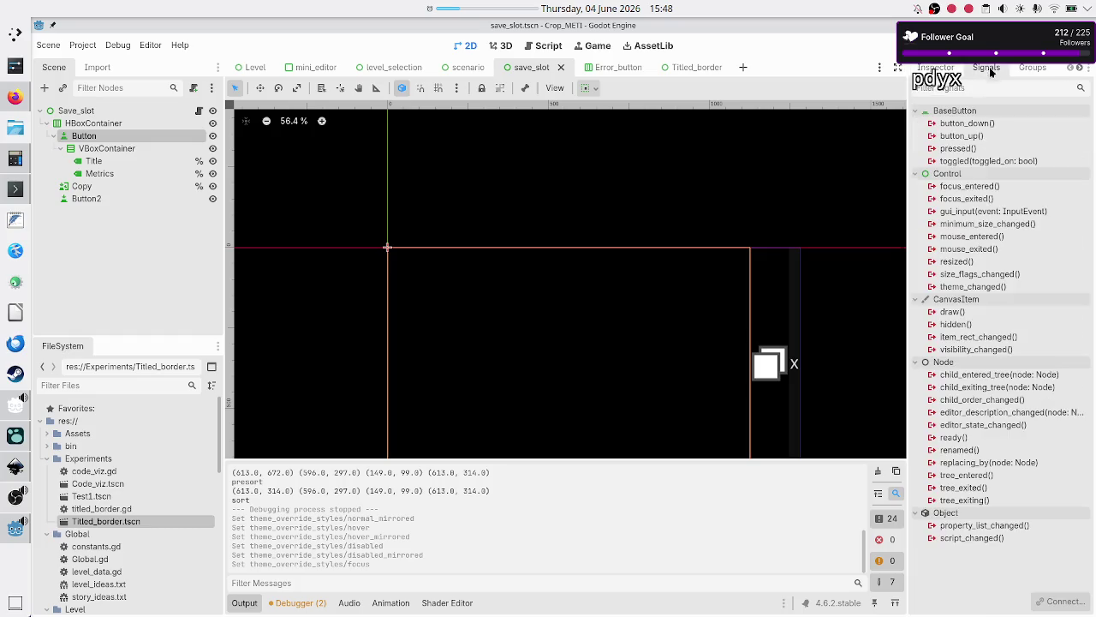
Connect focus_entered to _on_button_focus_entered and delete its placeholder pass line
{"action": "double_click", "coordinate": [968, 186]}
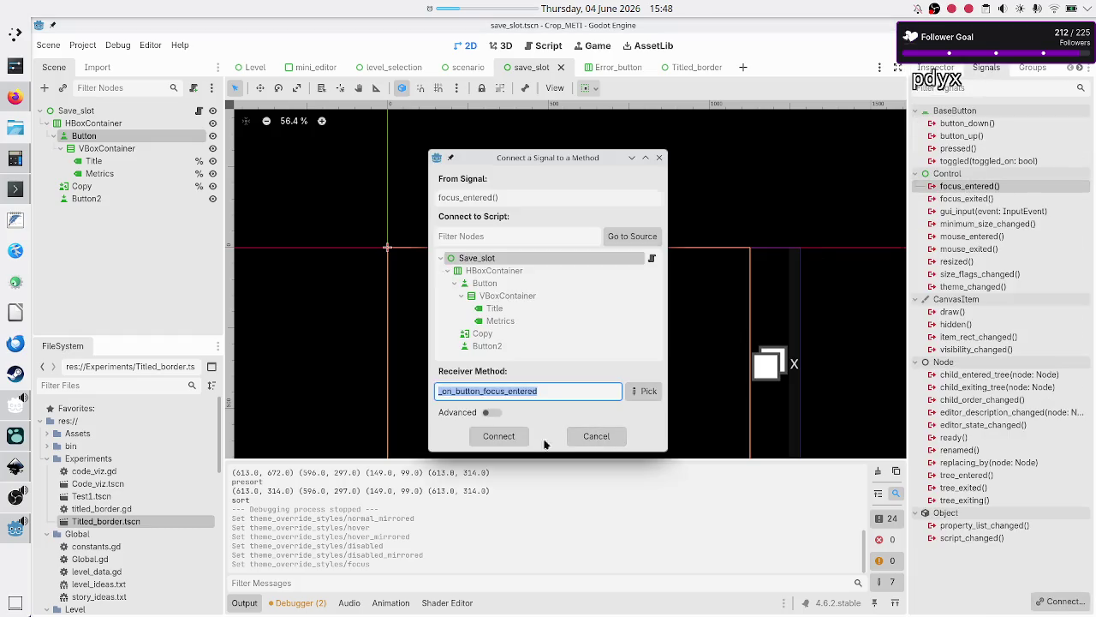
{"action": "left_click", "coordinate": [510, 438]}
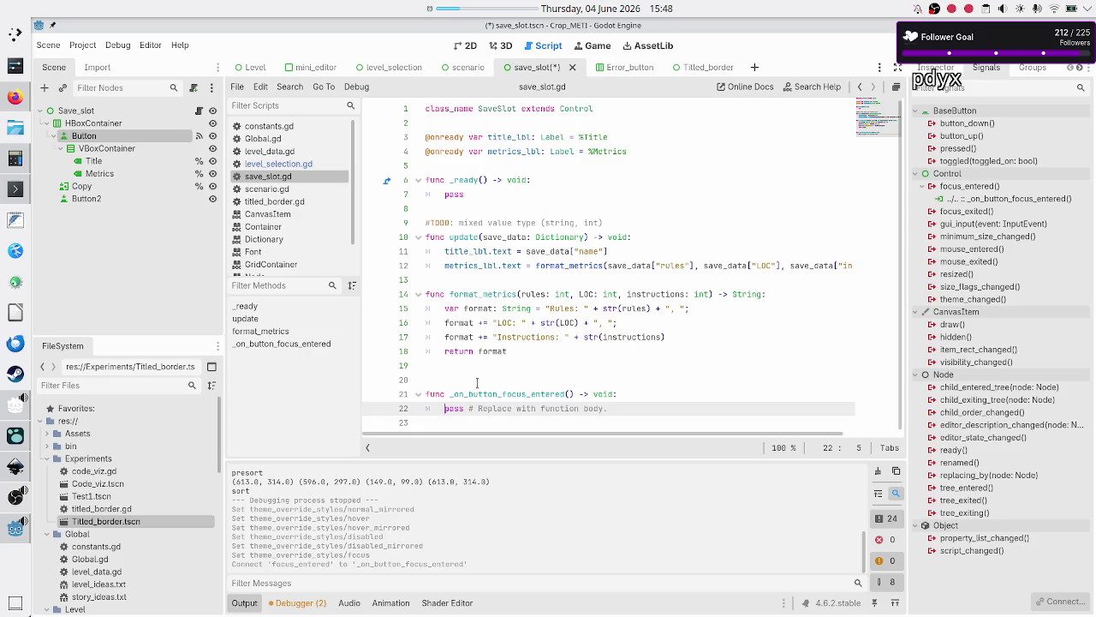
{"action": "left_click", "coordinate": [478, 382]}
{"action": "key", "text": "BackSpace"}
{"action": "key", "text": "Down"}
{"action": "key", "text": "Down"}
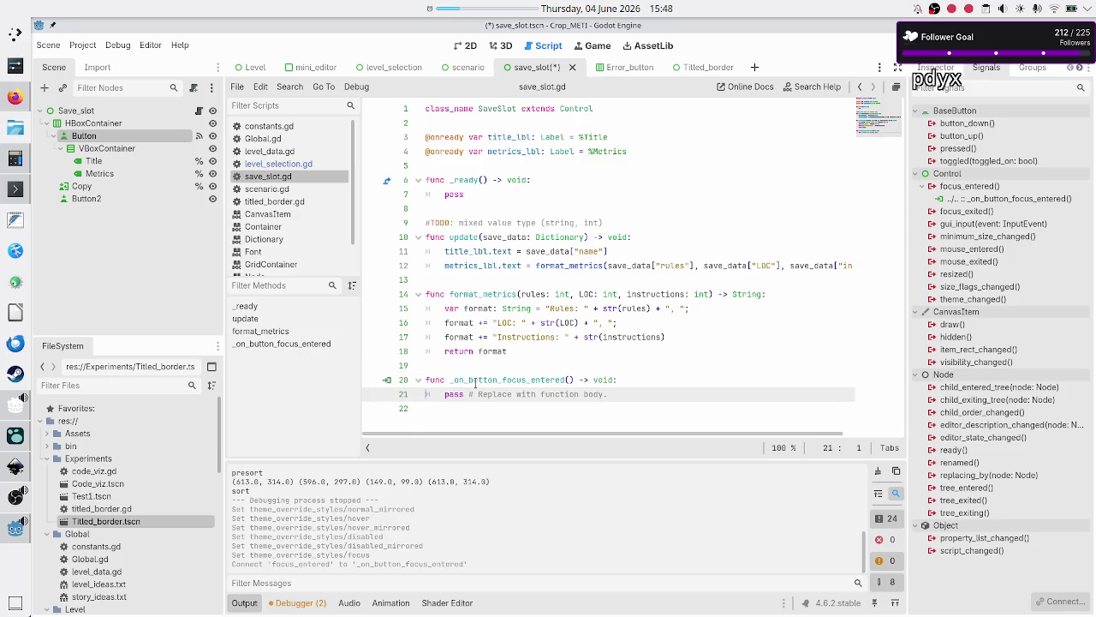
{"action": "key", "text": "Home"}
{"action": "key", "text": "shift+End"}
{"action": "key", "text": "BackSpace"}
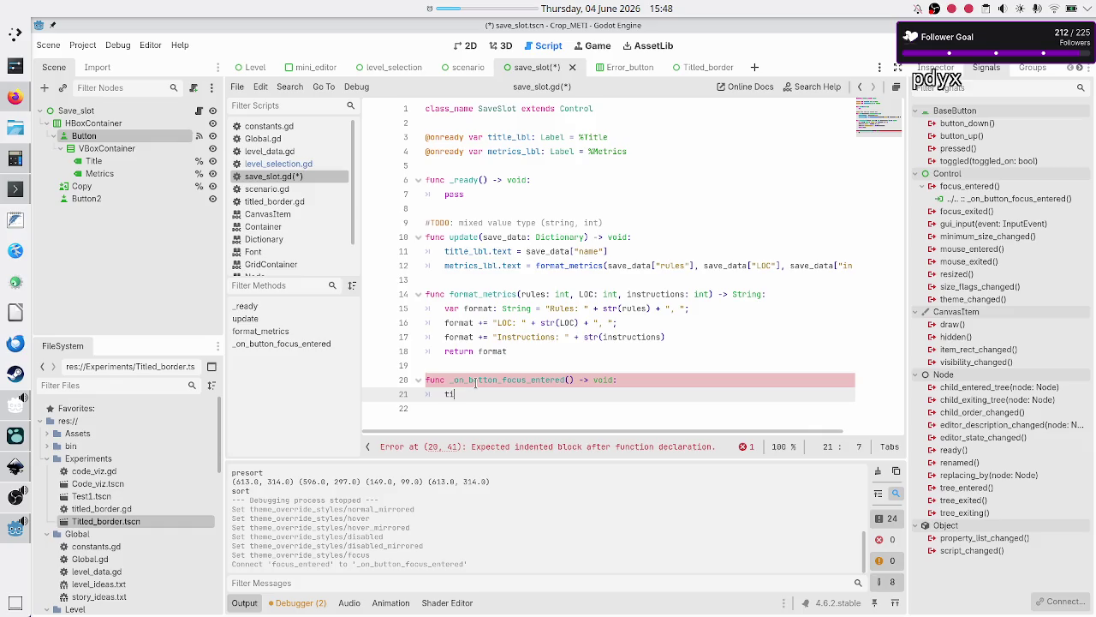
Begin the handler with title_lbl. and check the Title label's colour overrides in the Inspector
{"action": "type", "text": "t"}
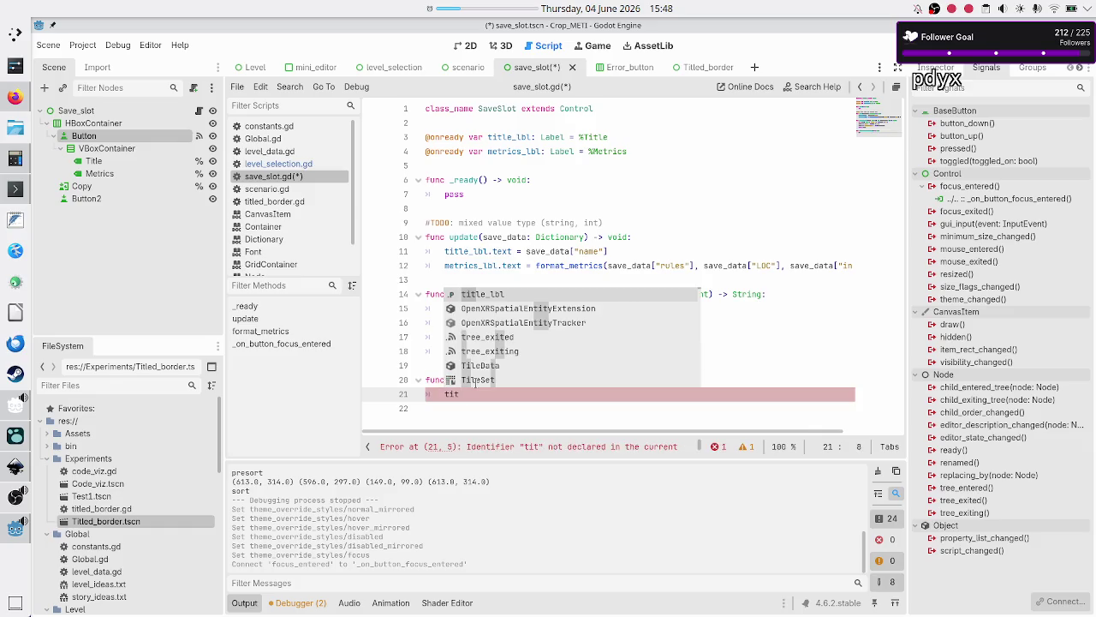
{"action": "key", "text": "Return"}
{"action": "type", "text": "."}
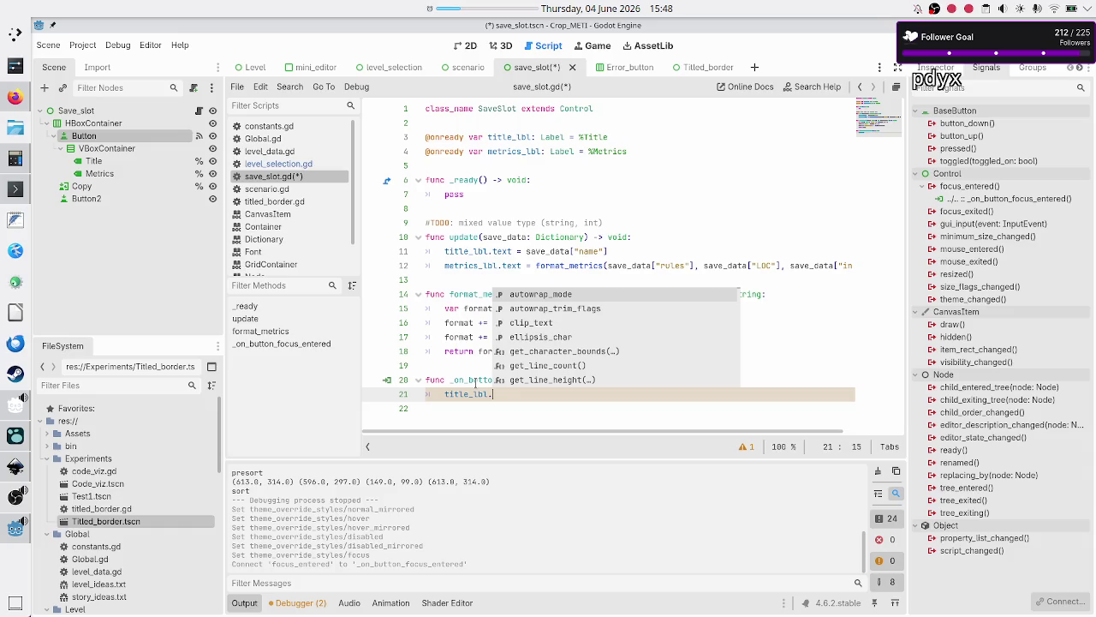
{"action": "left_click", "coordinate": [122, 161]}
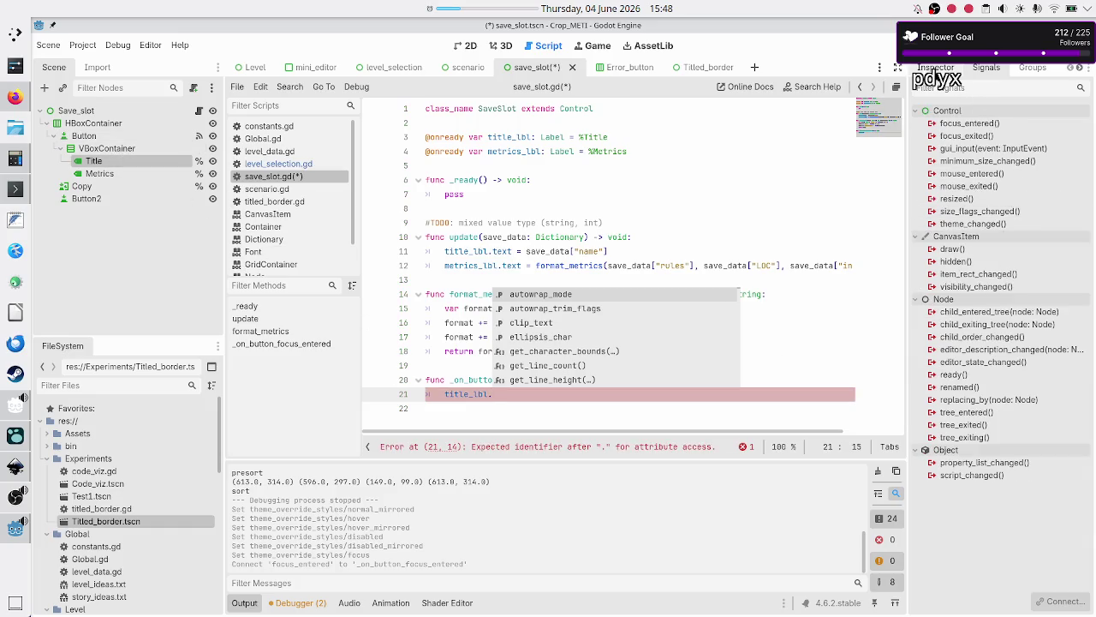
{"action": "left_click", "coordinate": [935, 68]}
{"action": "scroll", "coordinate": [966, 327], "scroll_direction": "down", "scroll_amount": 5}
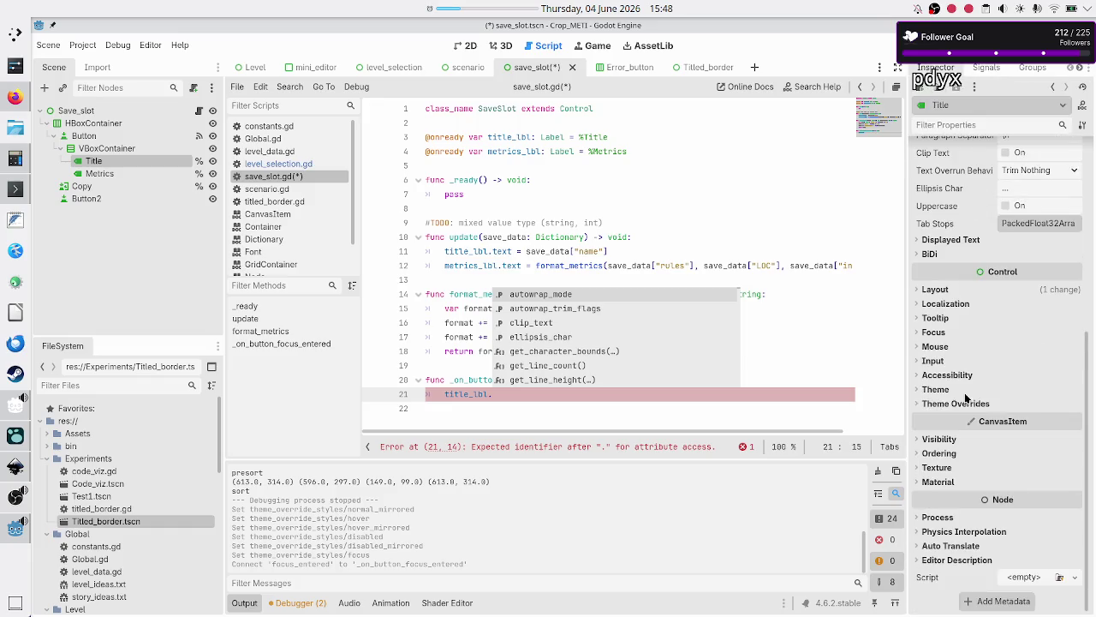
{"action": "left_click", "coordinate": [949, 403]}
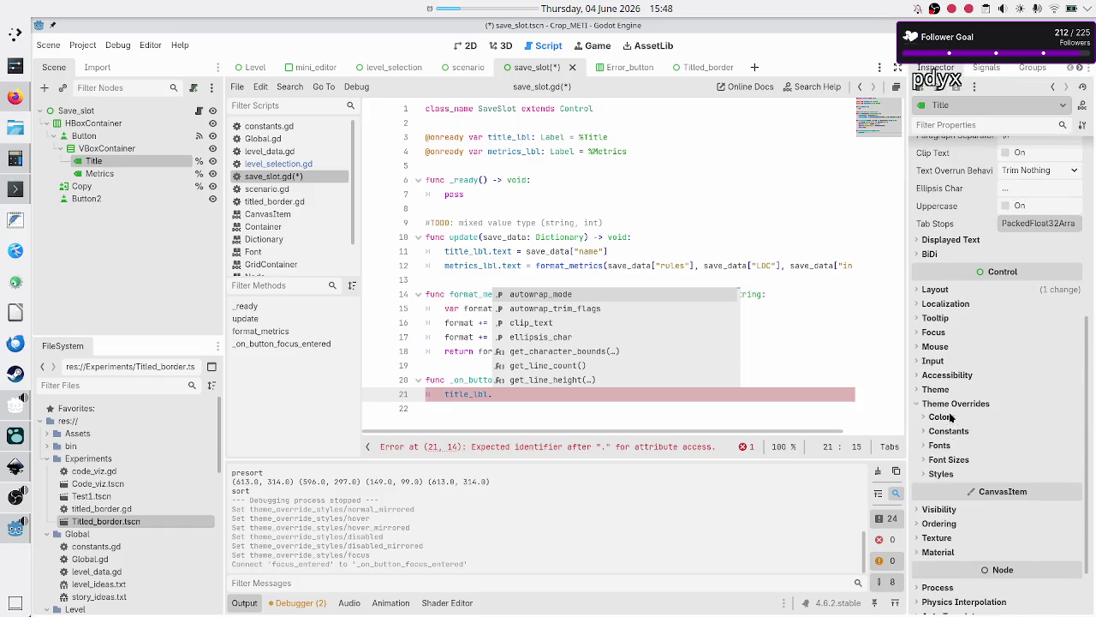
{"action": "left_click", "coordinate": [950, 416]}
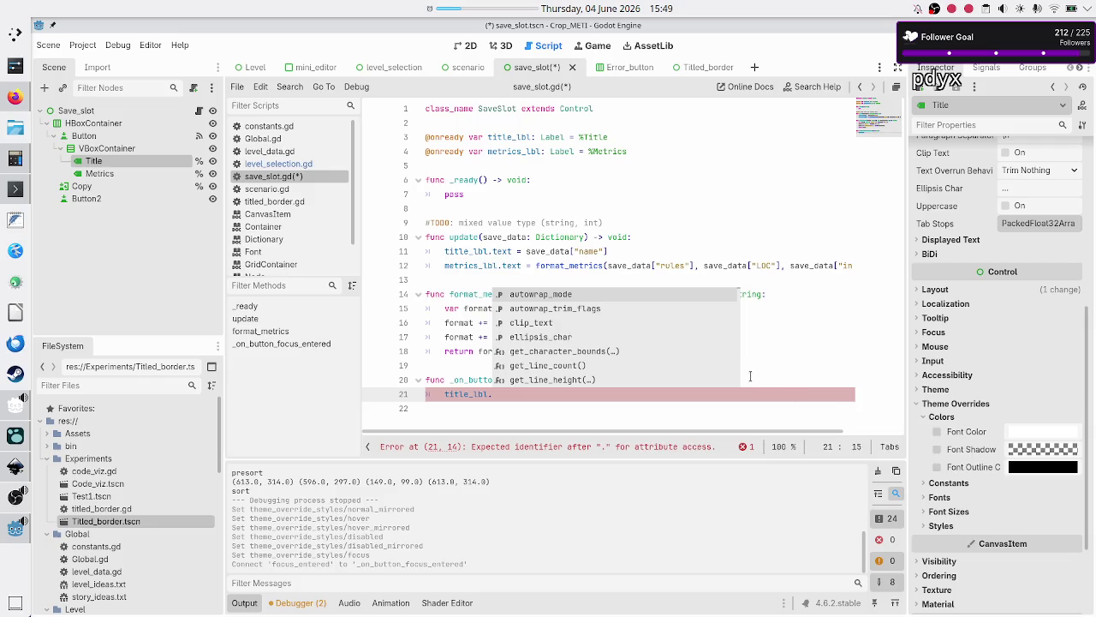
Complete title_lbl.add_theme_color_override("font_color", Color.YELLOW) and save the script
{"action": "type", "text": "fo"}
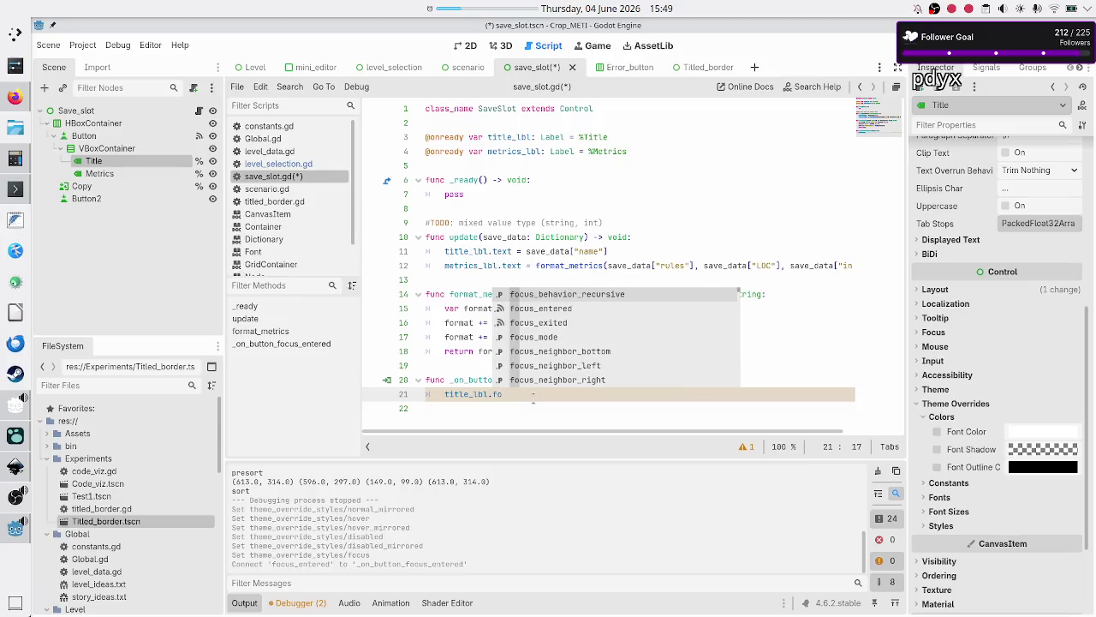
{"action": "key", "text": "BackSpace"}
{"action": "key", "text": "BackSpace"}
{"action": "type", "text": "add"}
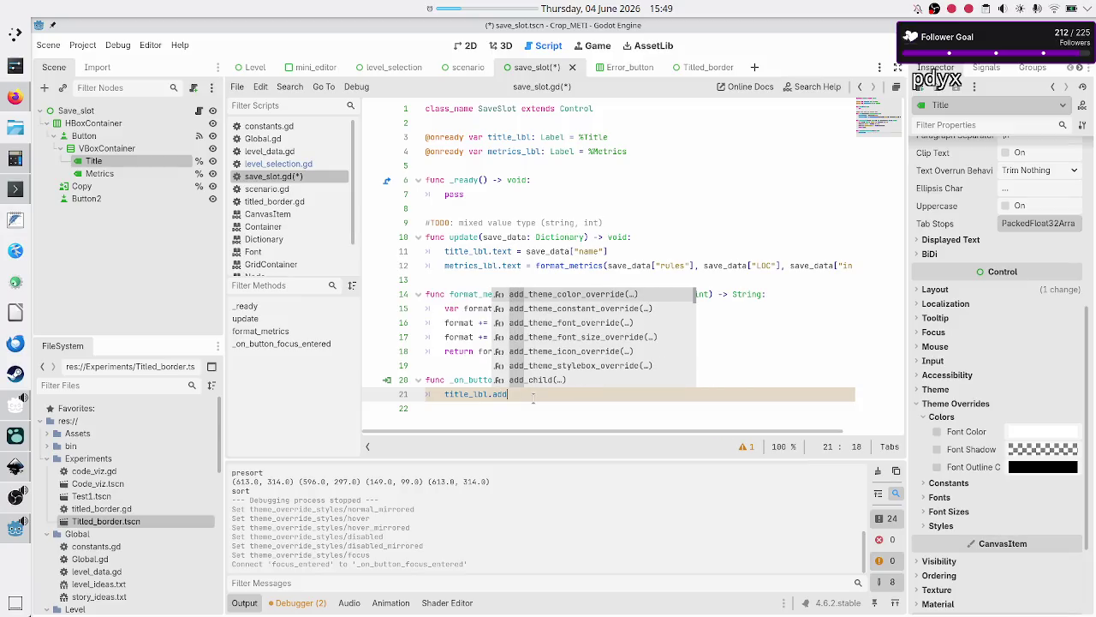
{"action": "type", "text": "_theme_colo"}
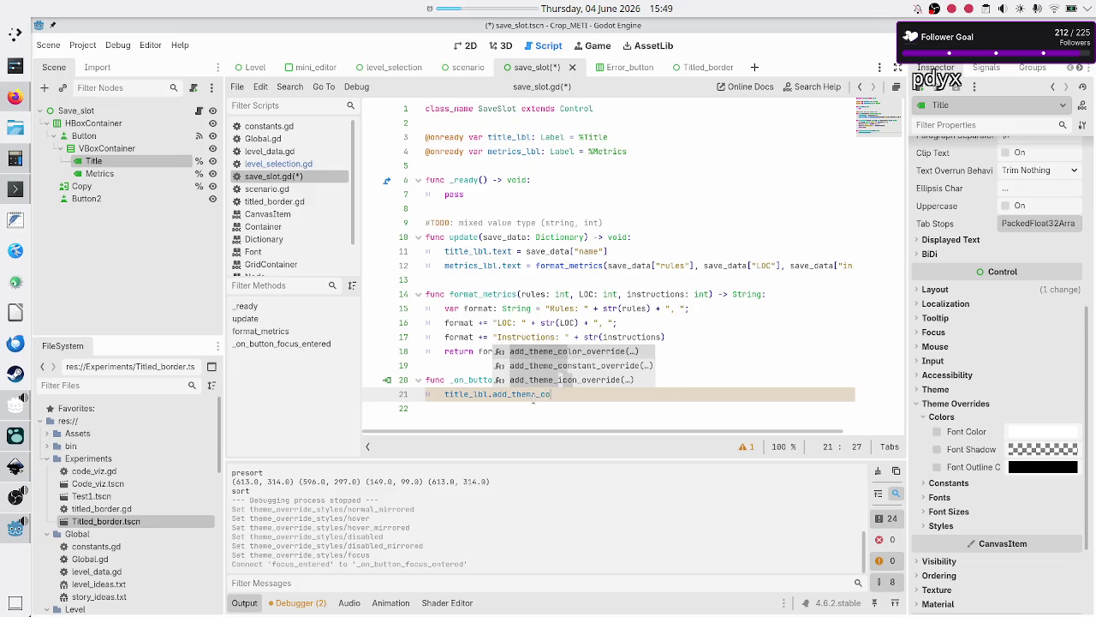
{"action": "key", "text": "Return"}
{"action": "key", "text": "Return"}
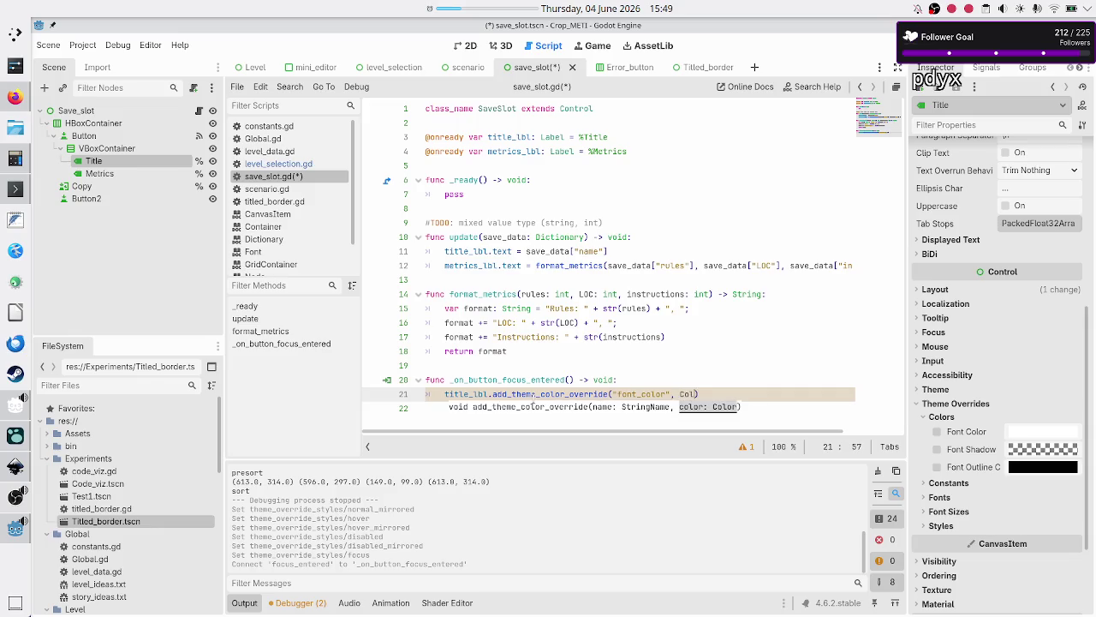
{"action": "type", "text": "or.Y"}
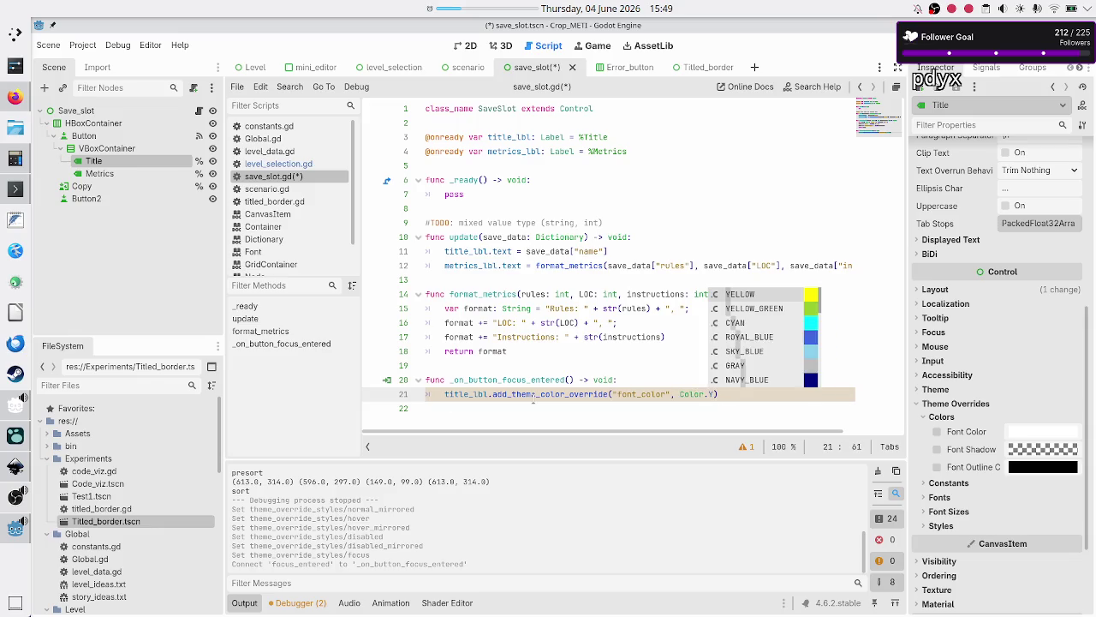
{"action": "key", "text": "Return"}
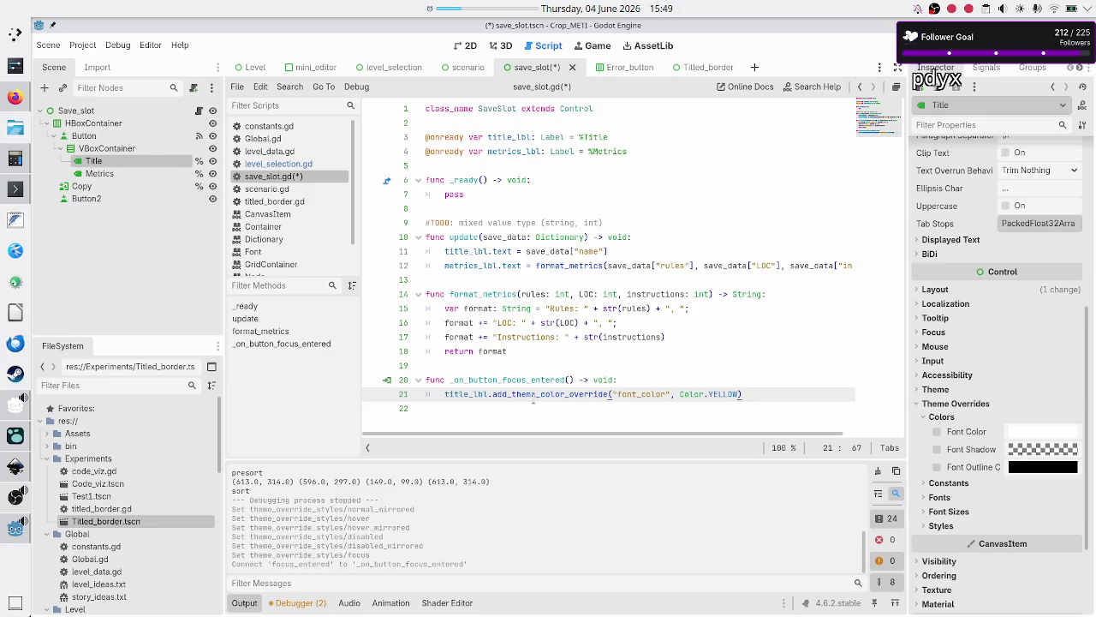
{"action": "key", "text": "Up"}
{"action": "key", "text": "Up"}
{"action": "key", "text": "Down"}
{"action": "key", "text": "Down"}
{"action": "key", "text": "Down"}
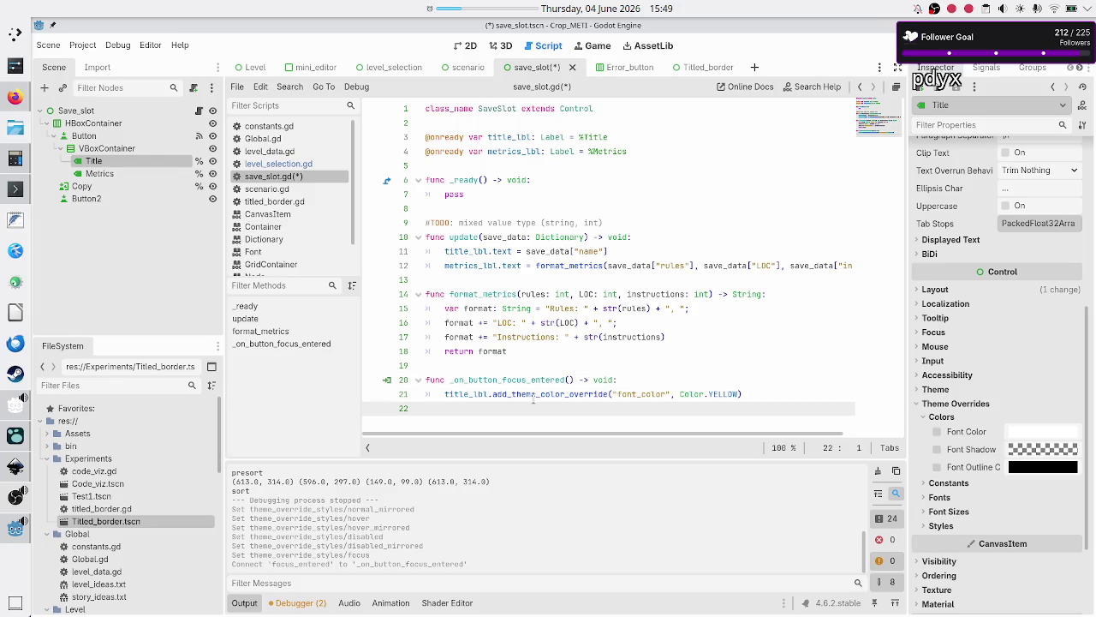
{"action": "key", "text": "ctrl+s"}
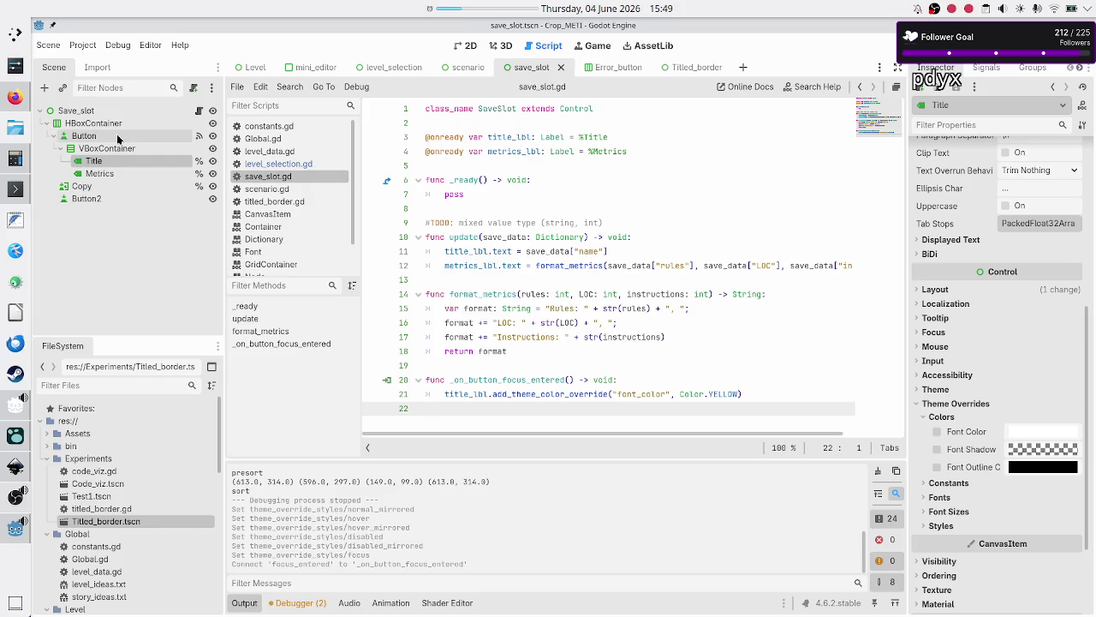
{"action": "left_click", "coordinate": [84, 135]}
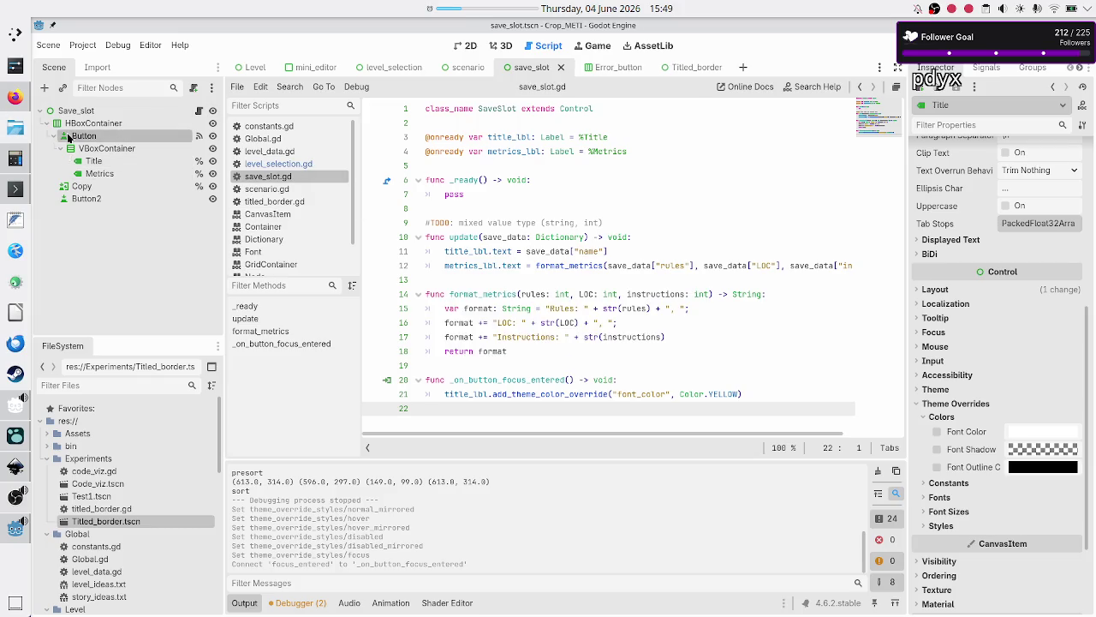
{"action": "left_click", "coordinate": [987, 68]}
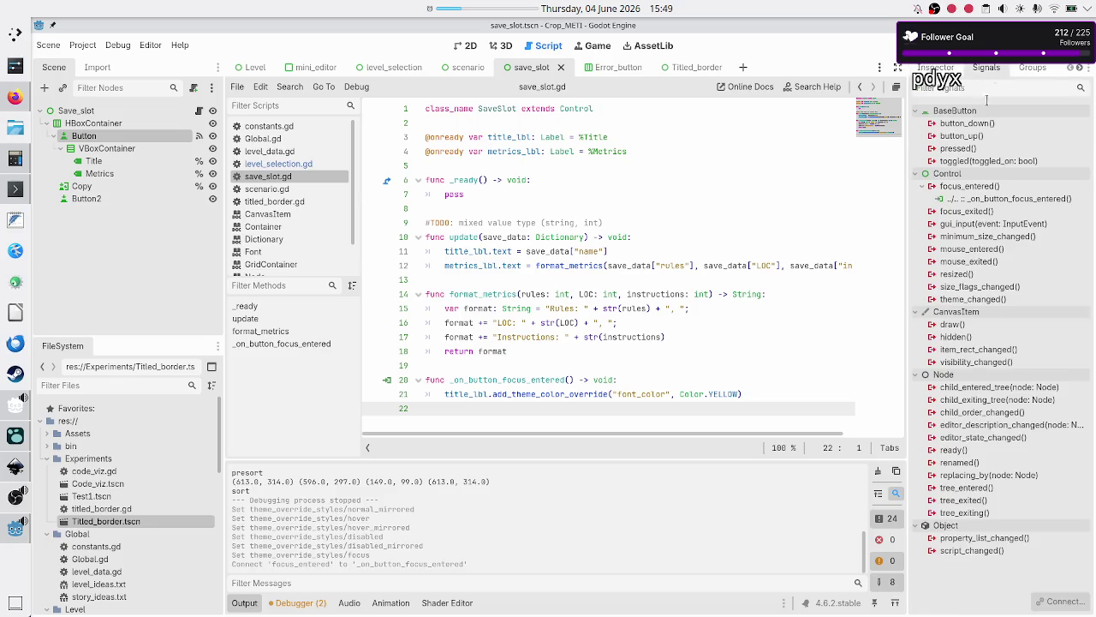
Connect focus_exited to a new handler and remove the blank line above it
{"action": "double_click", "coordinate": [978, 210]}
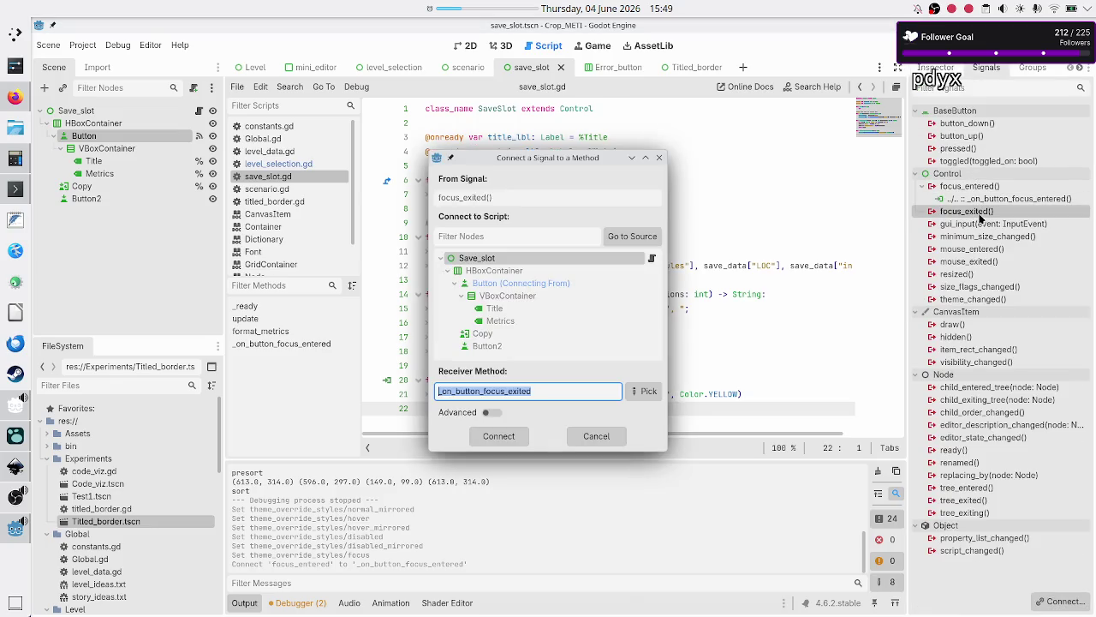
{"action": "left_click", "coordinate": [499, 437]}
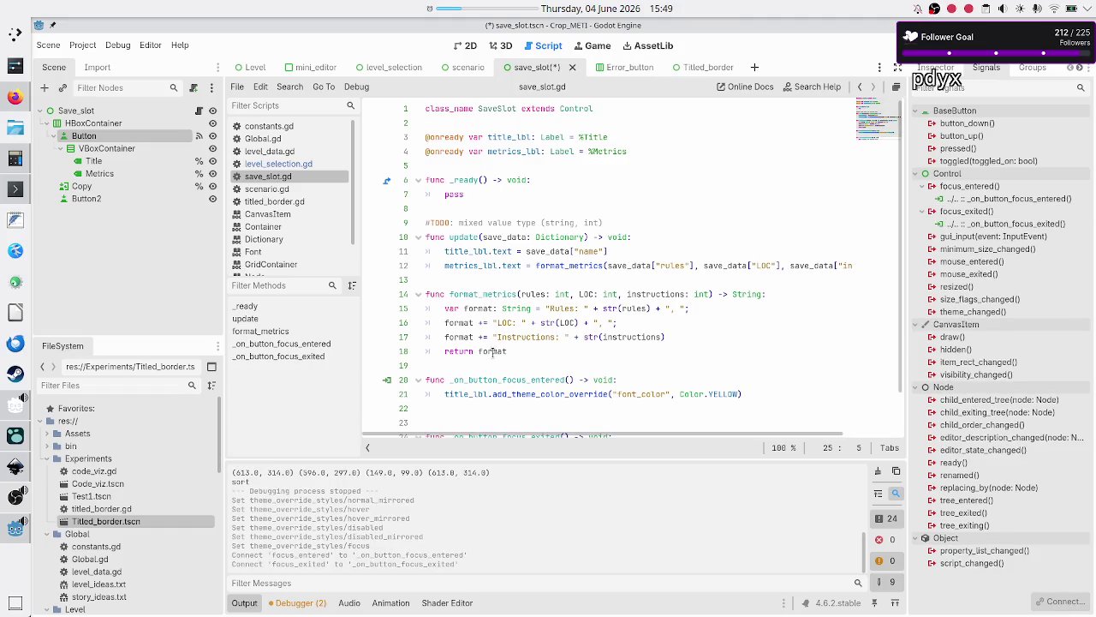
{"action": "key", "text": "Up"}
{"action": "key", "text": "Home"}
{"action": "key", "text": "BackSpace"}
{"action": "key", "text": "End"}
Paste the colour override into the focus_exited handler, change it to Color.WHITE, and run
{"action": "key", "text": "Down"}
{"action": "key", "text": "Up"}
{"action": "key", "text": "Up"}
{"action": "key", "text": "Up"}
{"action": "key", "text": "Down"}
{"action": "key", "text": "Down"}
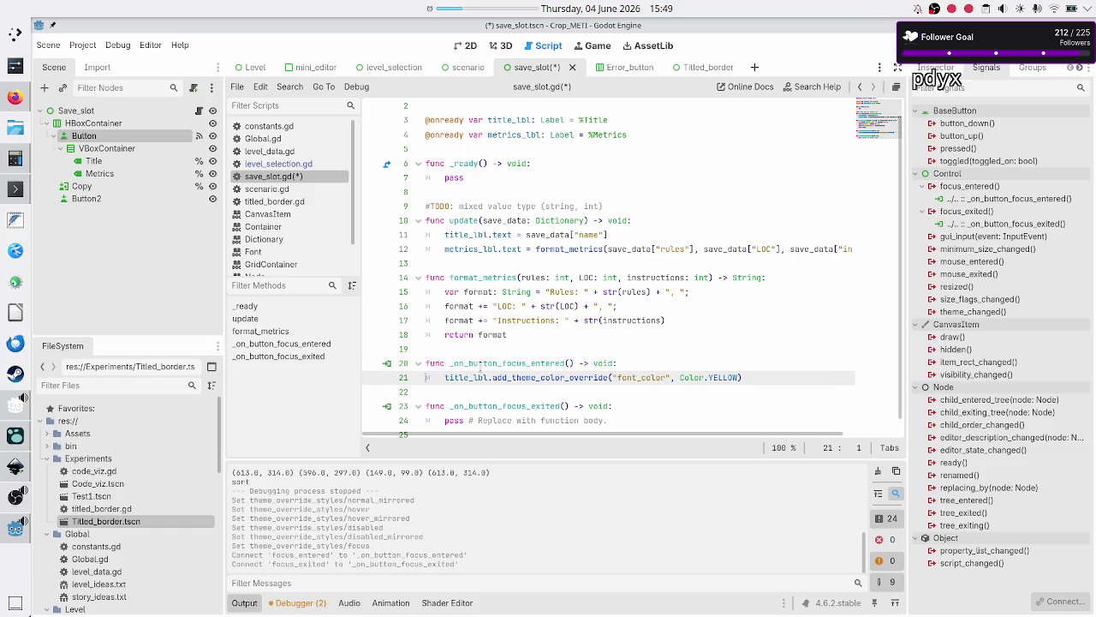
{"action": "key", "text": "shift+End"}
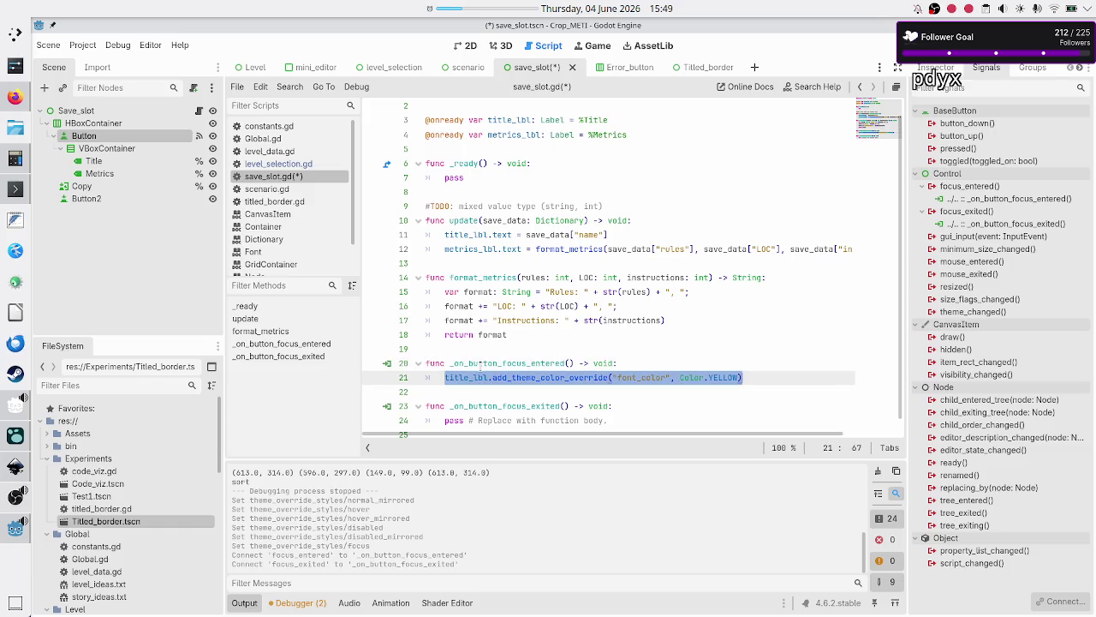
{"action": "key", "text": "Down"}
{"action": "key", "text": "Down"}
{"action": "key", "text": "Down"}
{"action": "key", "text": "Home"}
{"action": "key", "text": "shift+Down"}
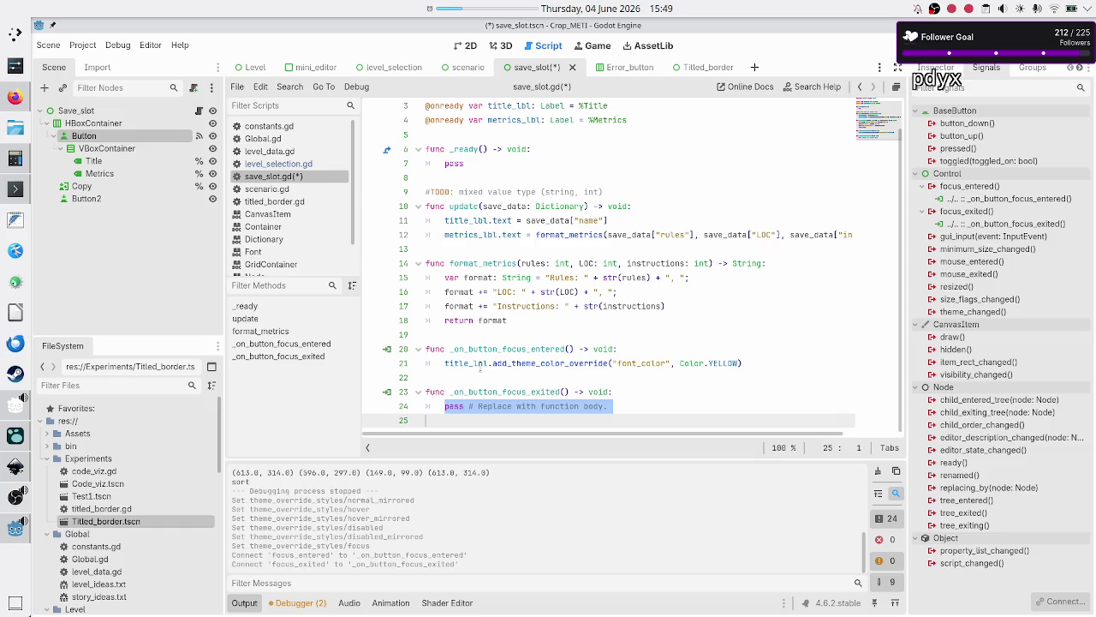
{"action": "key", "text": "shift+Left"}
{"action": "key", "text": "ctrl+v"}
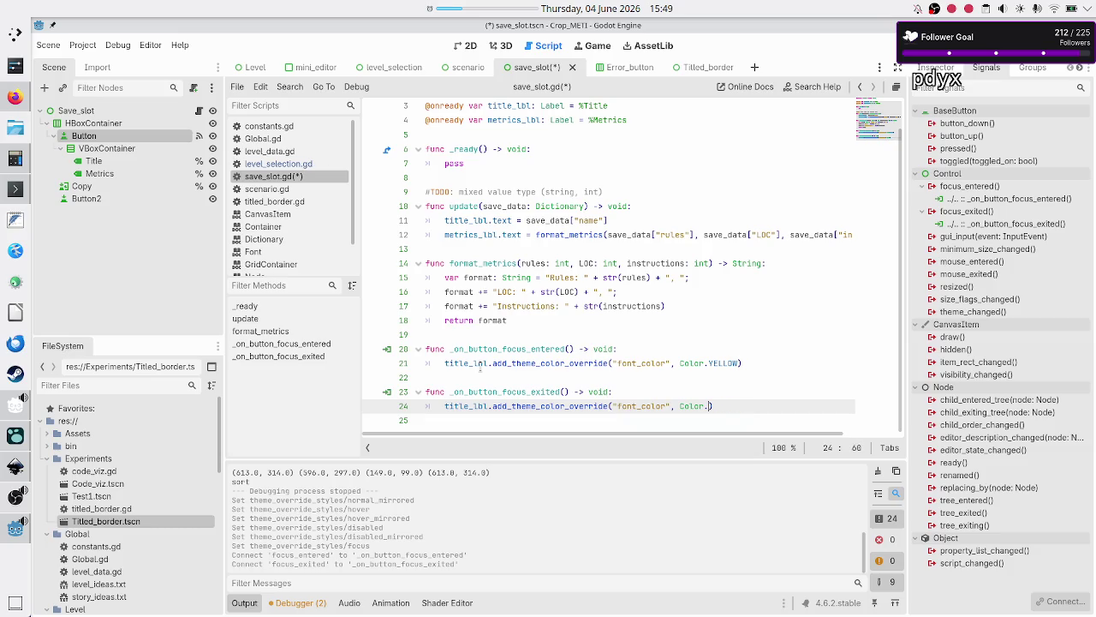
{"action": "type", "text": "Whi"}
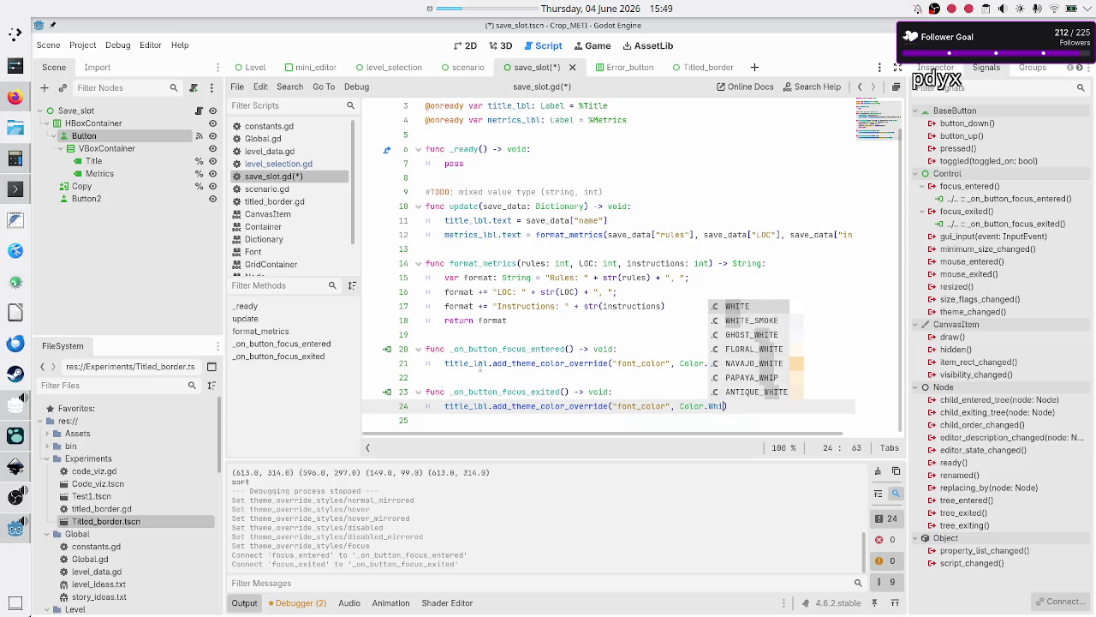
{"action": "key", "text": "Return"}
{"action": "key", "text": "Down"}
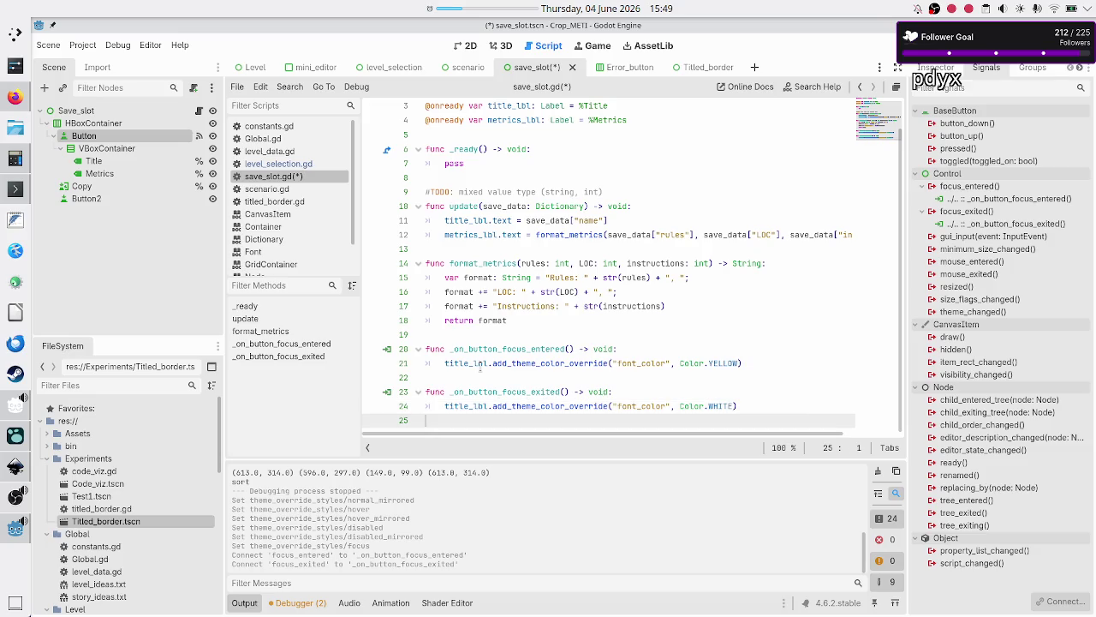
{"action": "key", "text": "F6"}
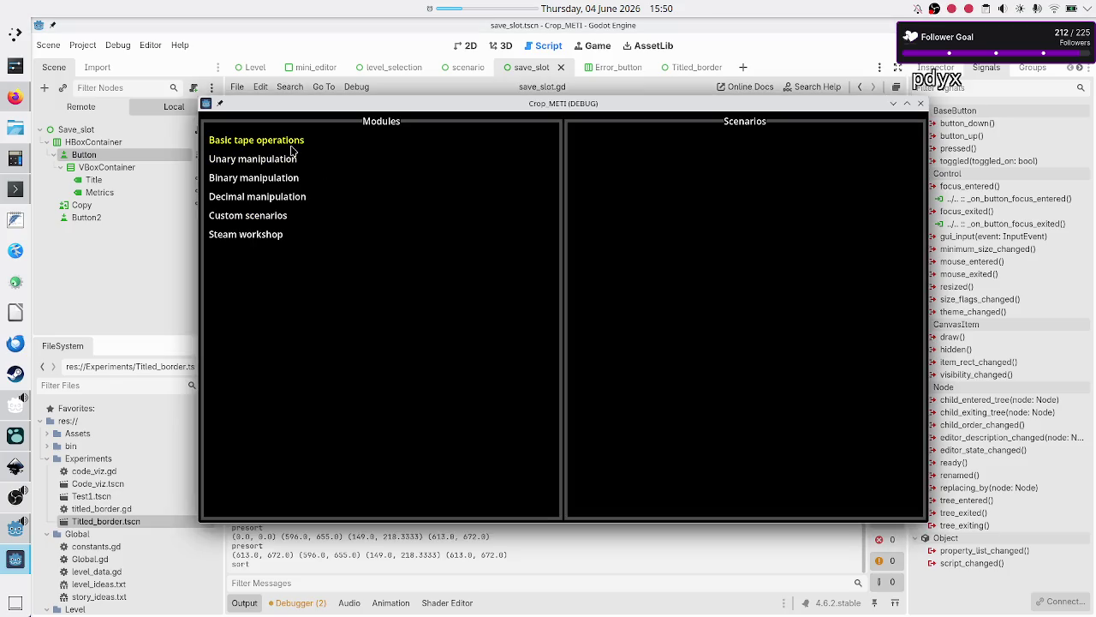
Open Basic tape operations > Tutorial in the running game, review its Programs list, then close it
{"action": "left_click", "coordinate": [293, 147]}
{"action": "left_click", "coordinate": [607, 198]}
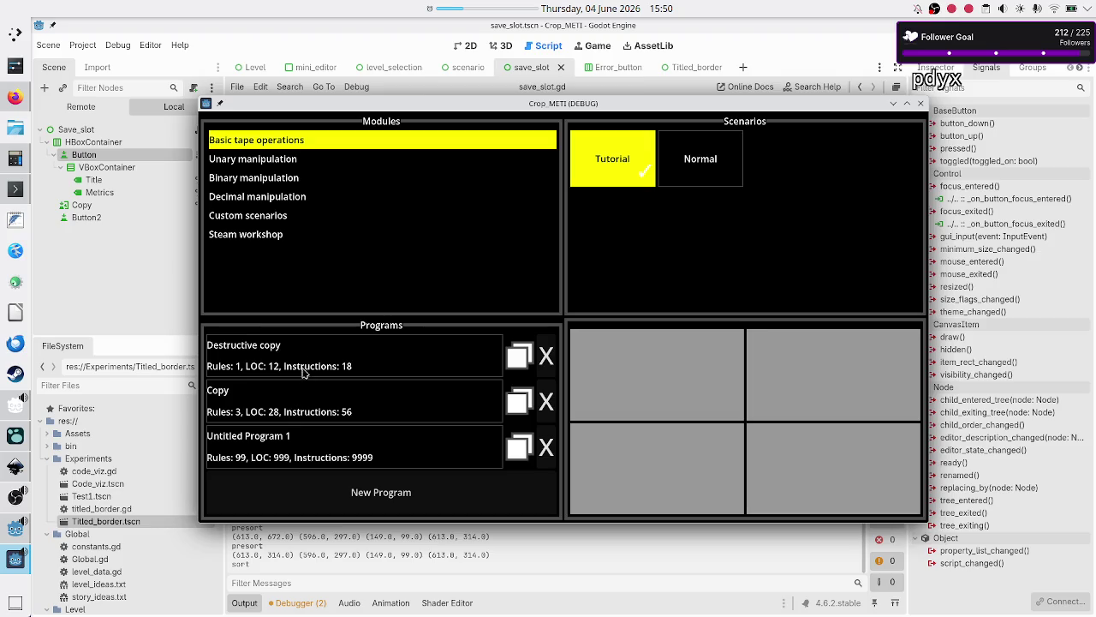
{"action": "left_click", "coordinate": [921, 104]}
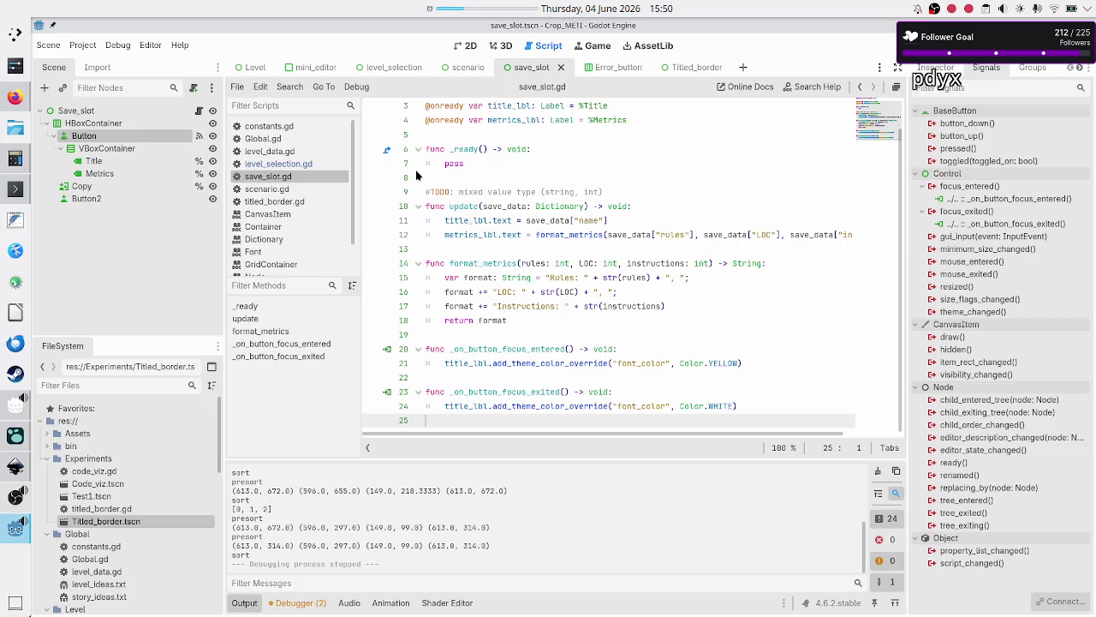
Set the VBoxContainer's Mouse Filter to Ignore, then run the game and open Basic tape operations
{"action": "left_click", "coordinate": [101, 149]}
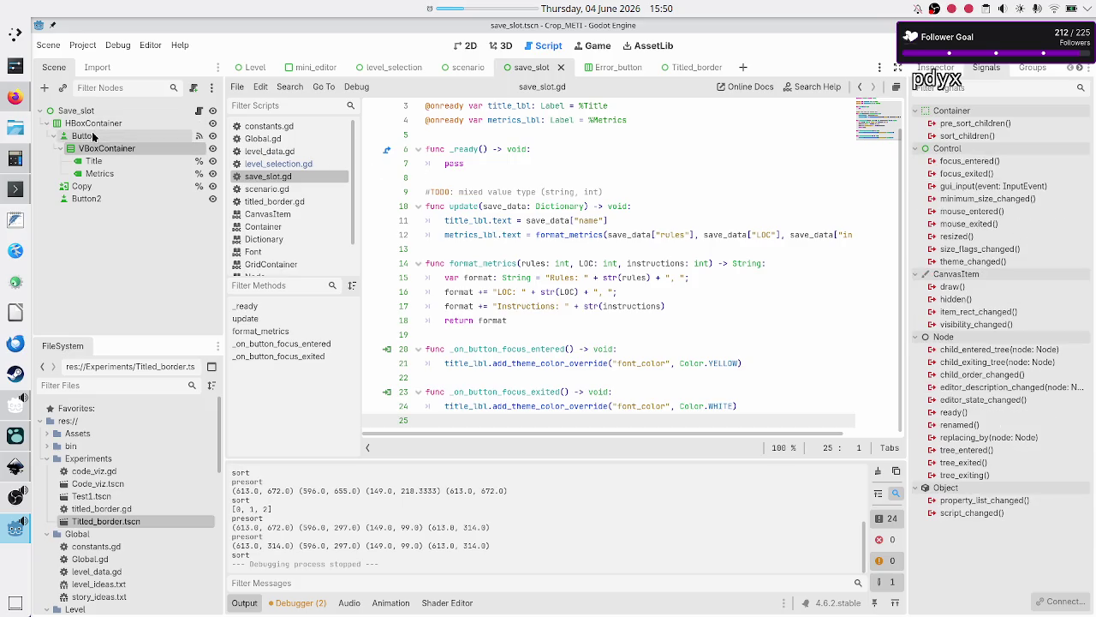
{"action": "left_click", "coordinate": [94, 137]}
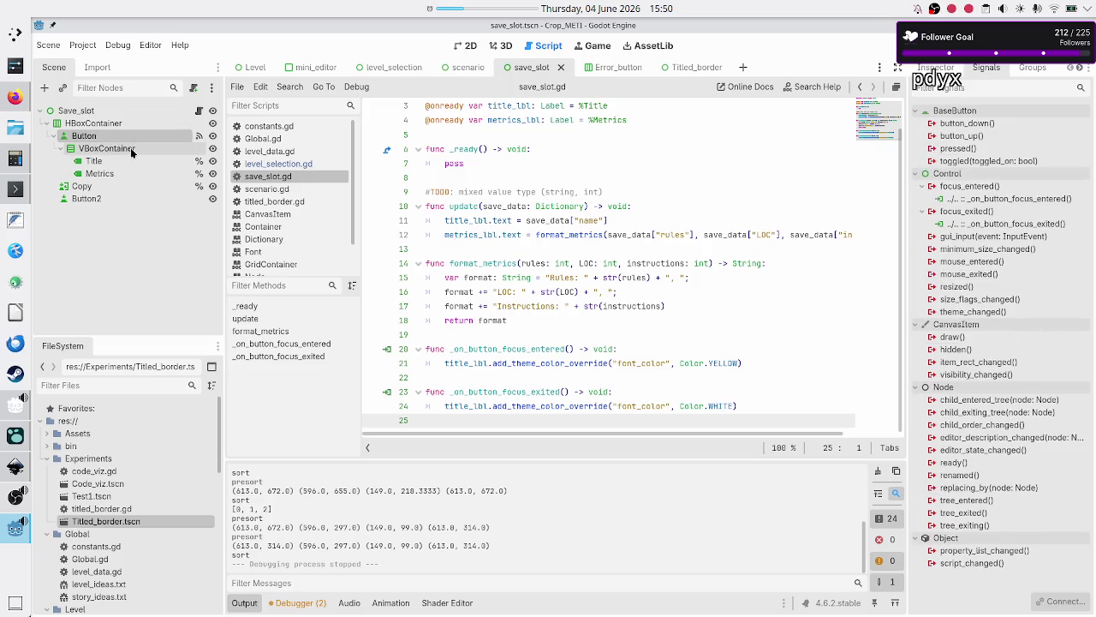
{"action": "left_click", "coordinate": [128, 149]}
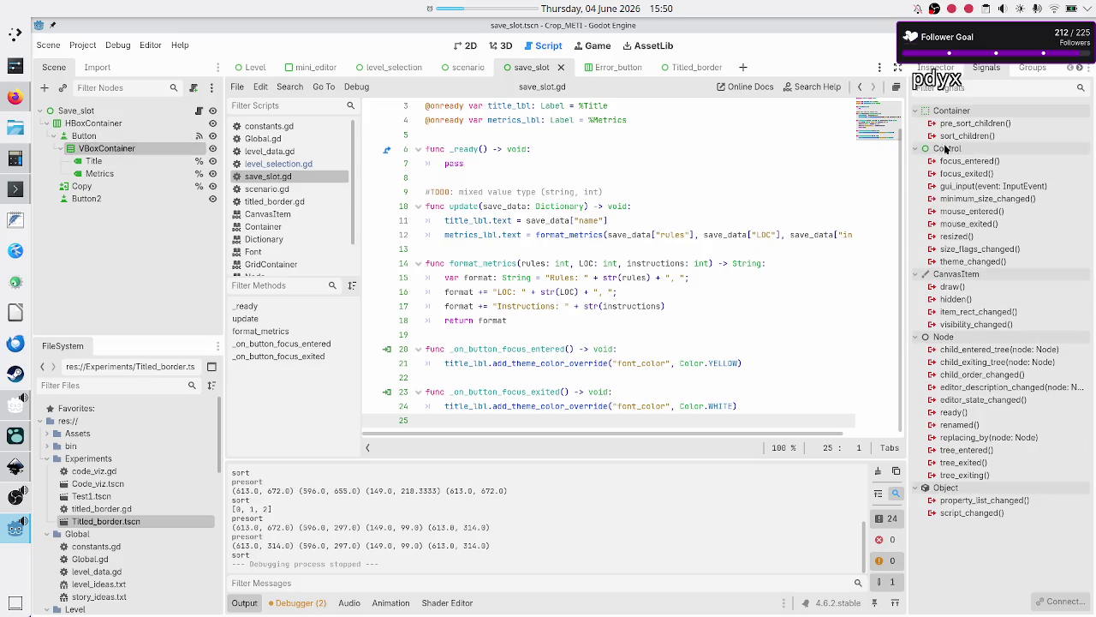
{"action": "left_click", "coordinate": [943, 68]}
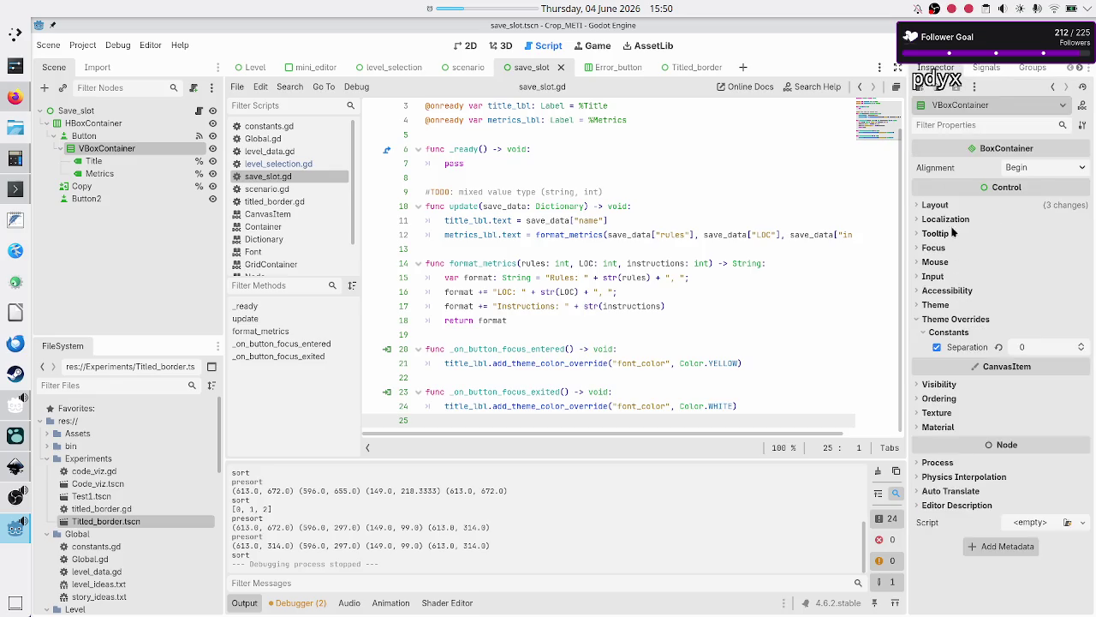
{"action": "left_click", "coordinate": [935, 262]}
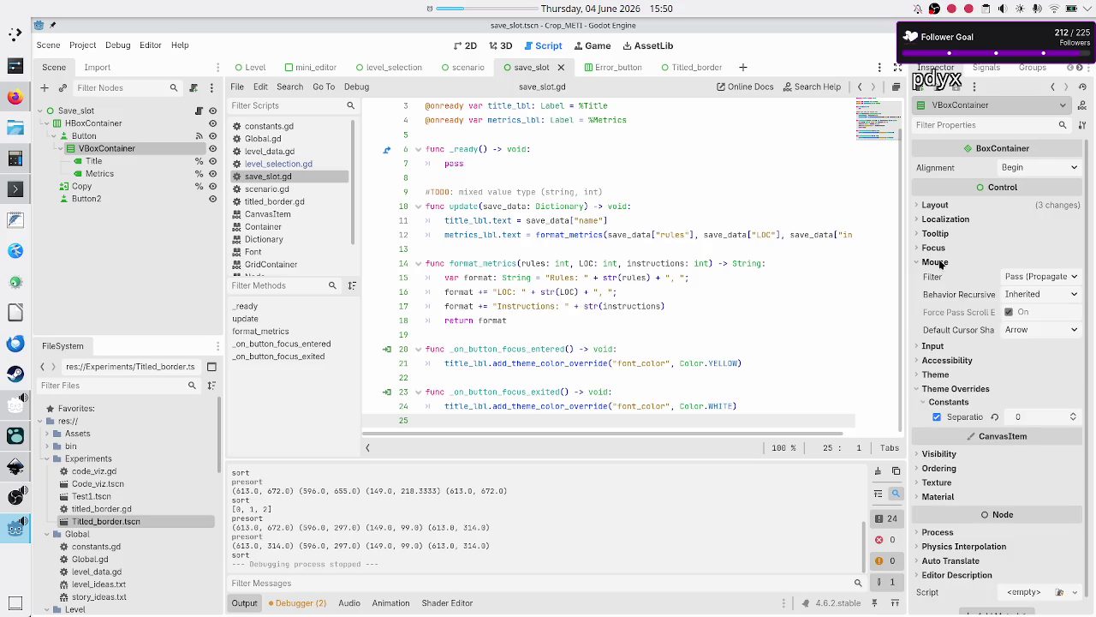
{"action": "left_click", "coordinate": [1046, 279]}
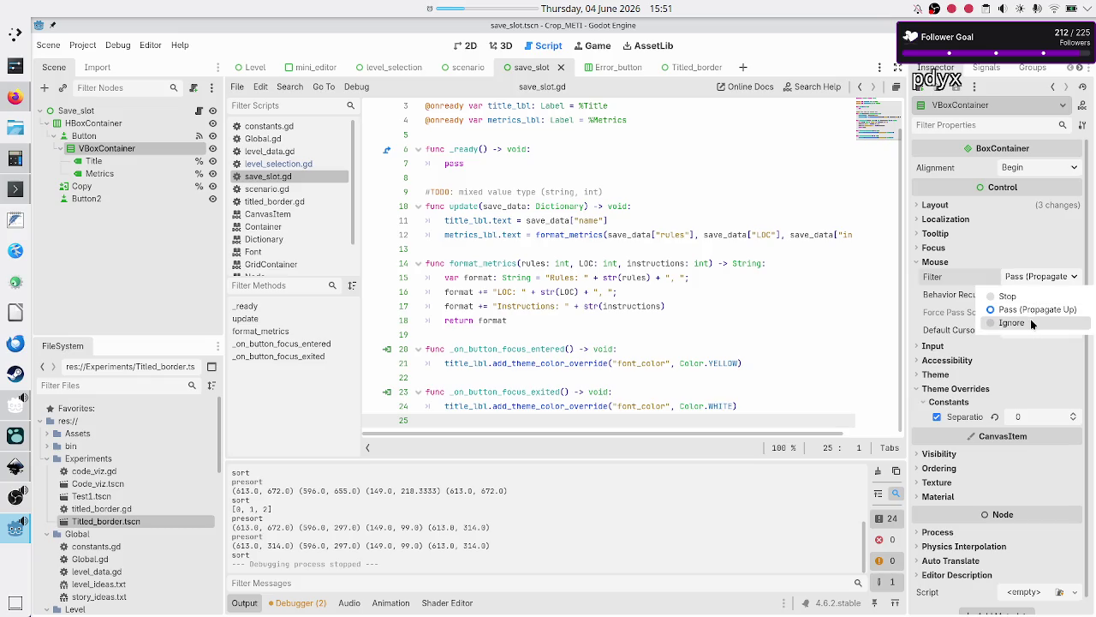
{"action": "left_click", "coordinate": [998, 322]}
{"action": "left_click", "coordinate": [912, 46]}
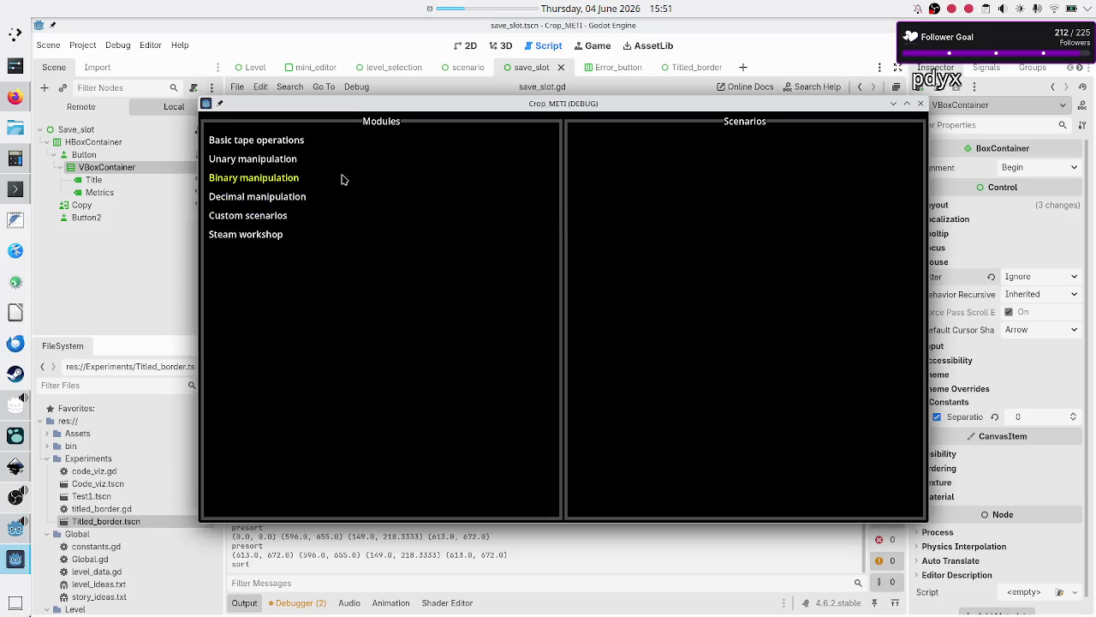
{"action": "left_click", "coordinate": [410, 145]}
Close the running game and set the Title label's mouse filter to Pass
{"action": "left_click", "coordinate": [624, 226]}
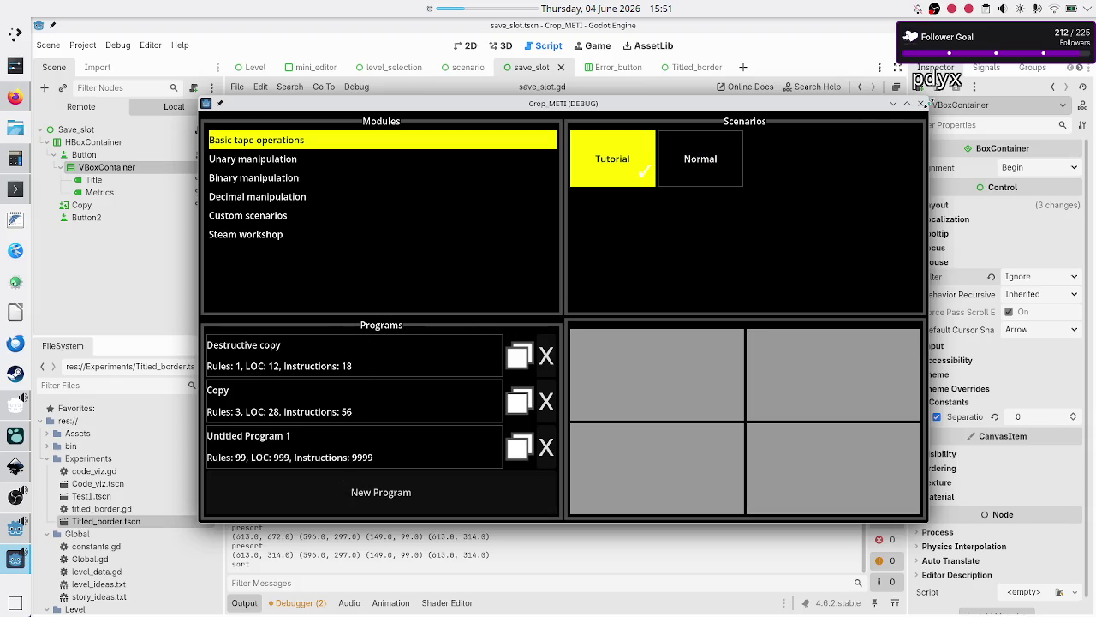
{"action": "left_click", "coordinate": [921, 102]}
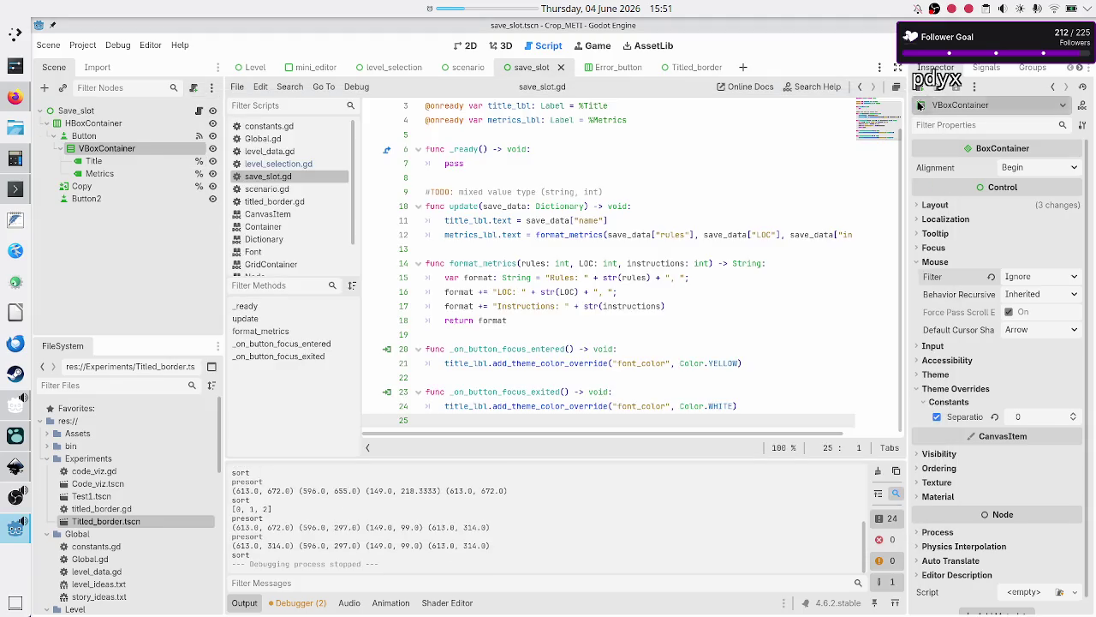
{"action": "left_click", "coordinate": [117, 165]}
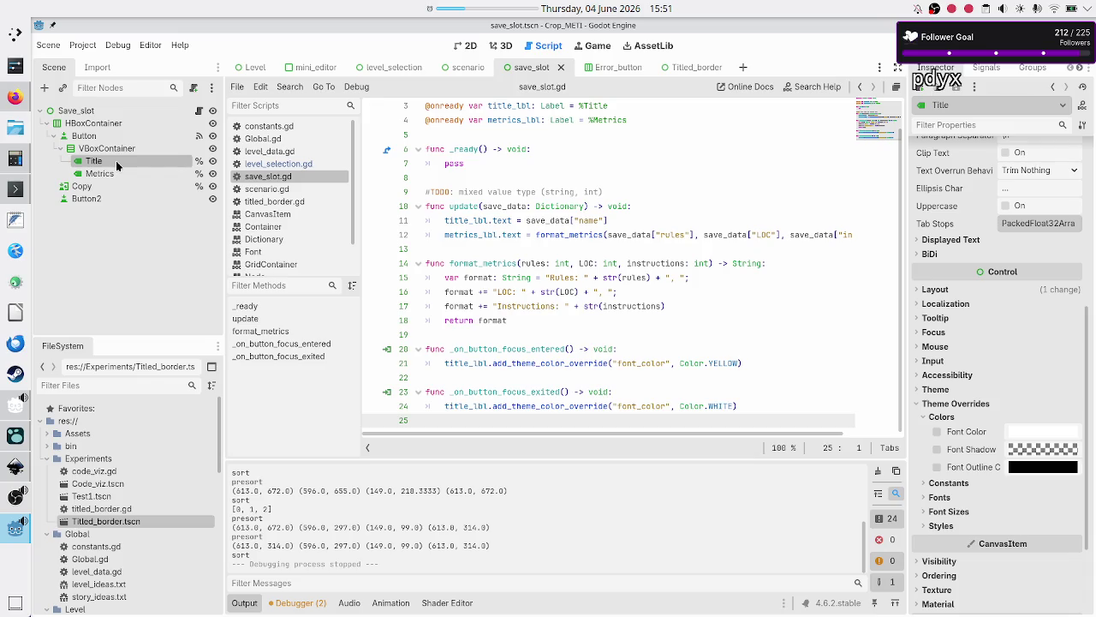
{"action": "left_click", "coordinate": [935, 346]}
{"action": "left_click", "coordinate": [1038, 363]}
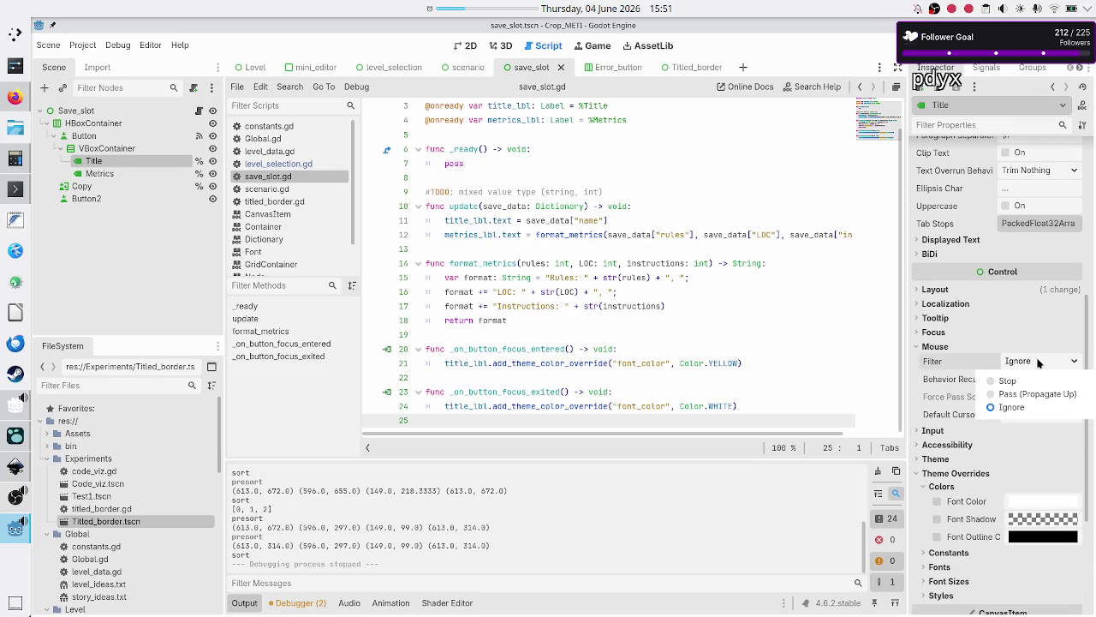
{"action": "left_click", "coordinate": [1045, 394]}
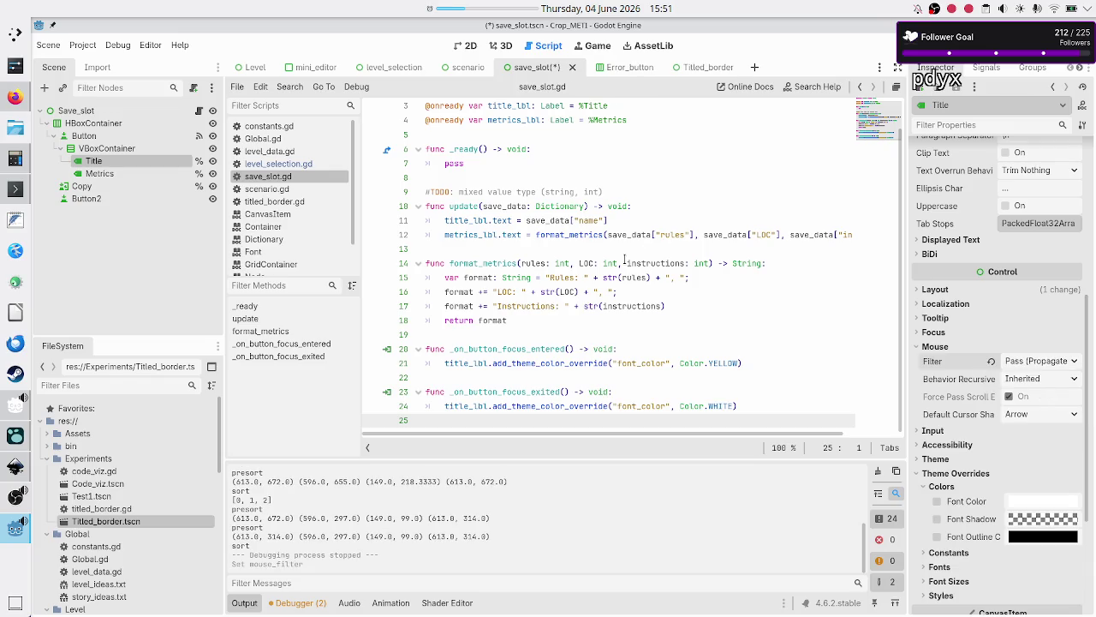
Set the Metrics label's mouse filter to Pass, leaving its focus behavior Inherited
{"action": "left_click", "coordinate": [99, 173]}
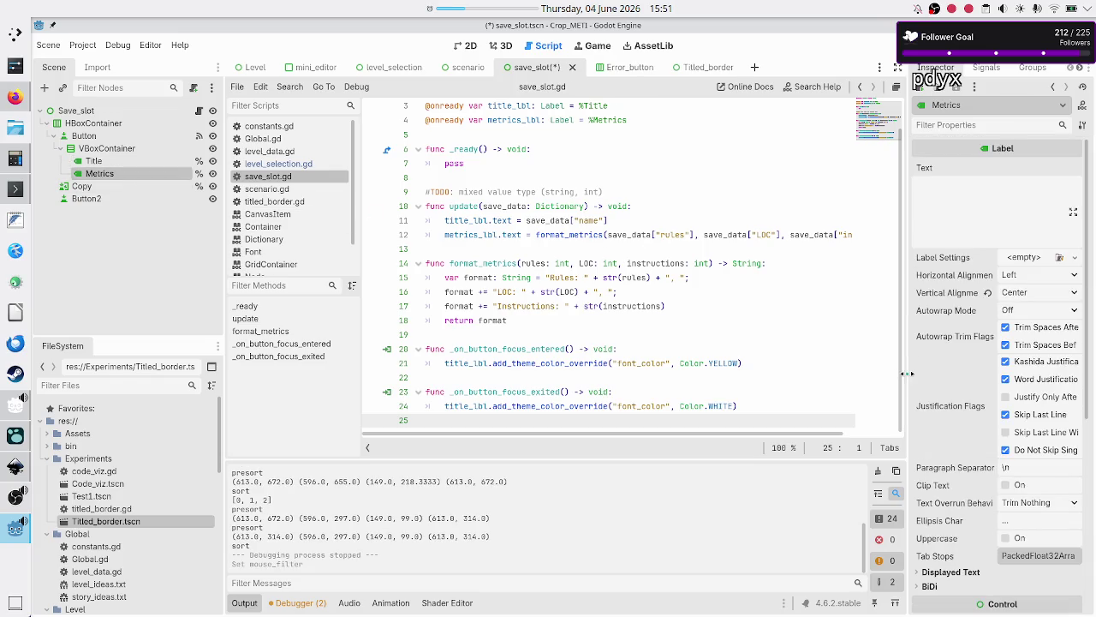
{"action": "scroll", "coordinate": [941, 368], "scroll_direction": "down", "scroll_amount": 5}
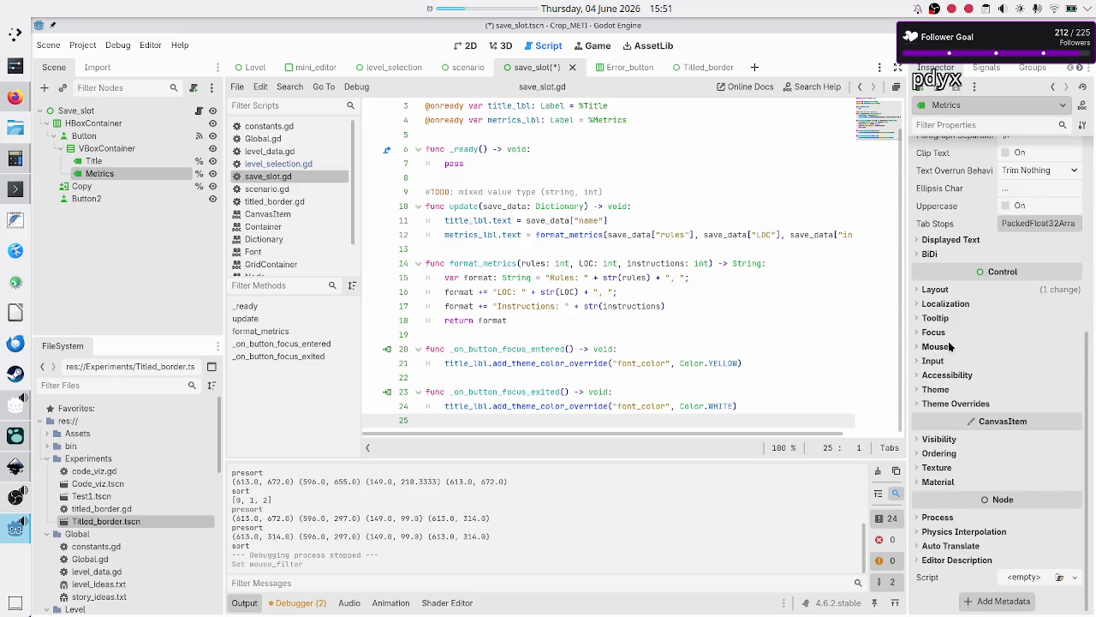
{"action": "left_click", "coordinate": [951, 346]}
{"action": "left_click", "coordinate": [1031, 360]}
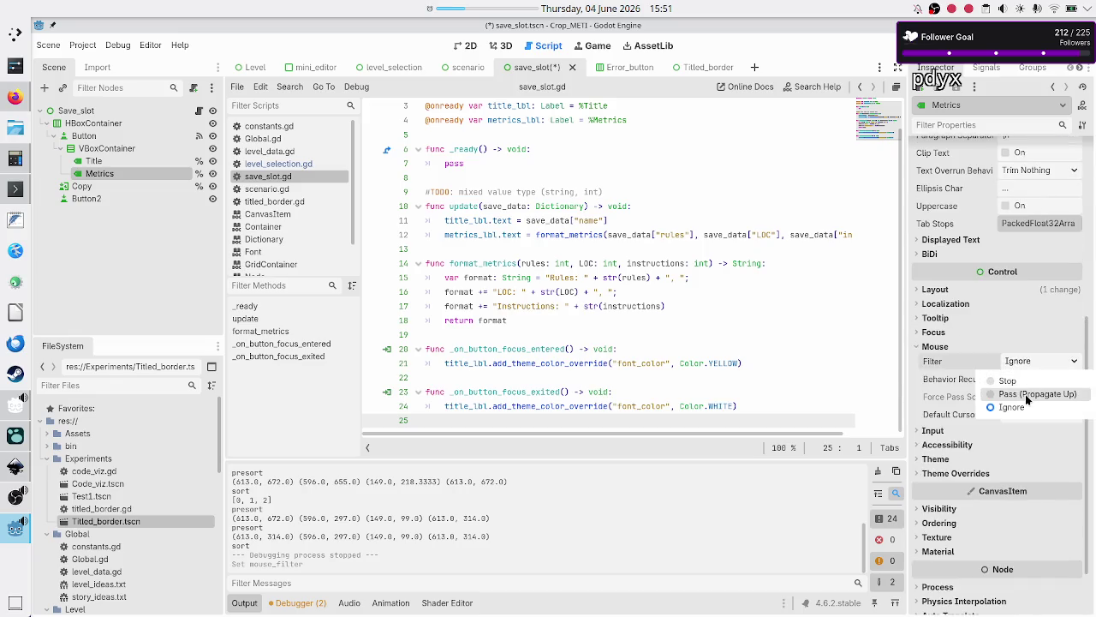
{"action": "left_click", "coordinate": [1028, 393]}
{"action": "left_click", "coordinate": [947, 334]}
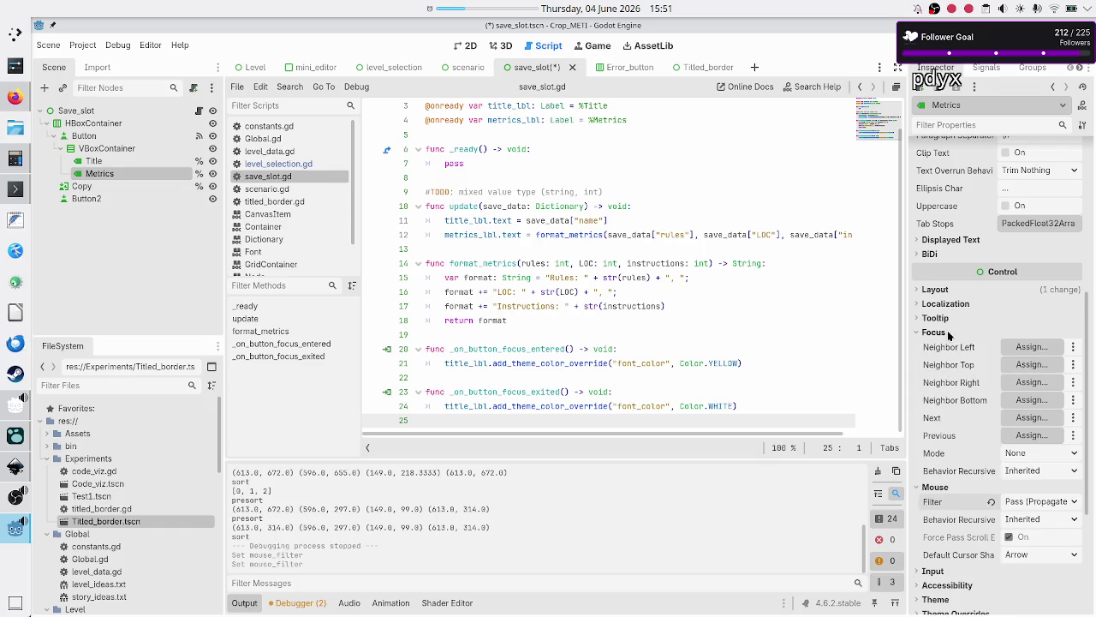
{"action": "mouse_move", "coordinate": [952, 447]}
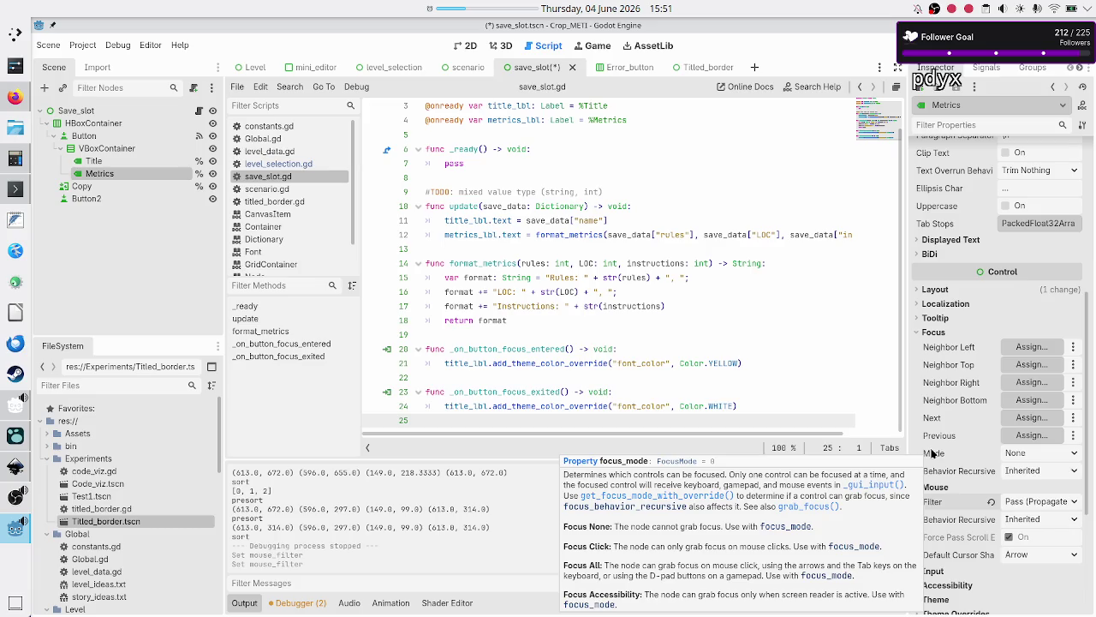
{"action": "left_click", "coordinate": [1031, 473]}
{"action": "left_click", "coordinate": [1032, 476]}
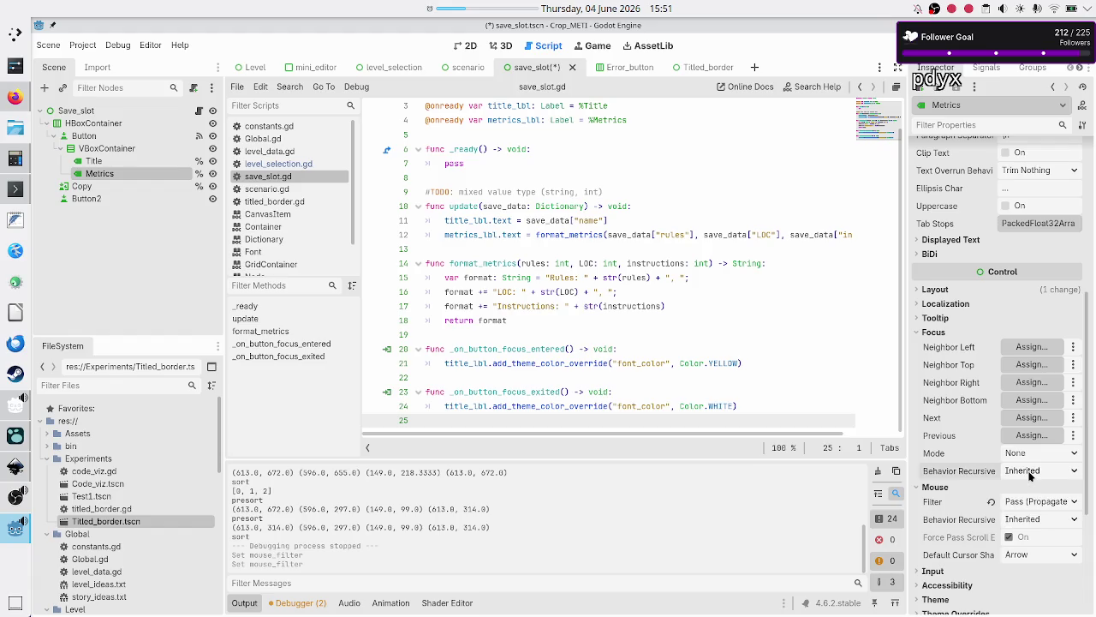
{"action": "left_click", "coordinate": [99, 164]}
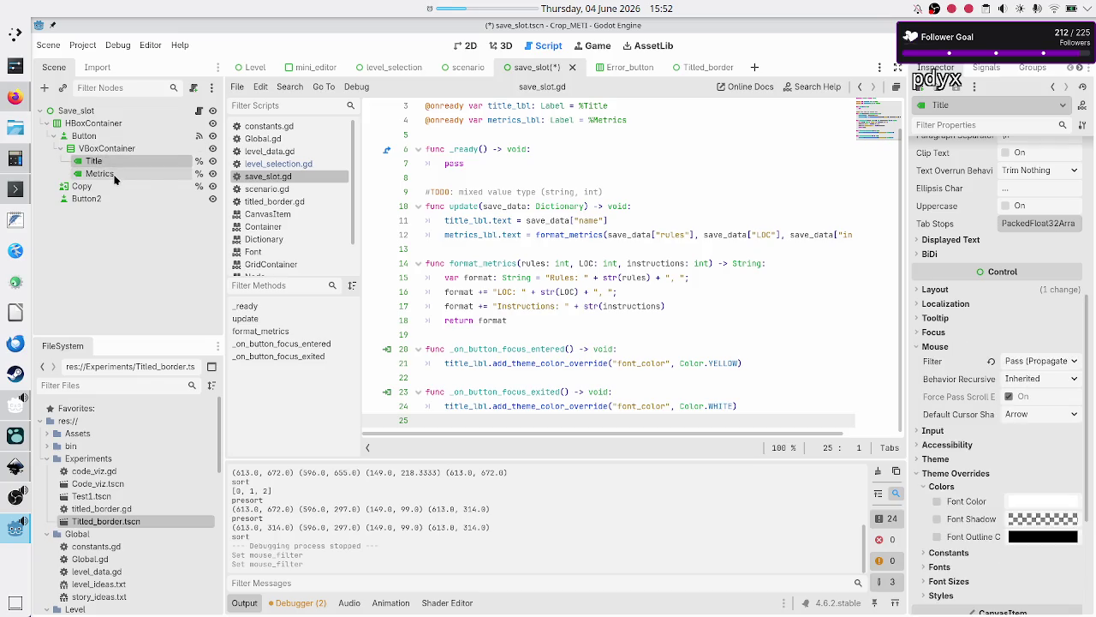
{"action": "left_click", "coordinate": [115, 176]}
Set the VBoxContainer's mouse filter to Pass, then save and run the game
{"action": "left_click", "coordinate": [107, 149]}
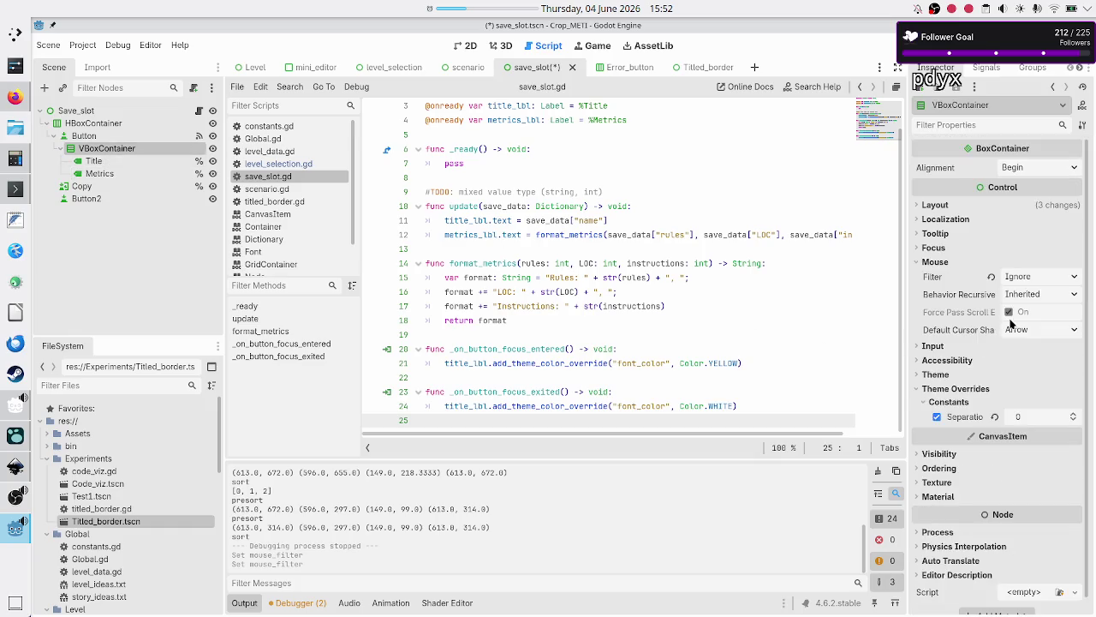
{"action": "left_click", "coordinate": [1039, 281]}
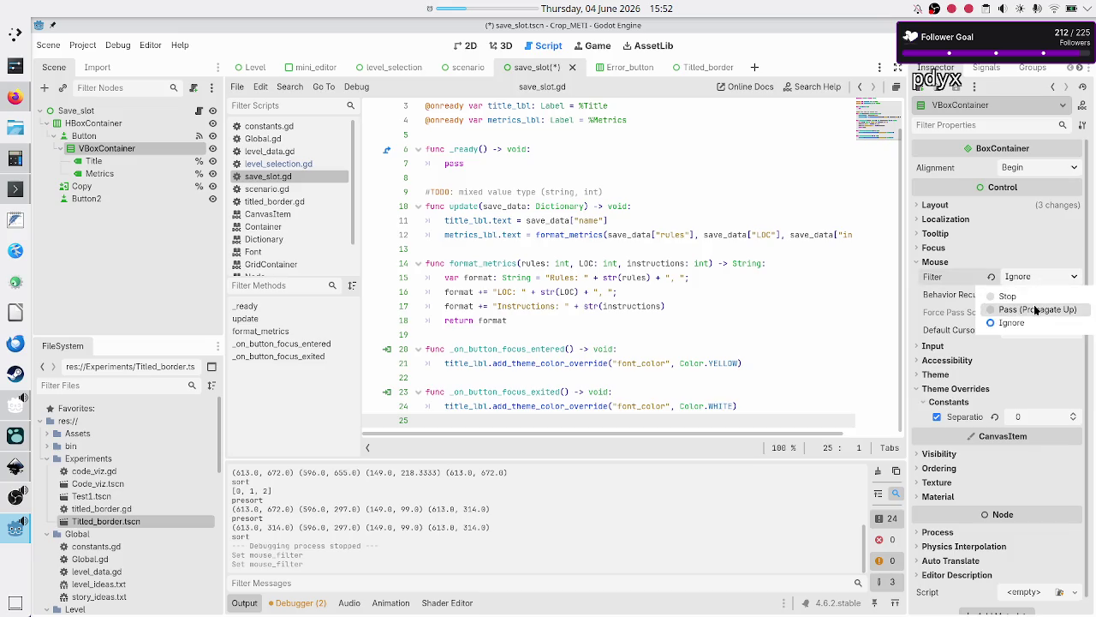
{"action": "left_click", "coordinate": [1036, 309]}
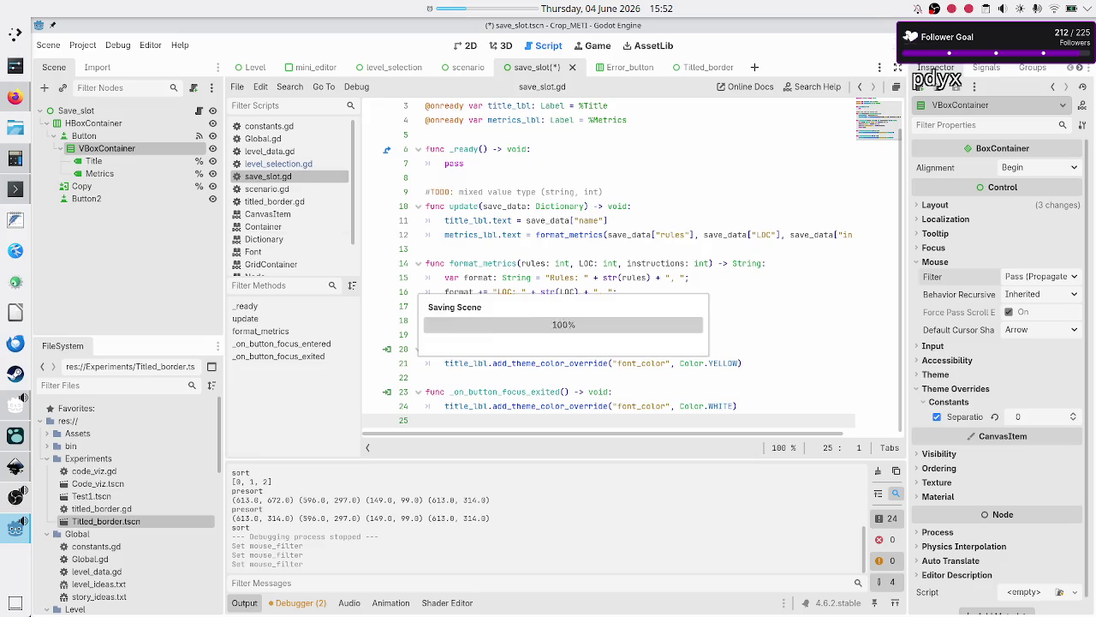
{"action": "left_click", "coordinate": [887, 53]}
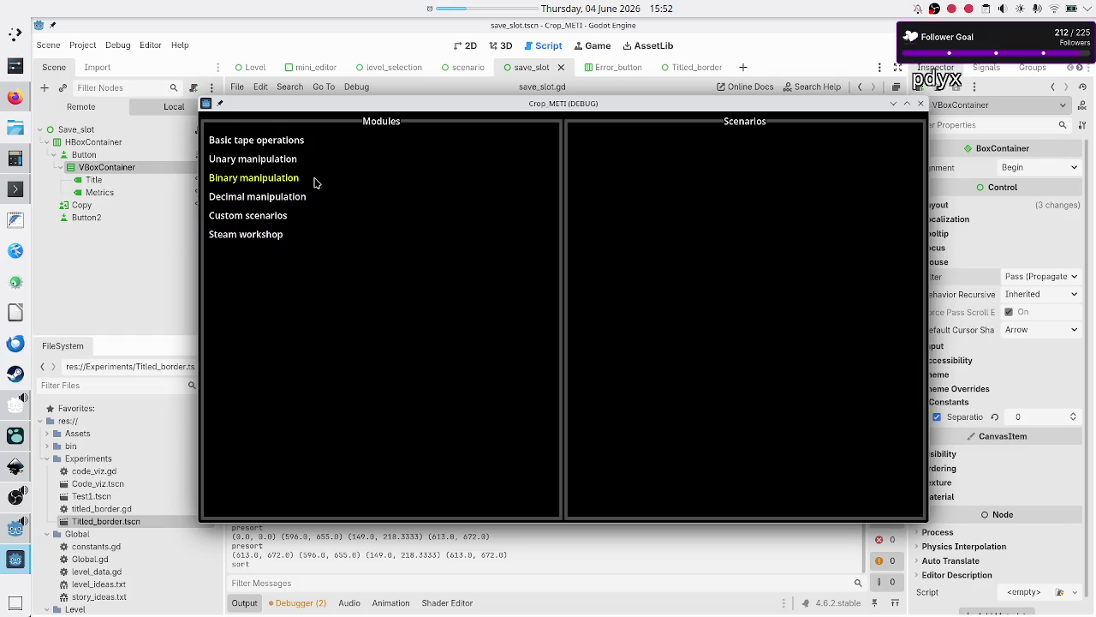
Check the save-slot highlight under Basic tape operations > Tutorial, then close the game
{"action": "left_click", "coordinate": [300, 146]}
{"action": "left_click", "coordinate": [630, 180]}
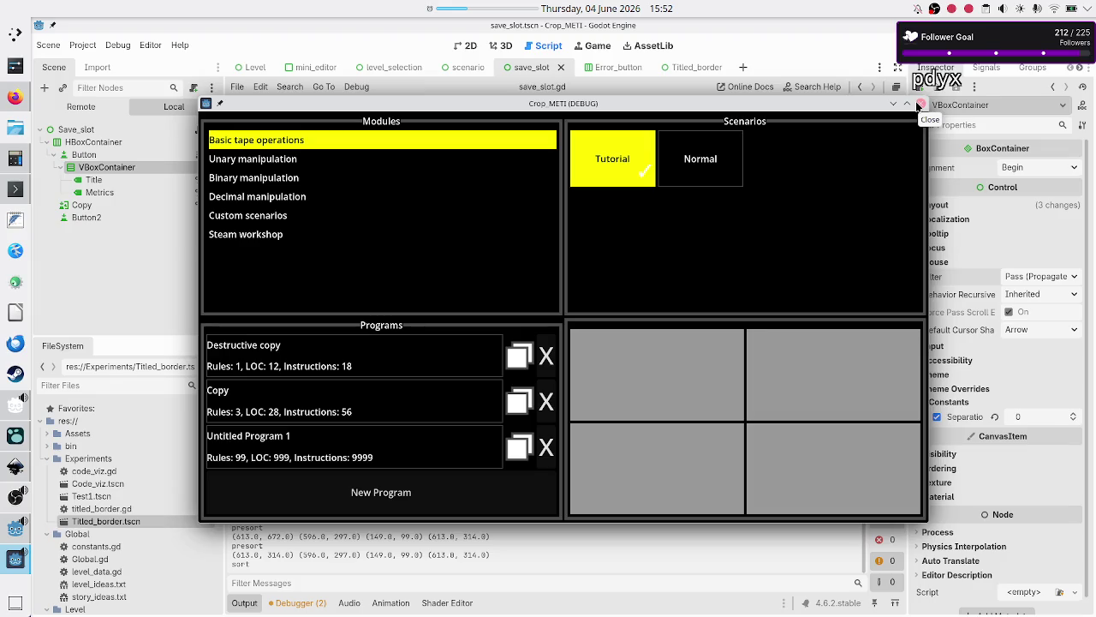
{"action": "left_click", "coordinate": [919, 104]}
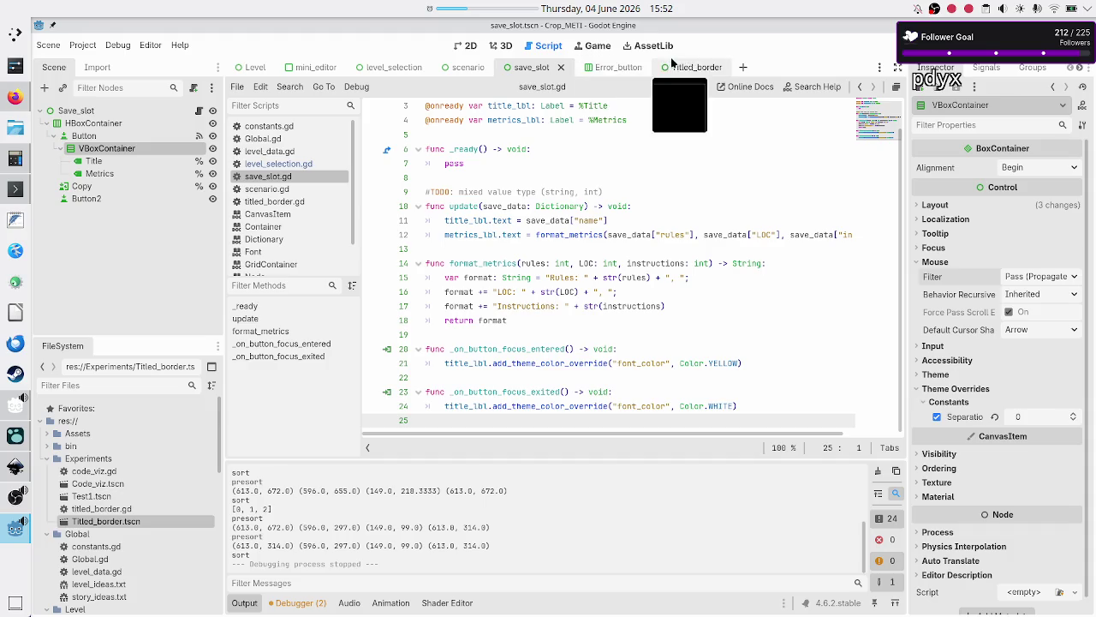
Return to the save_slot scene with VBoxContainer collapsed, shown in the 2D editor
{"action": "left_click", "coordinate": [599, 70]}
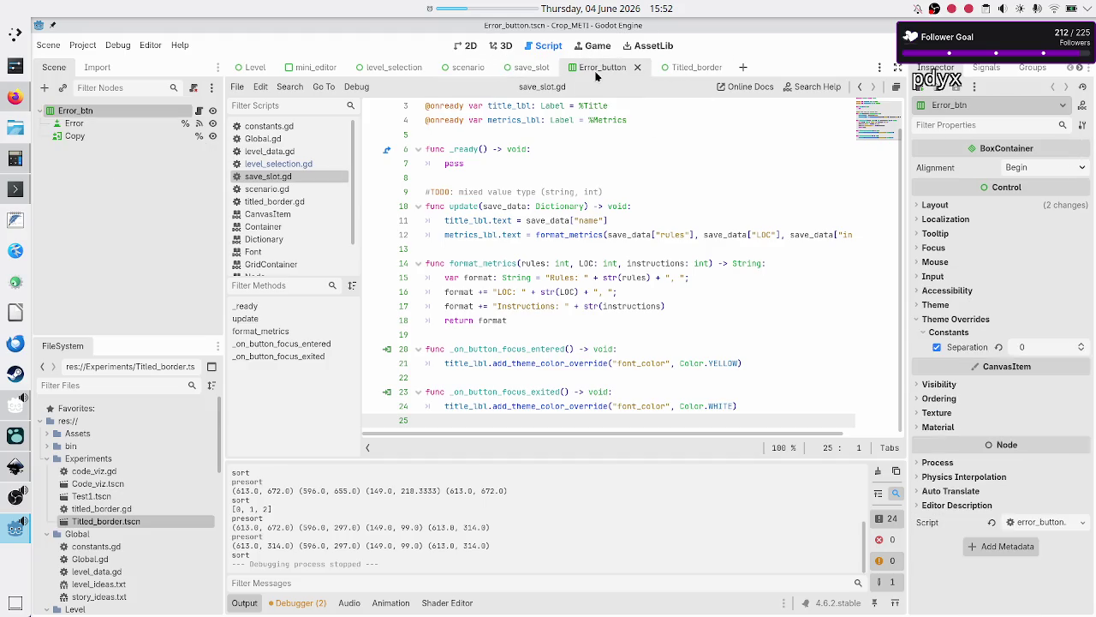
{"action": "left_click", "coordinate": [529, 70]}
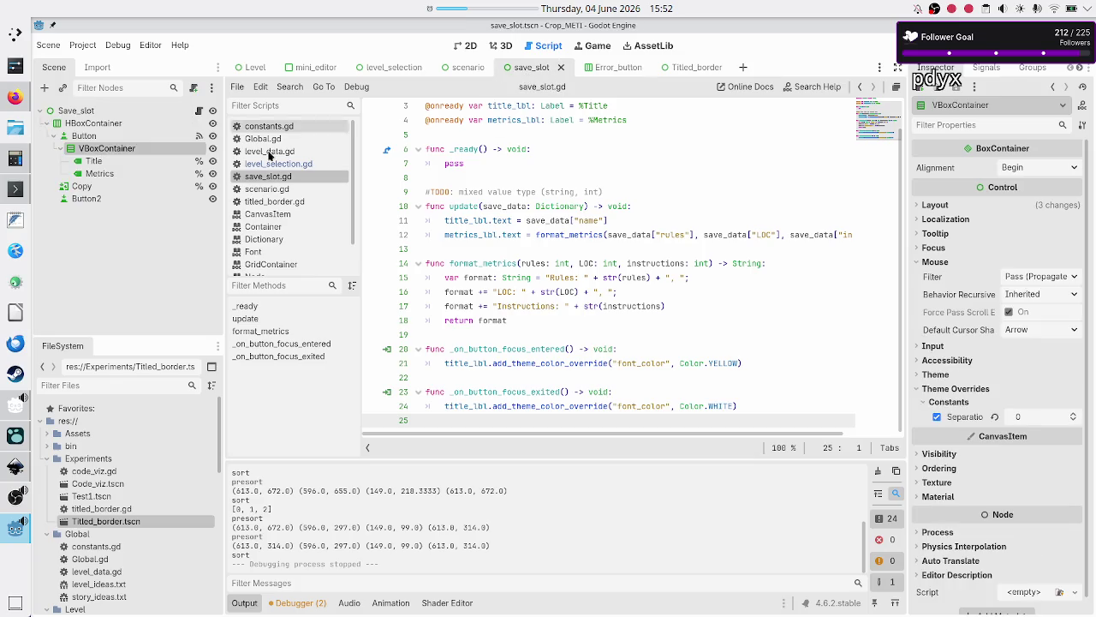
{"action": "left_click", "coordinate": [64, 150]}
{"action": "left_click", "coordinate": [460, 47]}
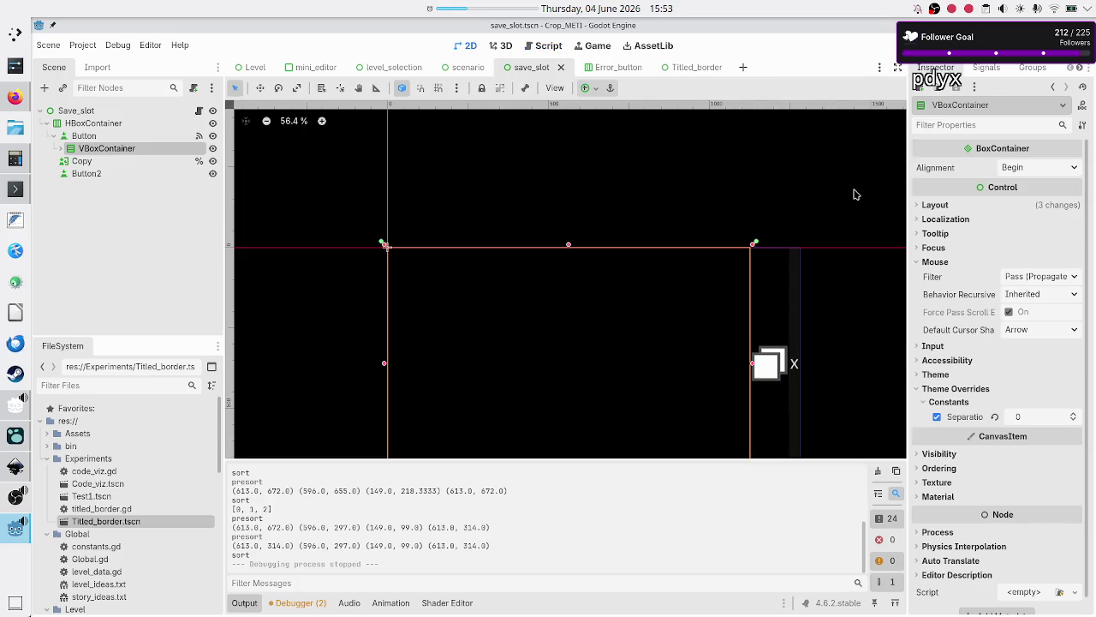
Add a MarginContainer under the Button and move the VBoxContainer inside it
{"action": "left_click", "coordinate": [935, 205]}
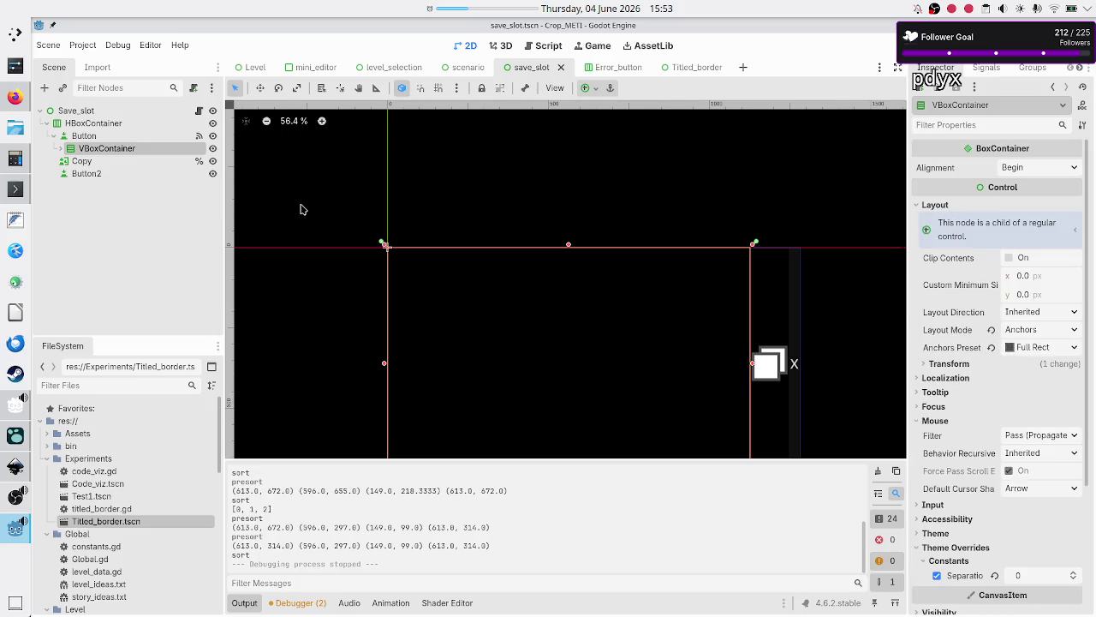
{"action": "left_click", "coordinate": [94, 135]}
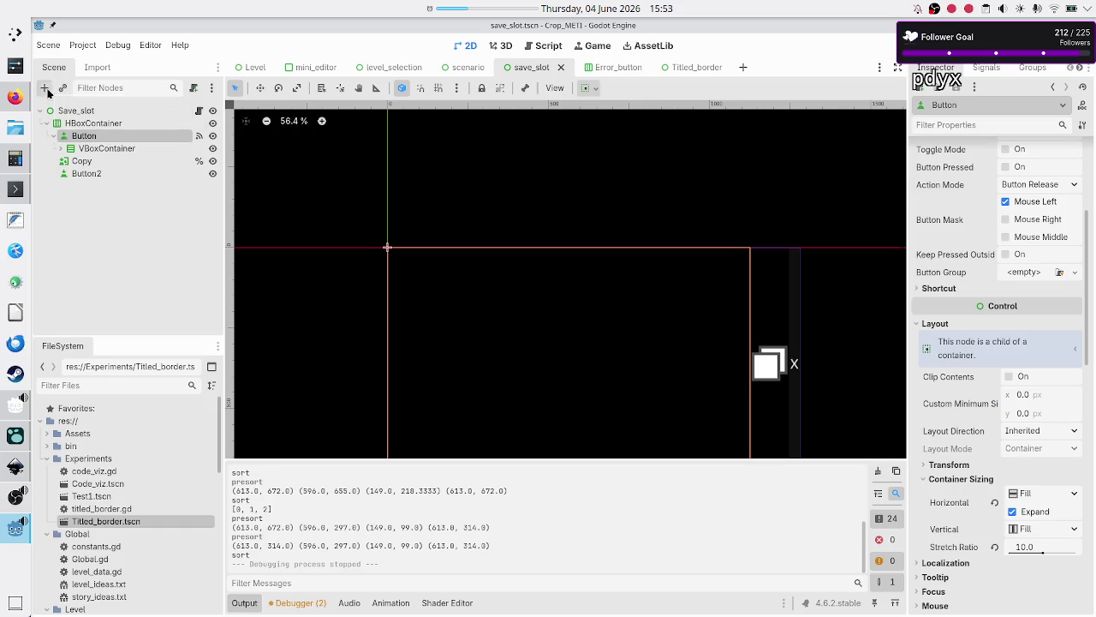
{"action": "left_click", "coordinate": [47, 92]}
{"action": "type", "text": "mar"}
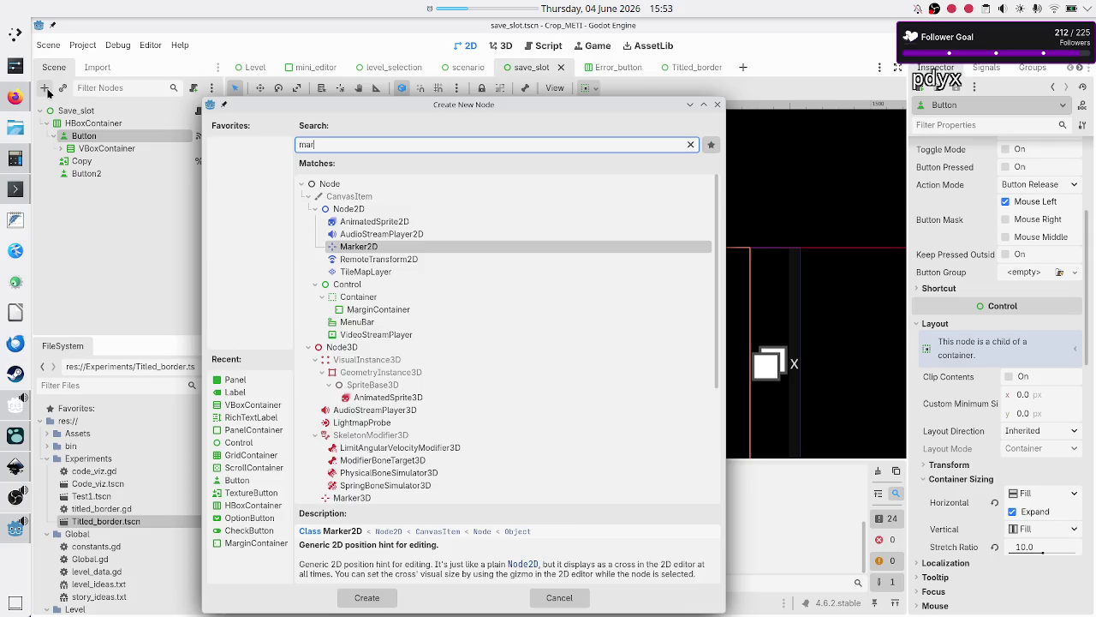
{"action": "type", "text": "gin"}
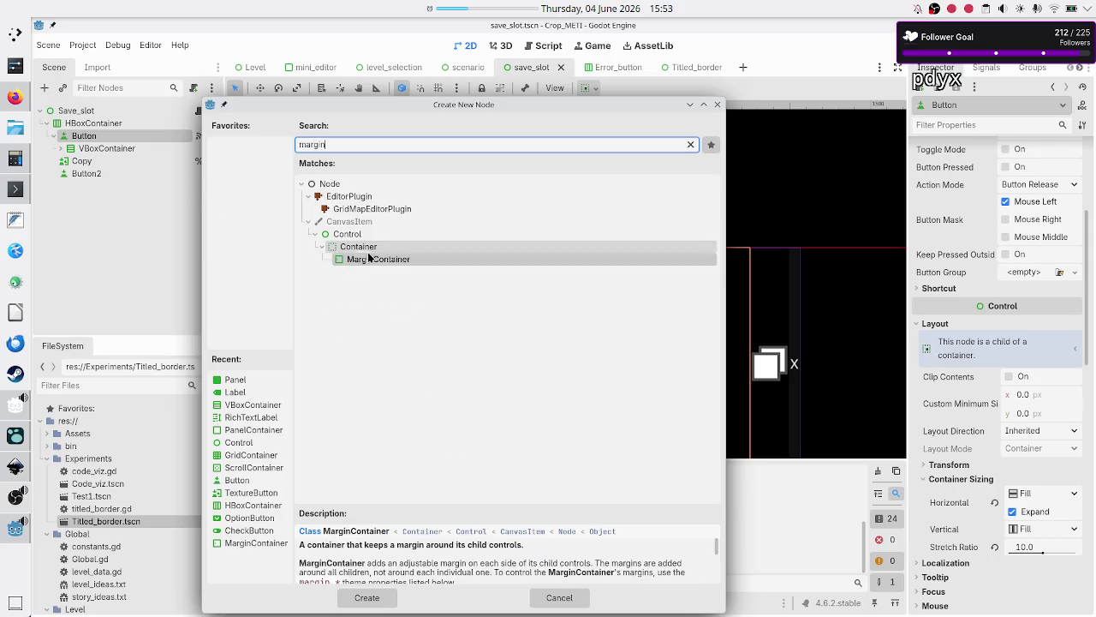
{"action": "double_click", "coordinate": [376, 260]}
{"action": "left_click_drag", "start_coordinate": [110, 150], "coordinate": [115, 164]}
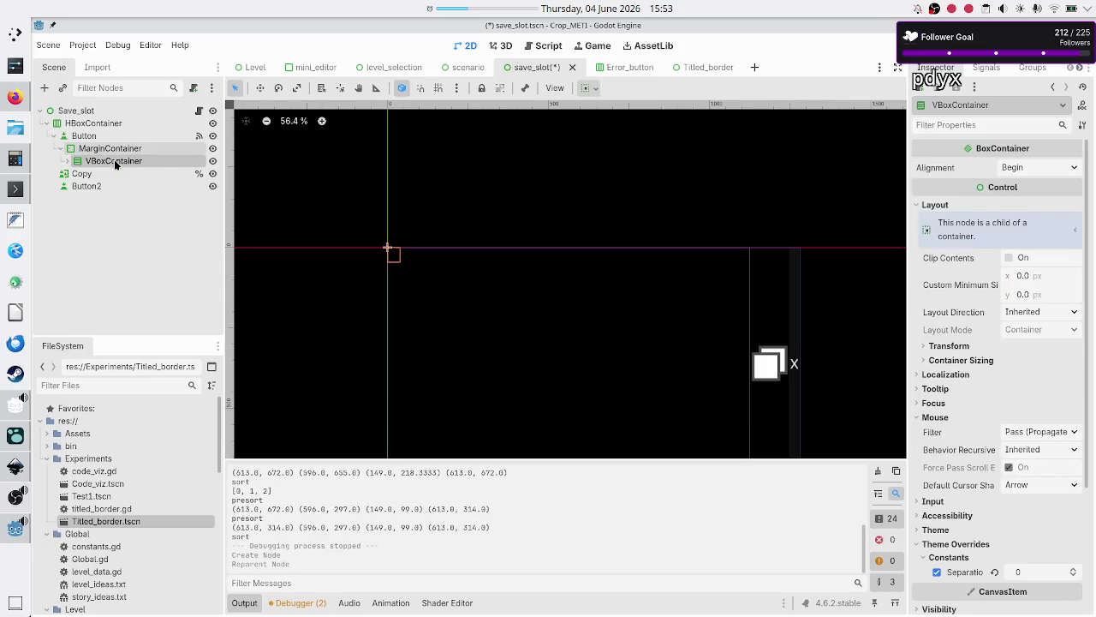
{"action": "left_click", "coordinate": [115, 150]}
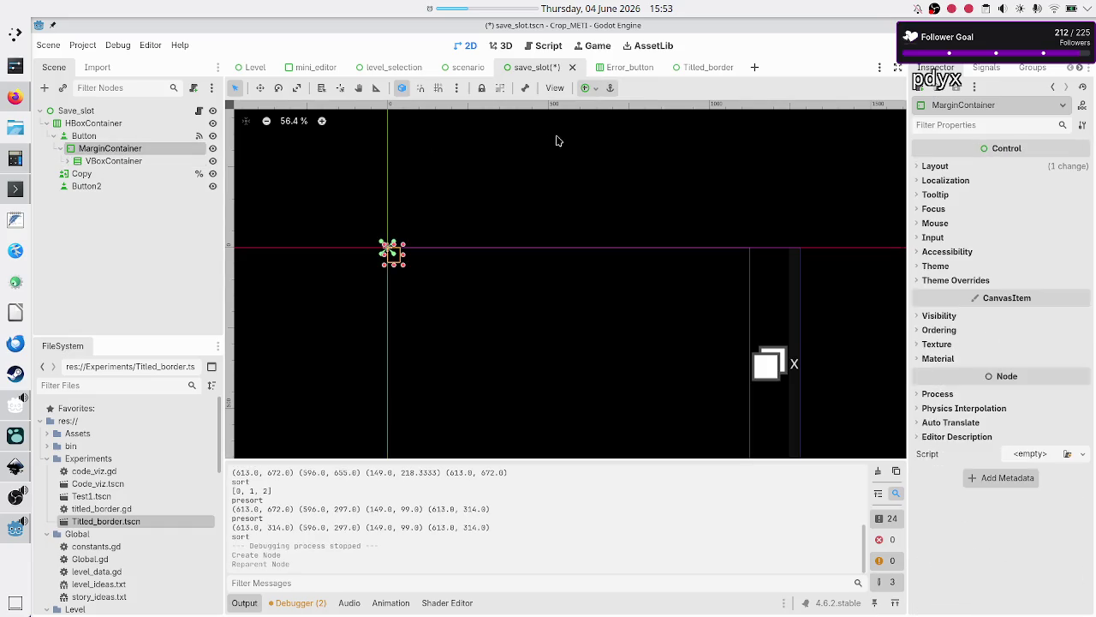
Anchor the MarginContainer to fill the whole button and review VBoxContainer's sizing
{"action": "left_click", "coordinate": [586, 87]}
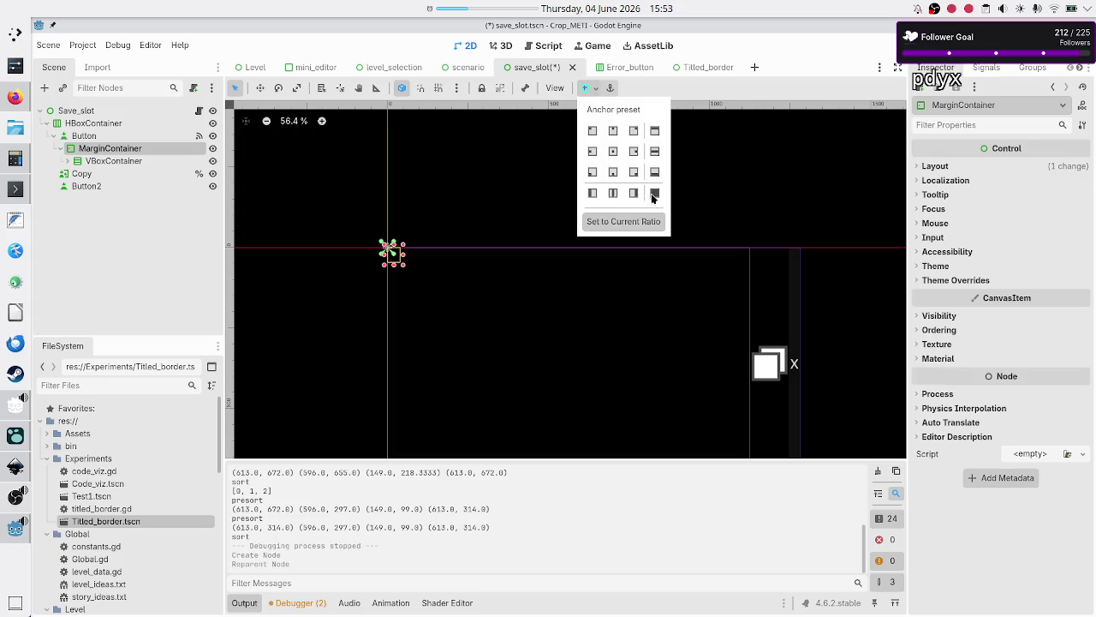
{"action": "left_click", "coordinate": [653, 194]}
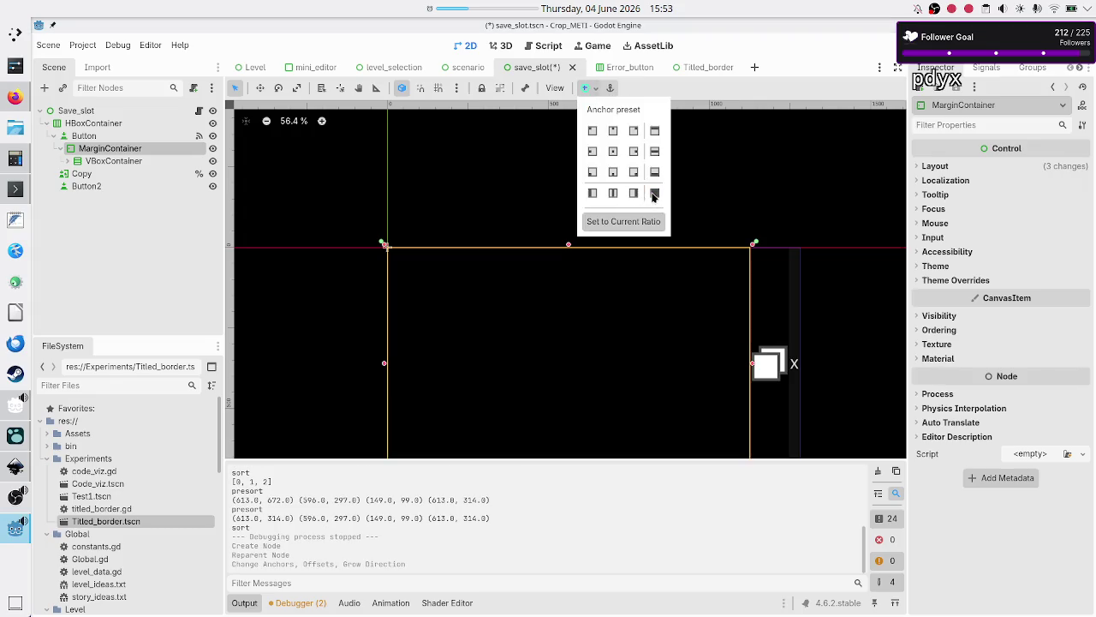
{"action": "left_click", "coordinate": [126, 162]}
{"action": "left_click", "coordinate": [125, 162]}
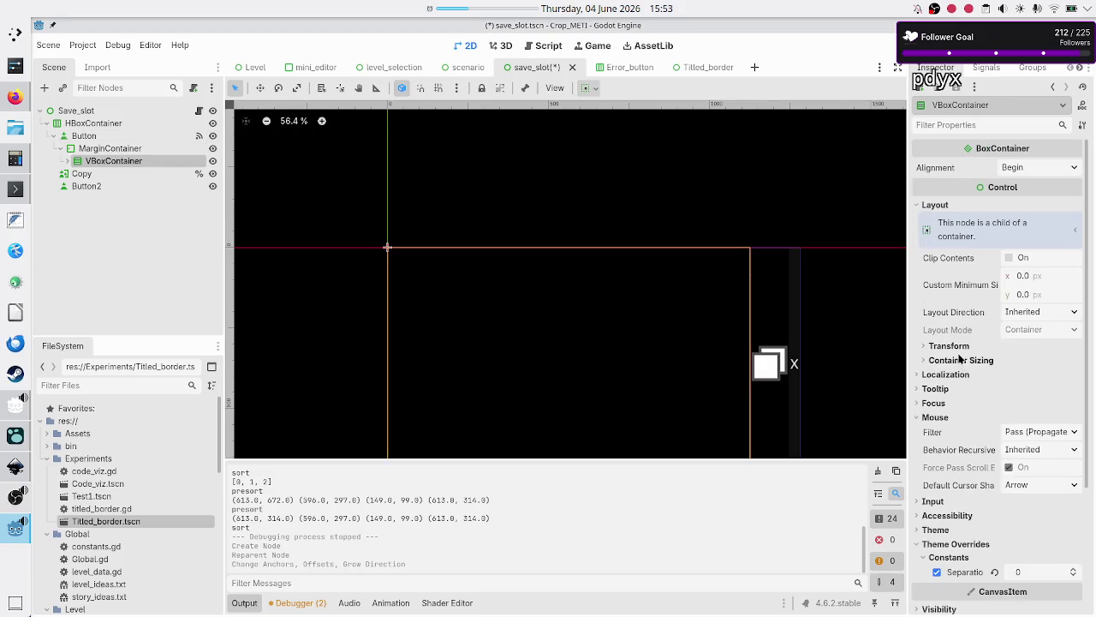
{"action": "left_click", "coordinate": [960, 360]}
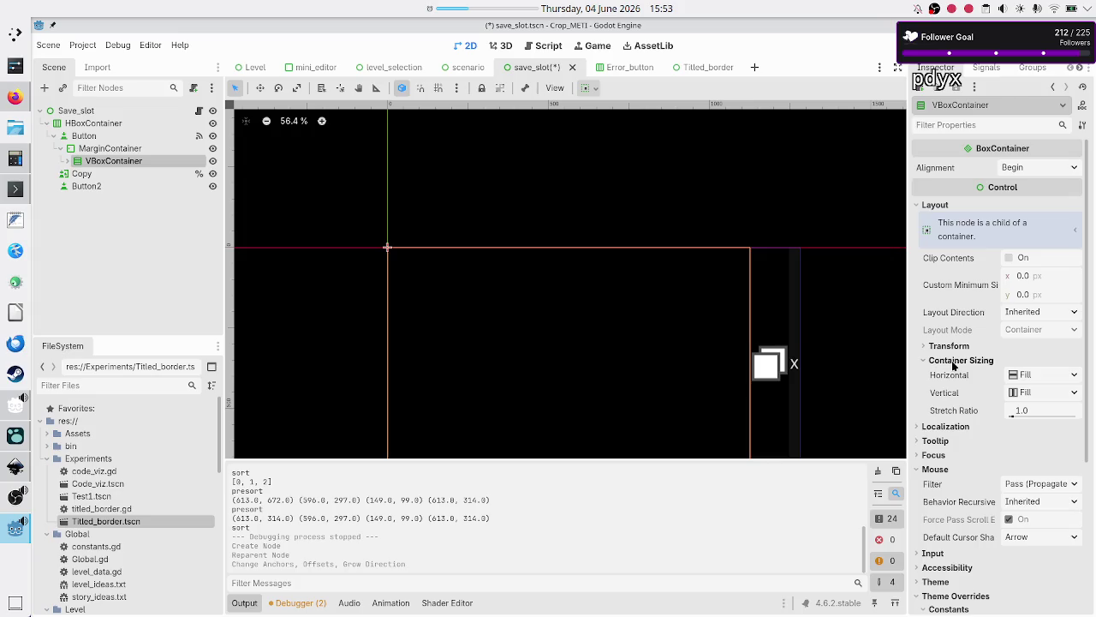
Expand the MarginContainer's Theme Overrides > Constants and begin editing Margin Left
{"action": "left_click", "coordinate": [104, 138]}
{"action": "left_click", "coordinate": [106, 148]}
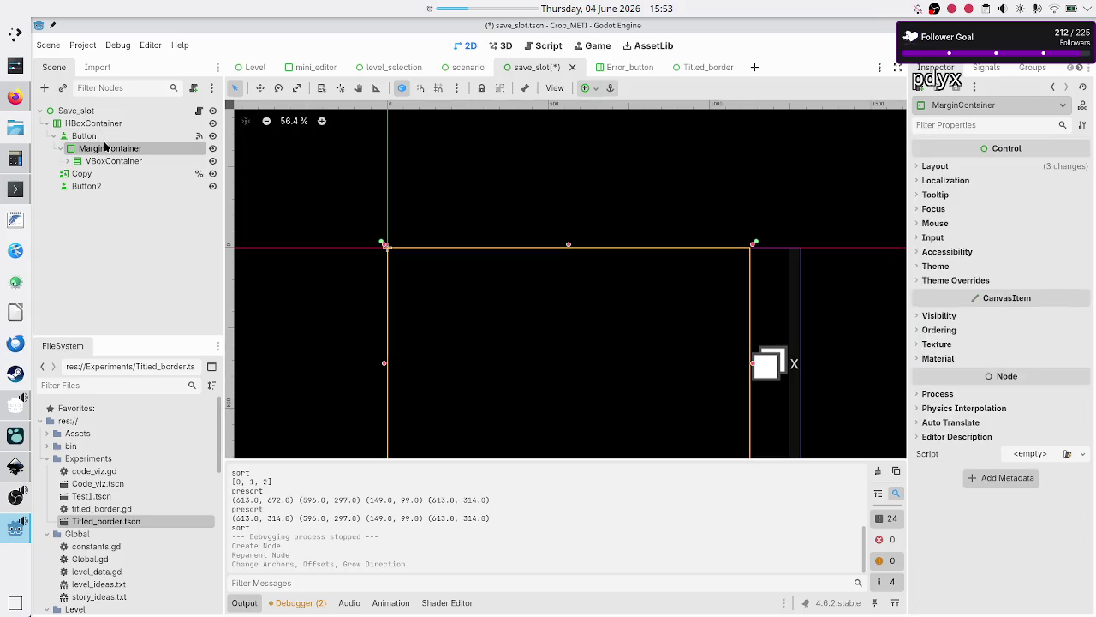
{"action": "left_click", "coordinate": [948, 281]}
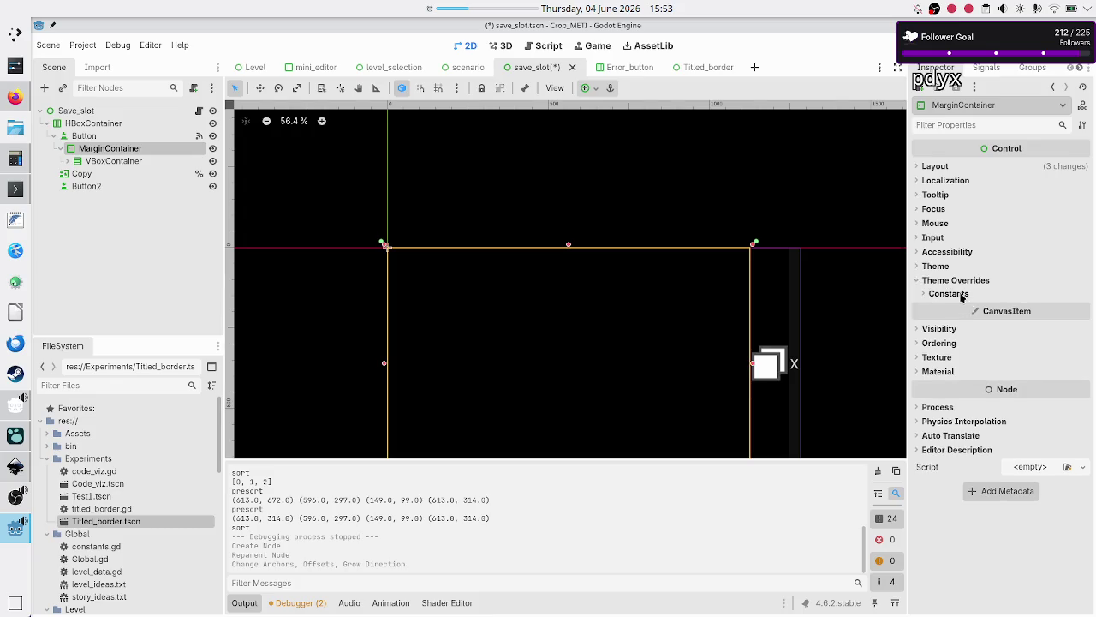
{"action": "left_click", "coordinate": [961, 294]}
{"action": "left_click", "coordinate": [1029, 308]}
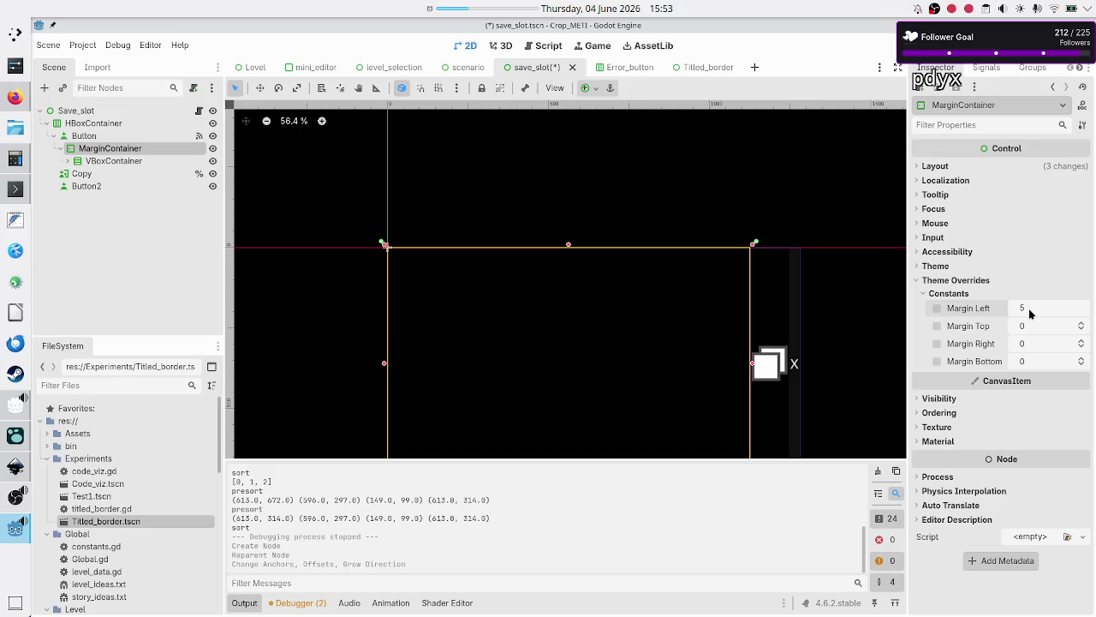
Set left, top, right and bottom margins to 5, then save and run to Basic tape operations
{"action": "key", "text": "Return"}
{"action": "left_click", "coordinate": [1034, 330]}
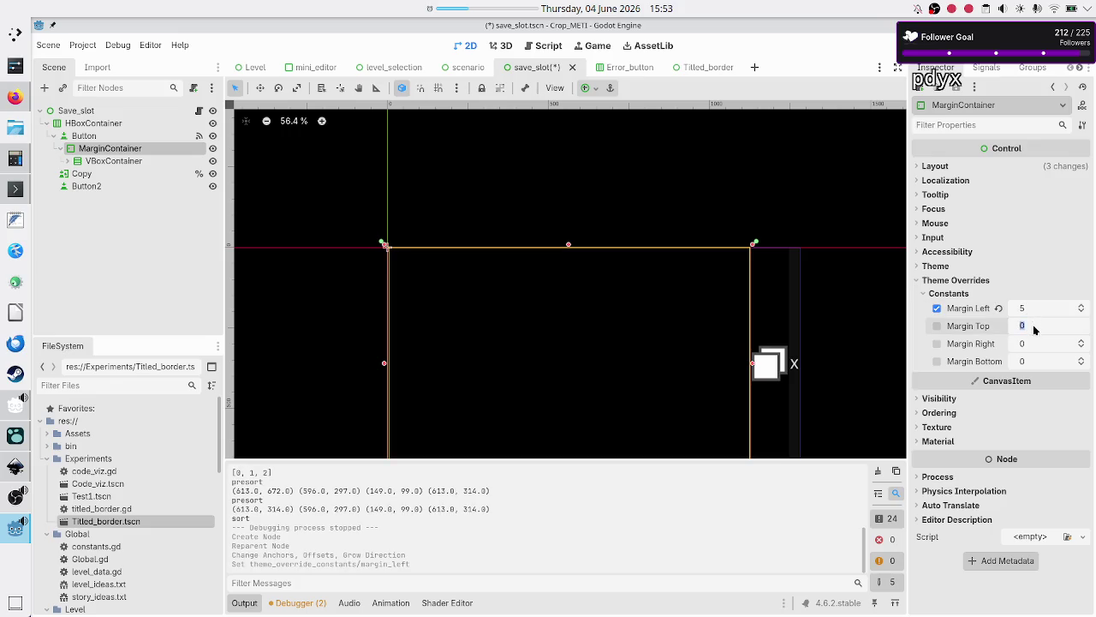
{"action": "type", "text": "5"}
{"action": "key", "text": "Return"}
{"action": "left_click", "coordinate": [1035, 343]}
{"action": "type", "text": "5"}
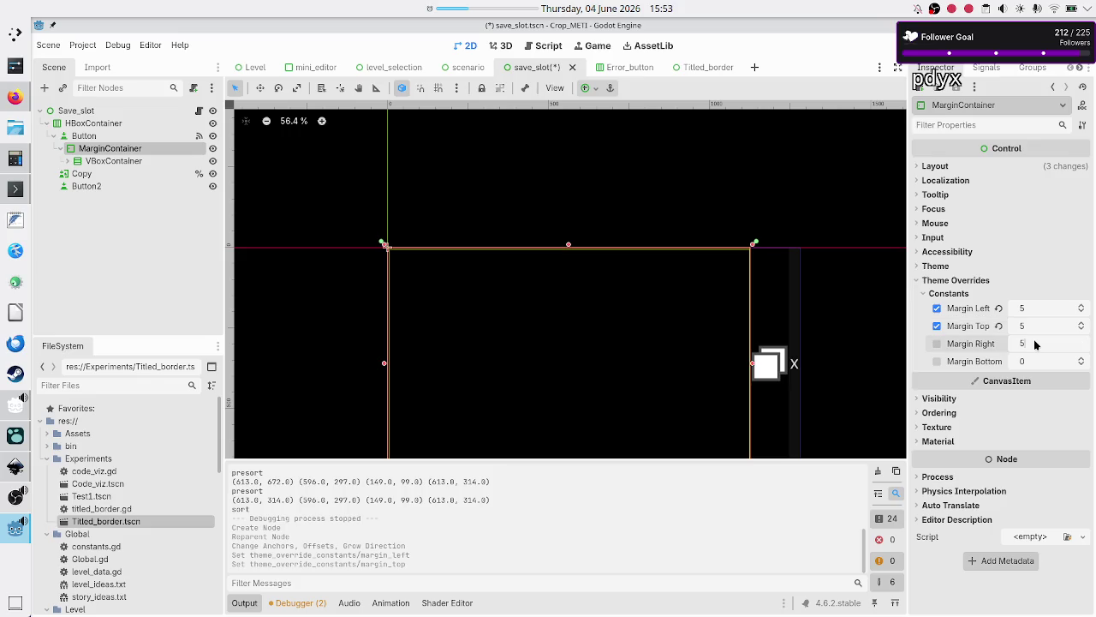
{"action": "key", "text": "Return"}
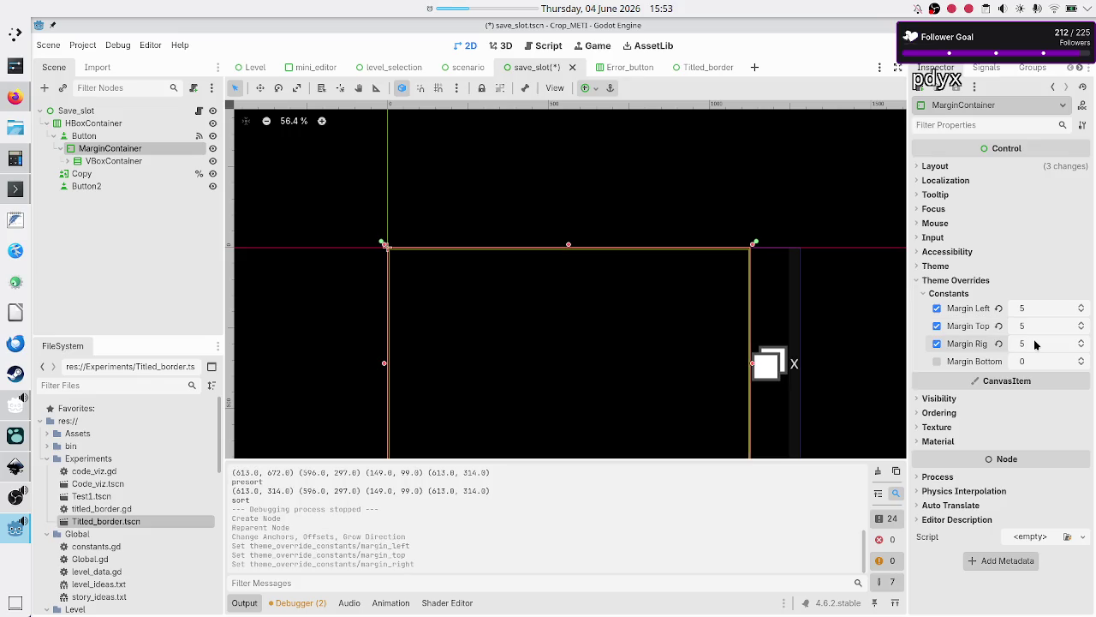
{"action": "left_click", "coordinate": [1034, 360]}
{"action": "type", "text": "5"}
{"action": "key", "text": "Return"}
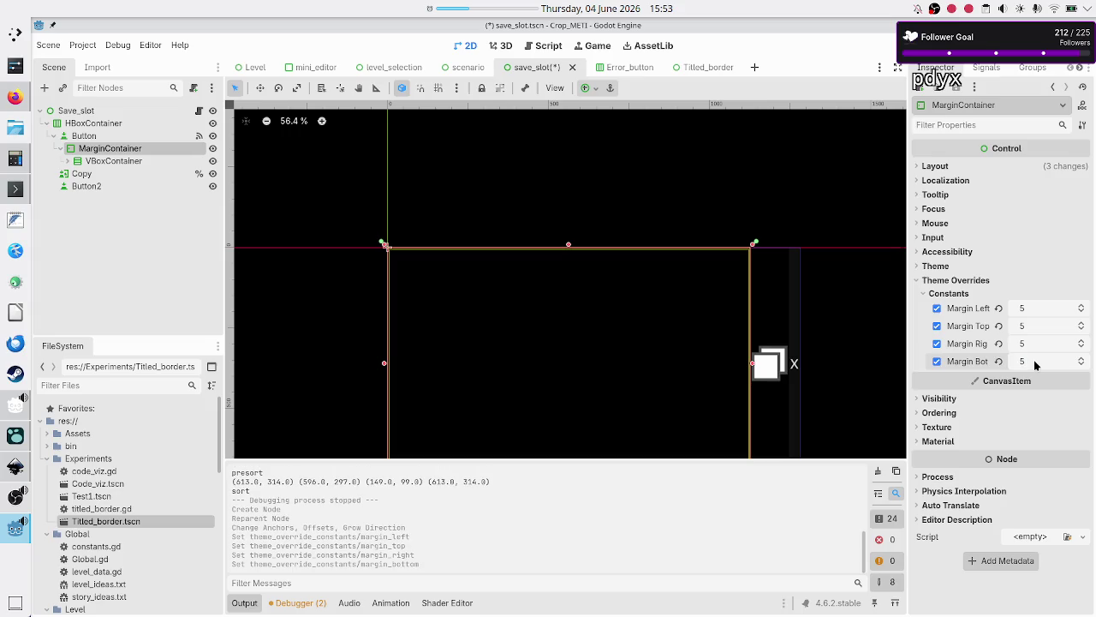
{"action": "key", "text": "F5"}
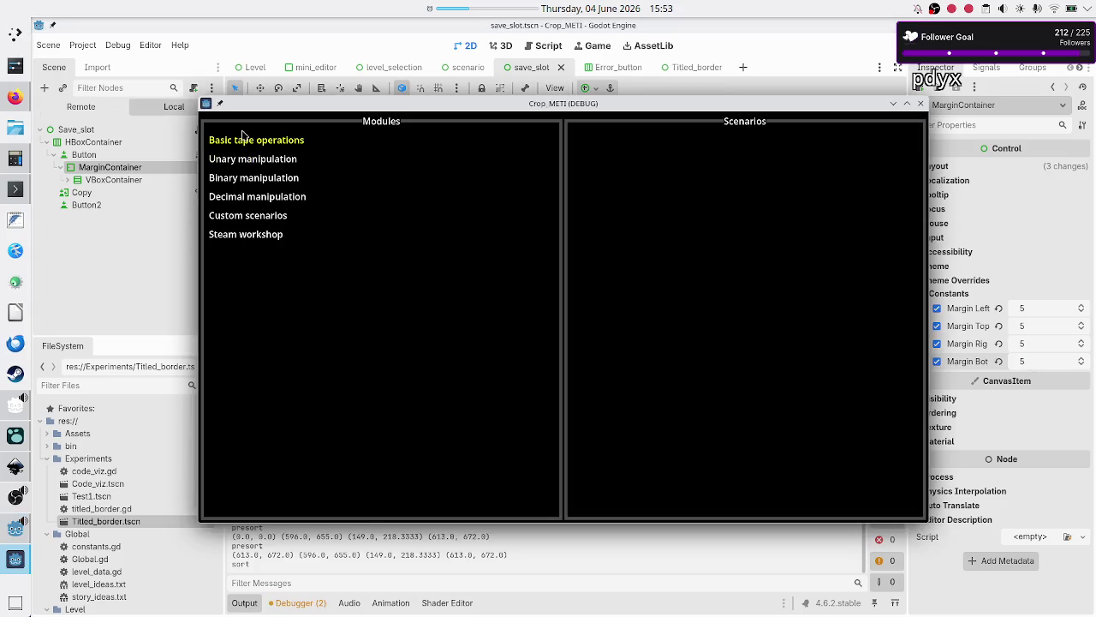
{"action": "left_click", "coordinate": [246, 138]}
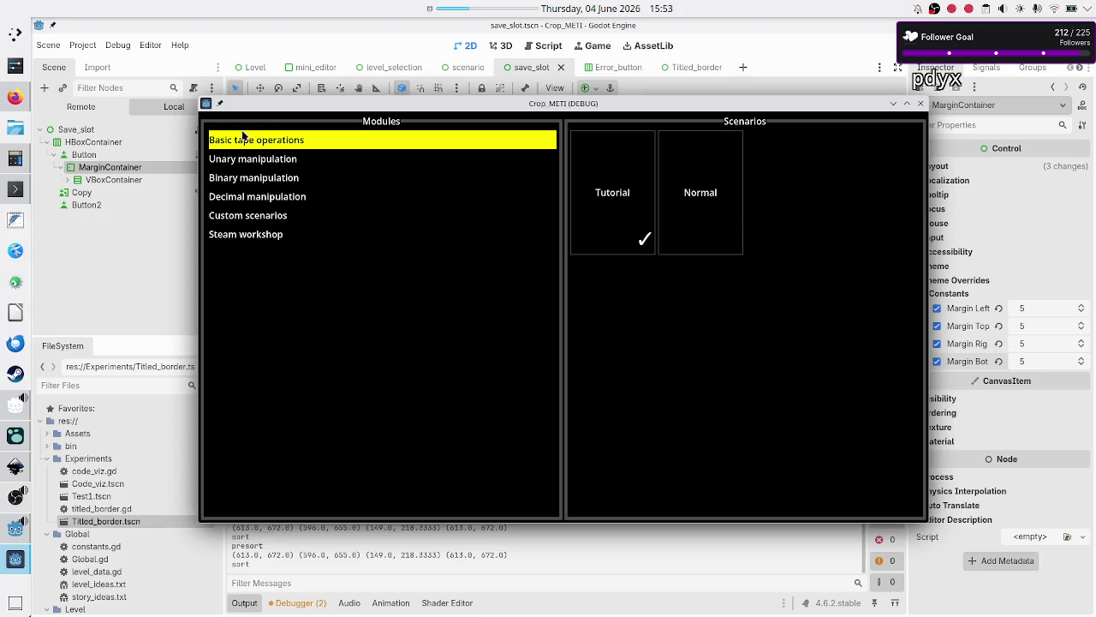
View the Tutorial save slots in-game, close it, and revert Margin Left to 0
{"action": "left_click", "coordinate": [647, 176]}
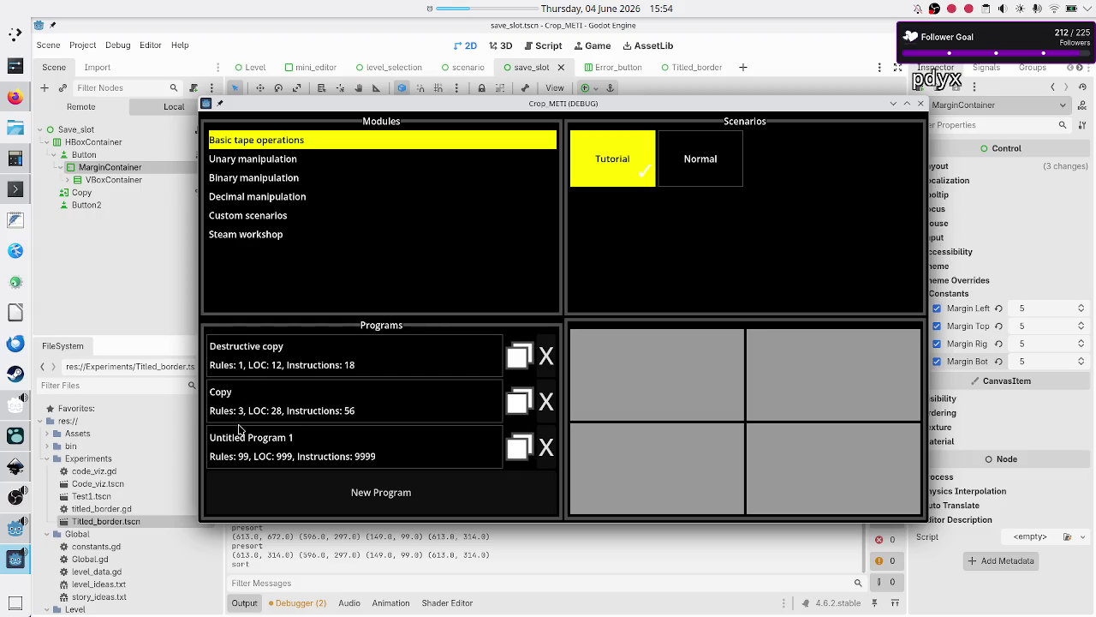
{"action": "left_click", "coordinate": [920, 104]}
{"action": "left_click", "coordinate": [998, 307]}
Rerun the game to compare the Tutorial save slots, then close it
{"action": "key", "text": "F5"}
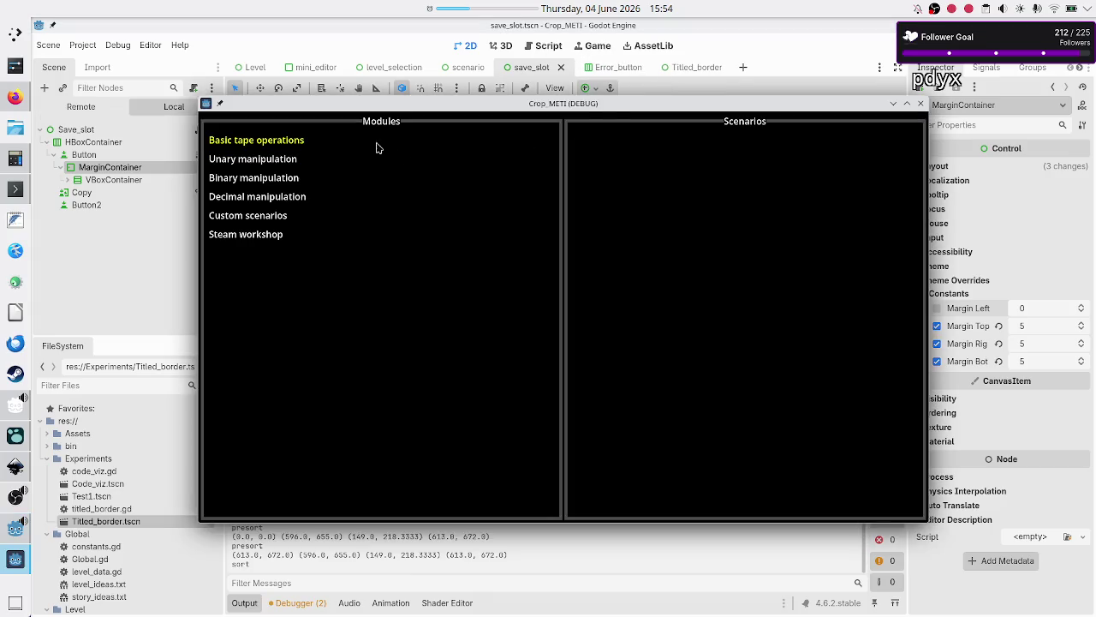
{"action": "left_click", "coordinate": [315, 144]}
{"action": "left_click", "coordinate": [612, 202]}
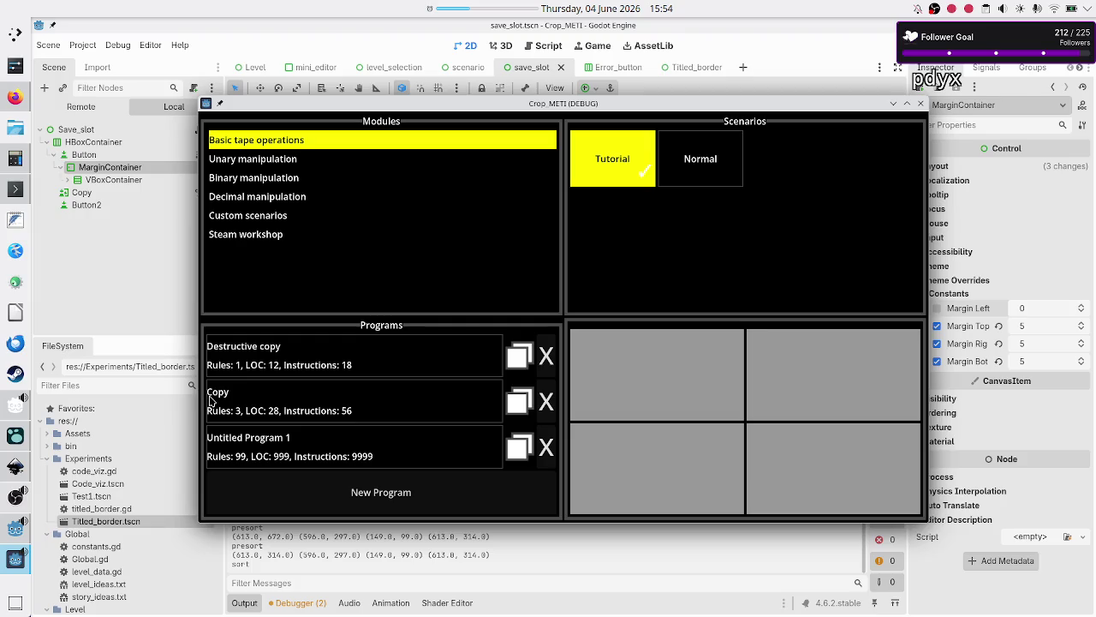
{"action": "left_click", "coordinate": [922, 103]}
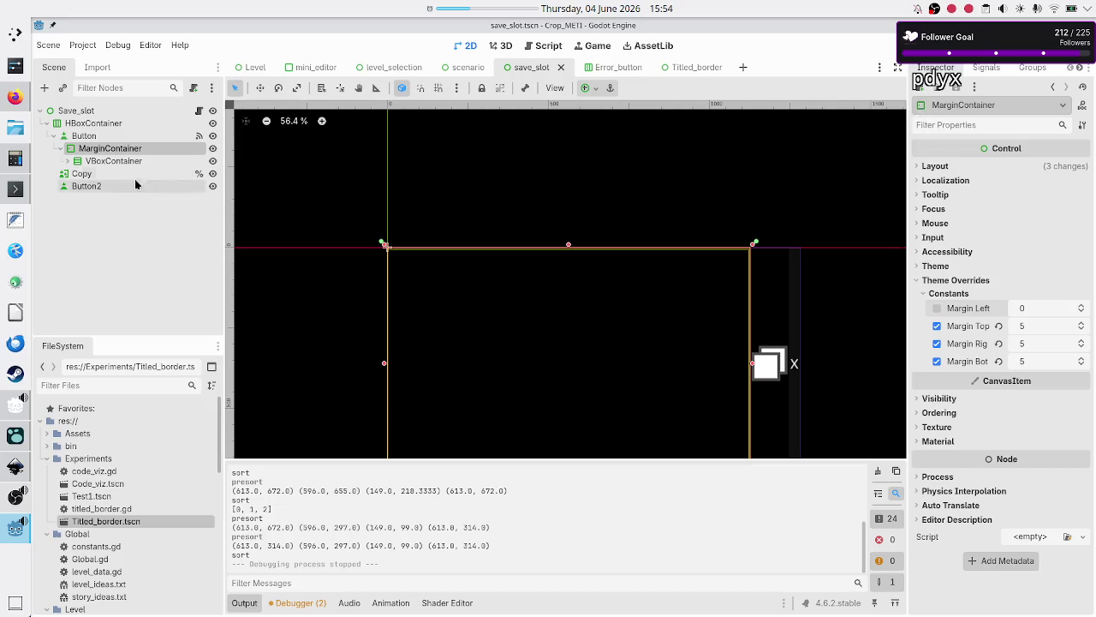
Select the Button node and locate its theme style overrides in the Inspector
{"action": "left_click", "coordinate": [84, 135]}
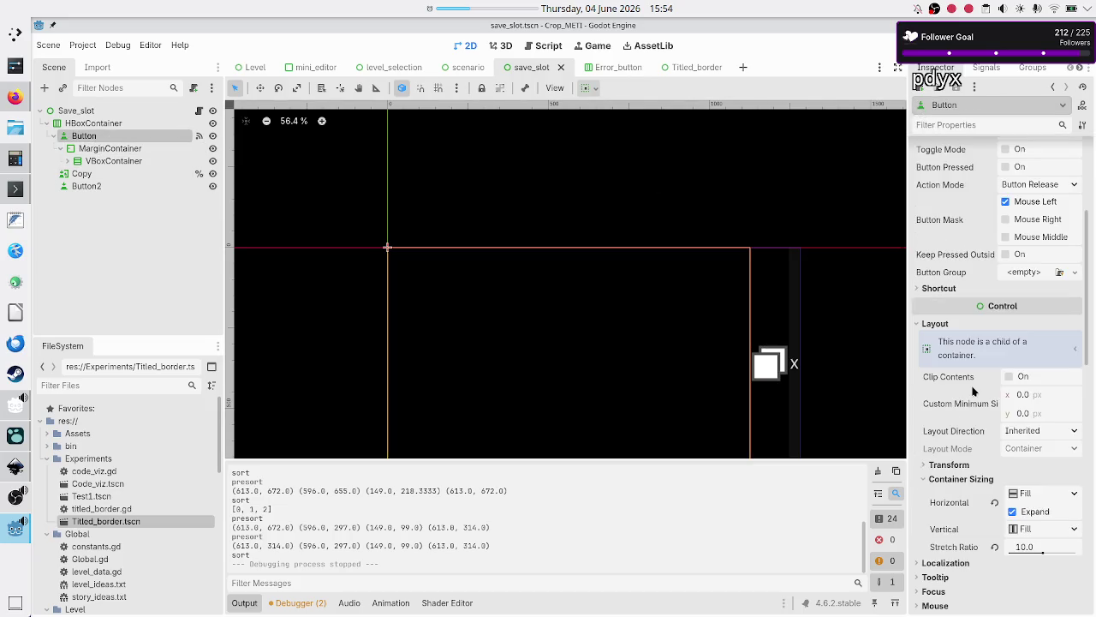
{"action": "scroll", "coordinate": [973, 390], "scroll_direction": "down", "scroll_amount": 5}
{"action": "scroll", "coordinate": [979, 423], "scroll_direction": "down", "scroll_amount": 5}
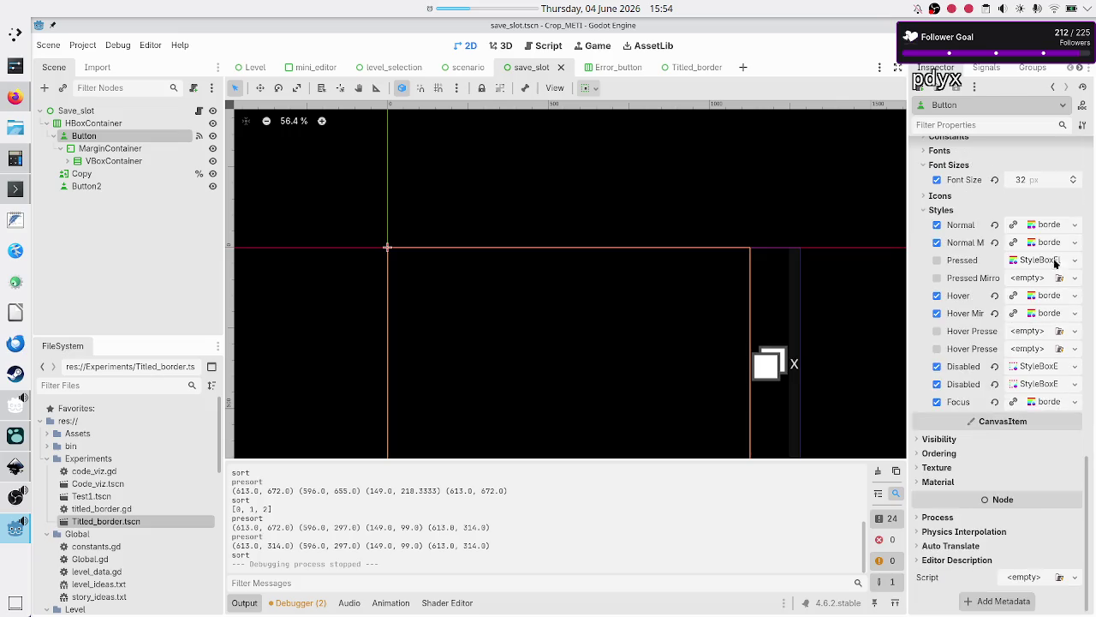
{"action": "left_click", "coordinate": [1050, 219]}
{"action": "scroll", "coordinate": [965, 308], "scroll_direction": "up", "scroll_amount": 5}
{"action": "scroll", "coordinate": [965, 308], "scroll_direction": "down", "scroll_amount": 5}
{"action": "scroll", "coordinate": [965, 309], "scroll_direction": "up", "scroll_amount": 5}
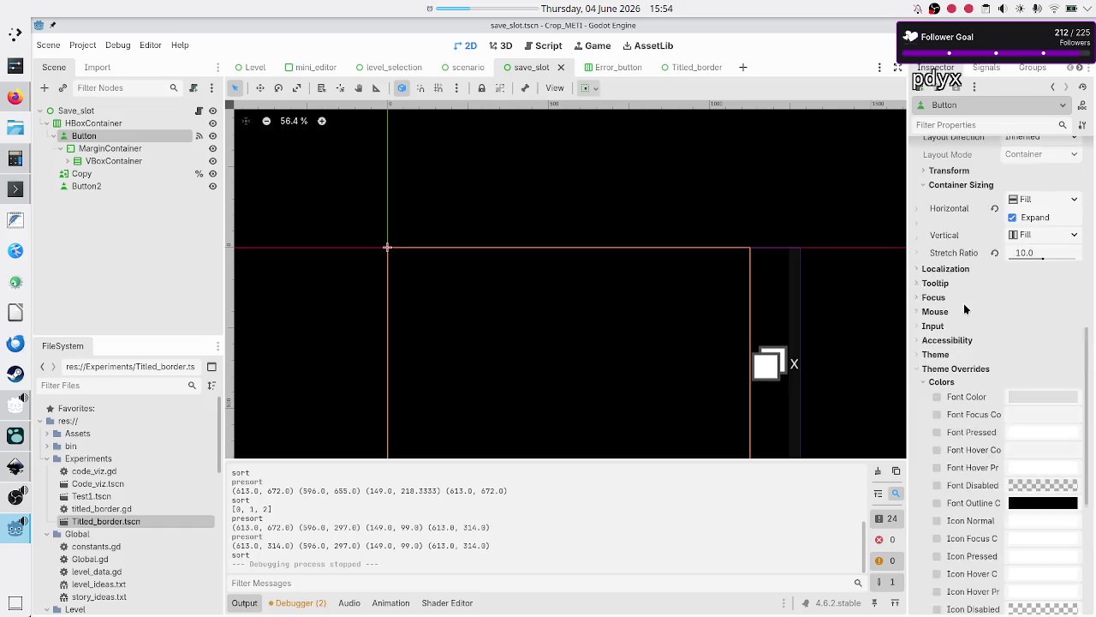
{"action": "scroll", "coordinate": [966, 308], "scroll_direction": "down", "scroll_amount": 5}
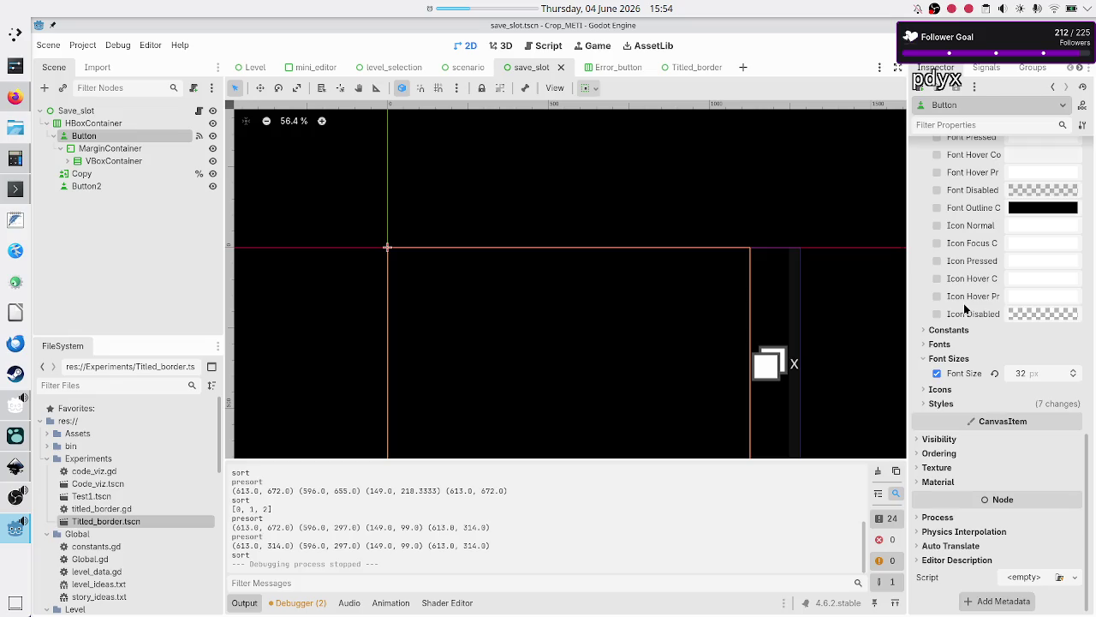
Expand the Normal StyleBoxFlat, border_decoration_small.tres, to review its 1 px borders and colour
{"action": "left_click", "coordinate": [951, 404]}
{"action": "left_click", "coordinate": [1050, 422]}
{"action": "scroll", "coordinate": [1004, 487], "scroll_direction": "down", "scroll_amount": 5}
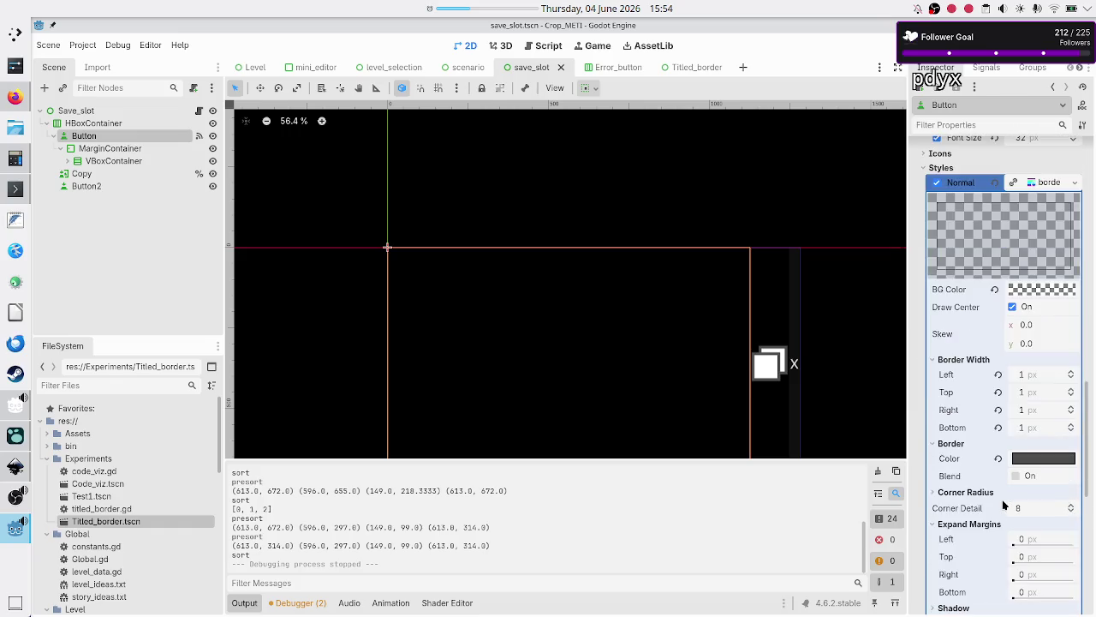
{"action": "scroll", "coordinate": [980, 493], "scroll_direction": "down", "scroll_amount": 5}
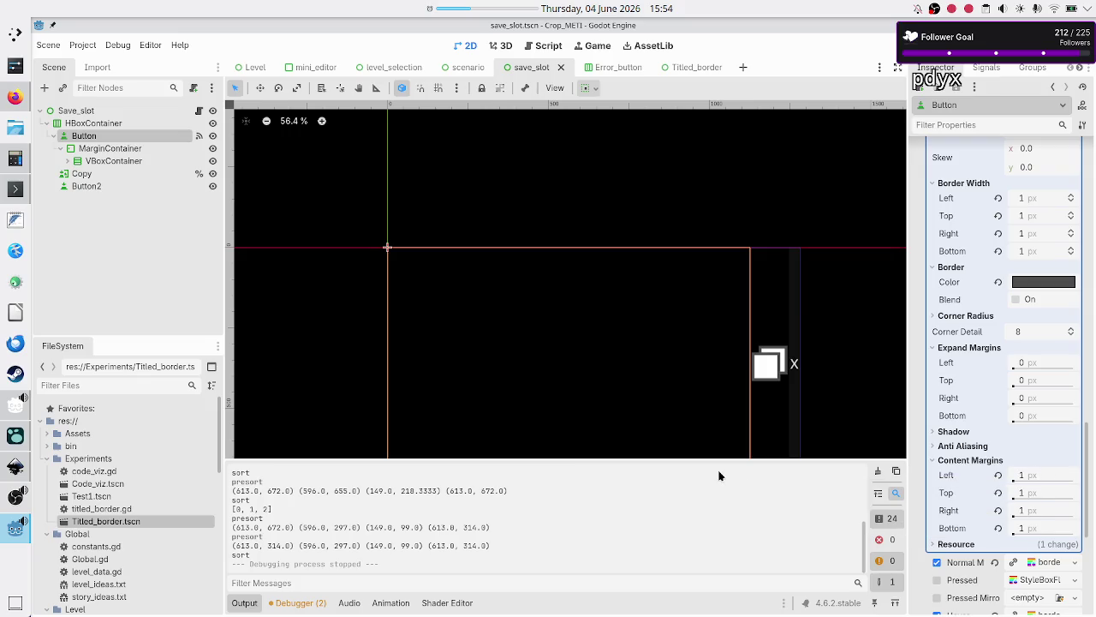
{"action": "scroll", "coordinate": [990, 409], "scroll_direction": "up", "scroll_amount": 3}
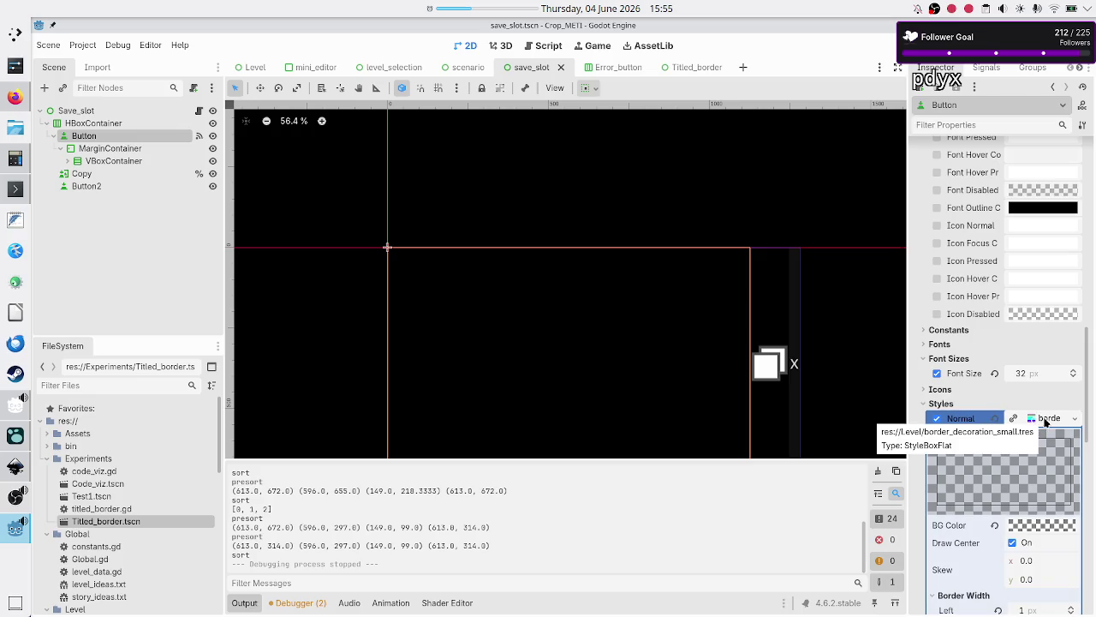
{"action": "scroll", "coordinate": [133, 473], "scroll_direction": "down", "scroll_amount": 5}
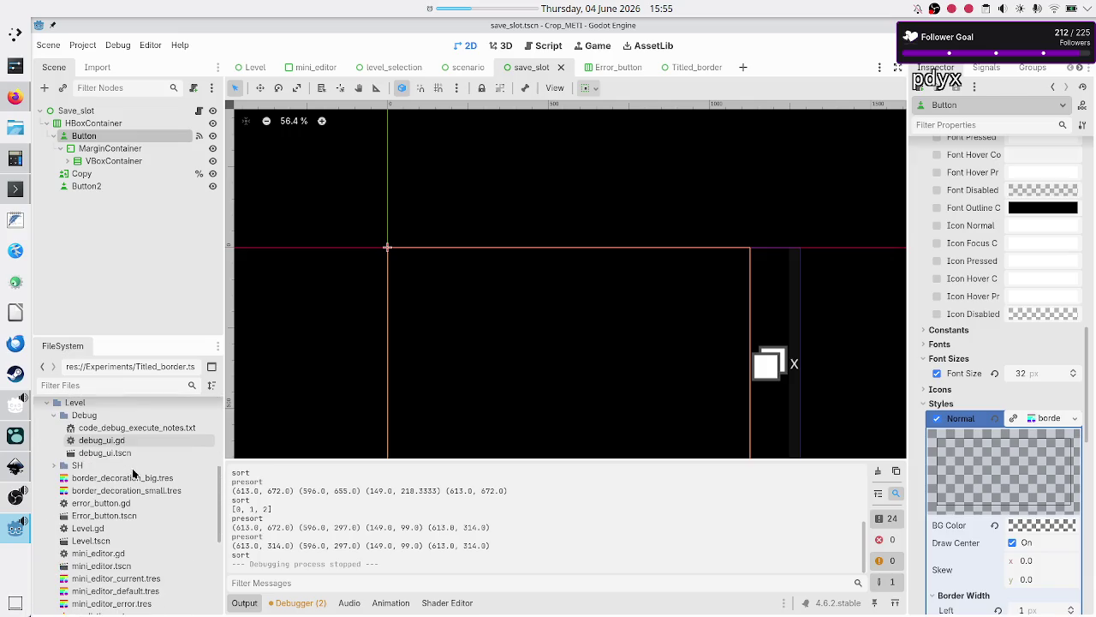
Use View Owners on border_decoration_small.tres in the FileSystem dock
{"action": "left_click", "coordinate": [116, 492]}
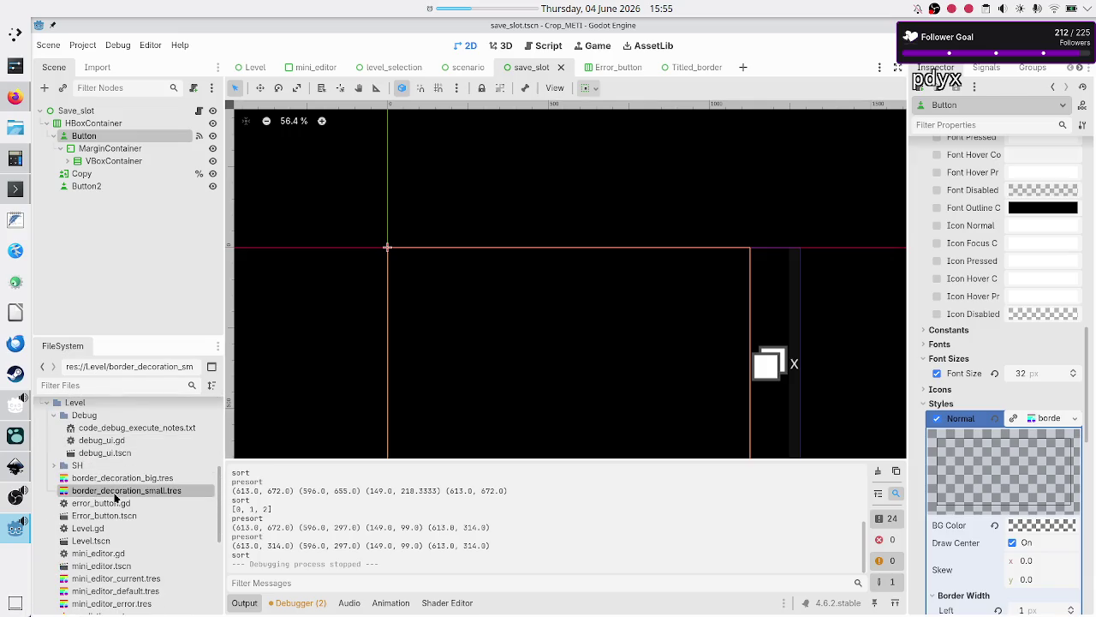
{"action": "right_click", "coordinate": [114, 496]}
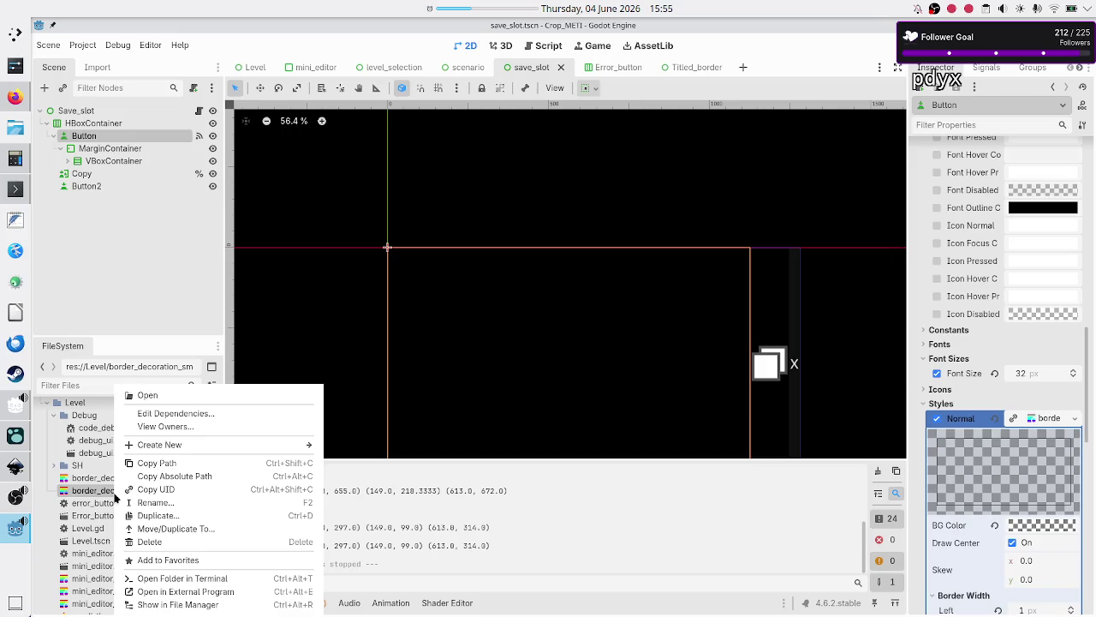
{"action": "left_click", "coordinate": [191, 430]}
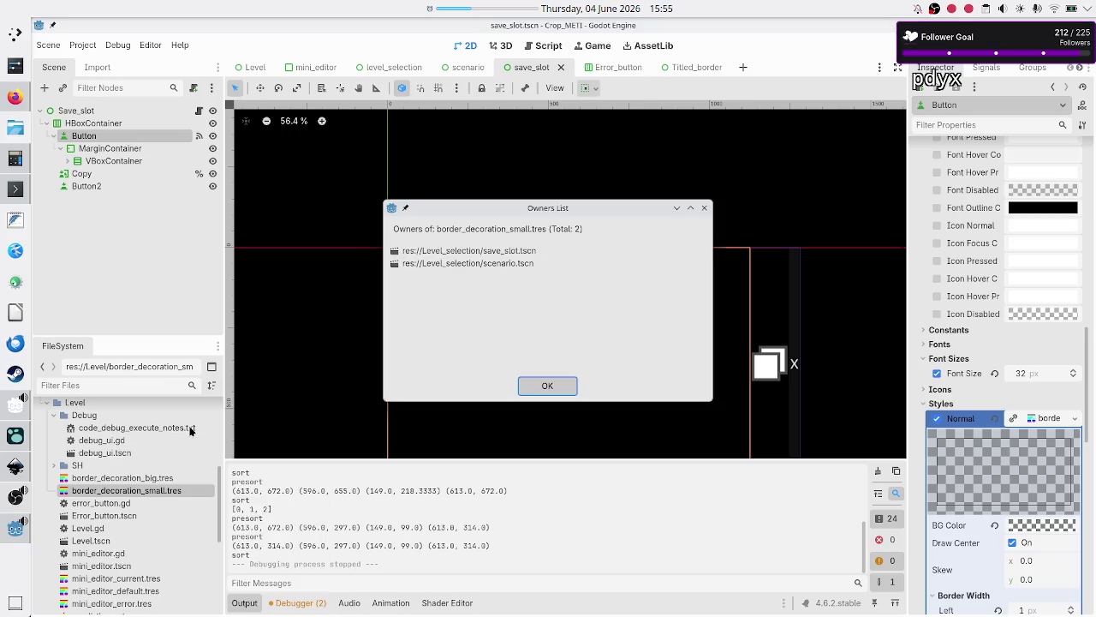
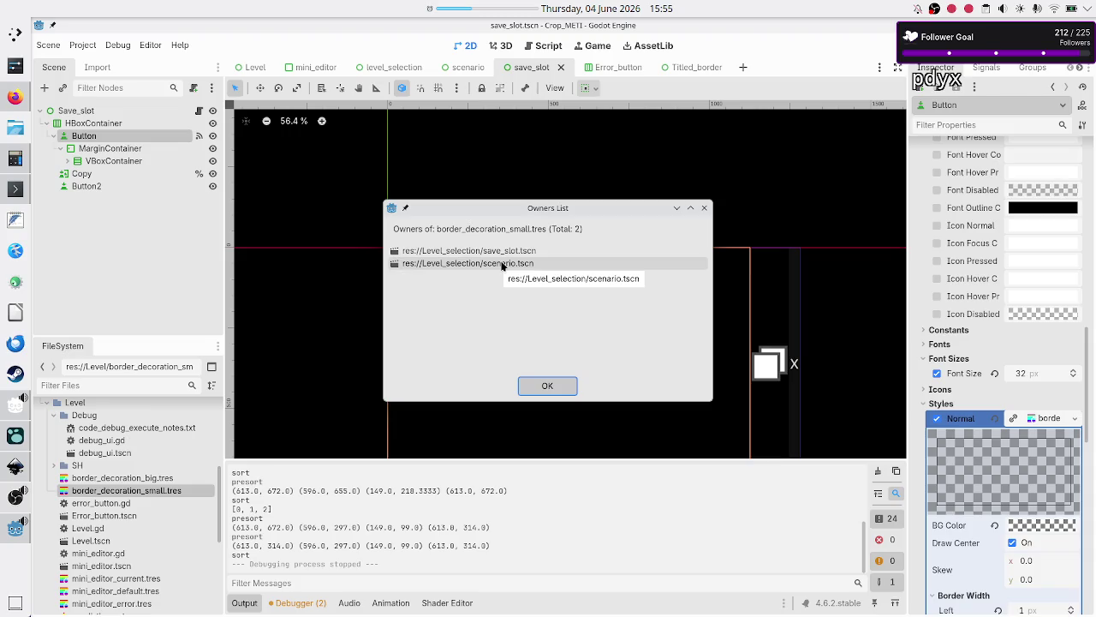
Dismiss the owners list, switch to the Level scene and collapse the Output panel
{"action": "left_click", "coordinate": [704, 209]}
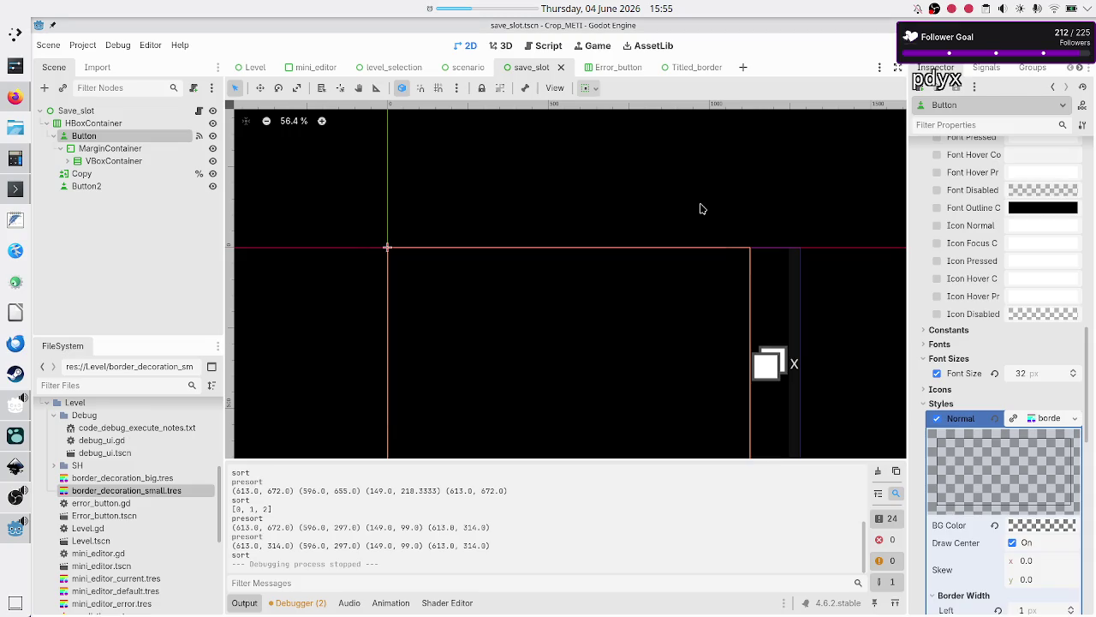
{"action": "left_click", "coordinate": [250, 67]}
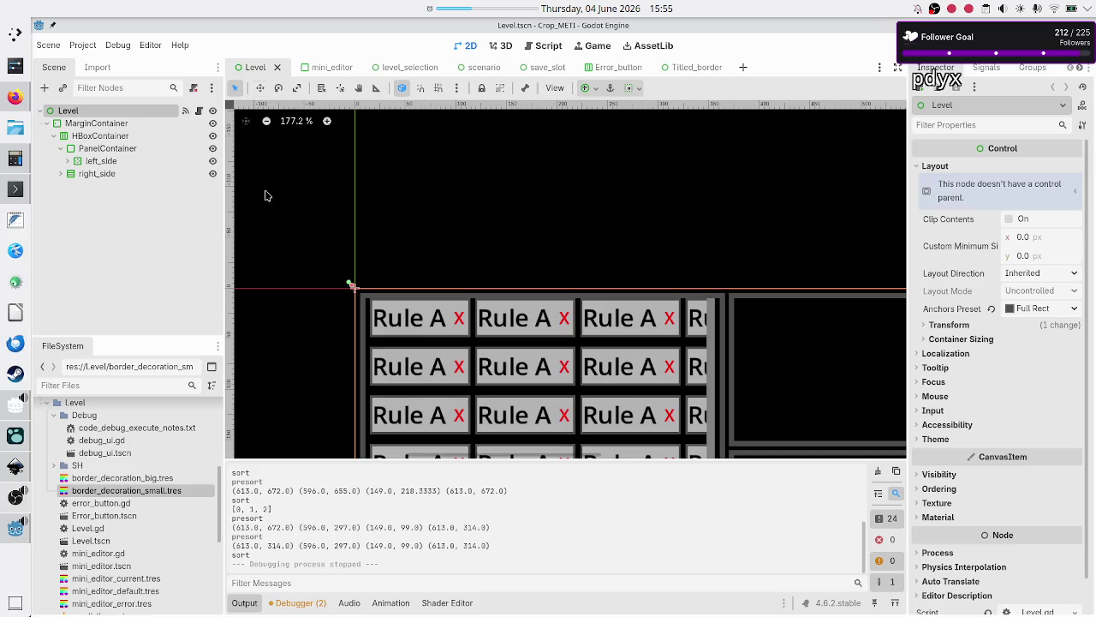
{"action": "left_click", "coordinate": [246, 604]}
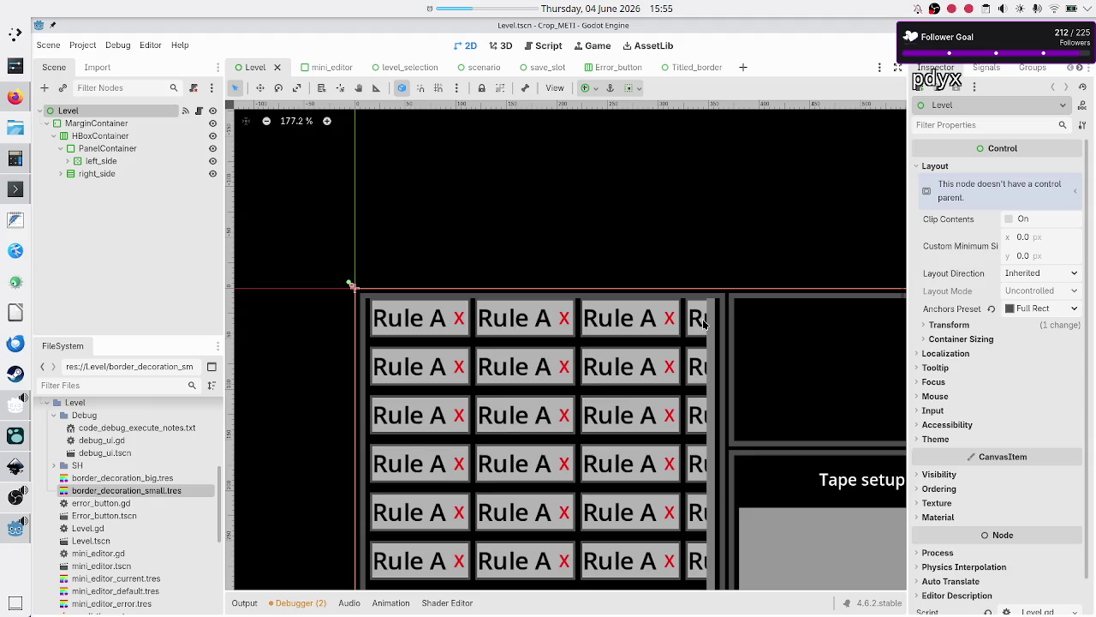
Pan around the Level canvas to view the rule buttons, tape setup and playback controls
{"action": "scroll", "coordinate": [704, 323], "scroll_direction": "down", "scroll_amount": 8}
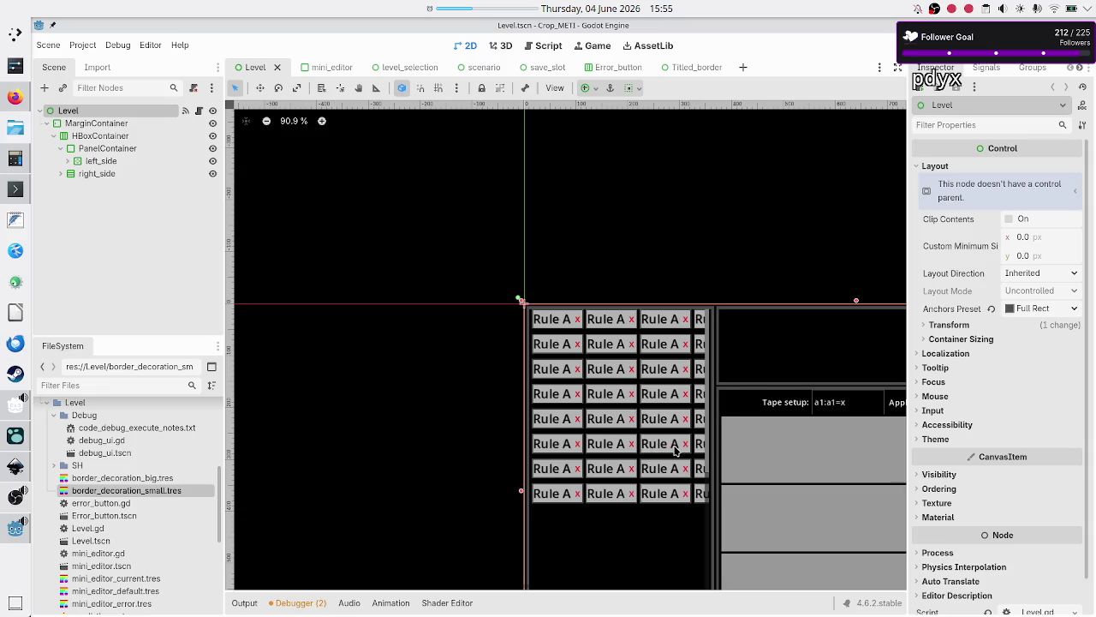
{"action": "scroll", "coordinate": [675, 449], "scroll_direction": "right", "scroll_amount": 5}
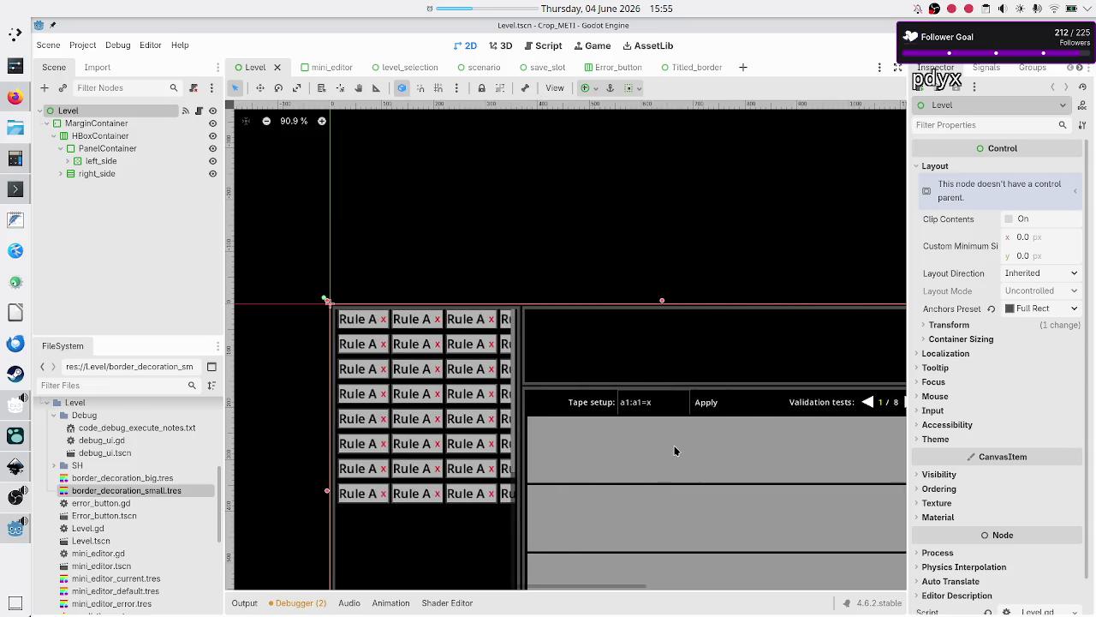
{"action": "scroll", "coordinate": [675, 451], "scroll_direction": "right", "scroll_amount": 5}
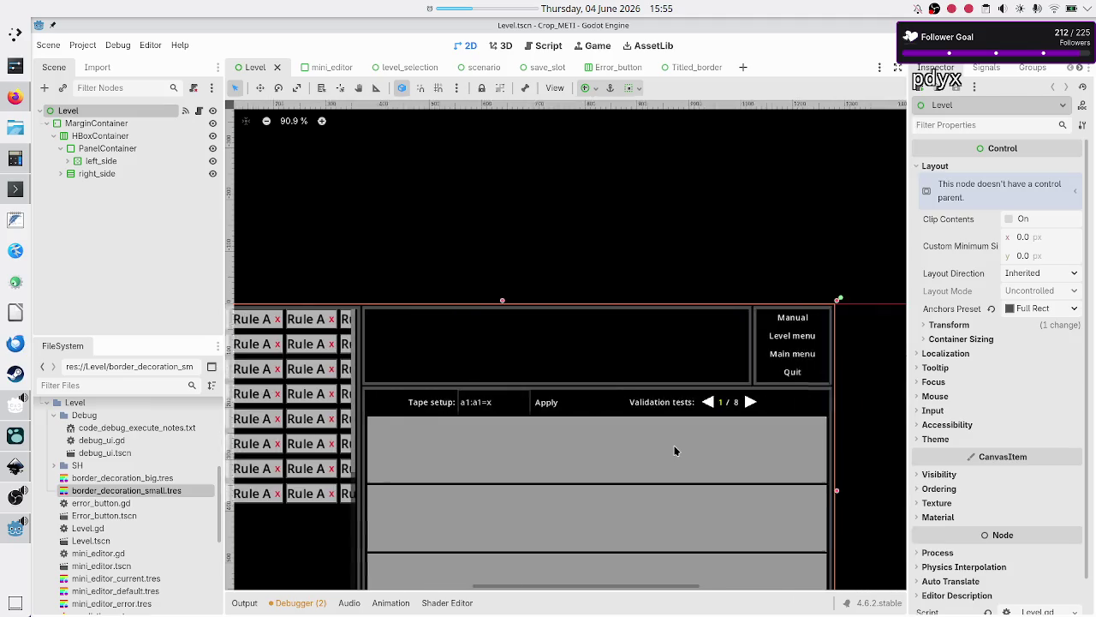
{"action": "scroll", "coordinate": [675, 450], "scroll_direction": "down", "scroll_amount": 5}
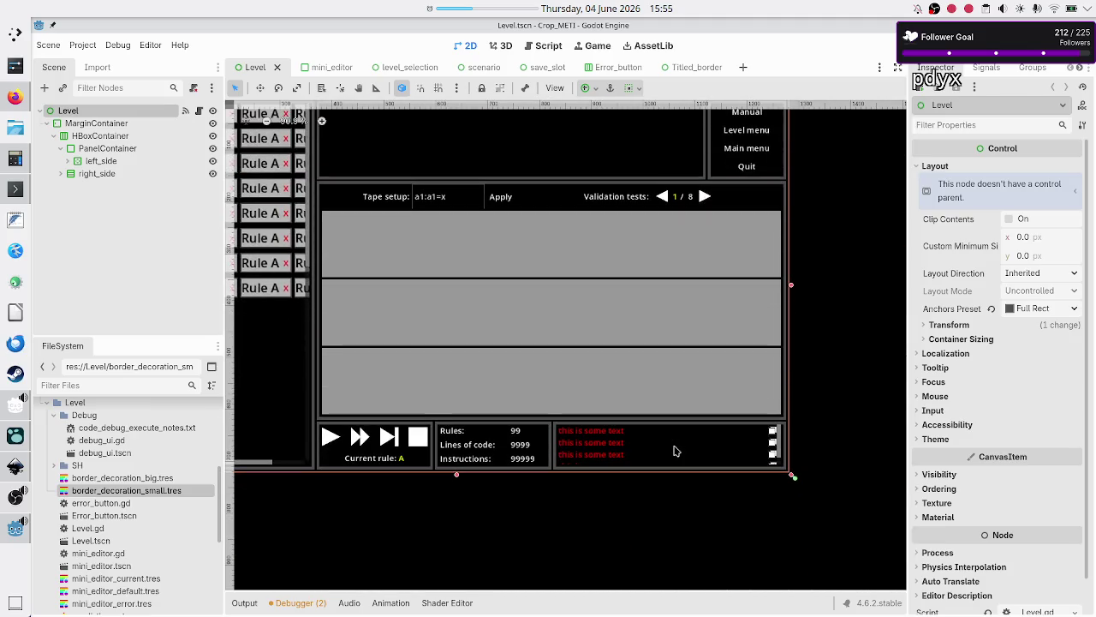
{"action": "scroll", "coordinate": [675, 451], "scroll_direction": "left", "scroll_amount": 1}
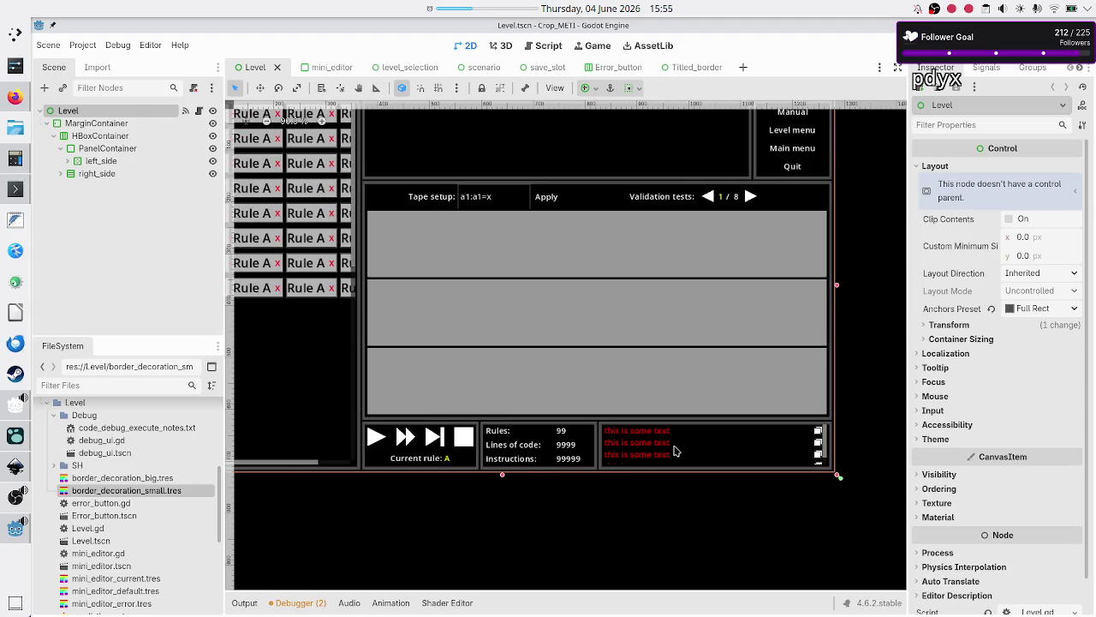
{"action": "scroll", "coordinate": [675, 451], "scroll_direction": "up", "scroll_amount": 3}
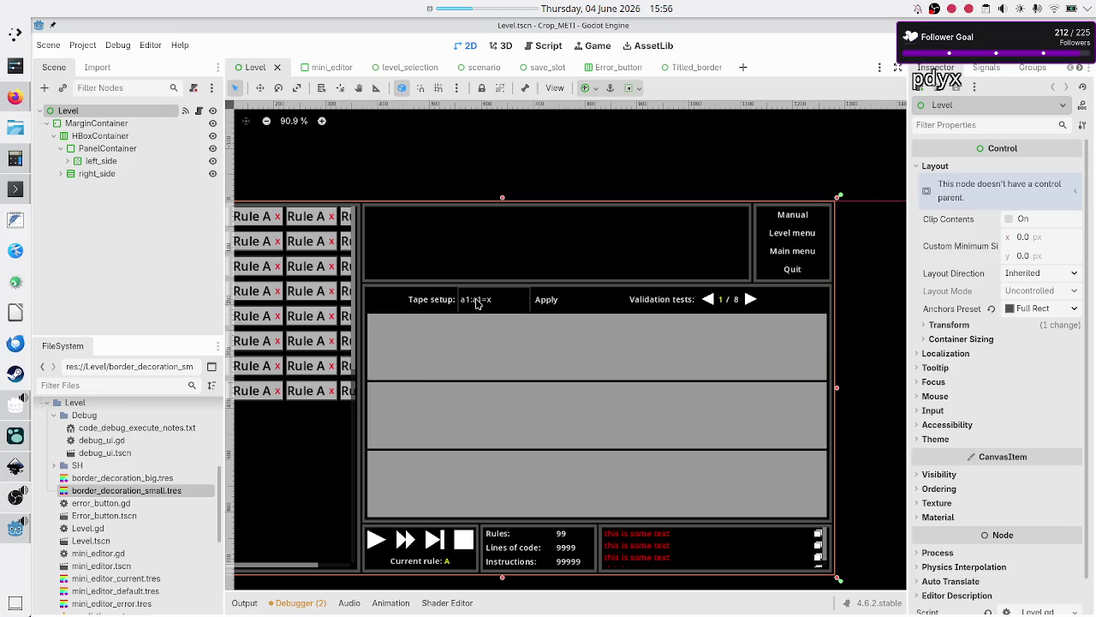
Inspect TapeInit's Normal style content margins, then bring up the mini_editor scene with its Rule A panel
{"action": "left_click", "coordinate": [477, 304]}
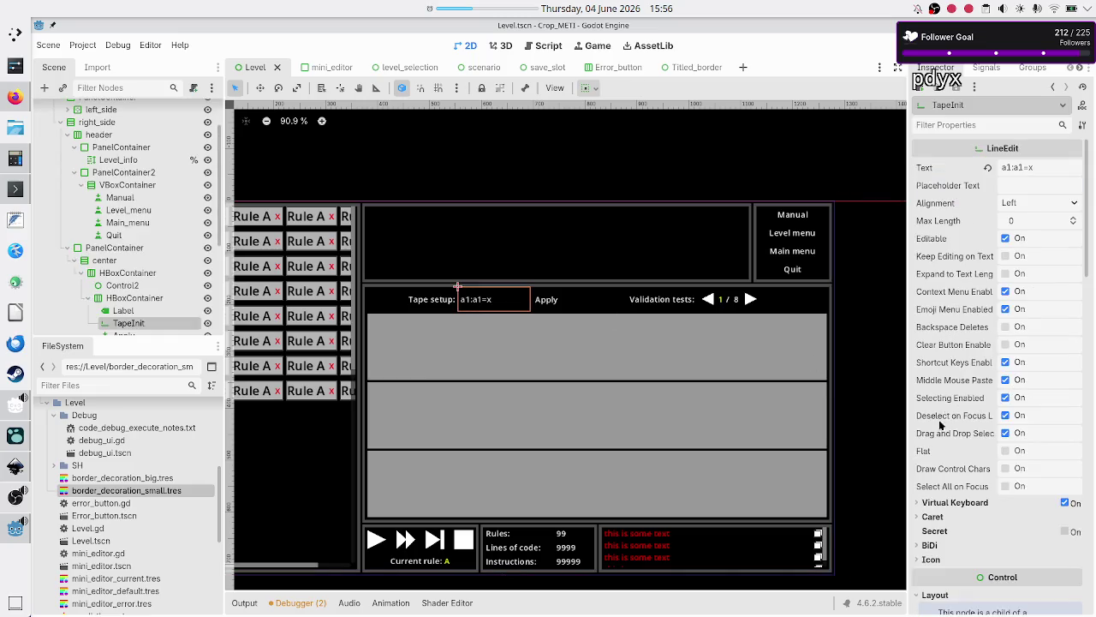
{"action": "scroll", "coordinate": [942, 413], "scroll_direction": "down", "scroll_amount": 10}
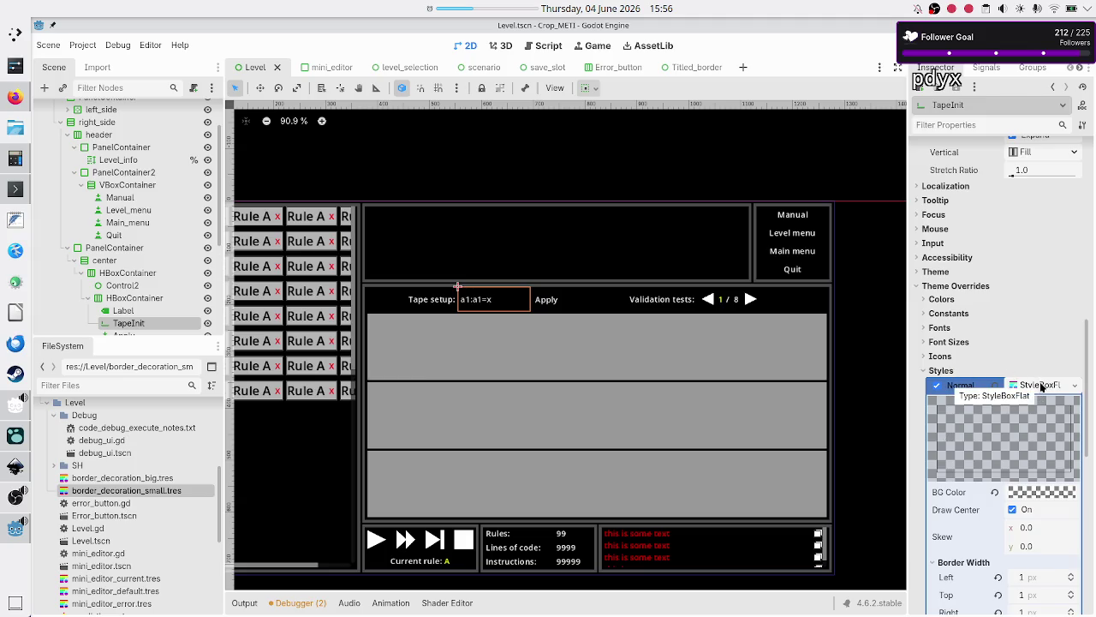
{"action": "scroll", "coordinate": [991, 448], "scroll_direction": "down", "scroll_amount": 5}
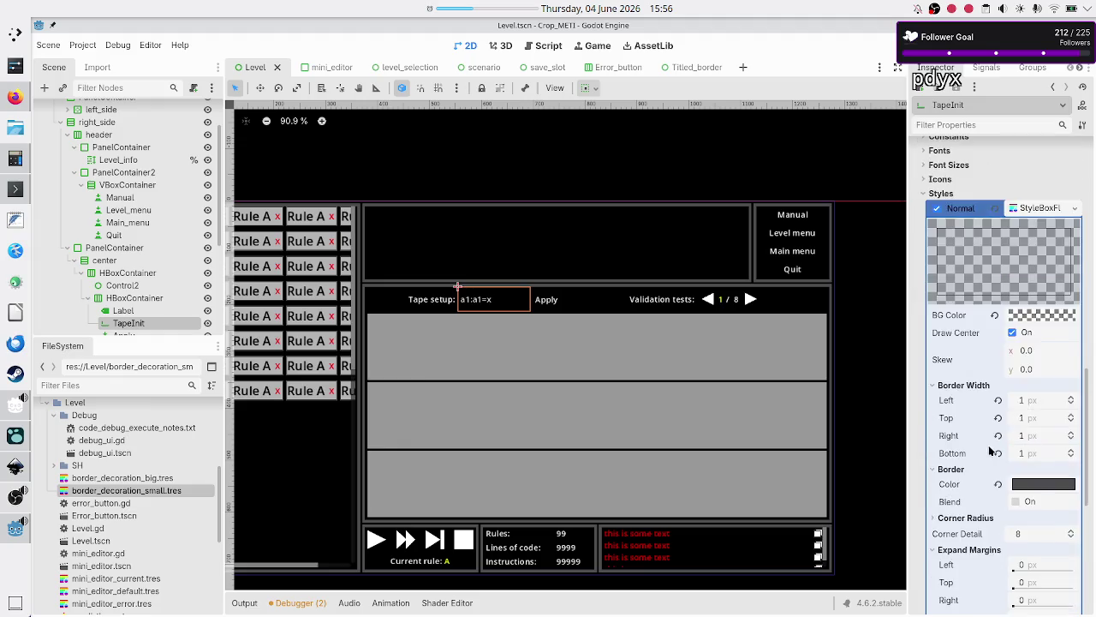
{"action": "scroll", "coordinate": [991, 448], "scroll_direction": "down", "scroll_amount": 4}
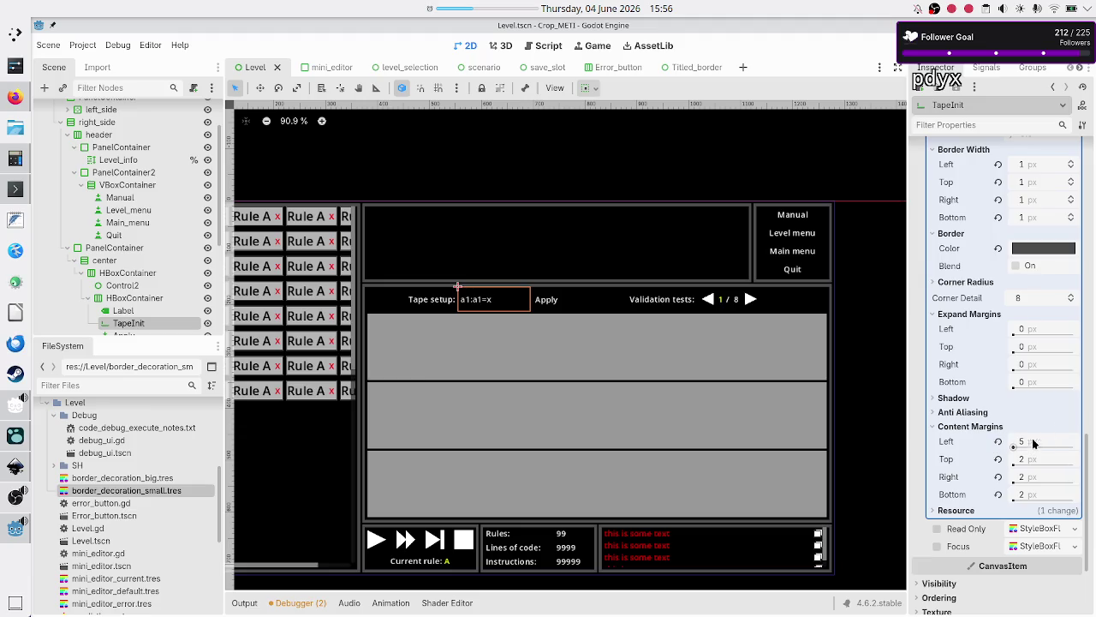
{"action": "mouse_move", "coordinate": [1036, 444]}
{"action": "scroll", "coordinate": [989, 360], "scroll_direction": "down", "scroll_amount": 4}
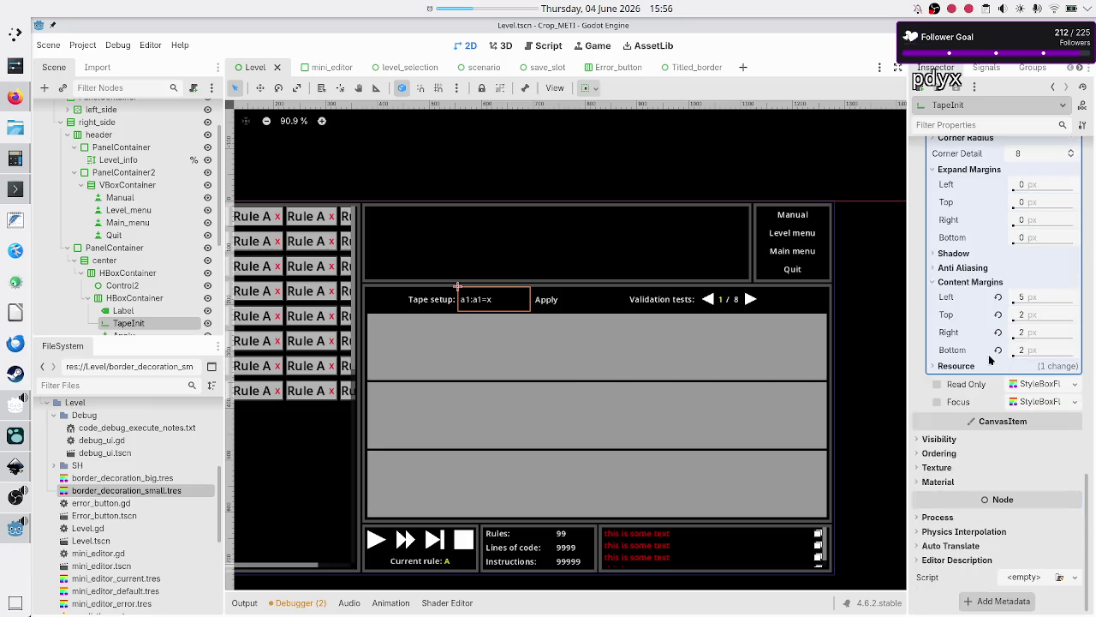
{"action": "scroll", "coordinate": [989, 358], "scroll_direction": "up", "scroll_amount": 12}
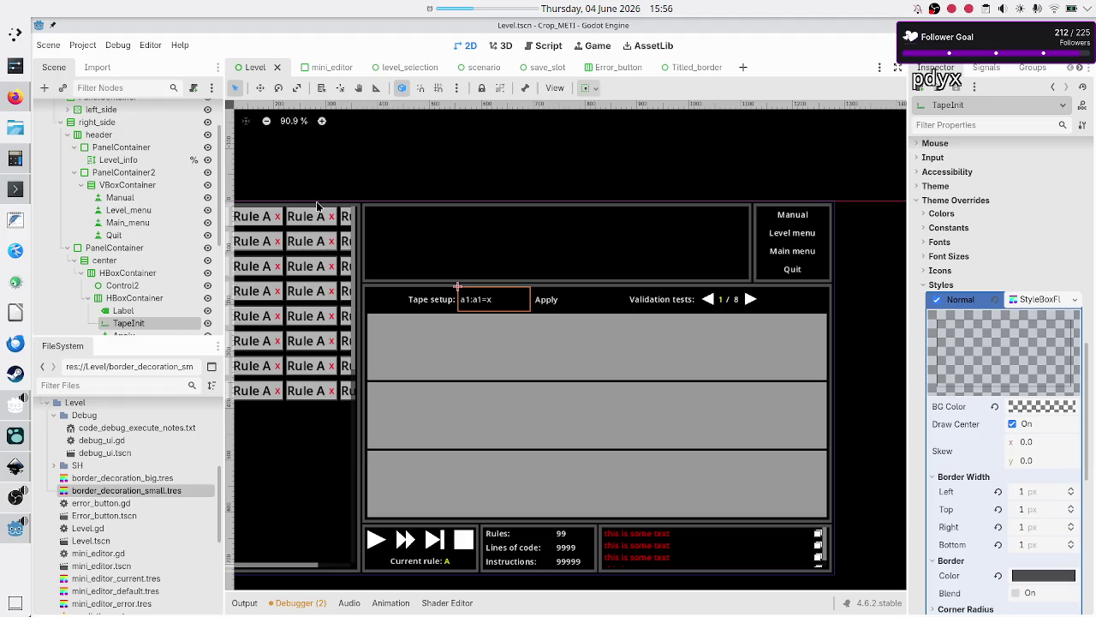
{"action": "left_click", "coordinate": [332, 67]}
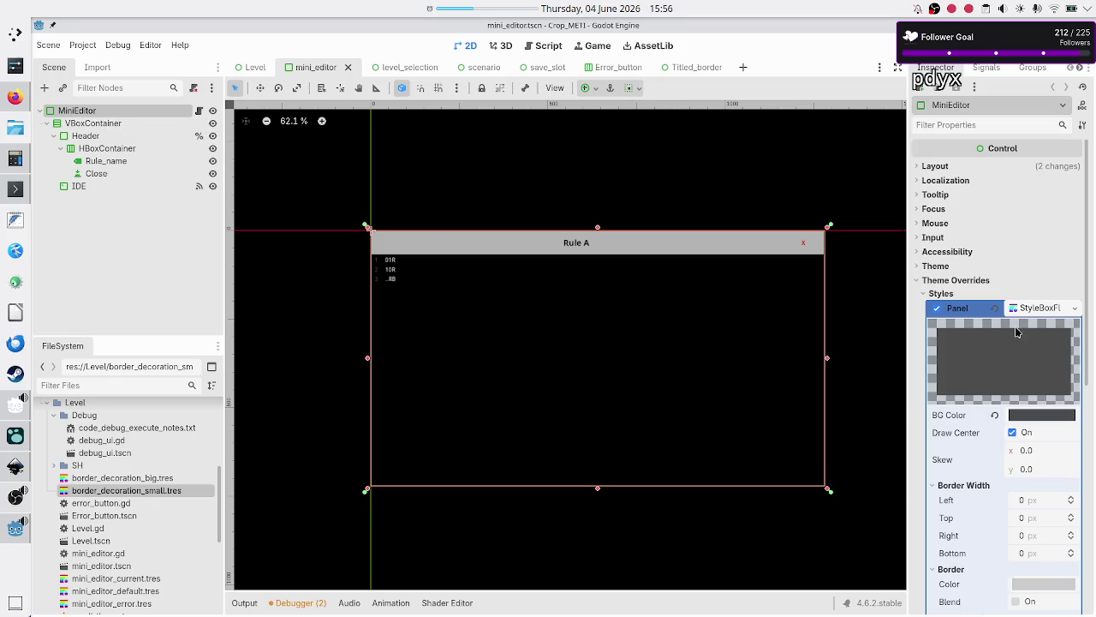
{"action": "scroll", "coordinate": [1010, 356], "scroll_direction": "down", "scroll_amount": 5}
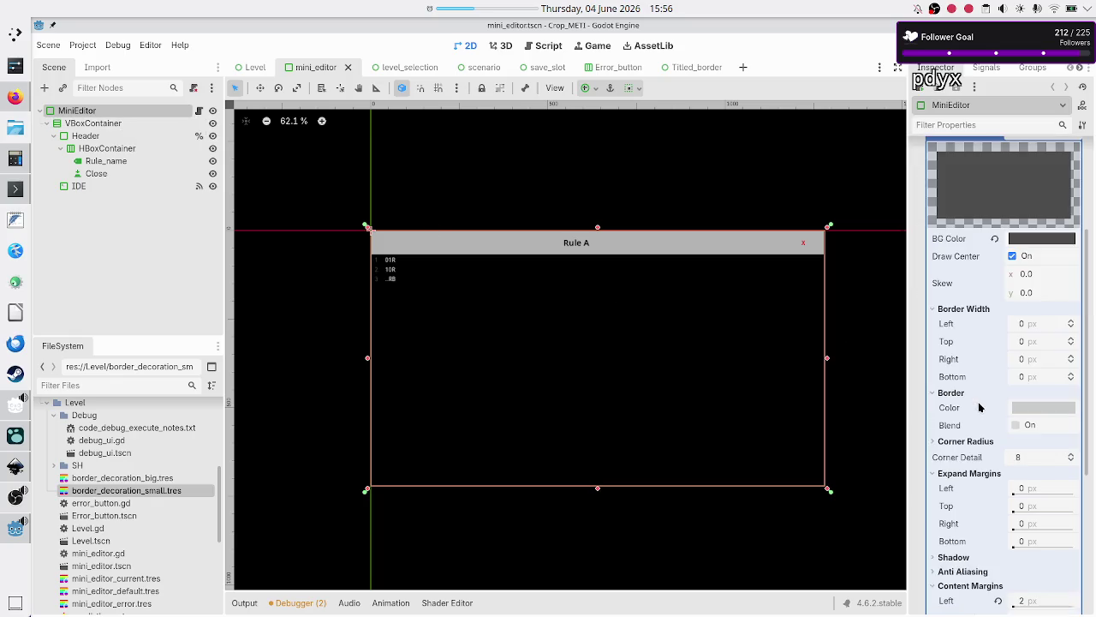
{"action": "scroll", "coordinate": [980, 407], "scroll_direction": "down", "scroll_amount": 5}
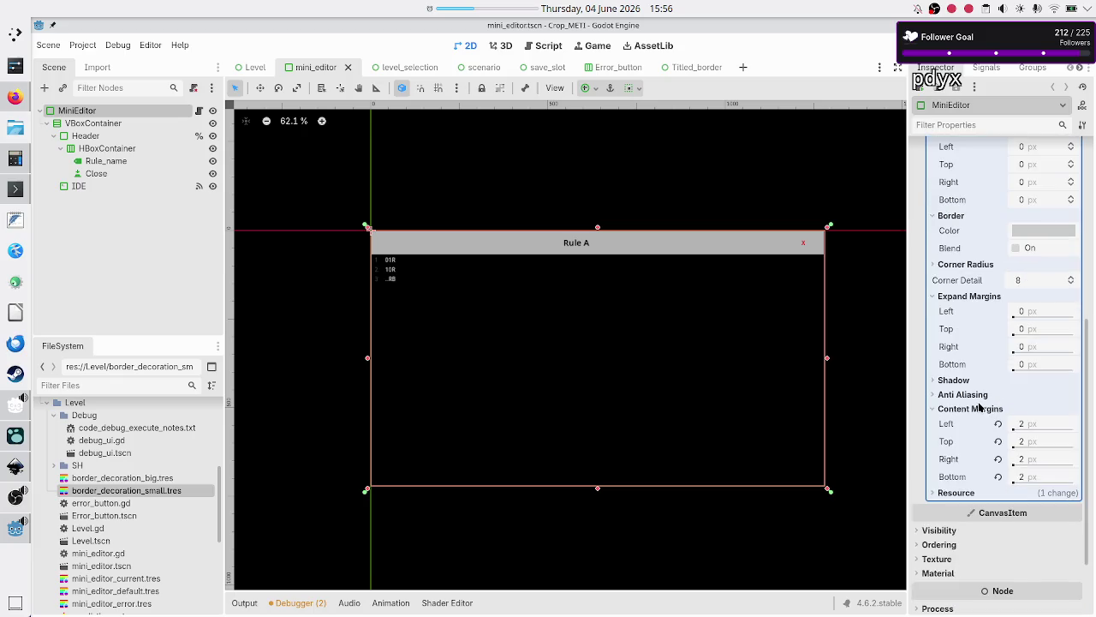
{"action": "scroll", "coordinate": [979, 408], "scroll_direction": "up", "scroll_amount": 10}
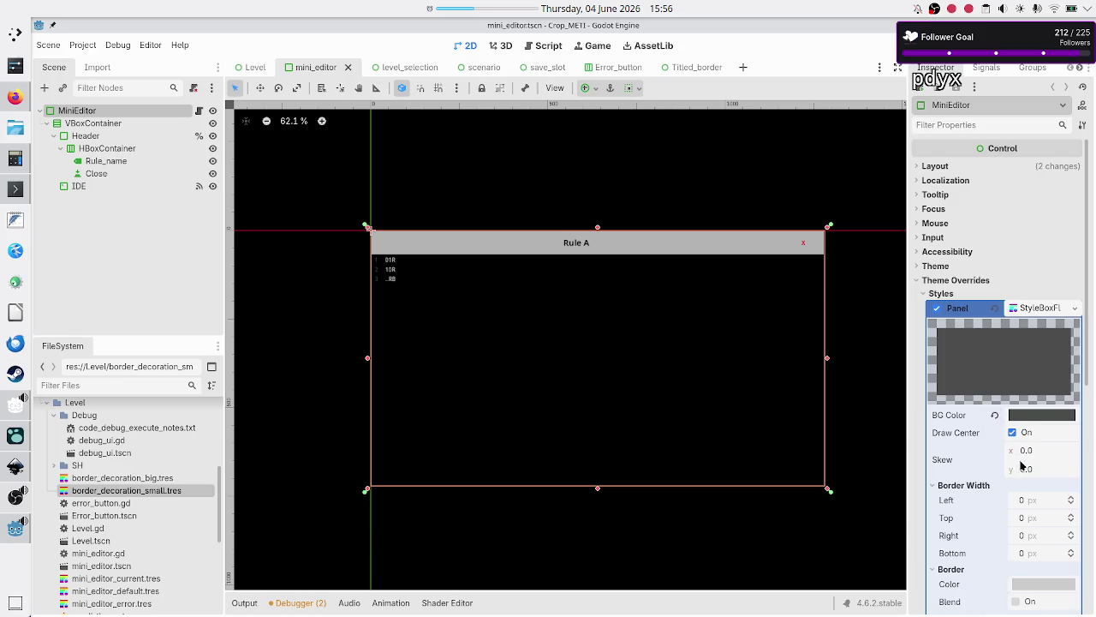
{"action": "scroll", "coordinate": [1027, 473], "scroll_direction": "down", "scroll_amount": 10}
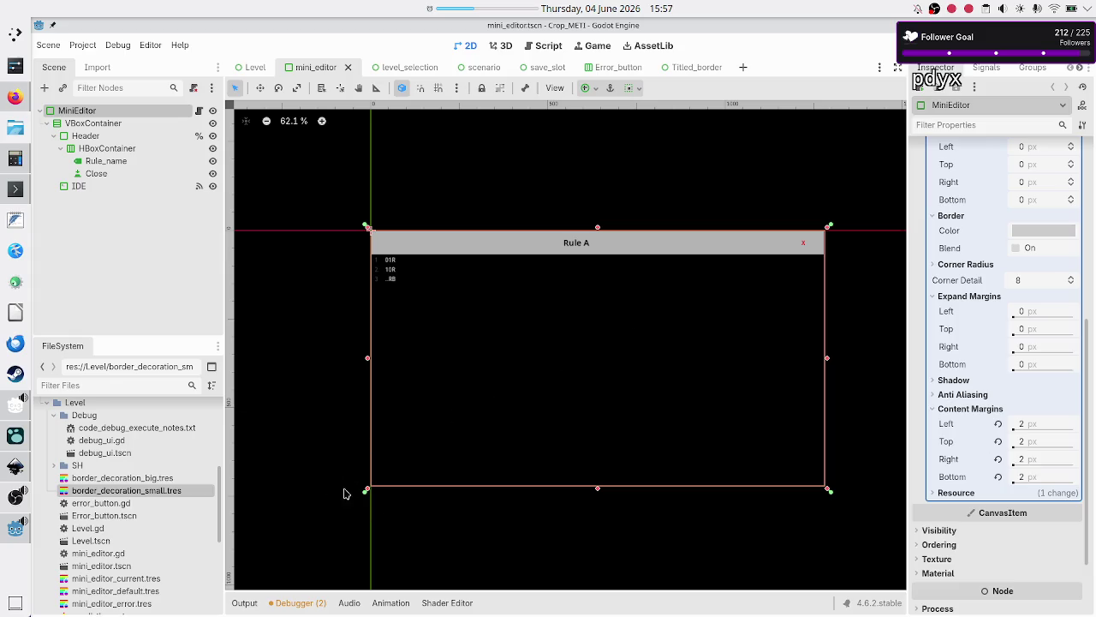
{"action": "left_click", "coordinate": [141, 274]}
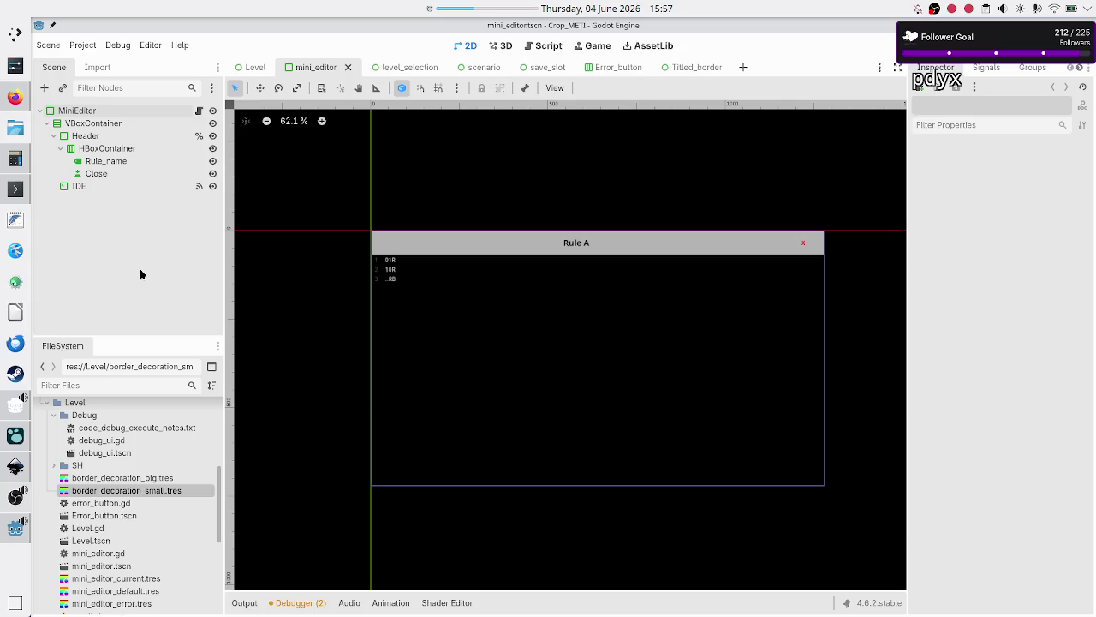
{"action": "left_click", "coordinate": [109, 113]}
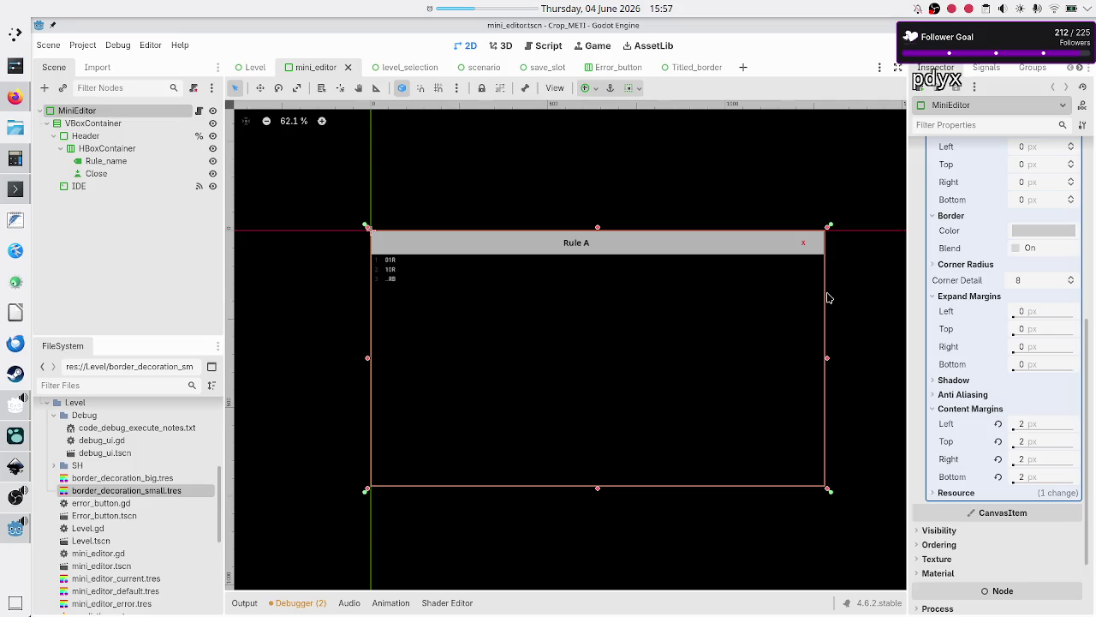
{"action": "scroll", "coordinate": [1002, 310], "scroll_direction": "up", "scroll_amount": 5}
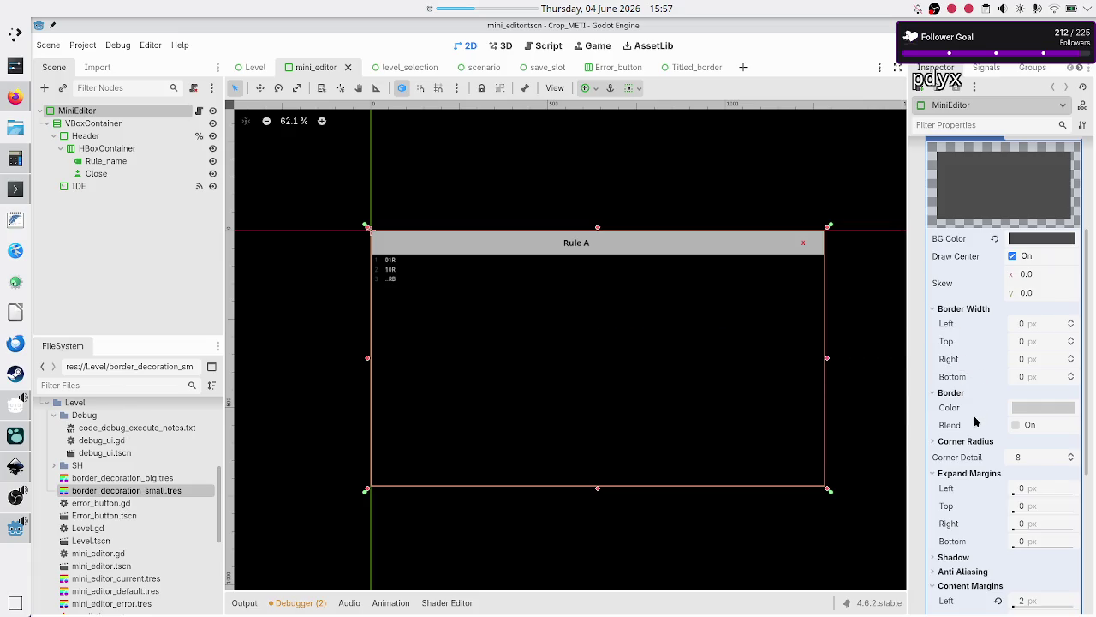
{"action": "scroll", "coordinate": [975, 420], "scroll_direction": "down", "scroll_amount": 3}
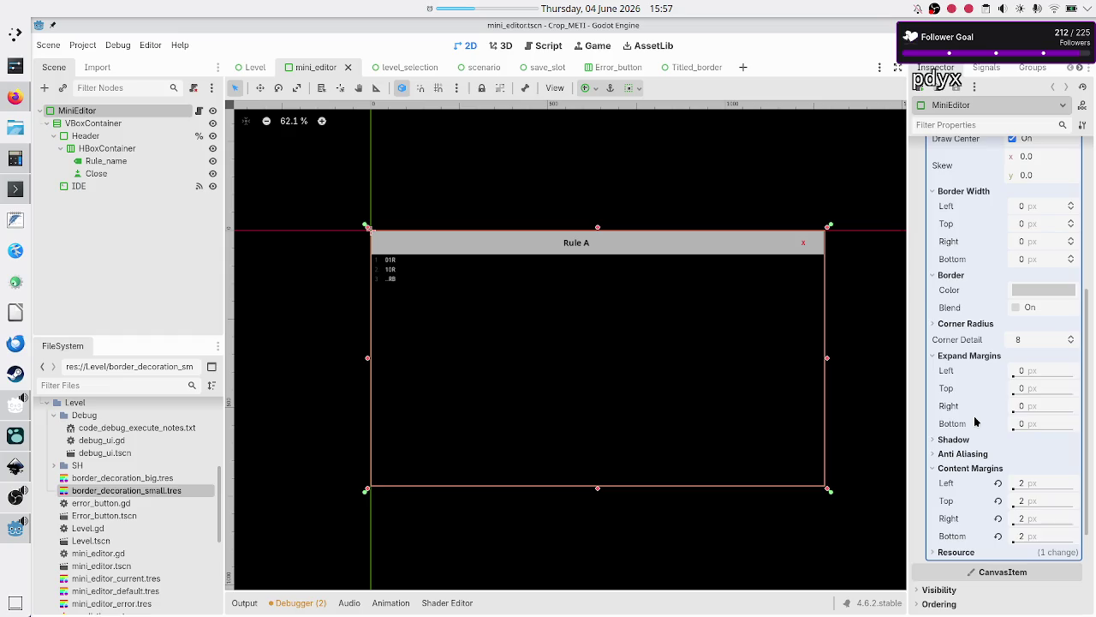
{"action": "scroll", "coordinate": [981, 463], "scroll_direction": "down", "scroll_amount": 3}
{"action": "scroll", "coordinate": [984, 470], "scroll_direction": "up", "scroll_amount": 10}
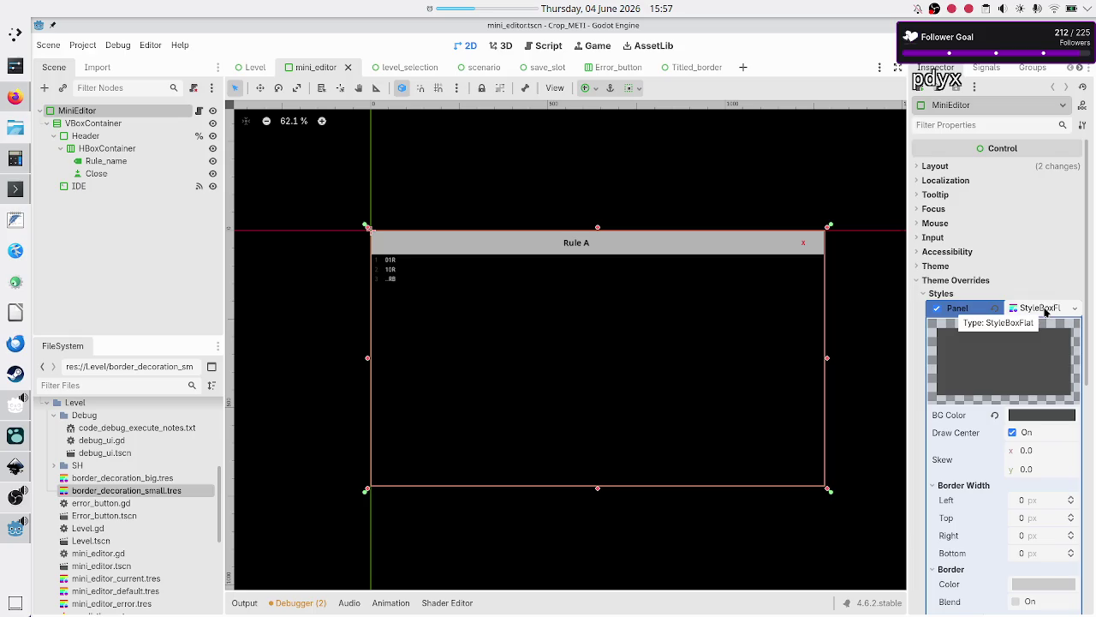
{"action": "scroll", "coordinate": [986, 450], "scroll_direction": "down", "scroll_amount": 6}
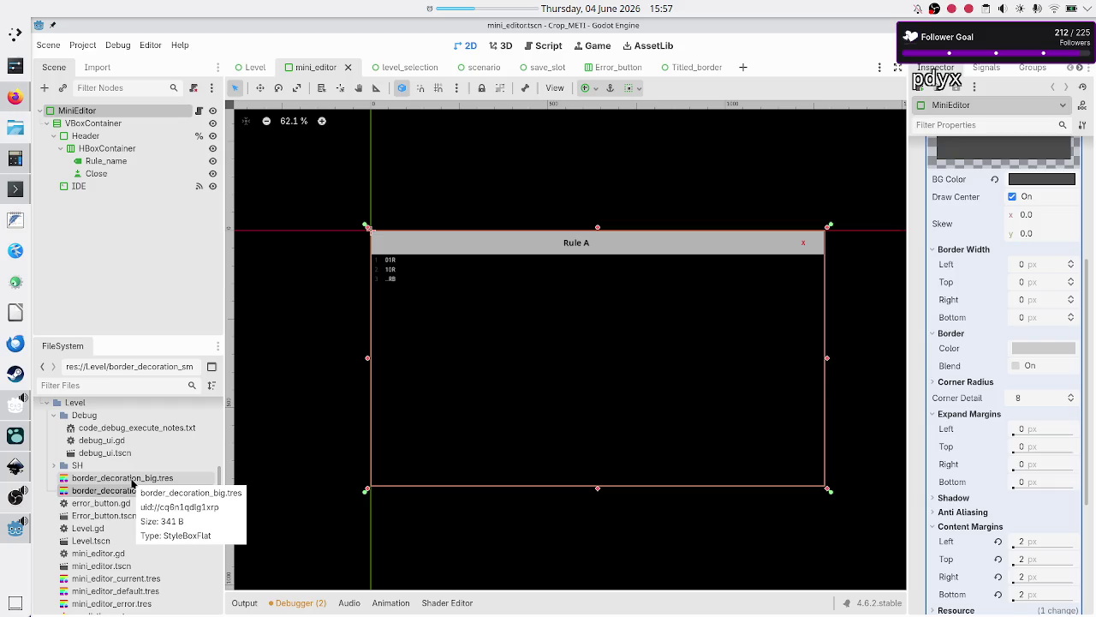
List the scenes using border_decoration_small.tres, then switch to the scenario scene
{"action": "left_click", "coordinate": [133, 479]}
{"action": "right_click", "coordinate": [133, 481]}
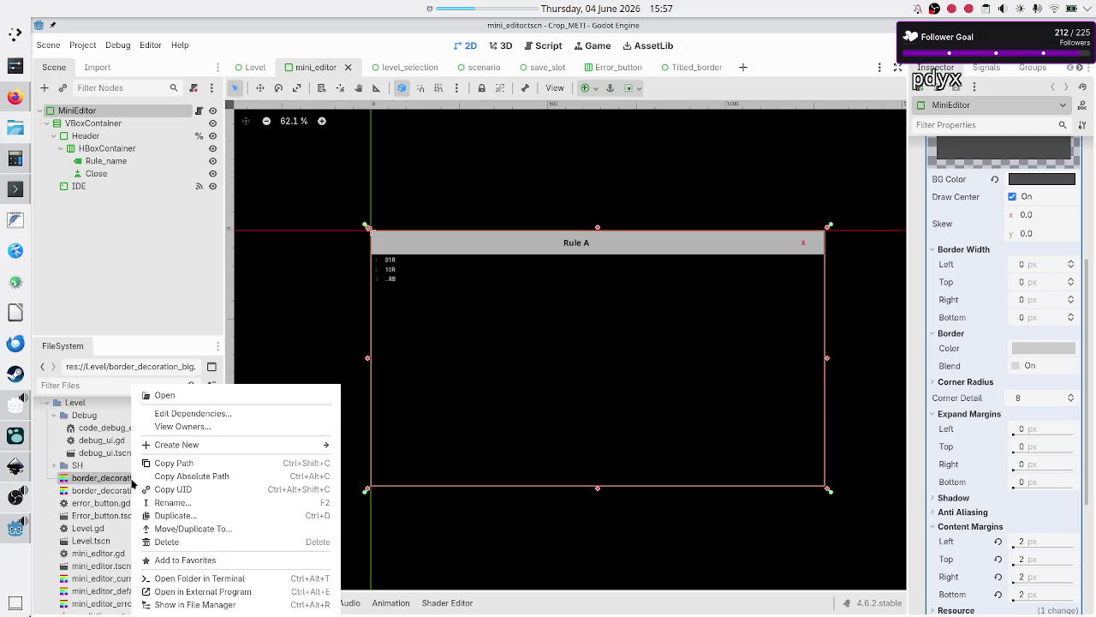
{"action": "left_click", "coordinate": [117, 494]}
{"action": "right_click", "coordinate": [117, 493]}
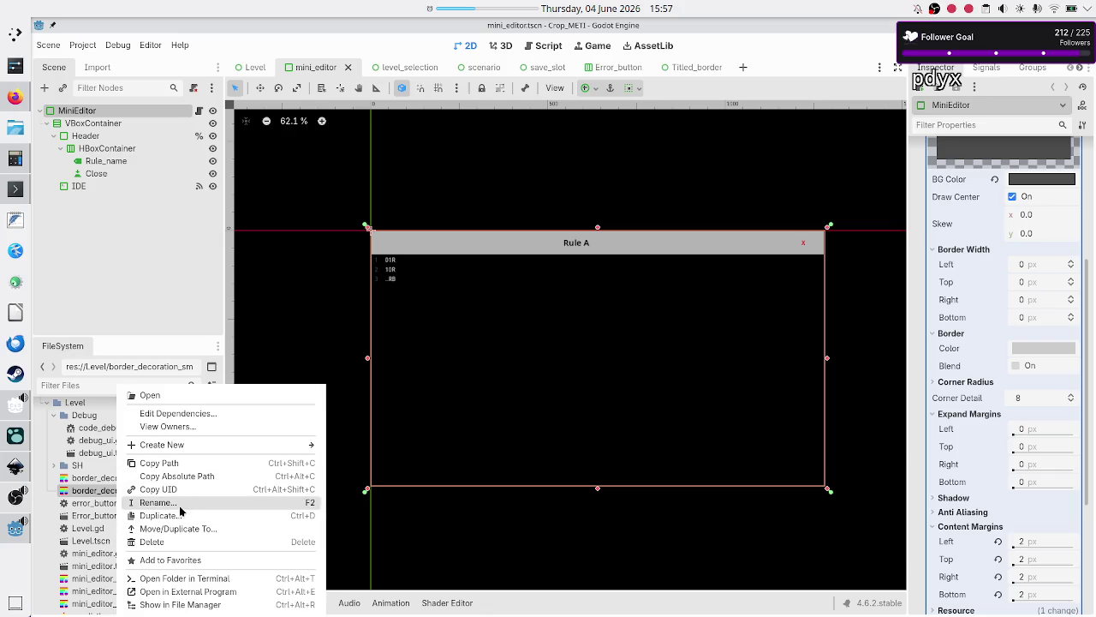
{"action": "left_click", "coordinate": [193, 427]}
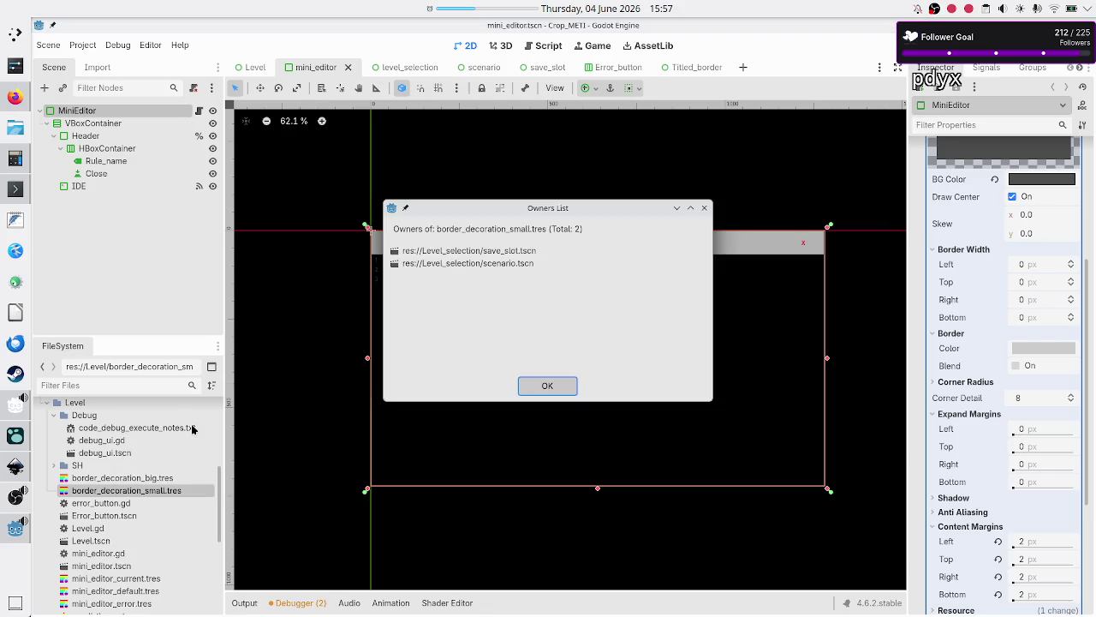
{"action": "left_click", "coordinate": [704, 210]}
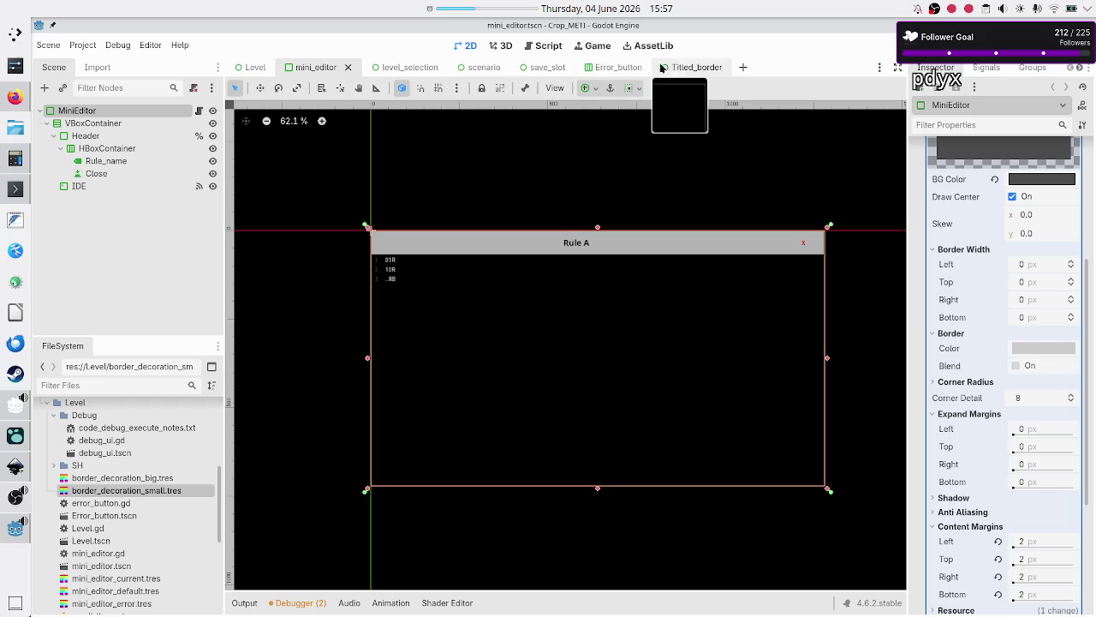
{"action": "left_click", "coordinate": [484, 68]}
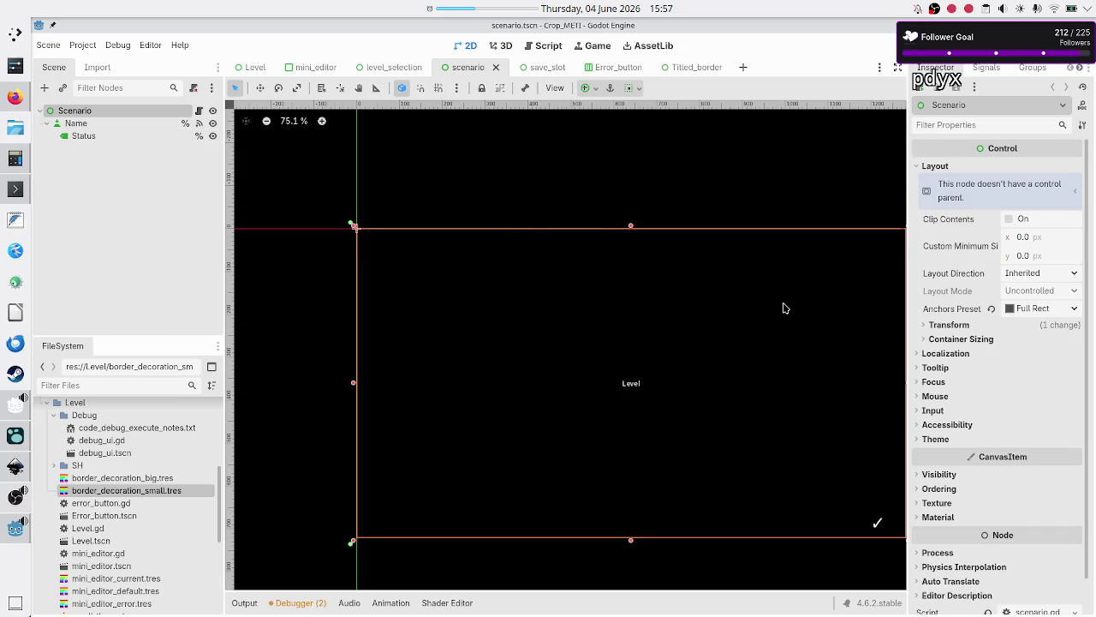
Review the Scenario root's theme settings and the Name button's normal-state style
{"action": "scroll", "coordinate": [977, 396], "scroll_direction": "down", "scroll_amount": 1}
{"action": "left_click", "coordinate": [936, 403]}
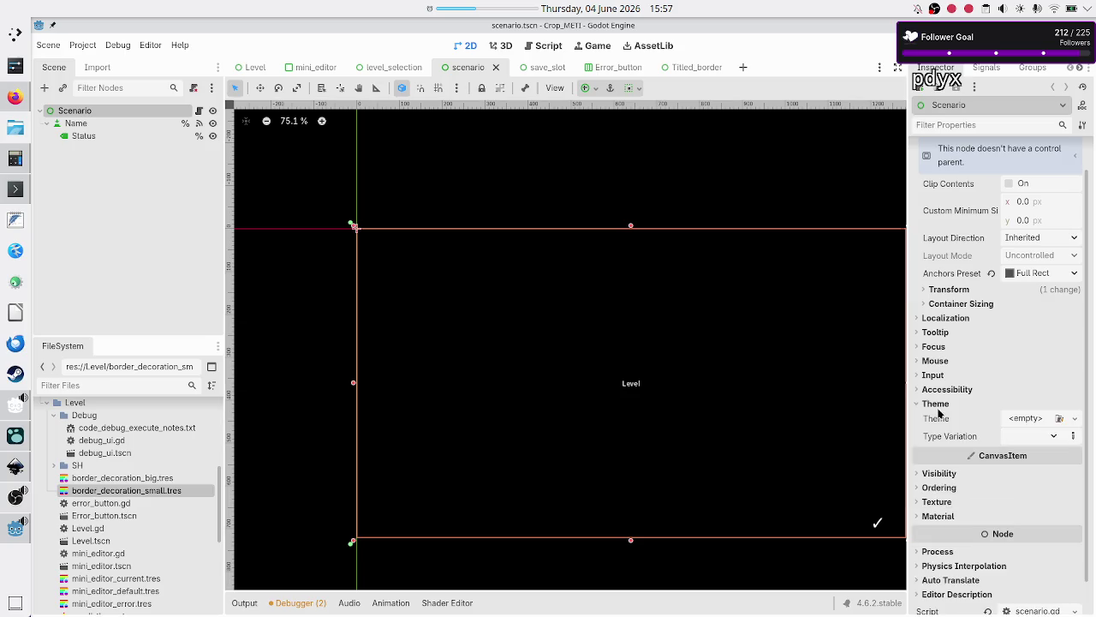
{"action": "left_click", "coordinate": [945, 406]}
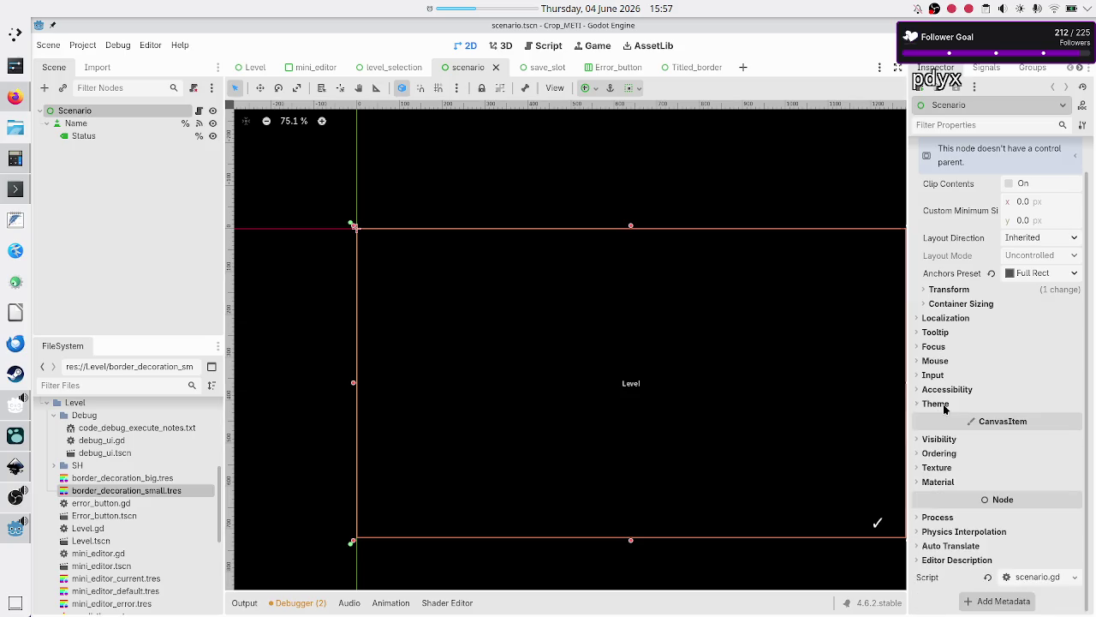
{"action": "left_click", "coordinate": [132, 125]}
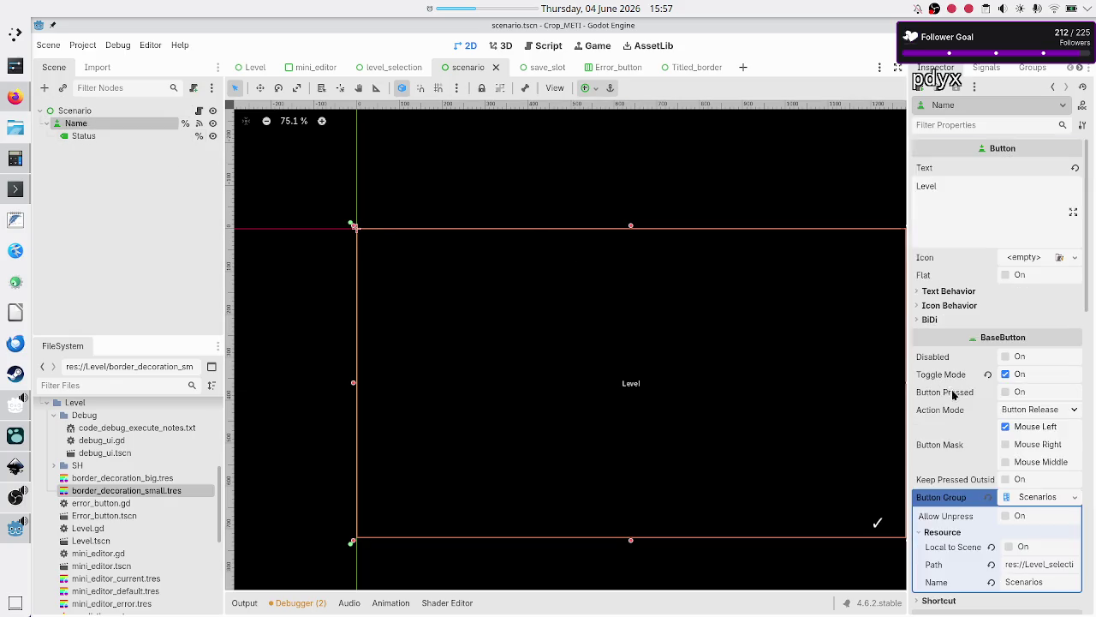
{"action": "scroll", "coordinate": [954, 398], "scroll_direction": "down", "scroll_amount": 5}
{"action": "scroll", "coordinate": [954, 444], "scroll_direction": "down", "scroll_amount": 6}
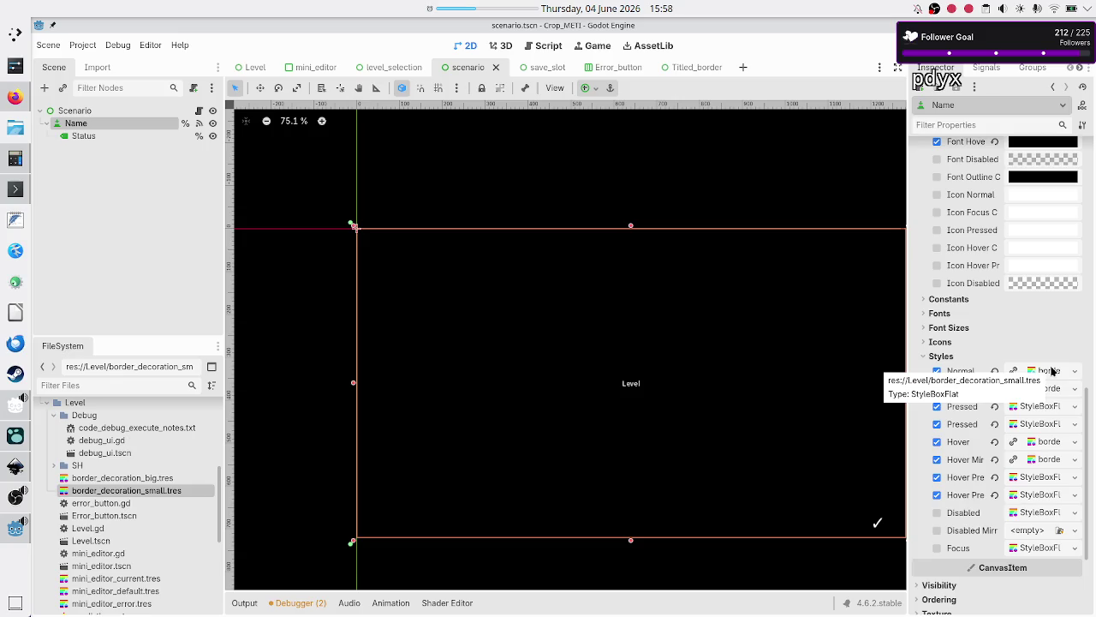
{"action": "left_click", "coordinate": [1052, 370]}
{"action": "scroll", "coordinate": [1050, 478], "scroll_direction": "down", "scroll_amount": 5}
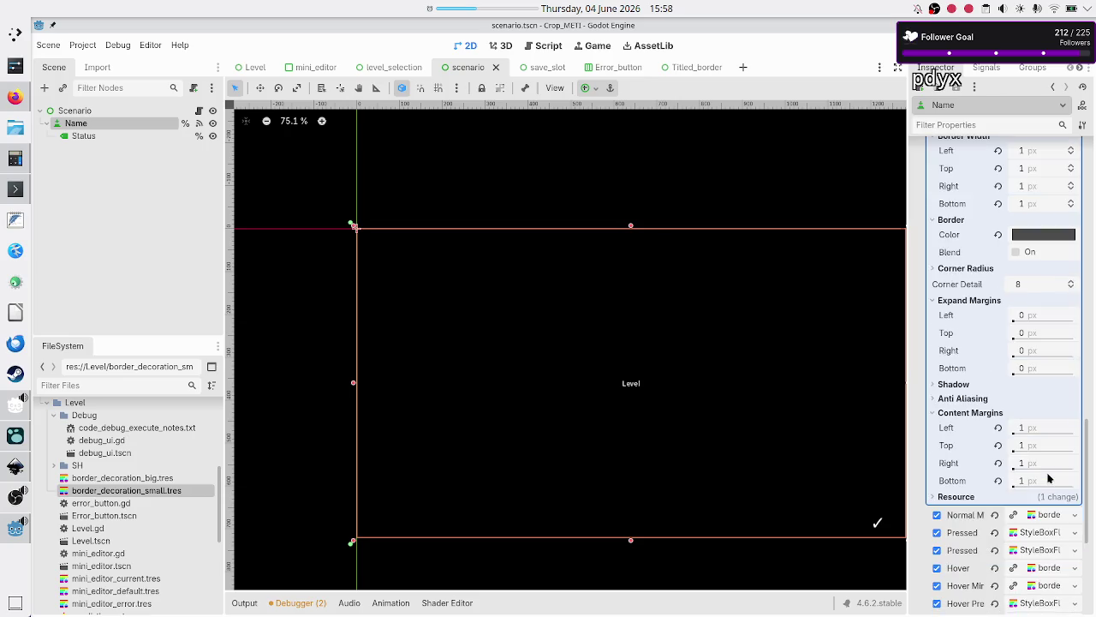
{"action": "scroll", "coordinate": [1042, 355], "scroll_direction": "up", "scroll_amount": 5}
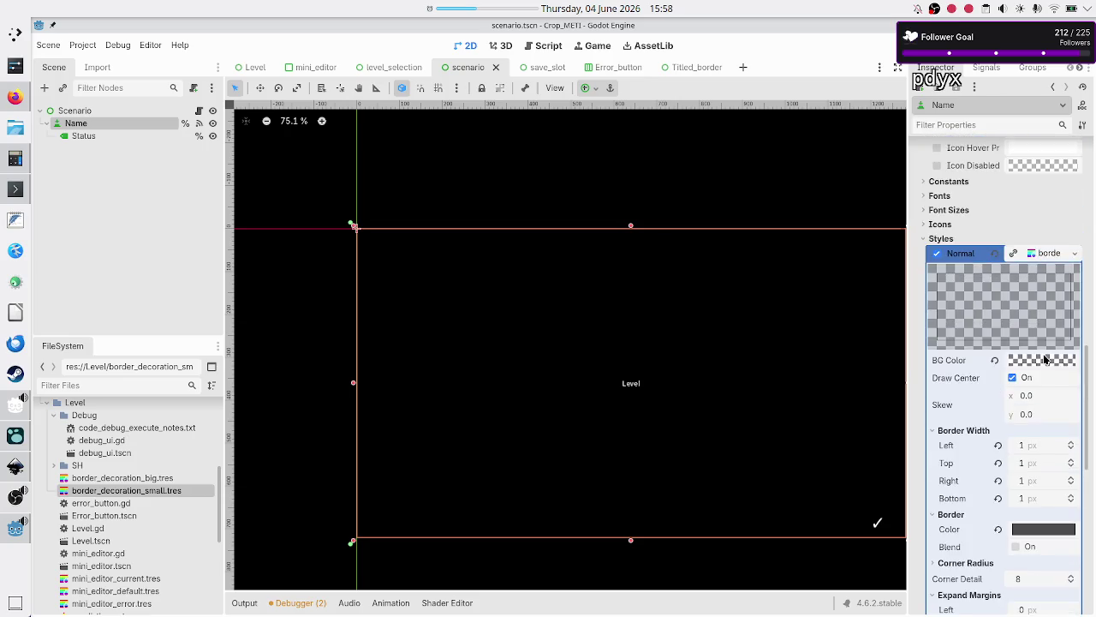
{"action": "left_click", "coordinate": [1039, 312]}
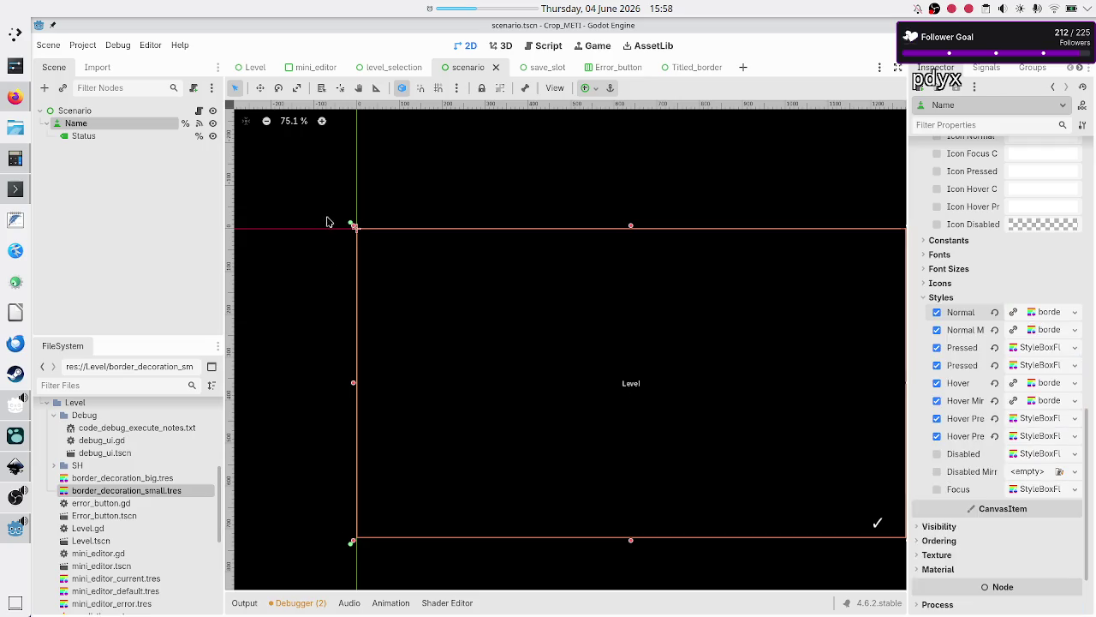
Glance at the Status label, then load border_decoration_small.tres in the Inspector
{"action": "left_click", "coordinate": [132, 136]}
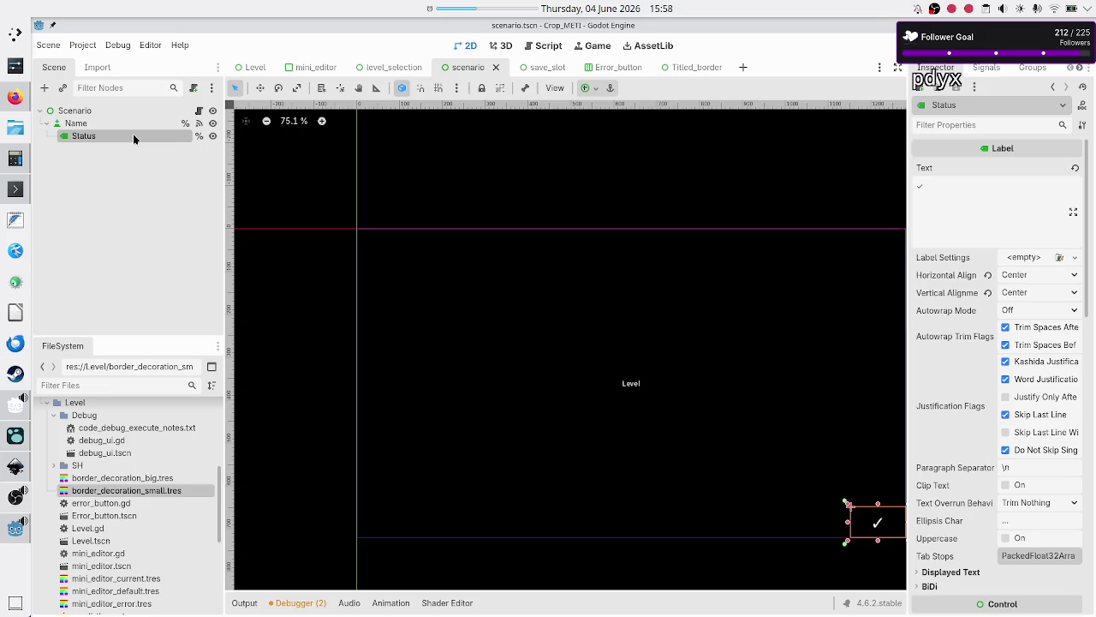
{"action": "left_click", "coordinate": [110, 126]}
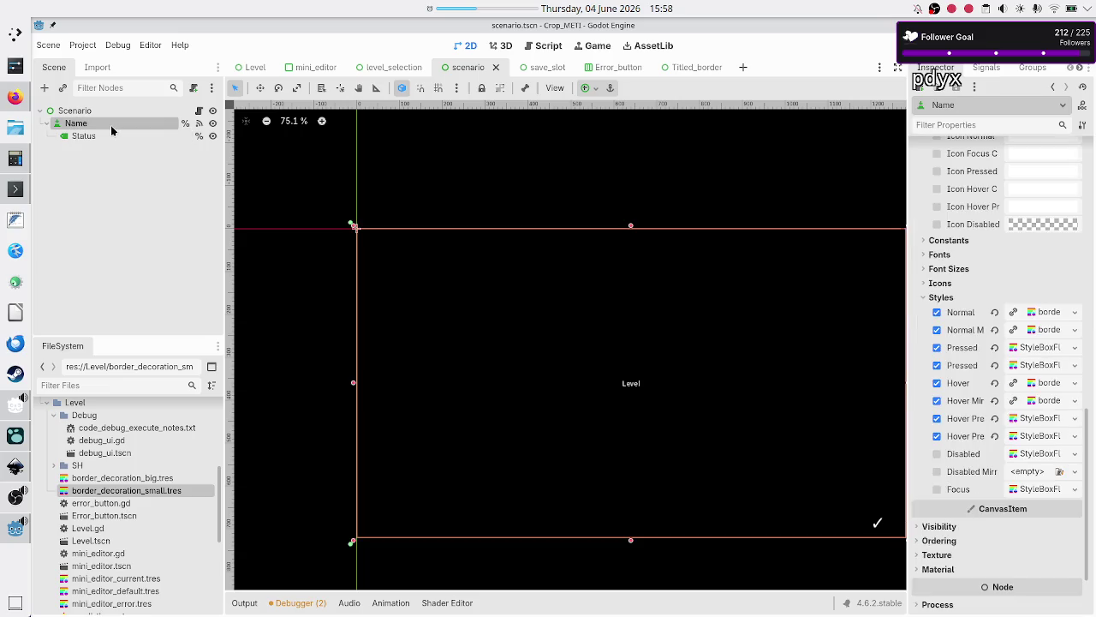
{"action": "left_click", "coordinate": [158, 492]}
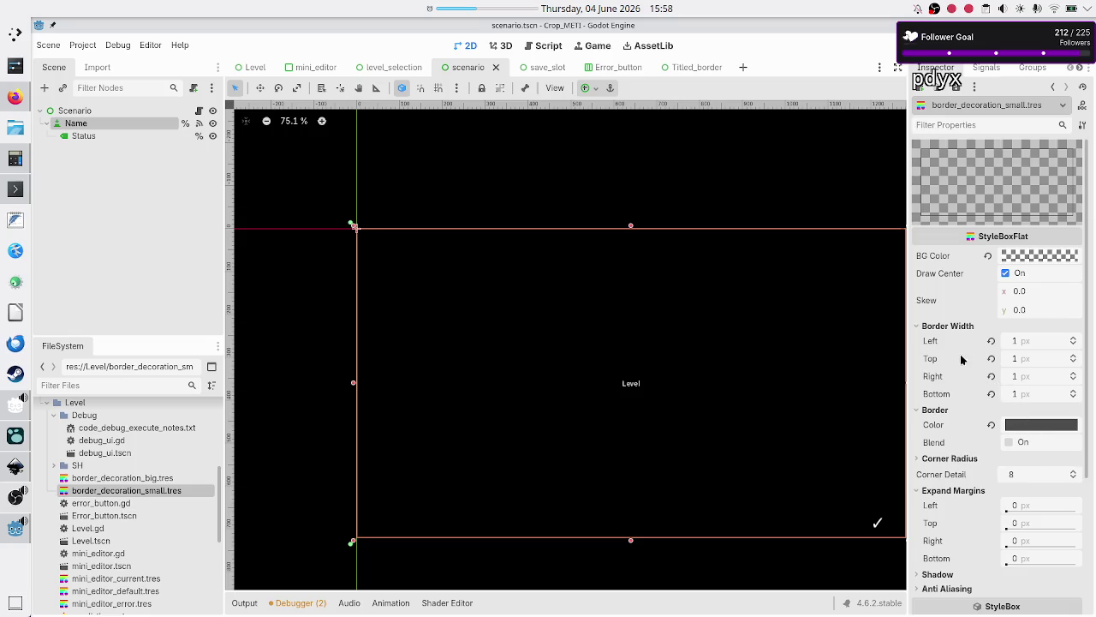
Set border_decoration_small.tres content margins Left, Top, Right and Bottom to 2 px each
{"action": "scroll", "coordinate": [1000, 434], "scroll_direction": "down", "scroll_amount": 5}
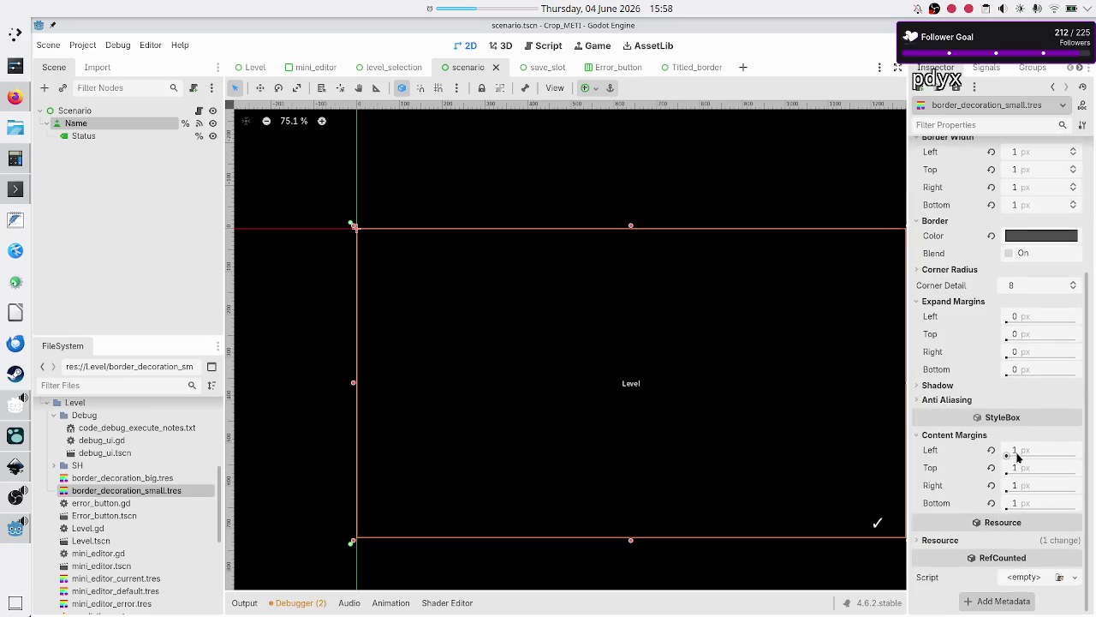
{"action": "left_click", "coordinate": [1023, 453]}
{"action": "key", "text": "Return"}
{"action": "left_click", "coordinate": [1027, 472]}
{"action": "type", "text": "2"}
{"action": "key", "text": "Return"}
{"action": "left_click", "coordinate": [1029, 485]}
{"action": "type", "text": "2"}
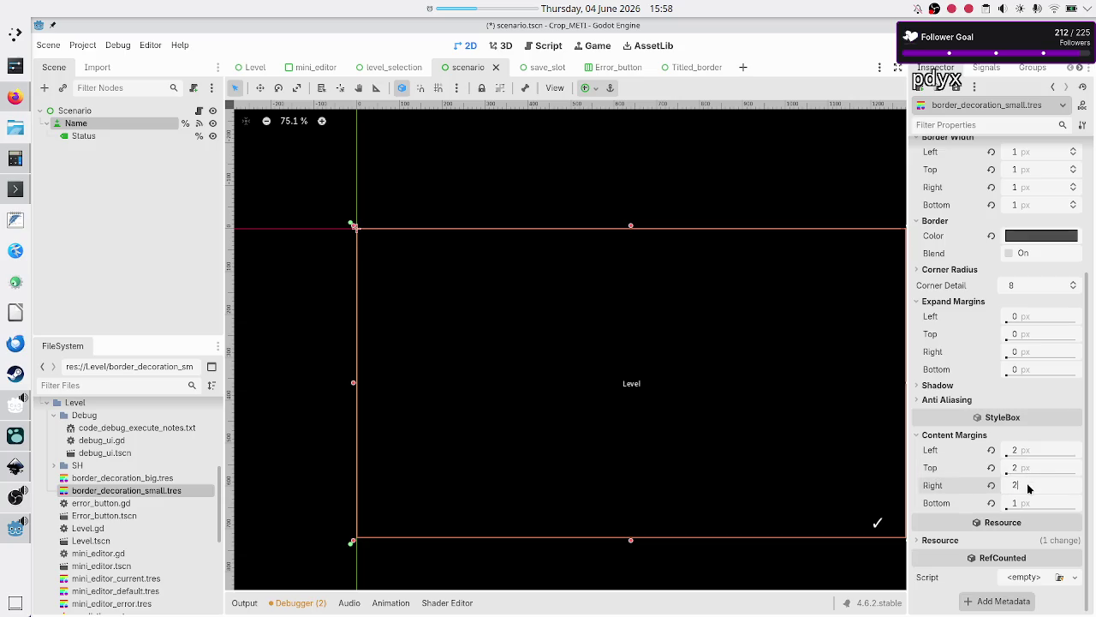
{"action": "key", "text": "Return"}
{"action": "left_click", "coordinate": [1031, 500]}
{"action": "type", "text": "2"}
{"action": "key", "text": "Return"}
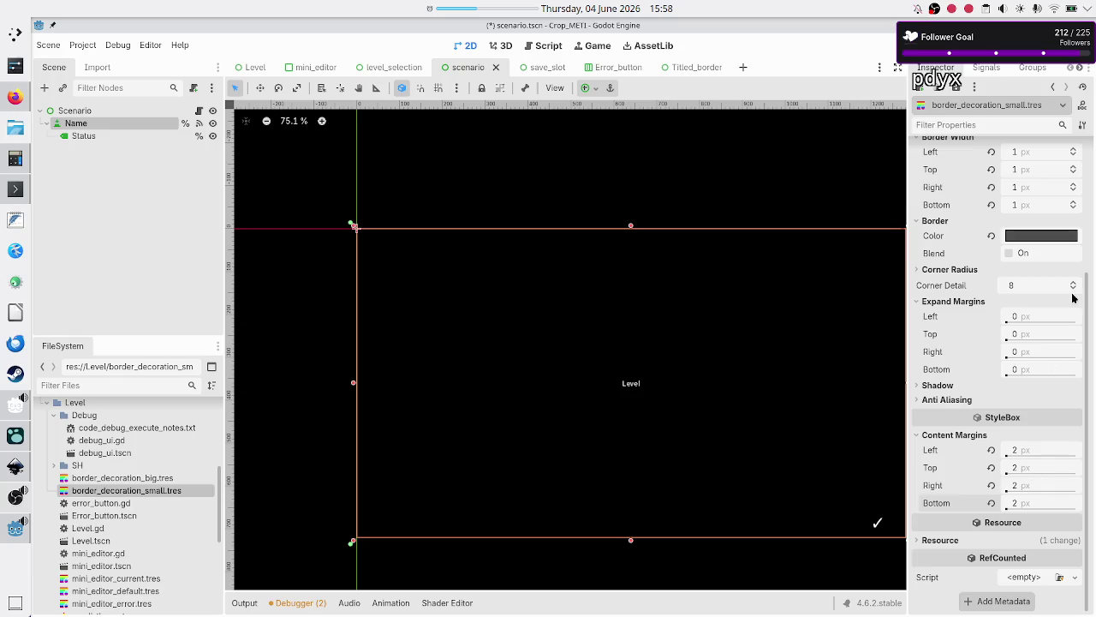
{"action": "scroll", "coordinate": [1062, 290], "scroll_direction": "up", "scroll_amount": 5}
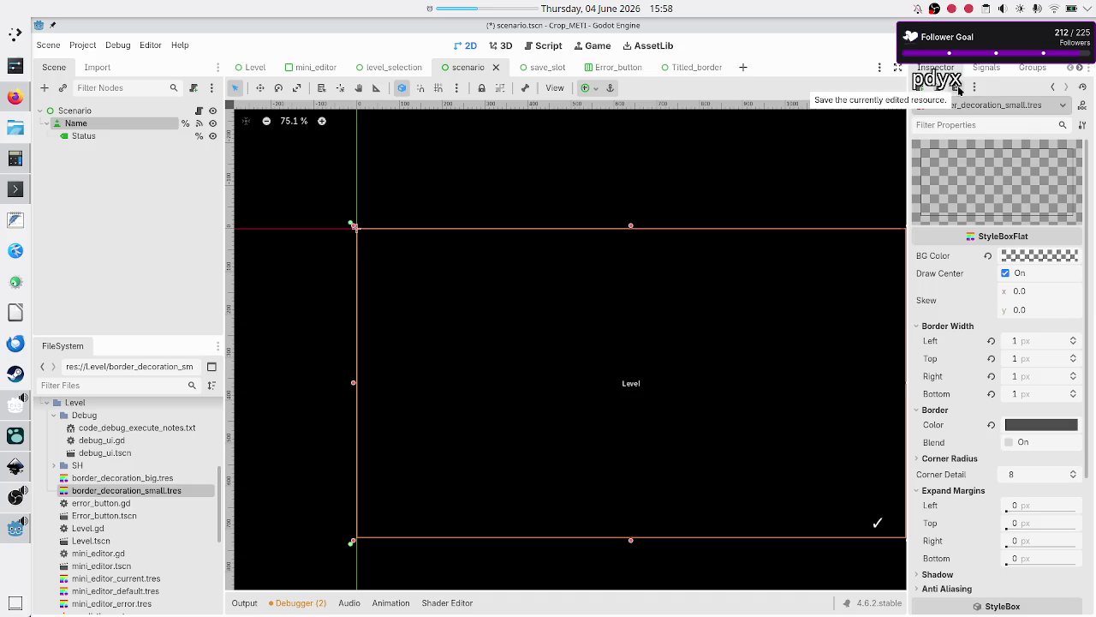
Save border_decoration_small.tres from the Inspector's resource save menu
{"action": "left_click", "coordinate": [959, 88]}
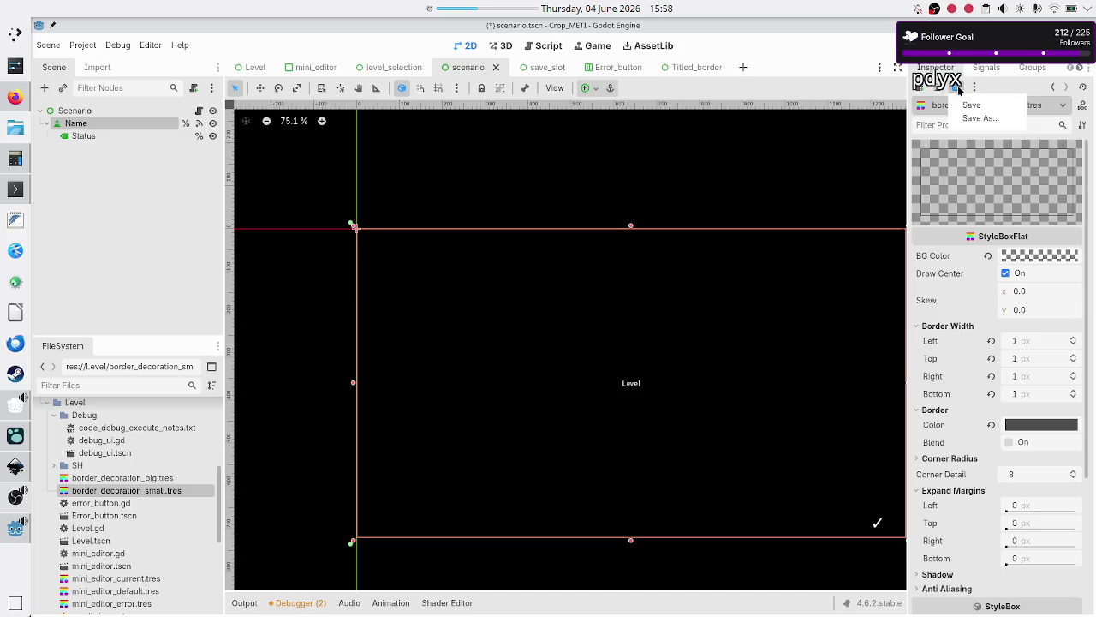
{"action": "left_click", "coordinate": [992, 107]}
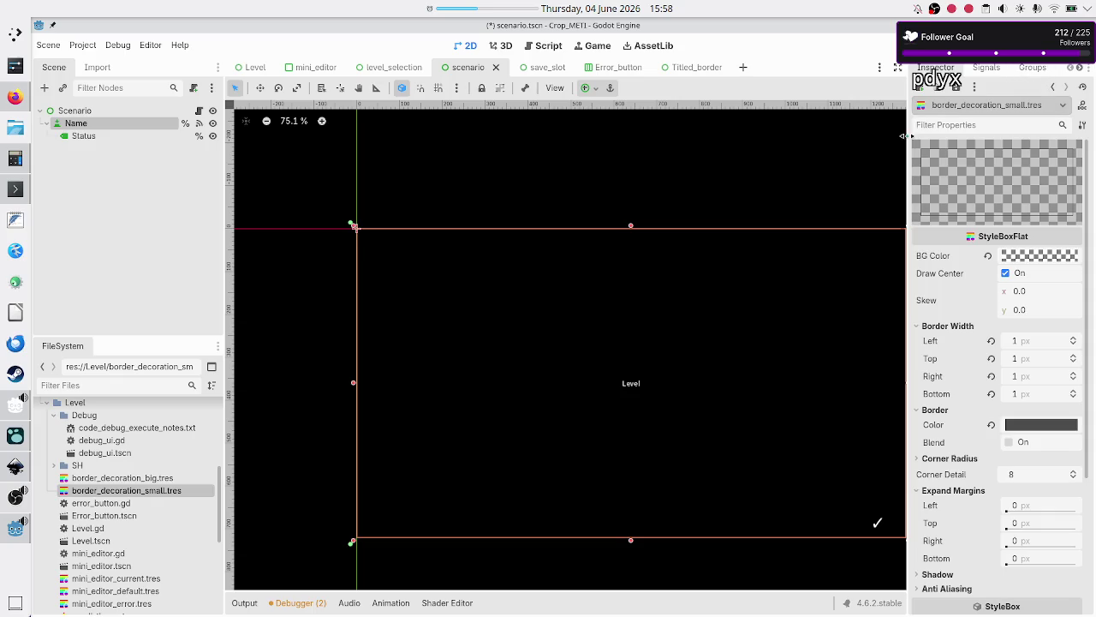
{"action": "left_click", "coordinate": [89, 137]}
Check the Name button's normal-state style margins, then move on to the save_slot scene
{"action": "left_click", "coordinate": [99, 125]}
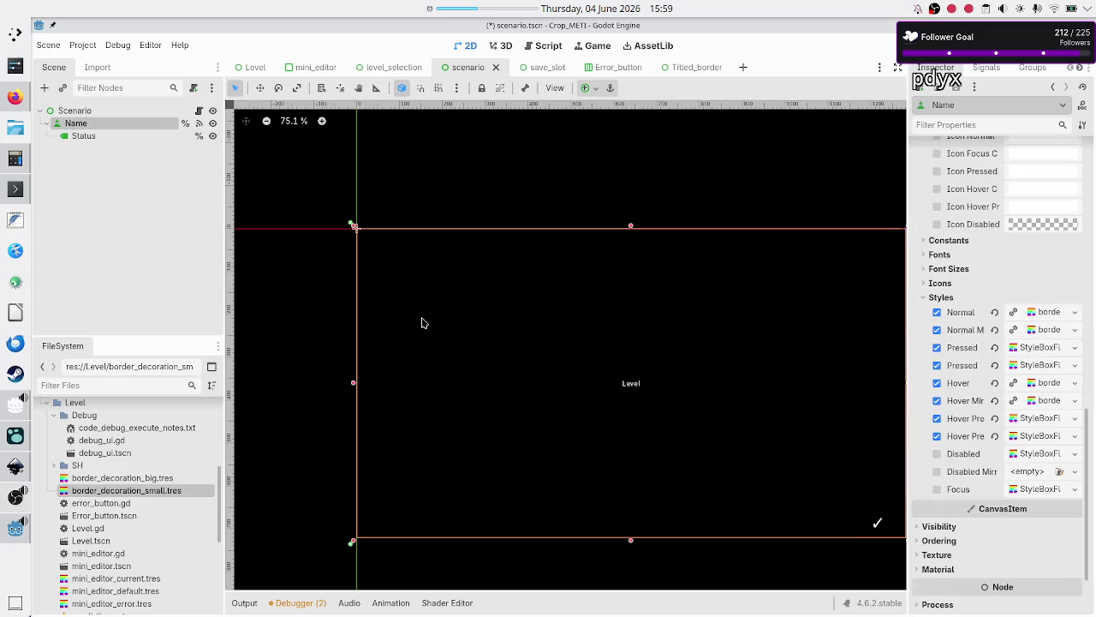
{"action": "left_click", "coordinate": [1055, 312]}
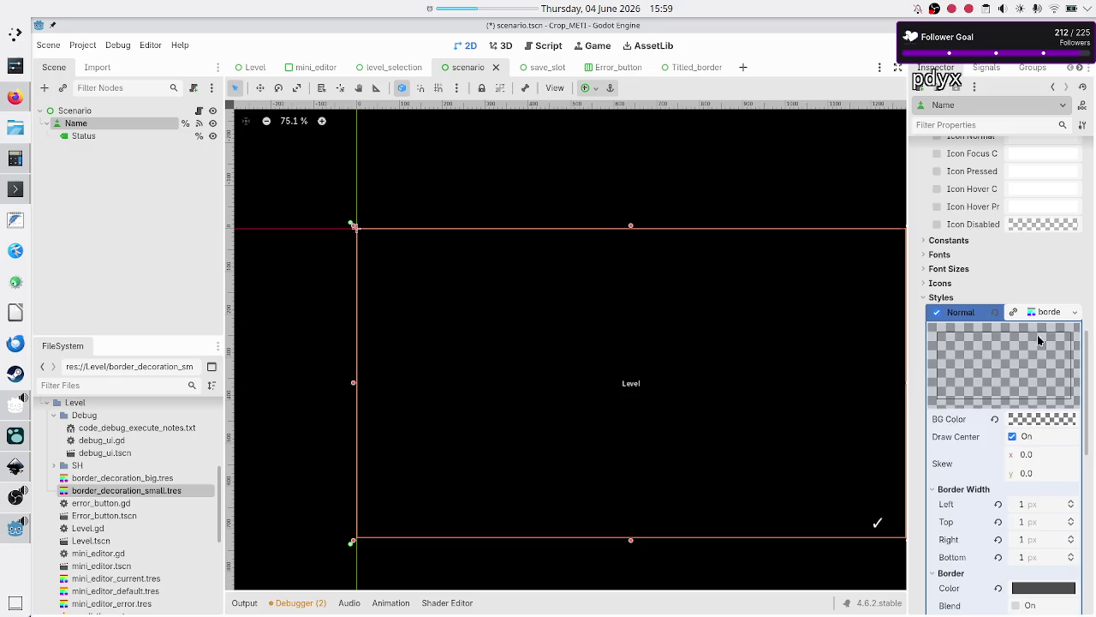
{"action": "scroll", "coordinate": [1037, 446], "scroll_direction": "down", "scroll_amount": 6}
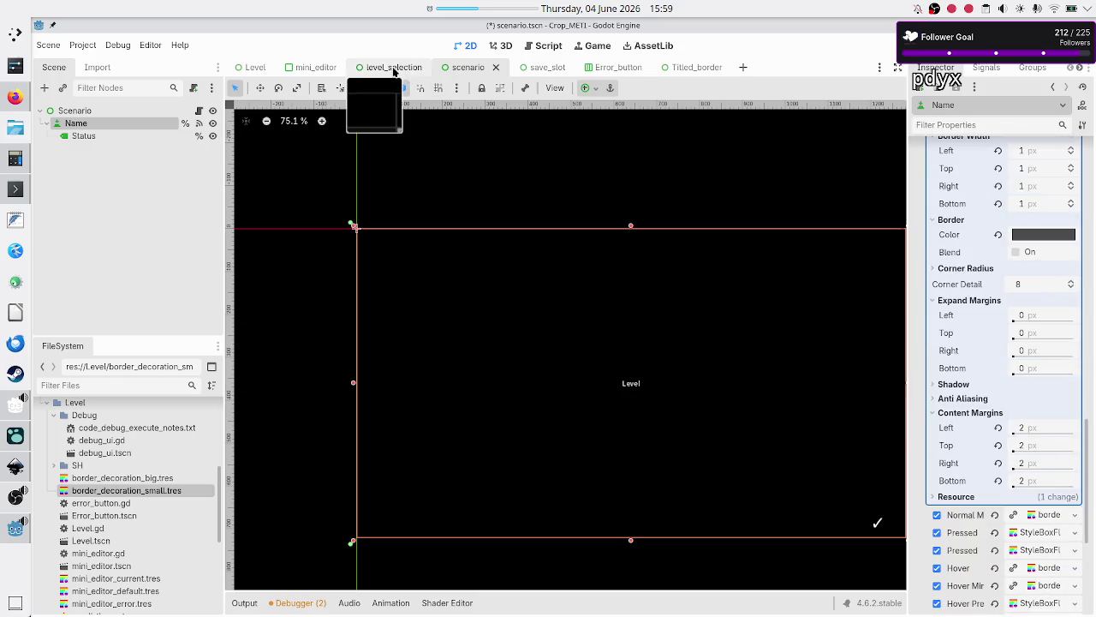
{"action": "left_click", "coordinate": [394, 69]}
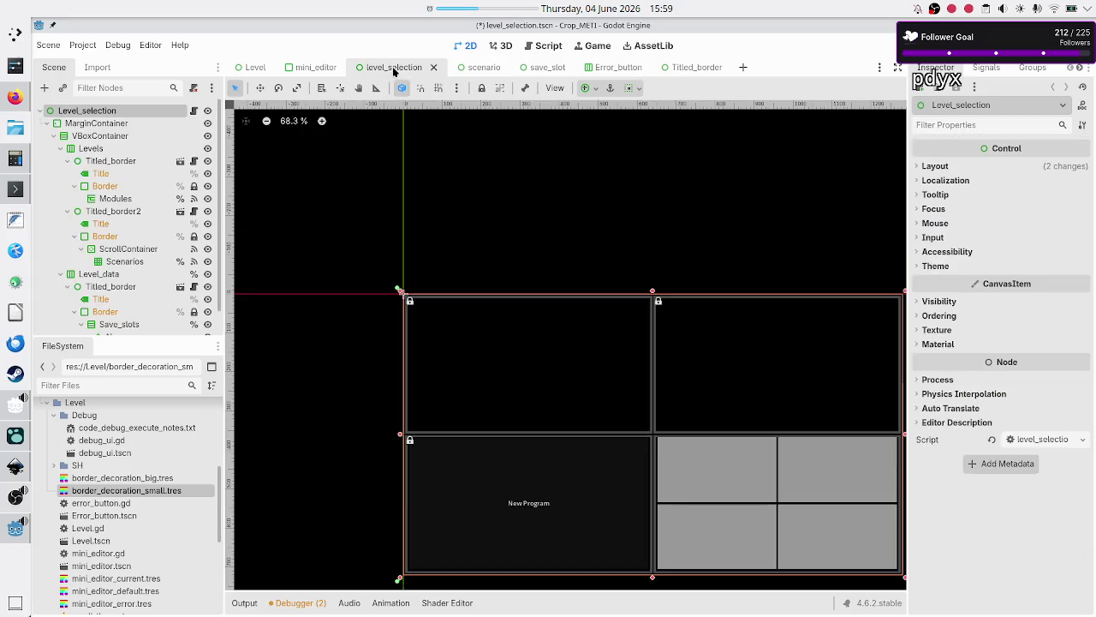
{"action": "left_click", "coordinate": [533, 67]}
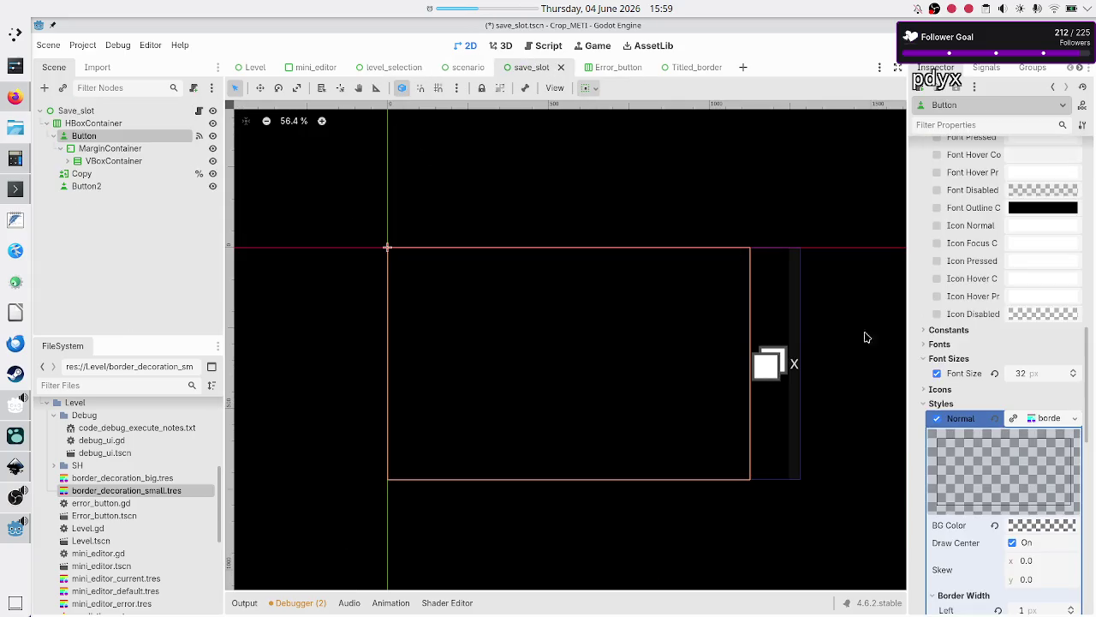
Select the MarginContainer inside the save slot button
{"action": "left_click", "coordinate": [1038, 418]}
{"action": "left_click", "coordinate": [1038, 418]}
{"action": "scroll", "coordinate": [1023, 506], "scroll_direction": "down", "scroll_amount": 8}
{"action": "scroll", "coordinate": [1022, 509], "scroll_direction": "down", "scroll_amount": 2}
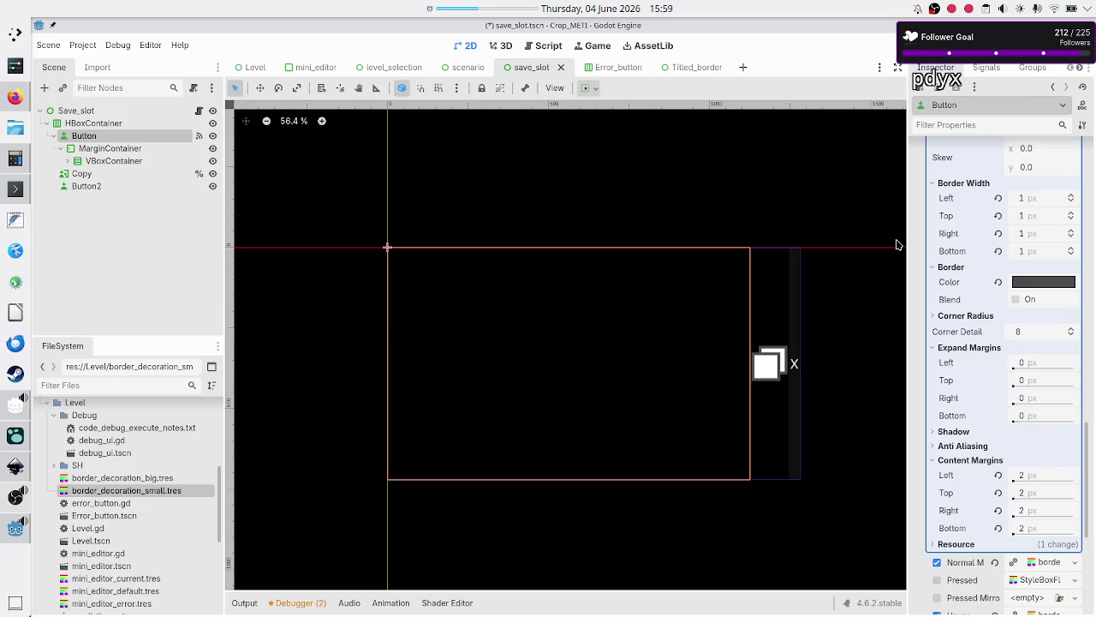
{"action": "left_click", "coordinate": [137, 148]}
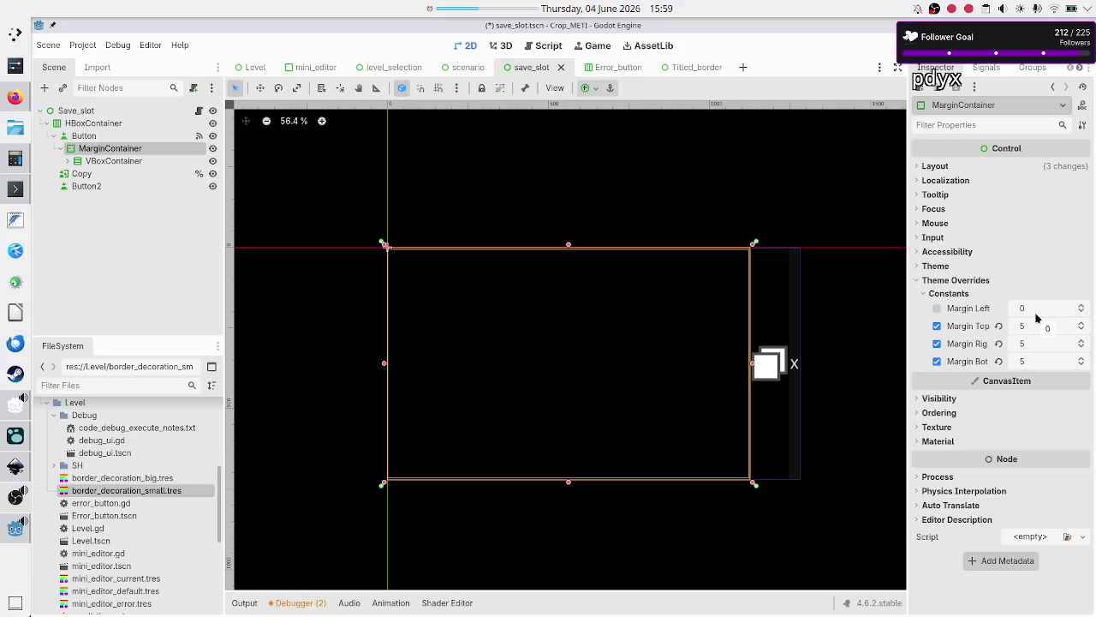
Revert the MarginContainer's top, right and bottom margin overrides to 0, save, and run the game
{"action": "left_click", "coordinate": [1037, 328]}
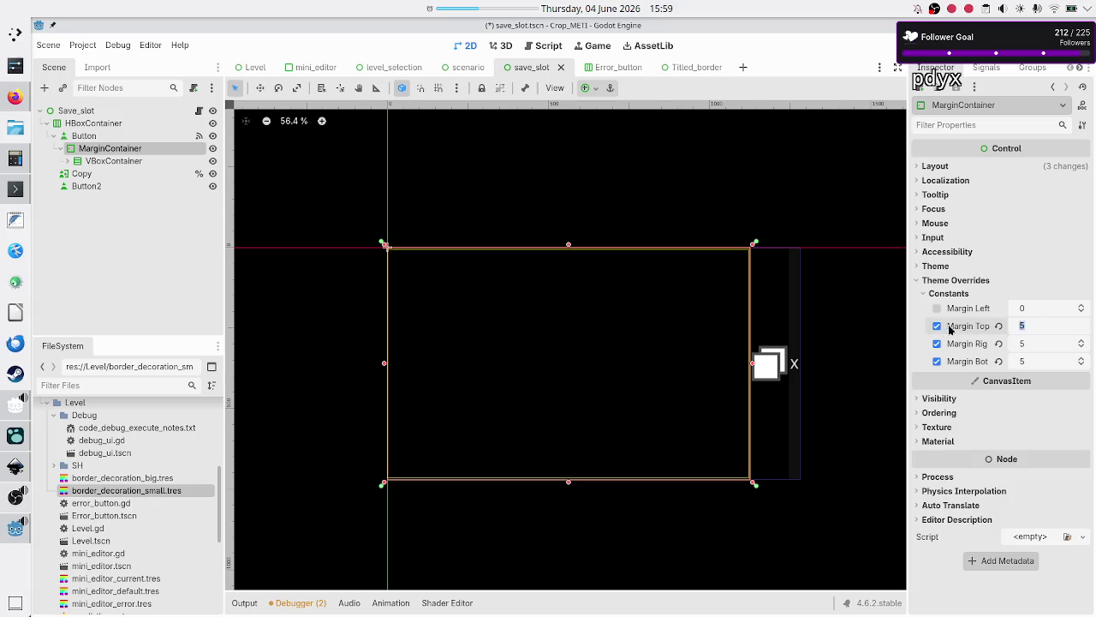
{"action": "left_click", "coordinate": [999, 325]}
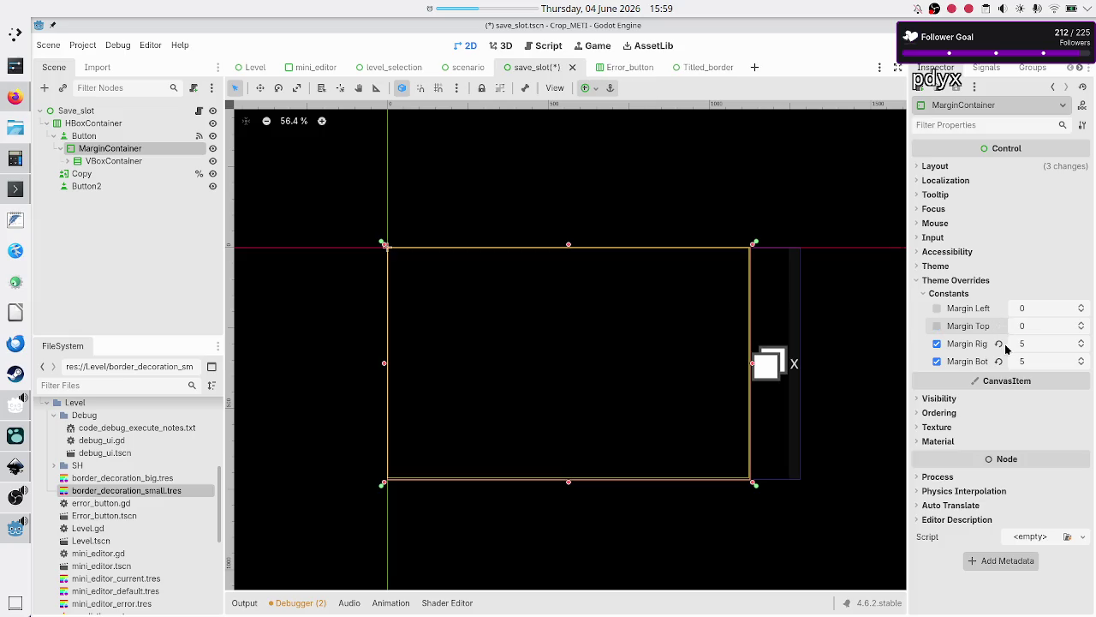
{"action": "left_click", "coordinate": [998, 344]}
{"action": "left_click", "coordinate": [998, 361]}
{"action": "key", "text": "ctrl+s"}
{"action": "key", "text": "F5"}
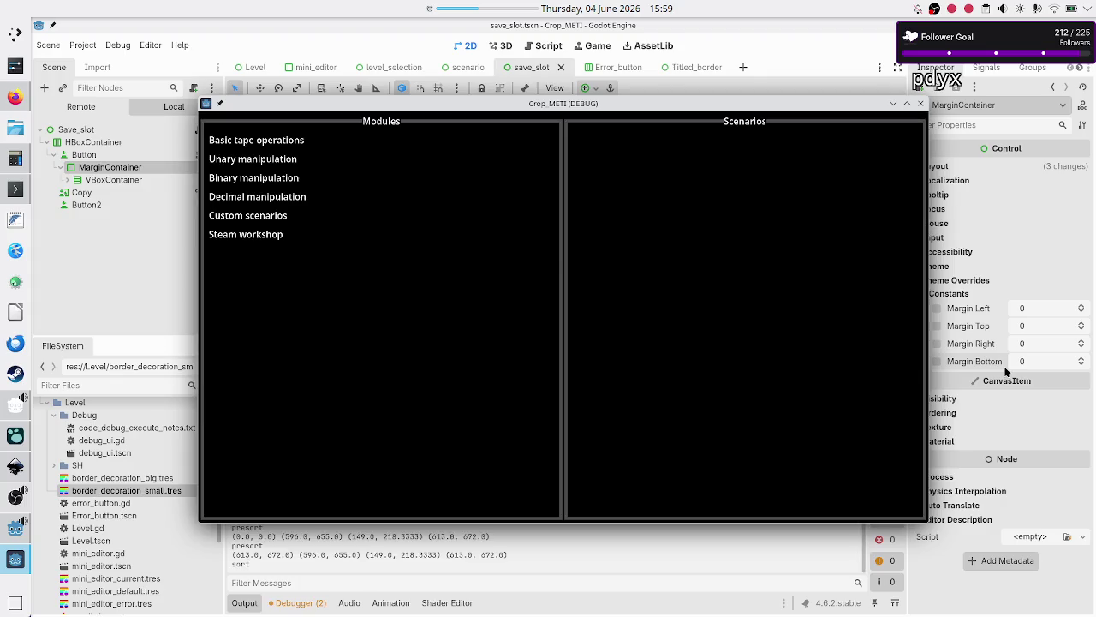
In the running game, open Basic tape operations > Tutorial to check the Programs list, then close it
{"action": "left_click", "coordinate": [281, 139]}
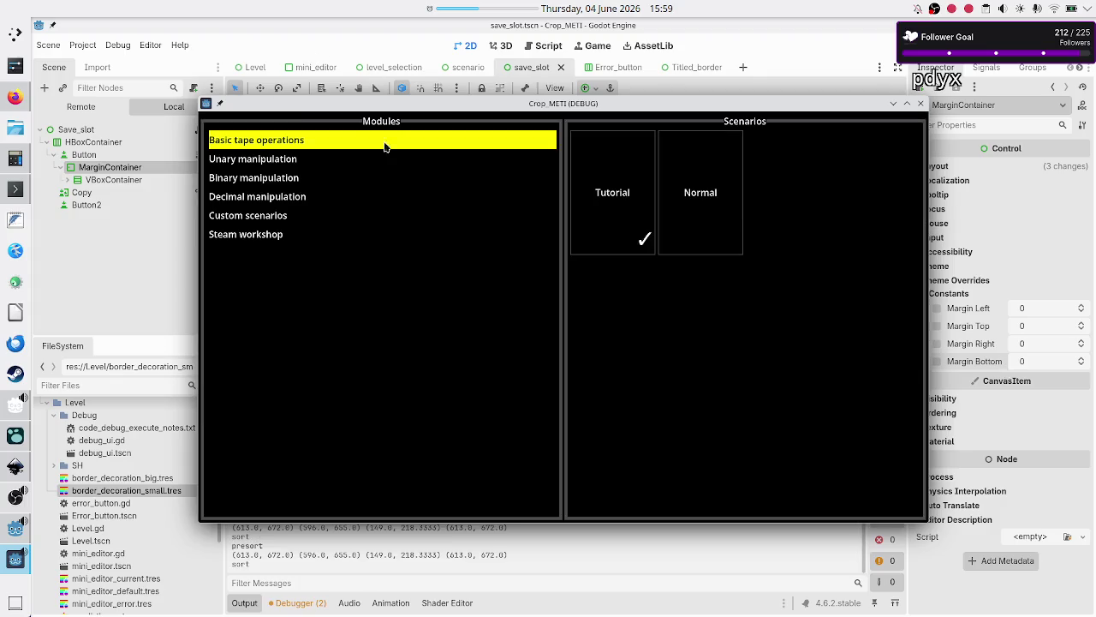
{"action": "left_click", "coordinate": [604, 185]}
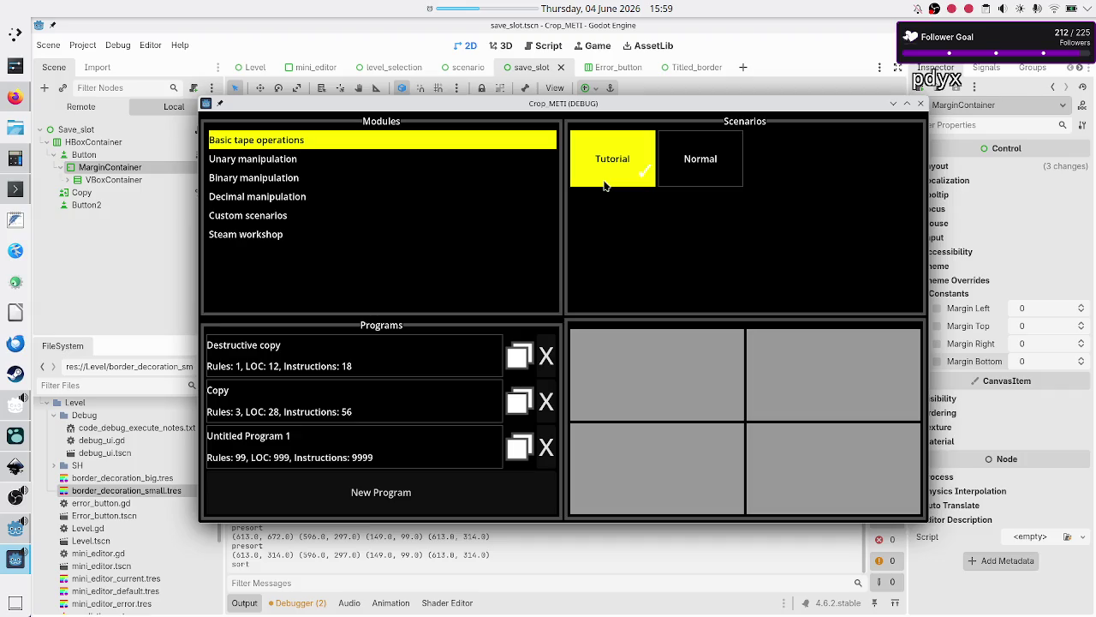
{"action": "left_click", "coordinate": [921, 103]}
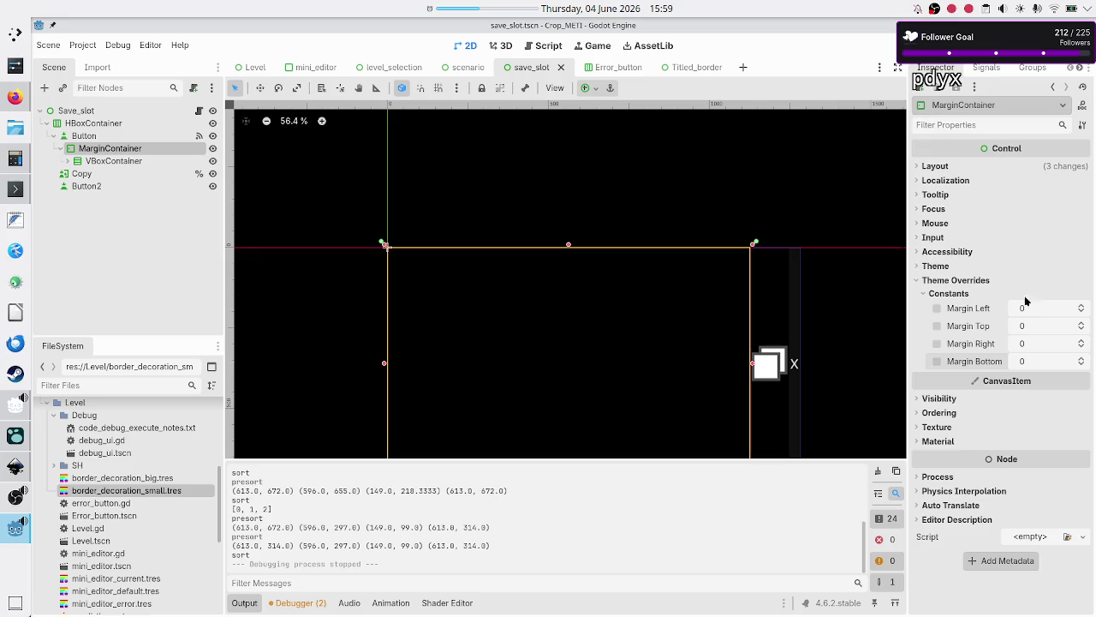
Set the MarginContainer's left, top, right and bottom margins to 4
{"action": "left_click", "coordinate": [1036, 307]}
{"action": "type", "text": "4"}
{"action": "key", "text": "Return"}
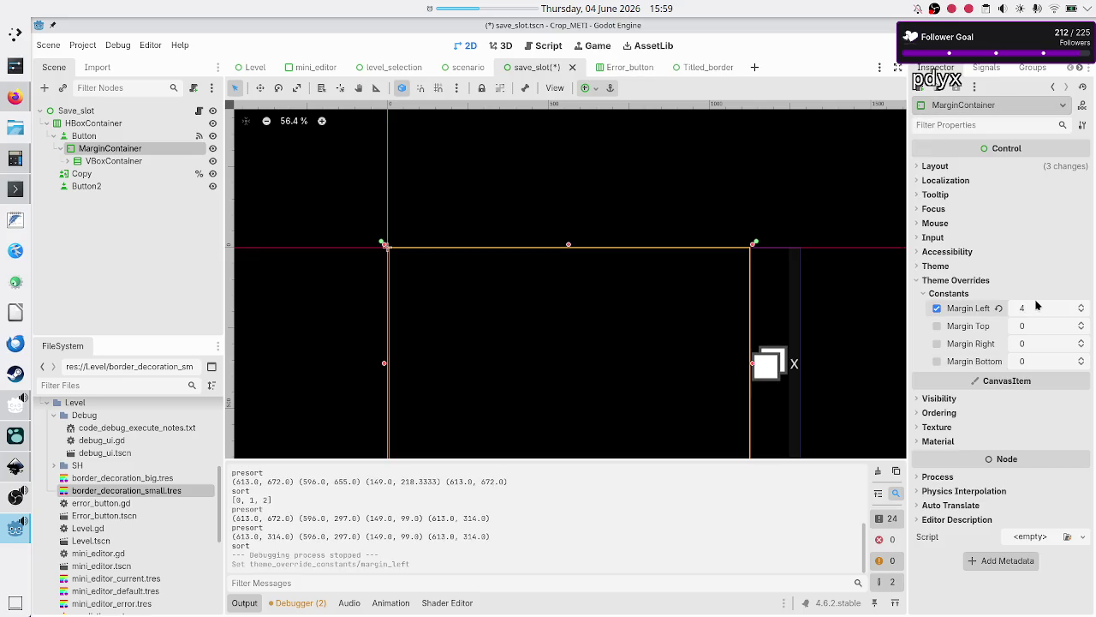
{"action": "left_click", "coordinate": [1037, 326]}
{"action": "type", "text": "4"}
{"action": "key", "text": "Return"}
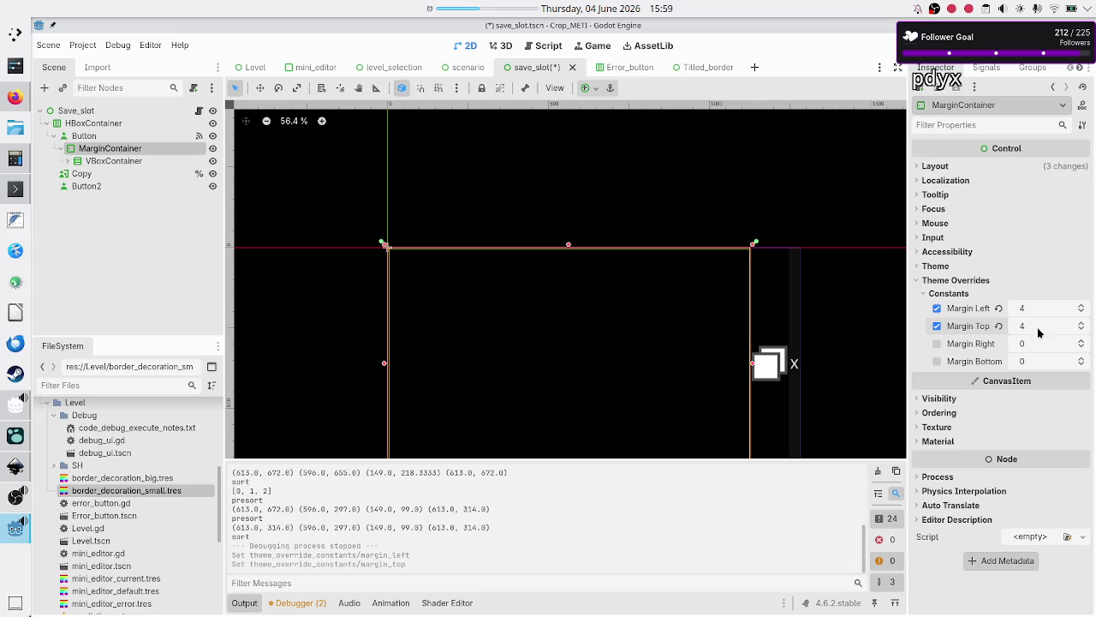
{"action": "left_click", "coordinate": [1039, 341]}
{"action": "type", "text": "4"}
{"action": "key", "text": "Return"}
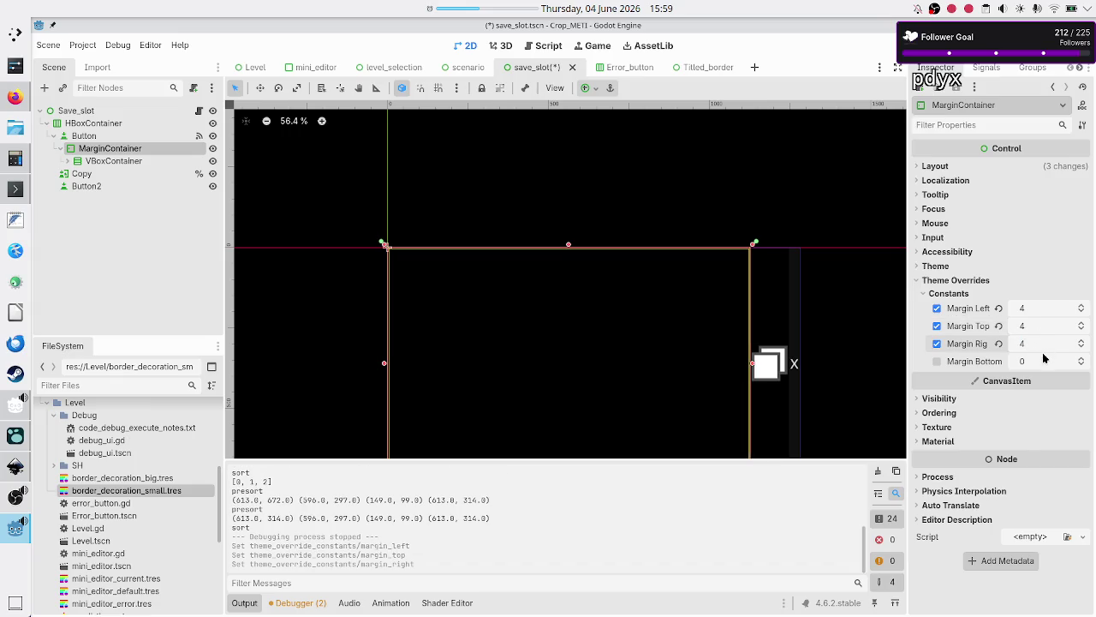
{"action": "left_click", "coordinate": [1043, 361]}
{"action": "type", "text": "4"}
{"action": "key", "text": "Return"}
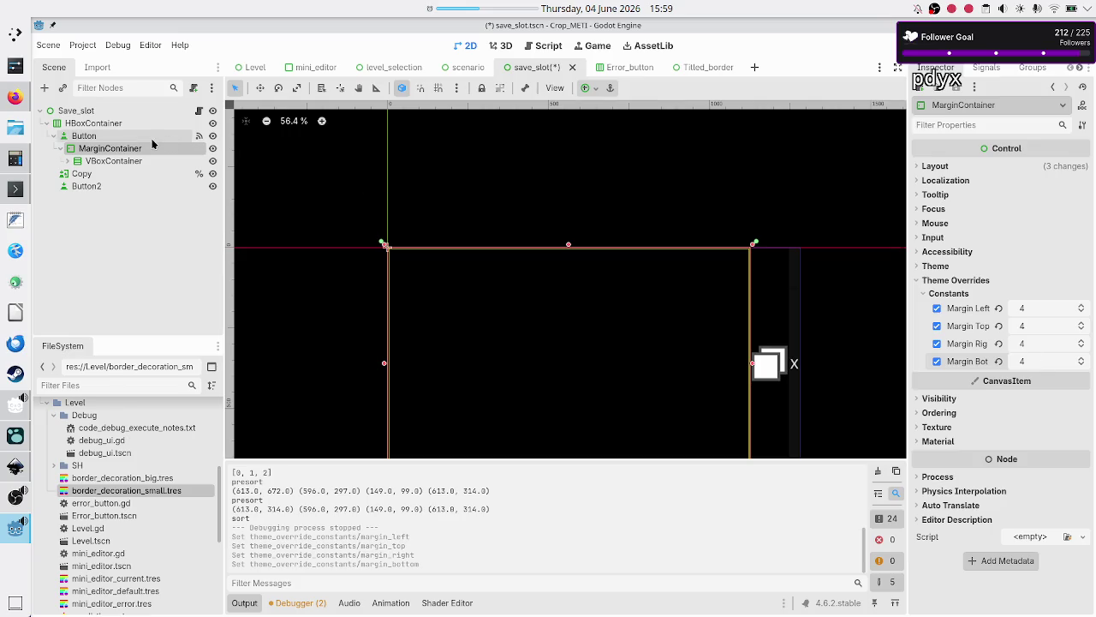
Compare the Button and MarginContainer properties, peek at the scenario scene, and select VBoxContainer
{"action": "left_click", "coordinate": [100, 140]}
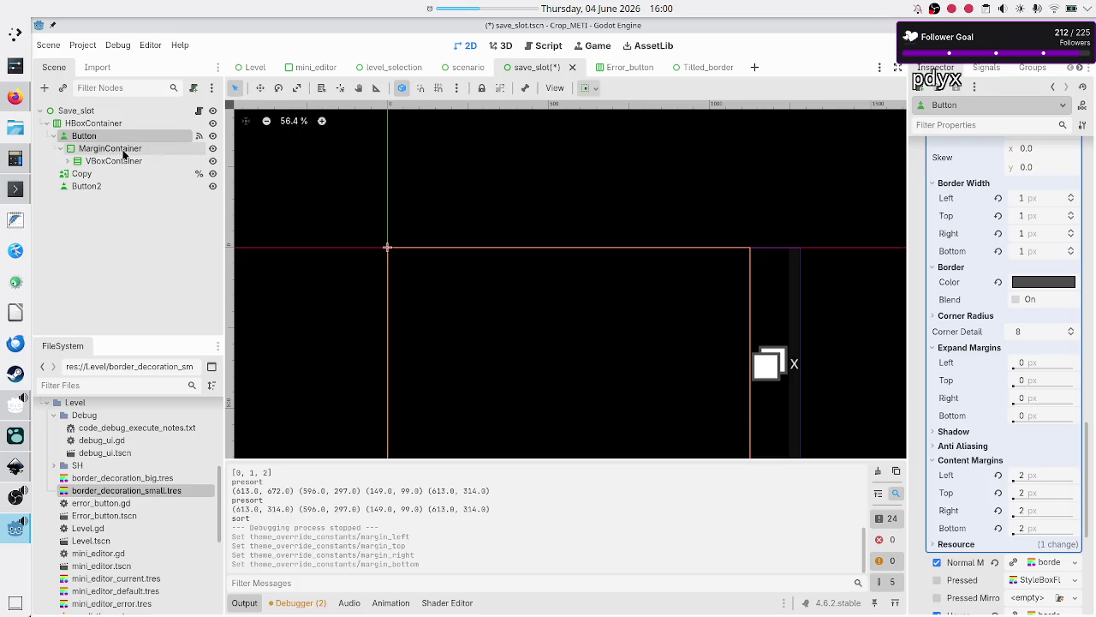
{"action": "left_click", "coordinate": [123, 151]}
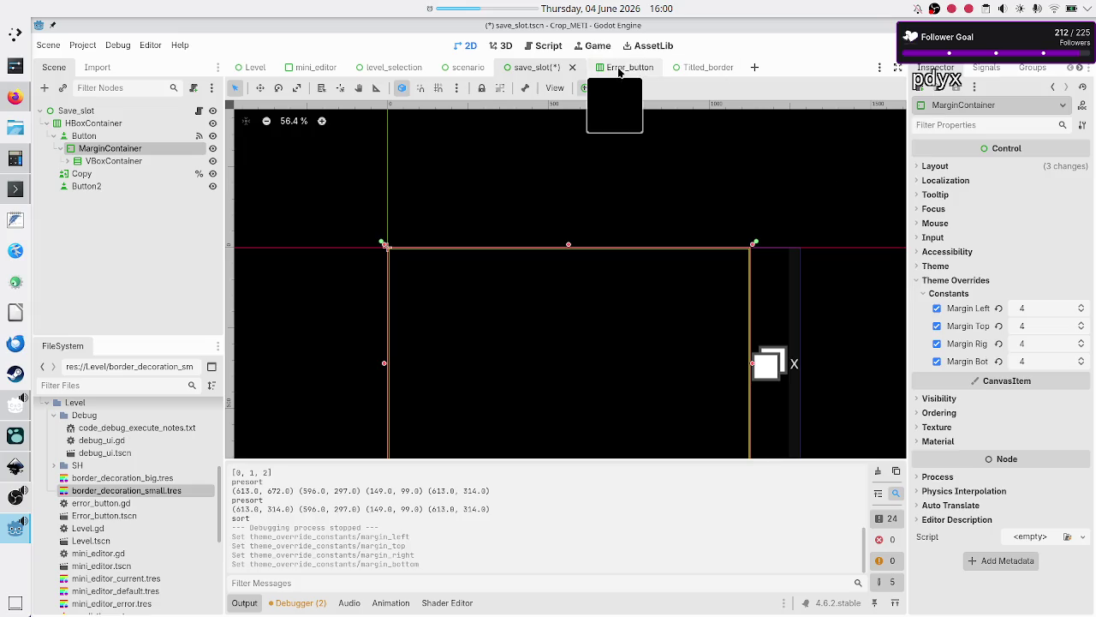
{"action": "left_click", "coordinate": [464, 69]}
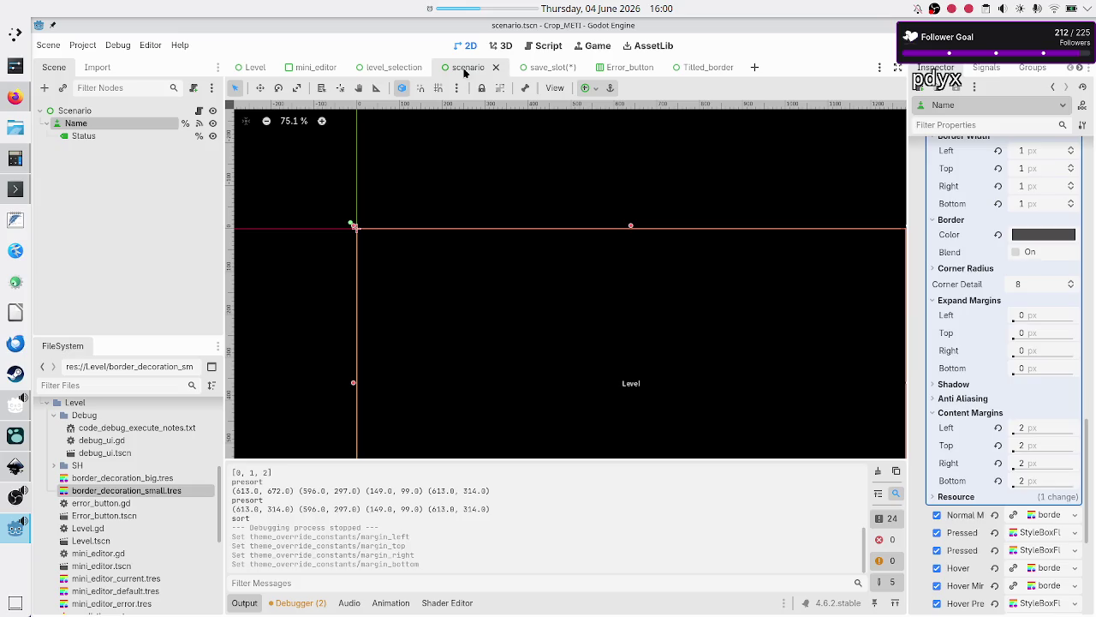
{"action": "left_click", "coordinate": [548, 69]}
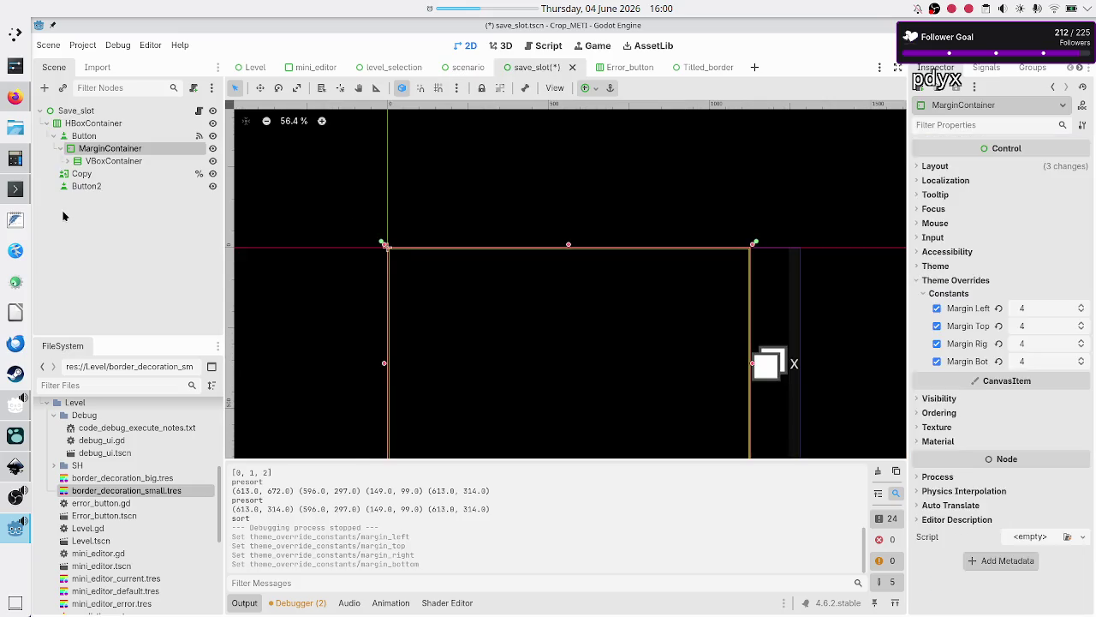
{"action": "left_click", "coordinate": [111, 162]}
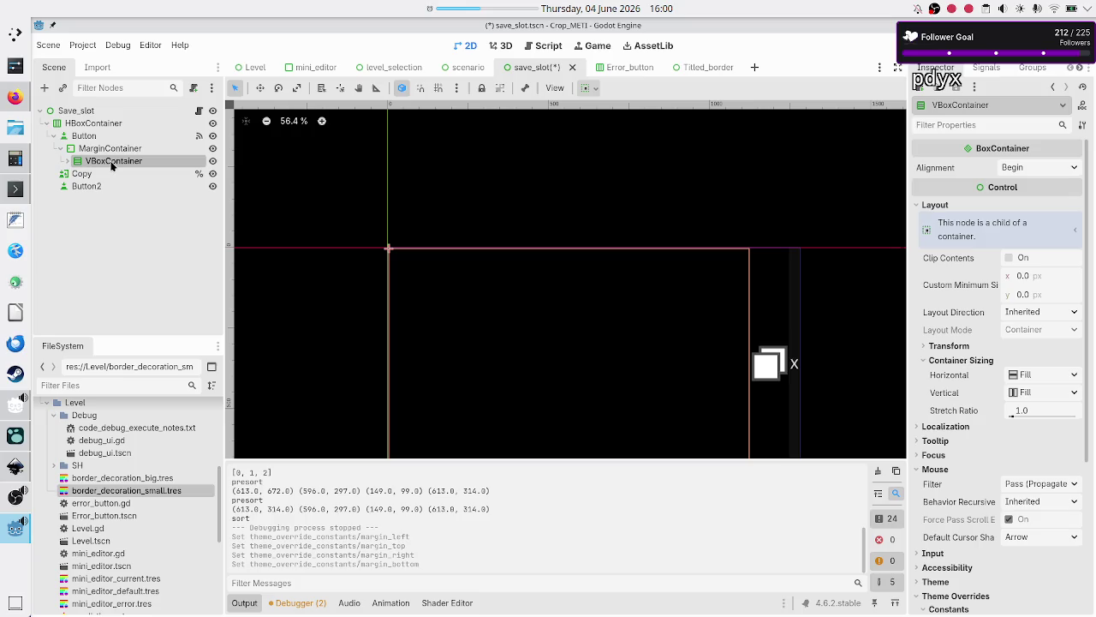
Move VBoxContainer directly under Button and delete the MarginContainer
{"action": "mouse_move", "coordinate": [112, 166]}
{"action": "left_mouse_down"}
{"action": "mouse_move", "coordinate": [109, 143]}
{"action": "mouse_move", "coordinate": [109, 152]}
{"action": "left_mouse_up"}
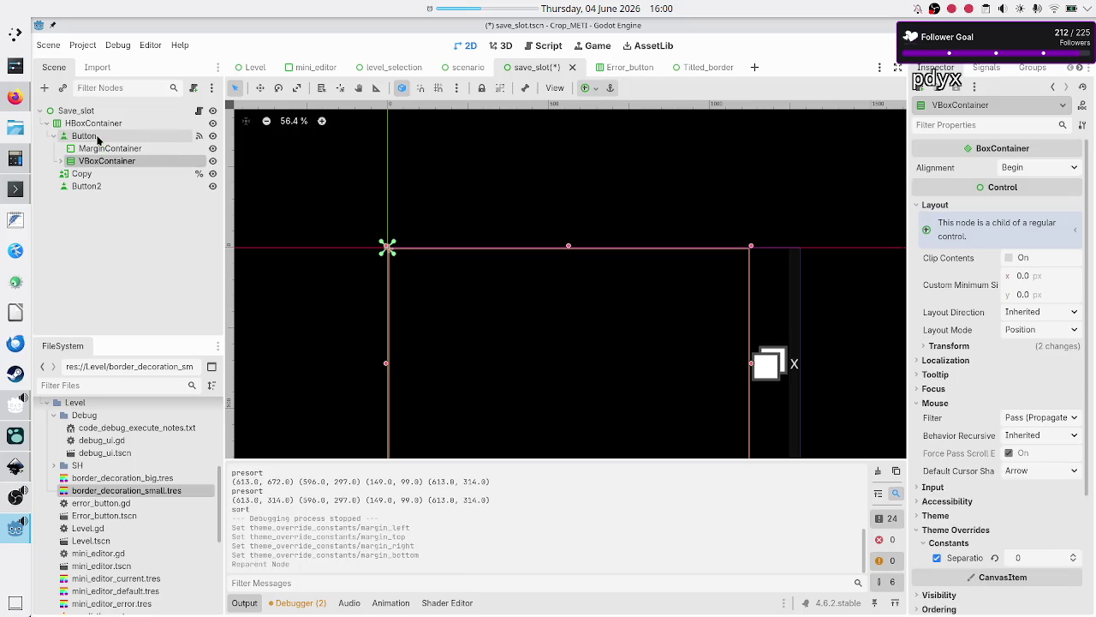
{"action": "left_click", "coordinate": [109, 150]}
{"action": "key", "text": "Delete"}
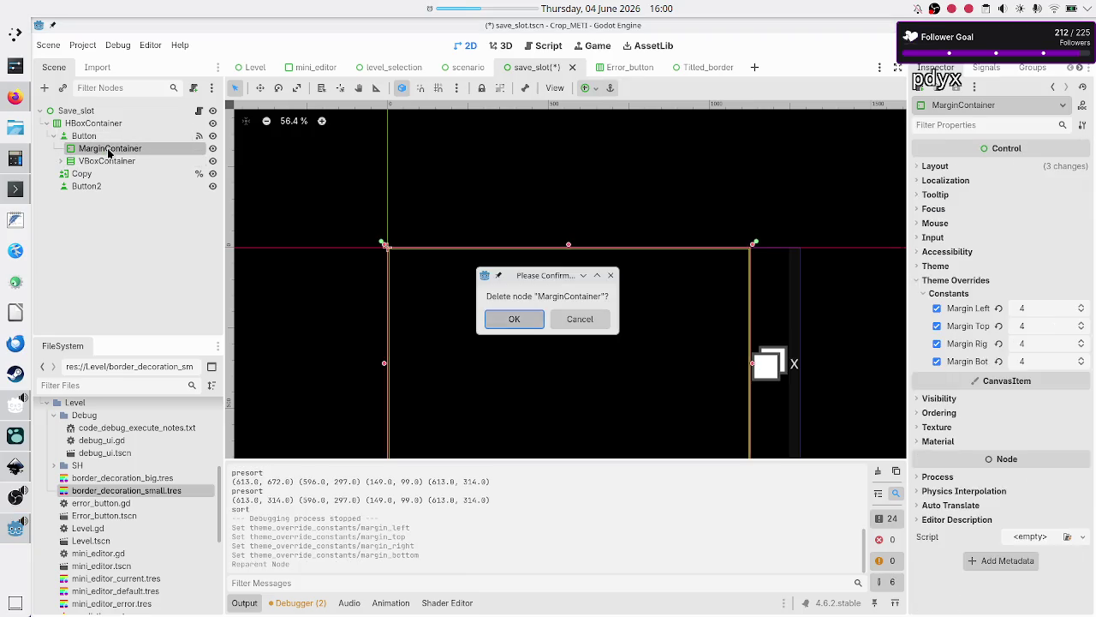
{"action": "key", "text": "Return"}
Apply the Full Rect anchor preset so VBoxContainer fills the whole Button
{"action": "left_click", "coordinate": [107, 149]}
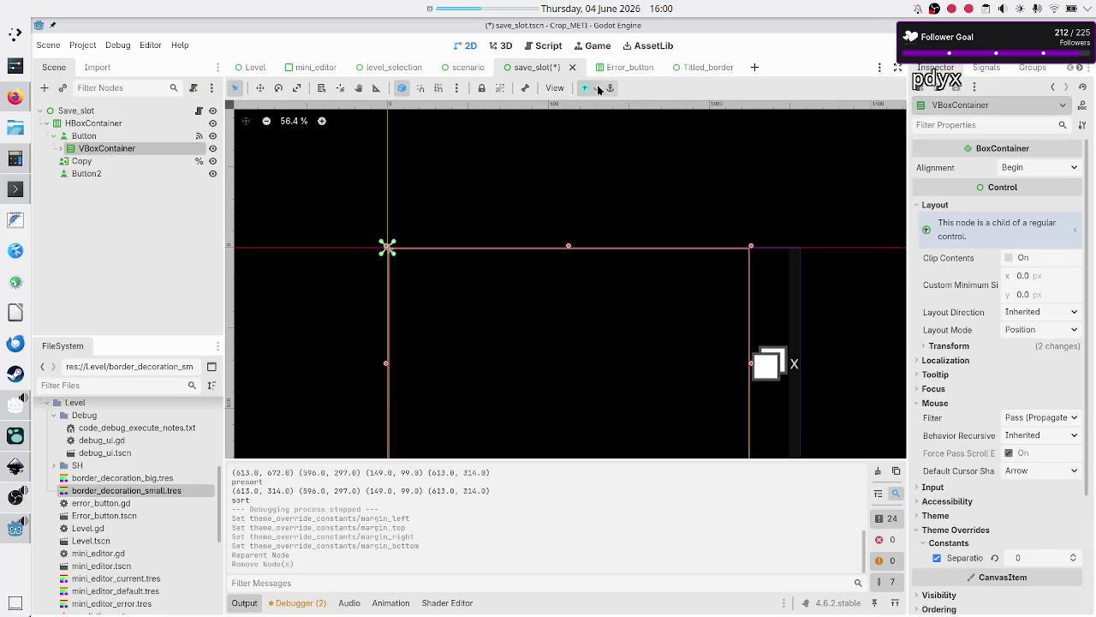
{"action": "left_click", "coordinate": [588, 89]}
{"action": "left_click", "coordinate": [654, 196]}
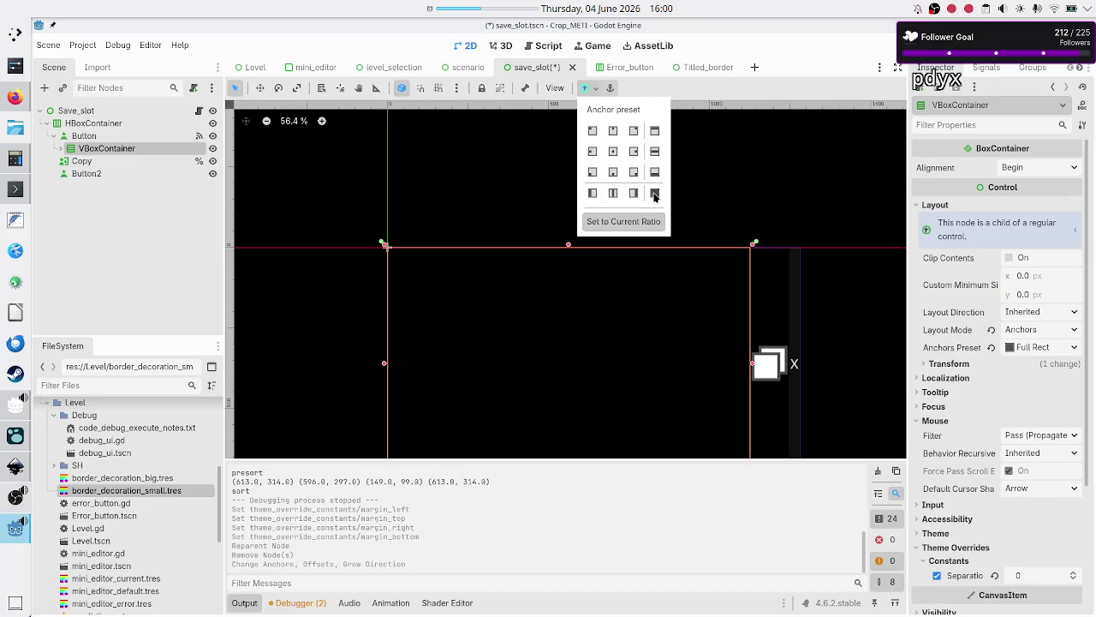
{"action": "left_click", "coordinate": [104, 140]}
Save the save_slot scene and load border_decoration_small.tres for editing
{"action": "left_click", "coordinate": [99, 134]}
{"action": "key", "text": "ctrl+s"}
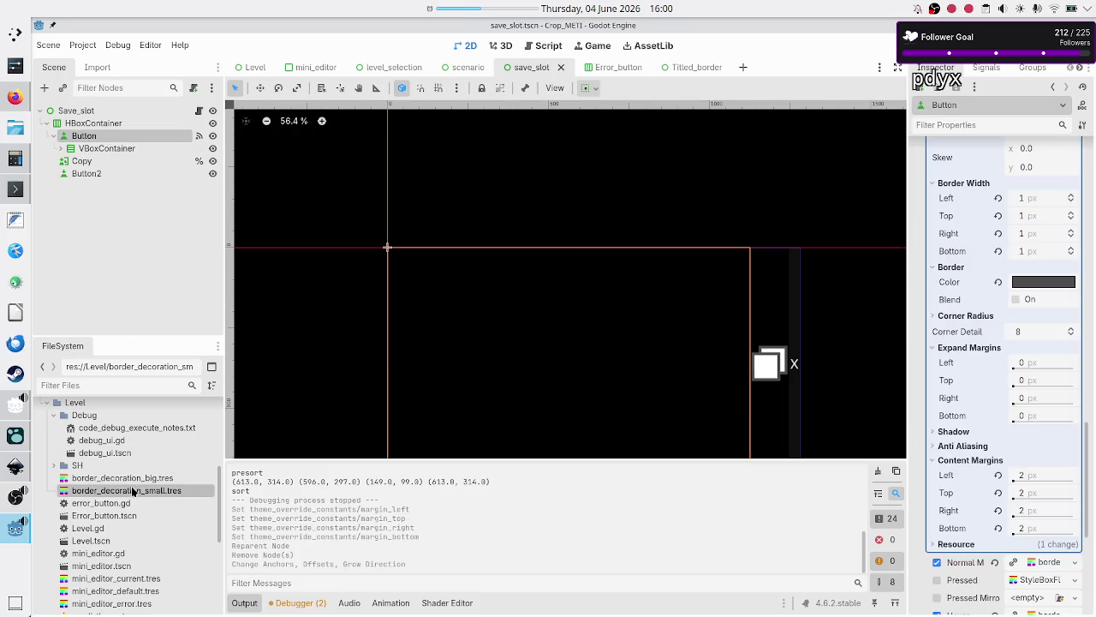
{"action": "double_click", "coordinate": [134, 493]}
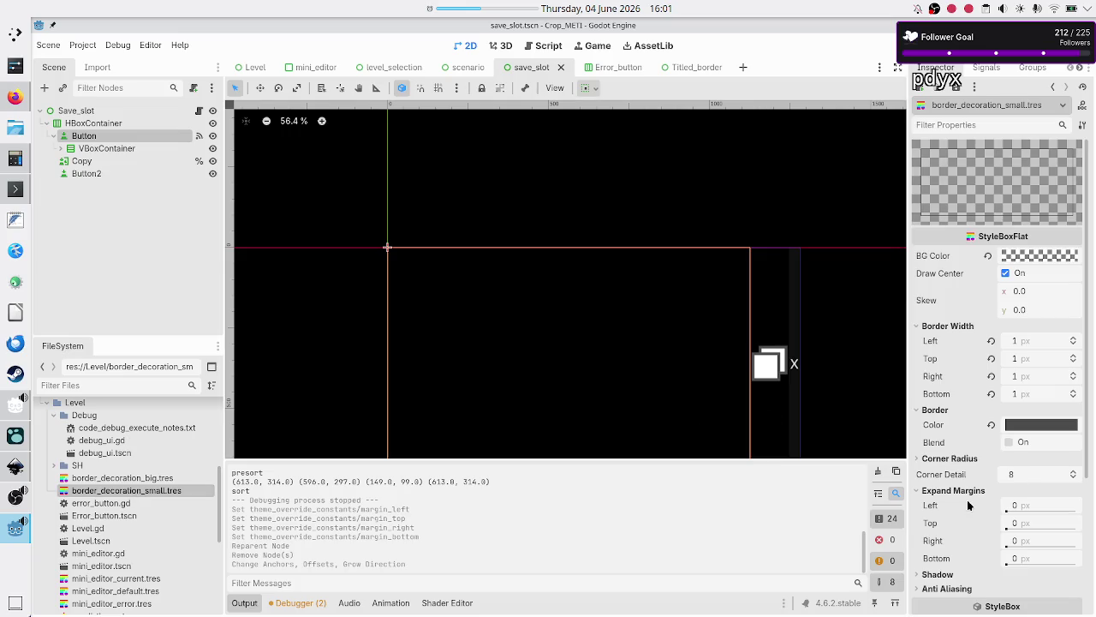
Set the left, top, right and bottom content margins of border_decoration_small.tres to 6
{"action": "scroll", "coordinate": [971, 507], "scroll_direction": "down", "scroll_amount": 5}
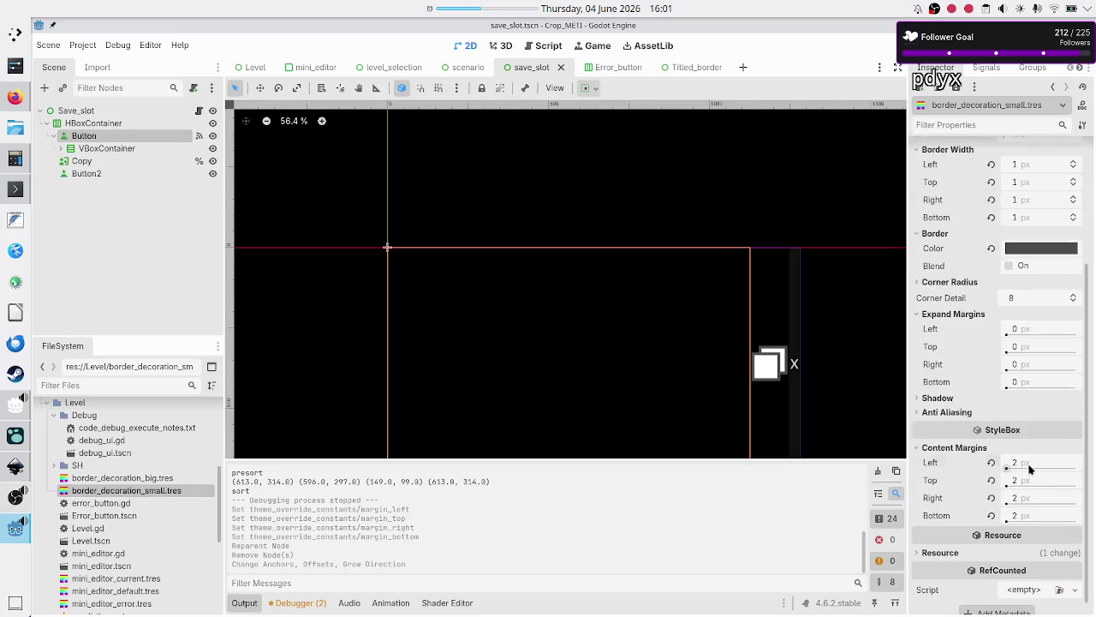
{"action": "left_click", "coordinate": [1030, 468]}
{"action": "type", "text": "6"}
{"action": "key", "text": "Return"}
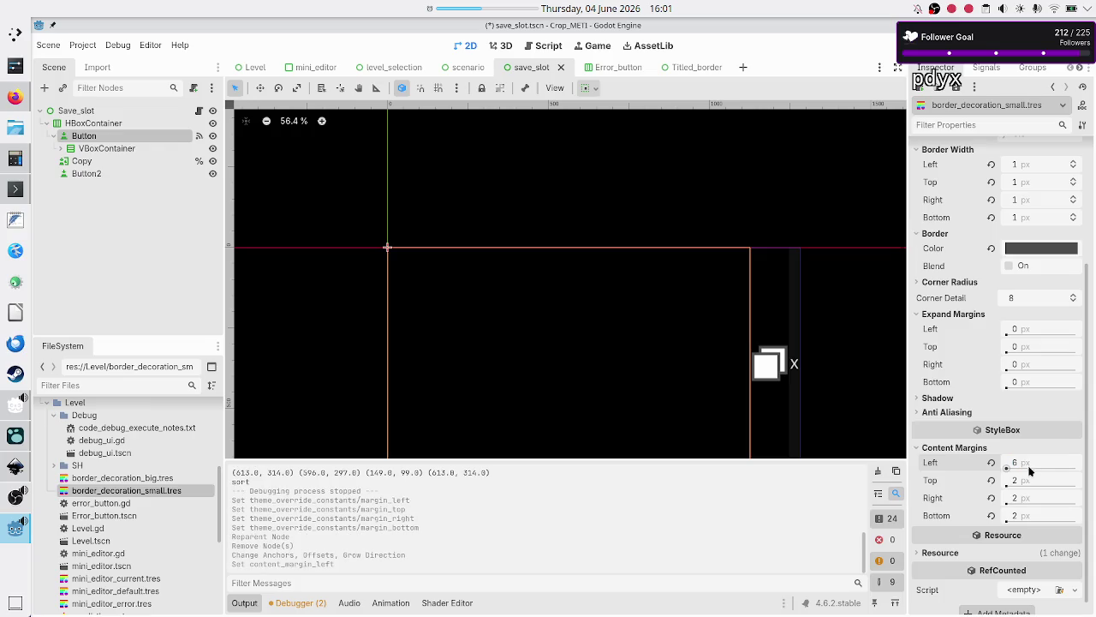
{"action": "left_click", "coordinate": [1026, 475]}
{"action": "type", "text": "6"}
{"action": "key", "text": "Return"}
{"action": "left_click", "coordinate": [1032, 496]}
{"action": "type", "text": "6"}
{"action": "key", "text": "Return"}
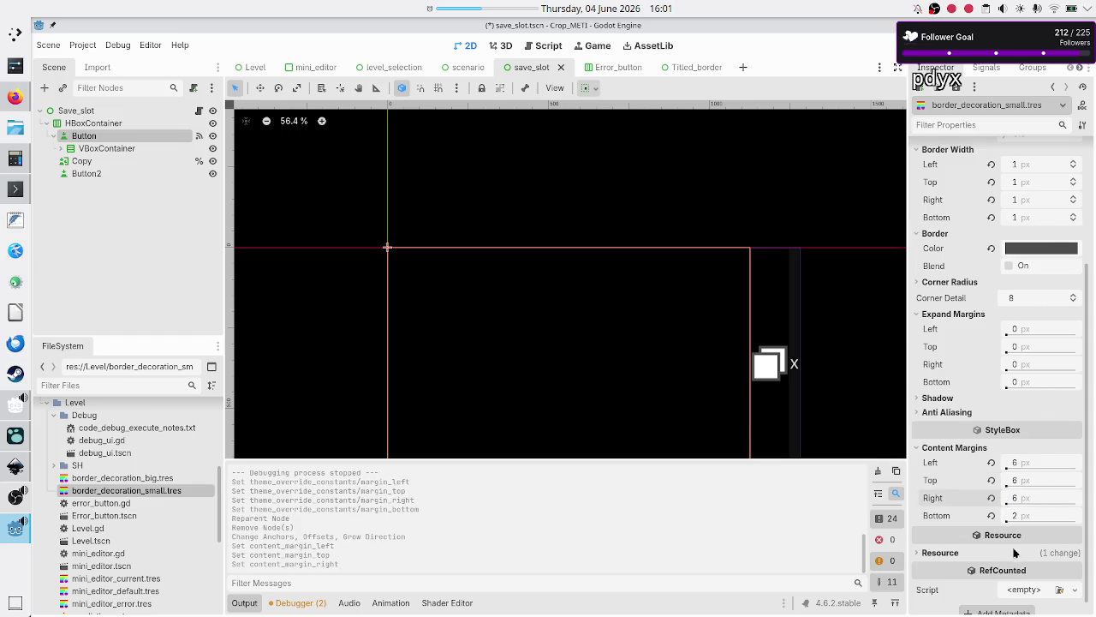
{"action": "left_click", "coordinate": [1035, 516]}
{"action": "type", "text": "6"}
{"action": "key", "text": "Return"}
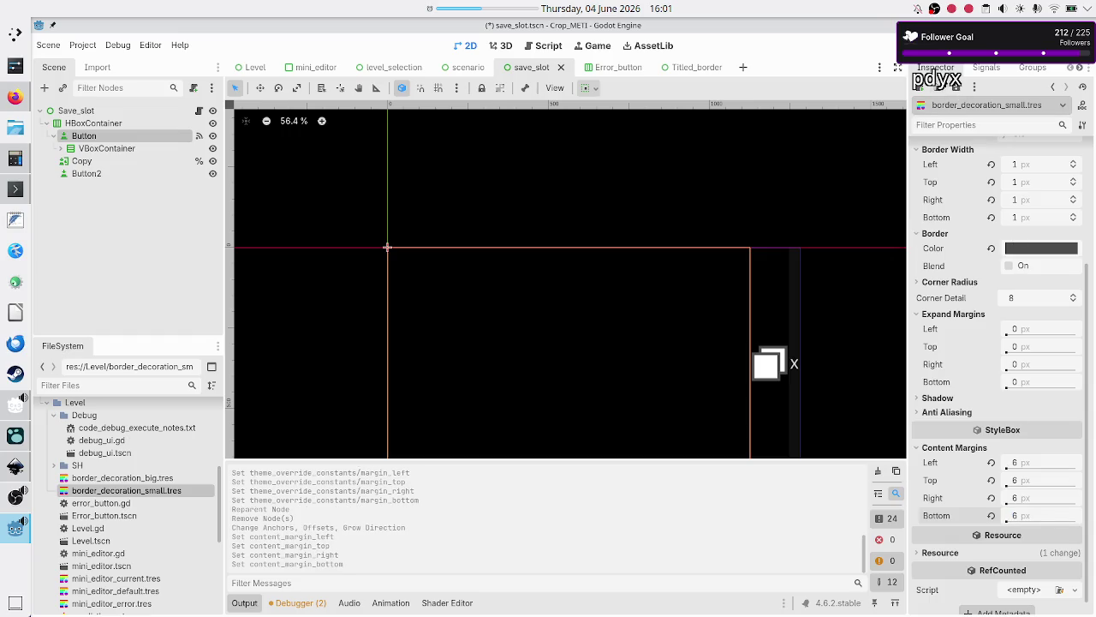
Save border_decoration_small.tres, run the game and pick the Basic tape operations module
{"action": "left_click", "coordinate": [956, 88]}
{"action": "left_click", "coordinate": [971, 105]}
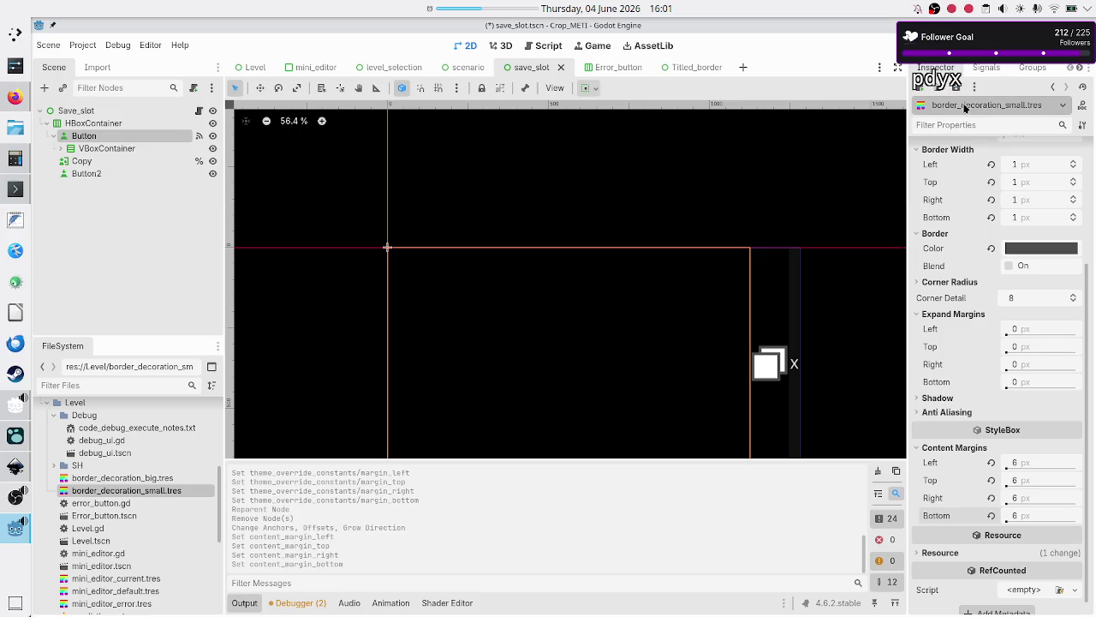
{"action": "key", "text": "F6"}
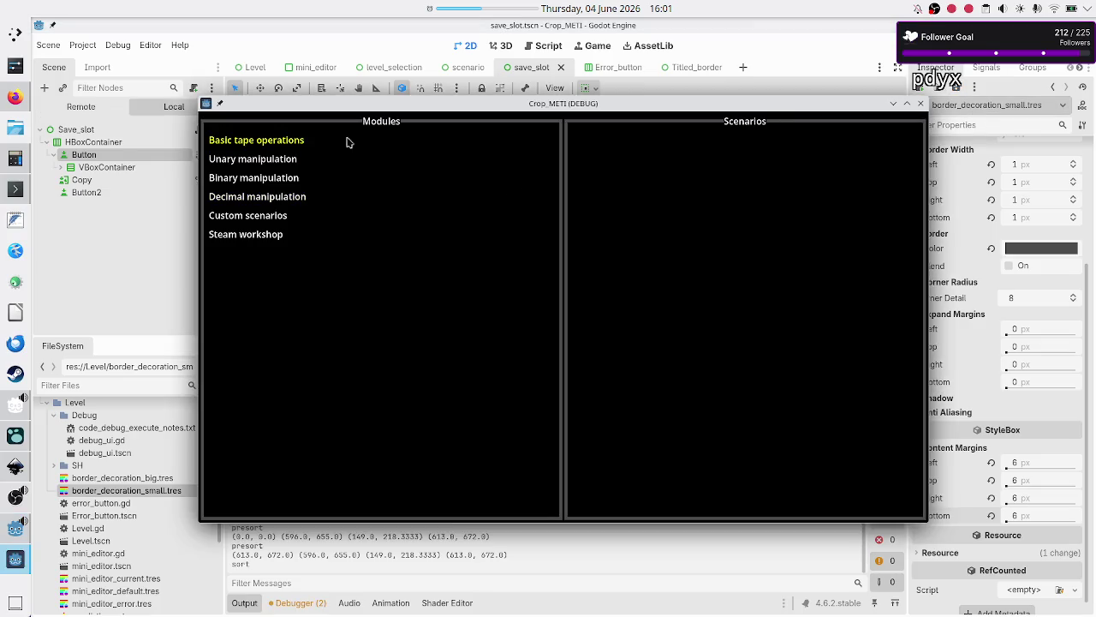
{"action": "left_click", "coordinate": [341, 138]}
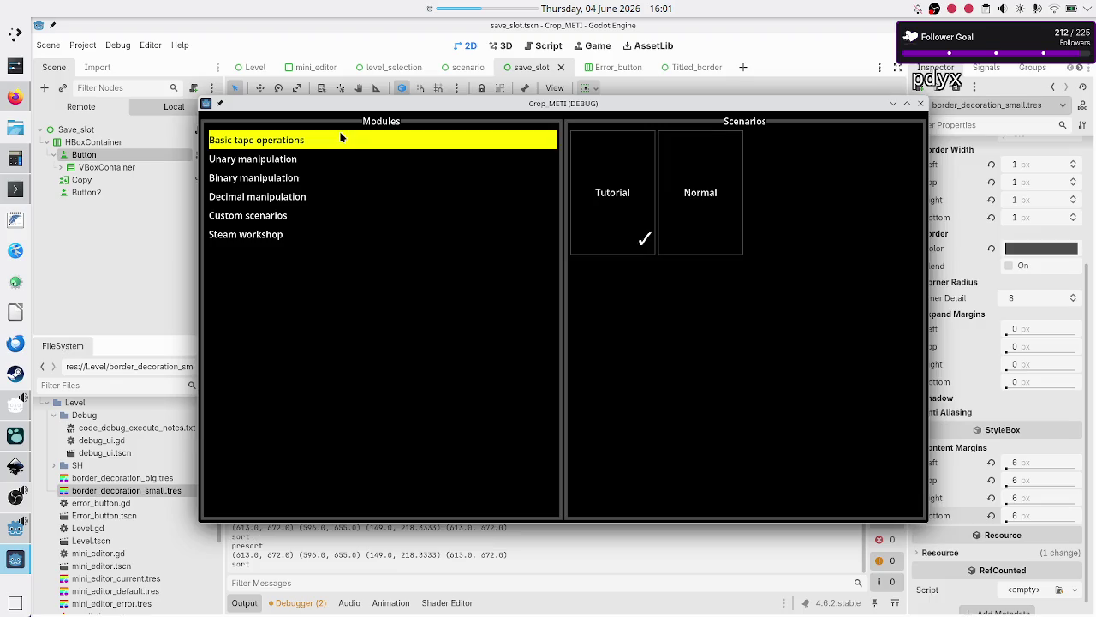
View the Tutorial scenario's Programs list in the running game, then close the game window
{"action": "left_click", "coordinate": [578, 183]}
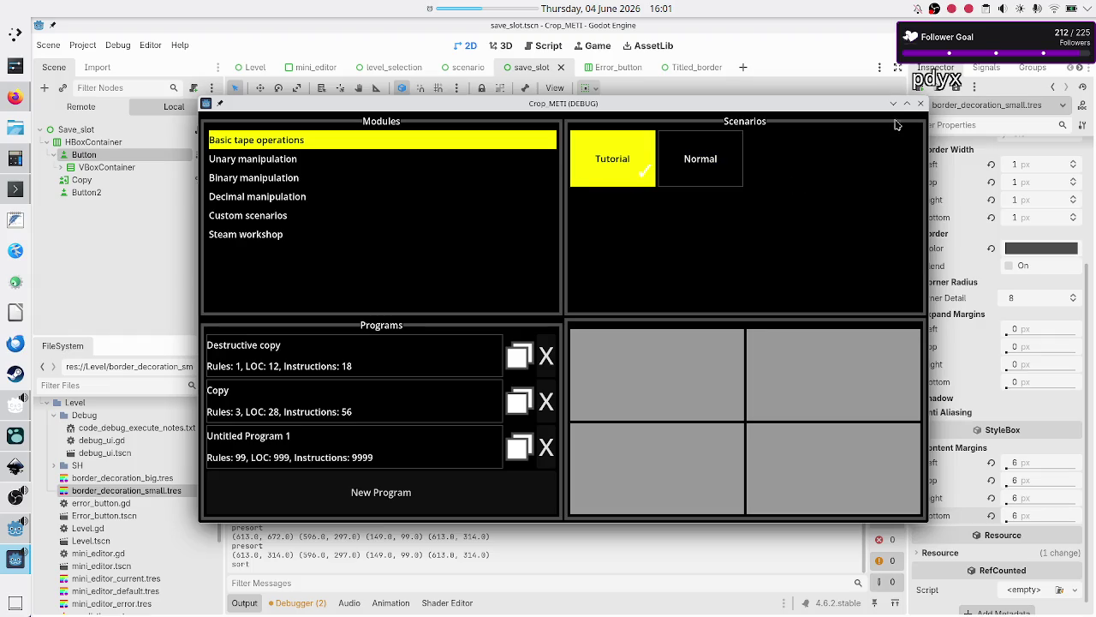
{"action": "left_click", "coordinate": [922, 103]}
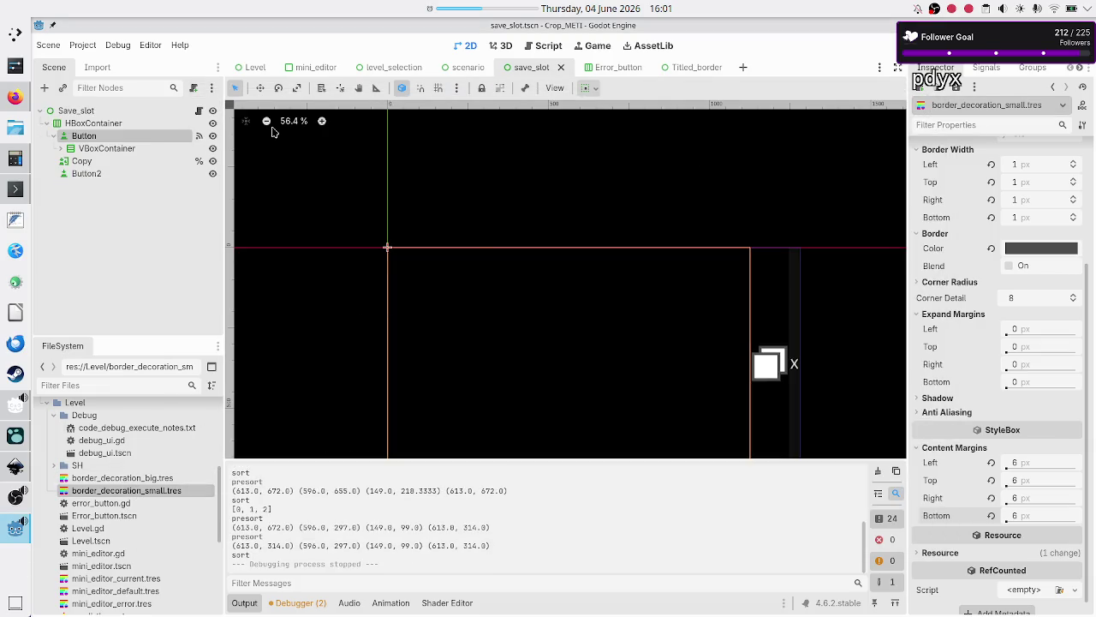
Collapse the output log and review the Button and VBoxContainer properties
{"action": "left_click", "coordinate": [110, 149]}
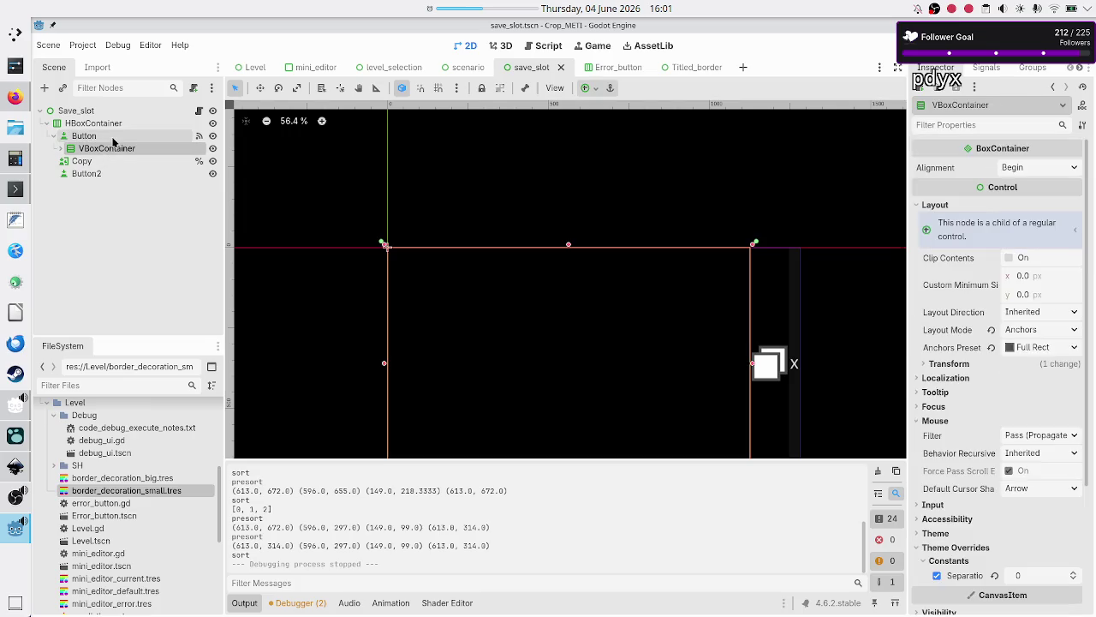
{"action": "left_click", "coordinate": [112, 142]}
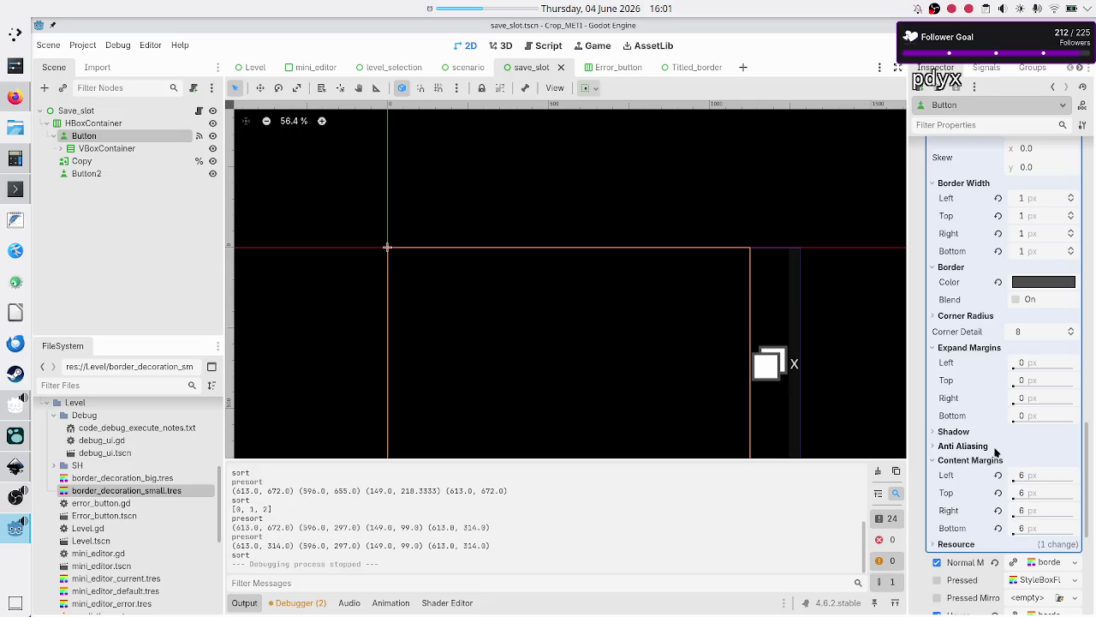
{"action": "scroll", "coordinate": [967, 422], "scroll_direction": "up", "scroll_amount": 7}
{"action": "scroll", "coordinate": [967, 421], "scroll_direction": "down", "scroll_amount": 2}
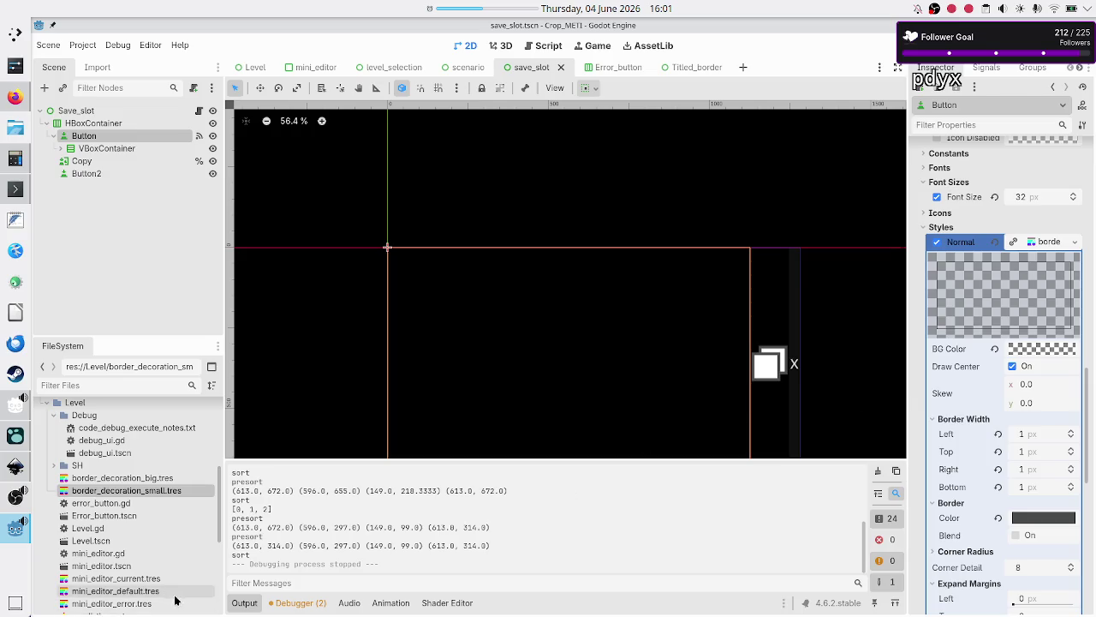
{"action": "left_click", "coordinate": [245, 604]}
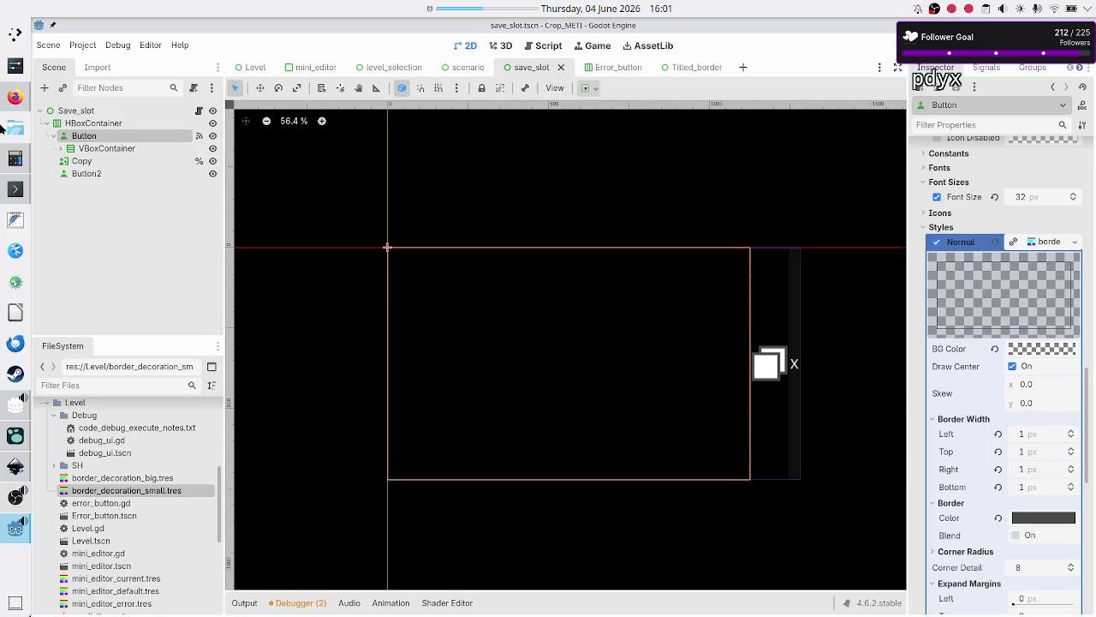
{"action": "left_click", "coordinate": [123, 149]}
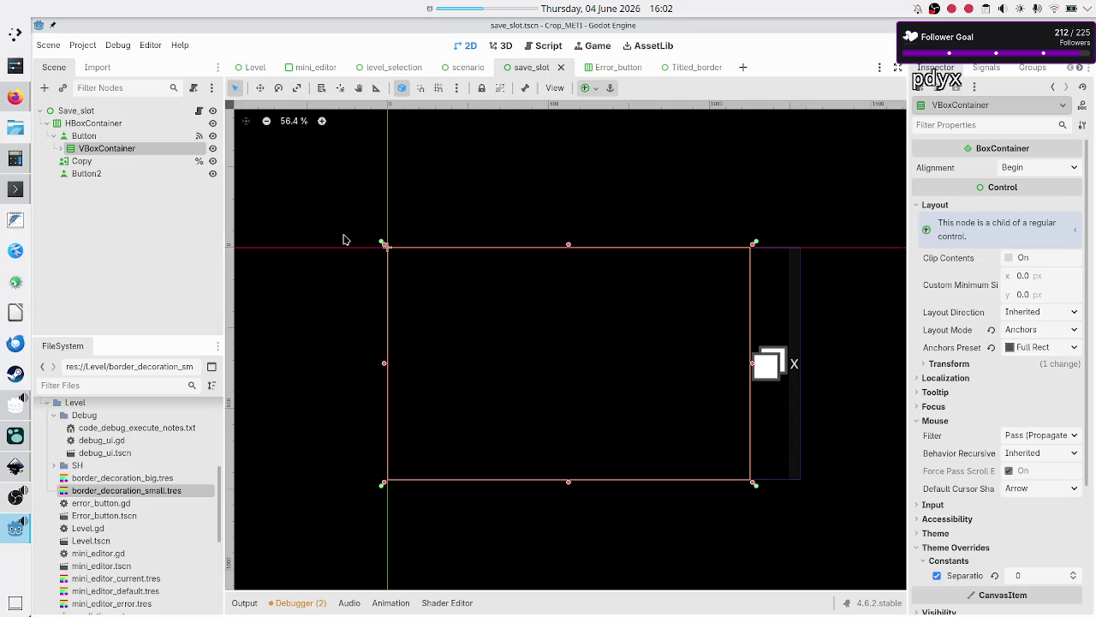
{"action": "scroll", "coordinate": [432, 302], "scroll_direction": "up", "scroll_amount": 4}
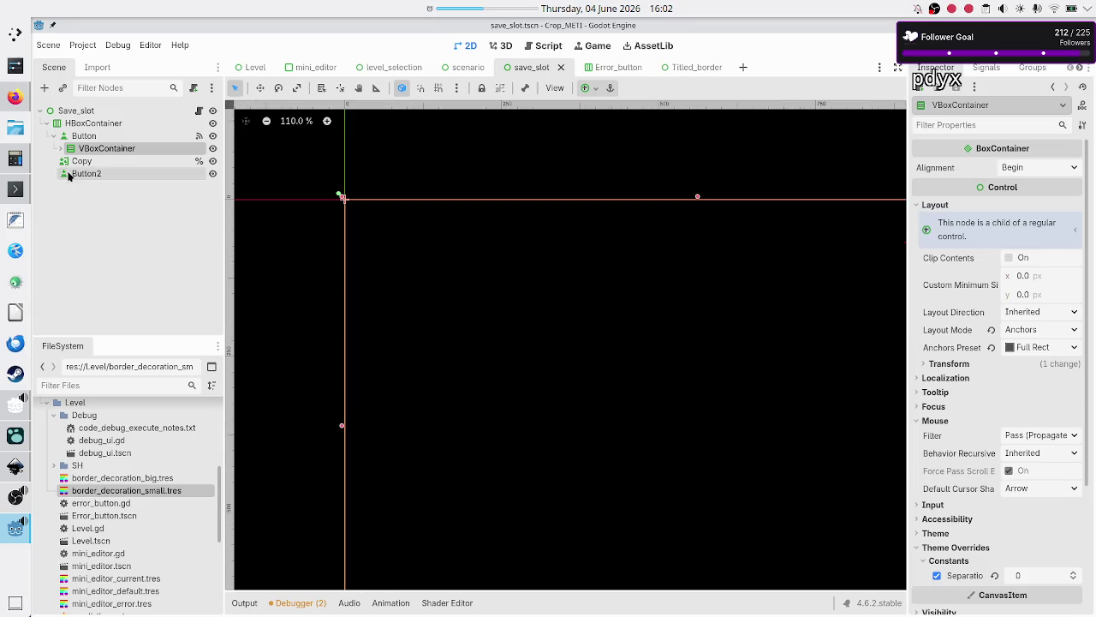
{"action": "left_click", "coordinate": [123, 137]}
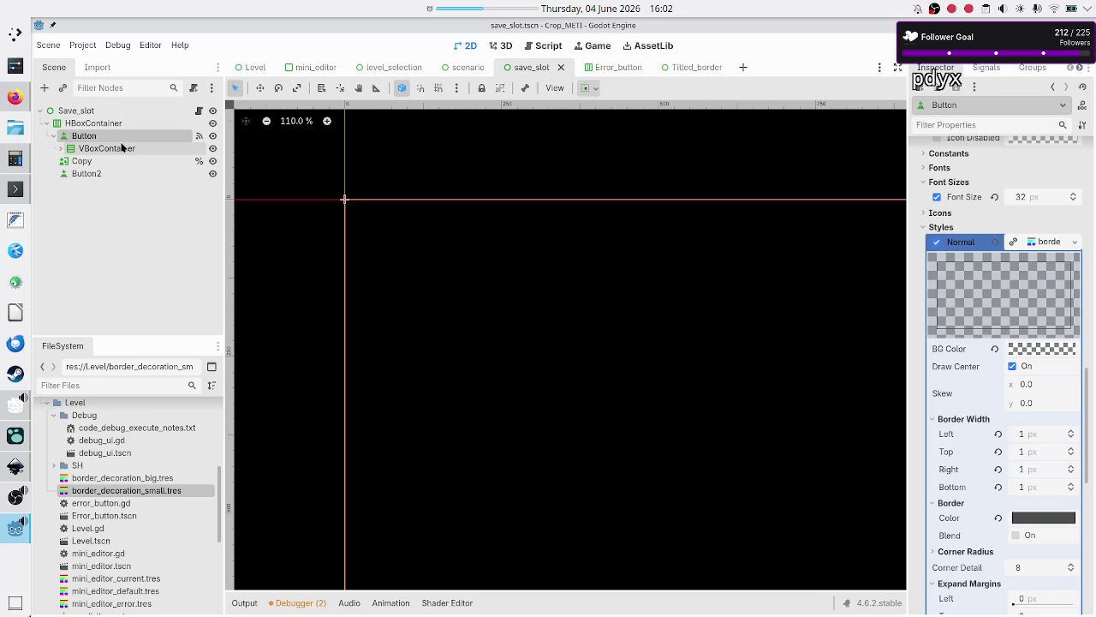
{"action": "left_click", "coordinate": [117, 149]}
{"action": "left_click", "coordinate": [103, 138]}
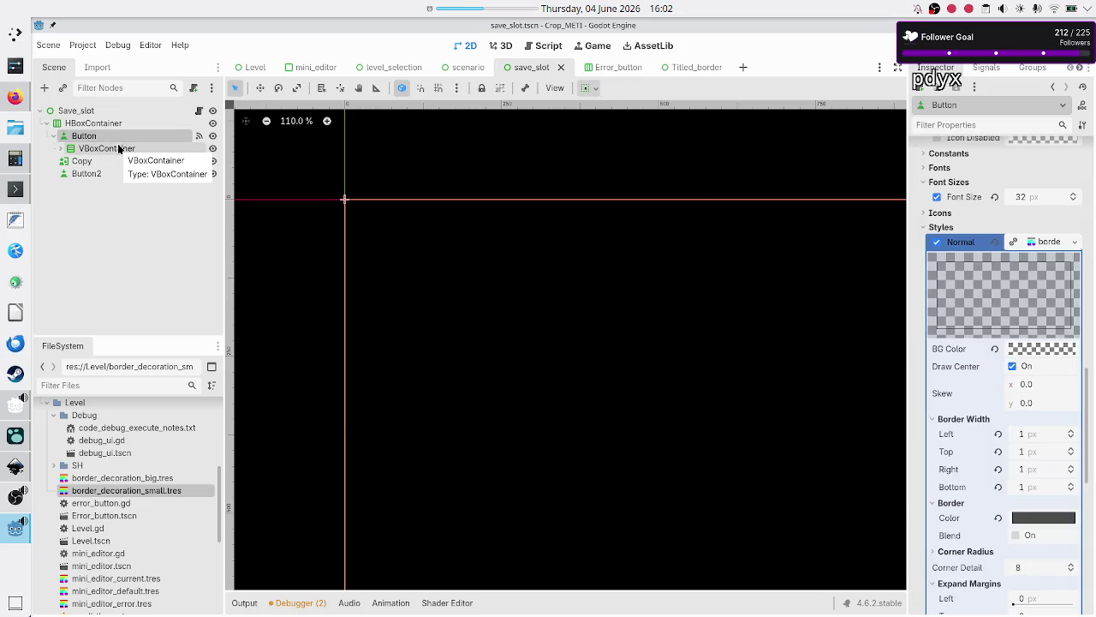
{"action": "left_click", "coordinate": [116, 150]}
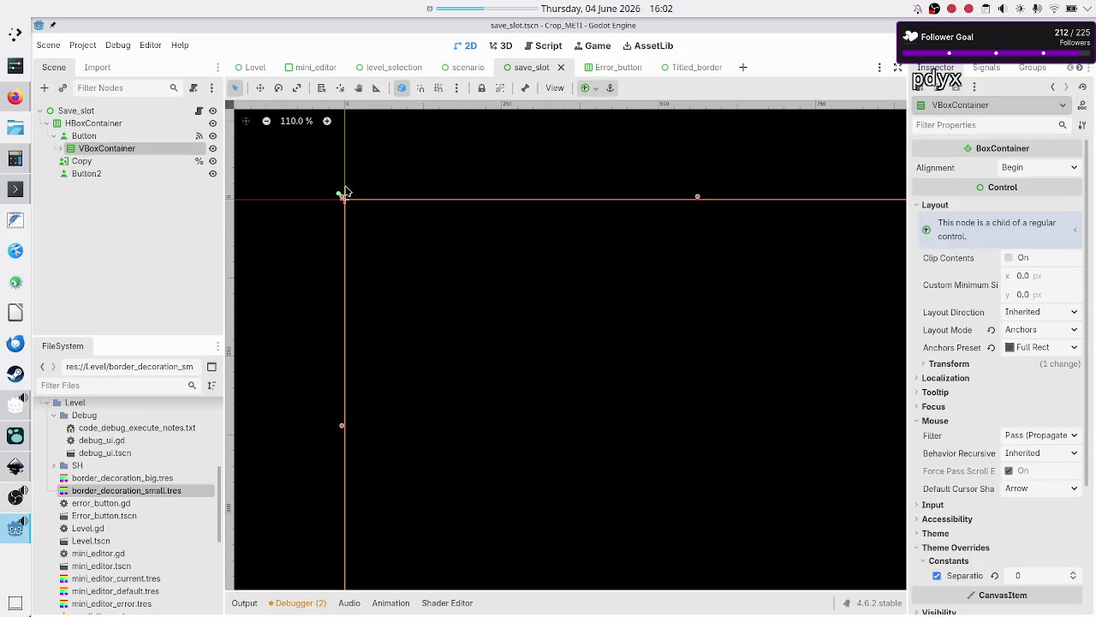
{"action": "left_click", "coordinate": [94, 138]}
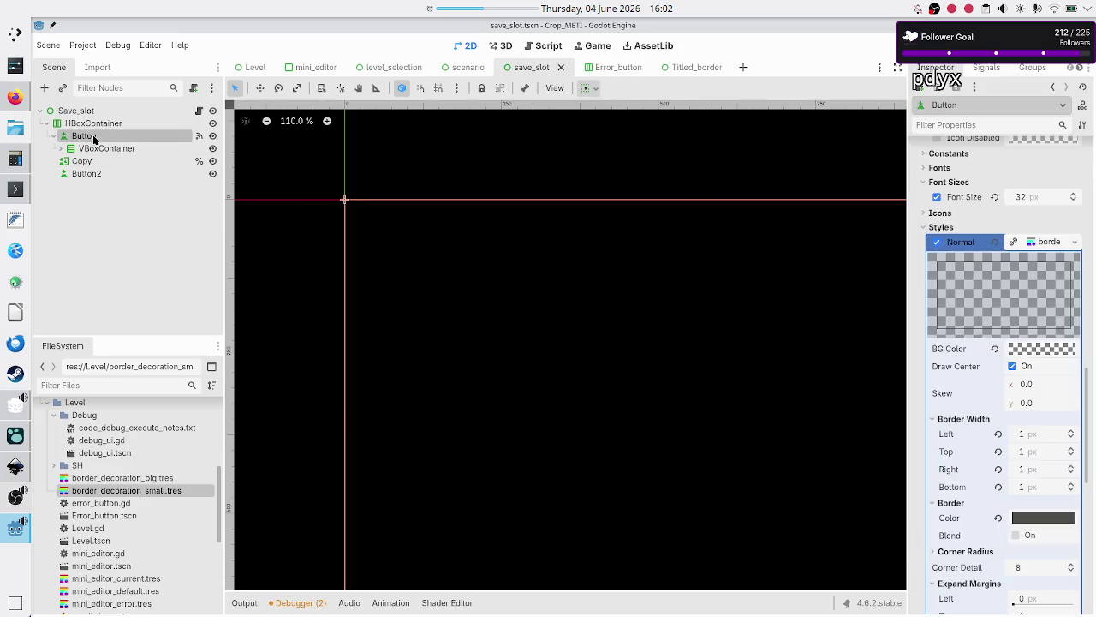
{"action": "left_click", "coordinate": [99, 150]}
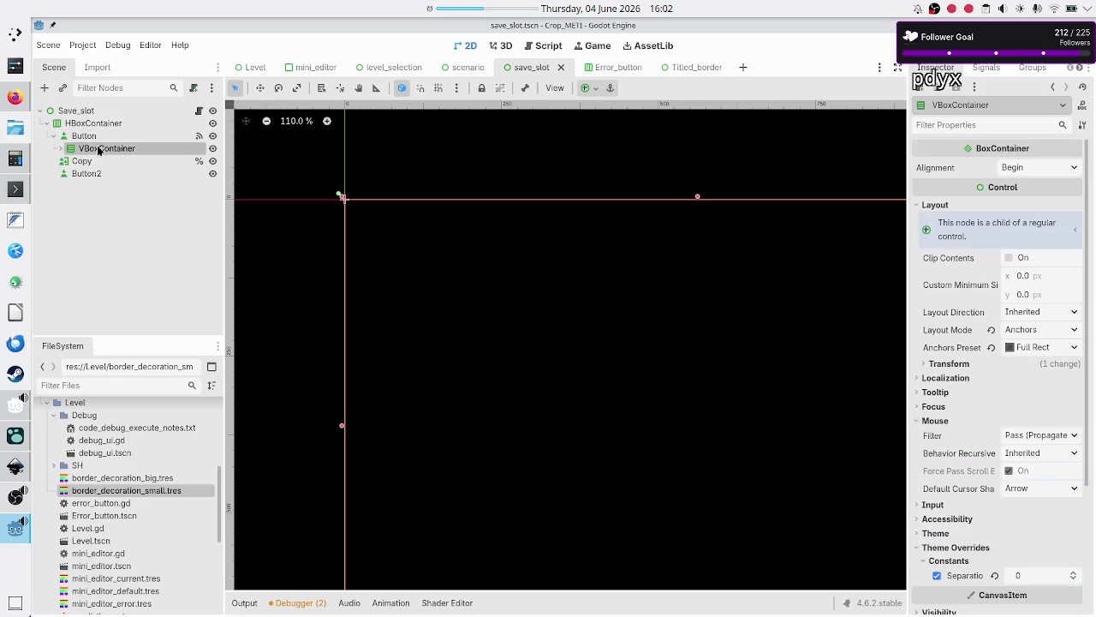
{"action": "left_click", "coordinate": [90, 136]}
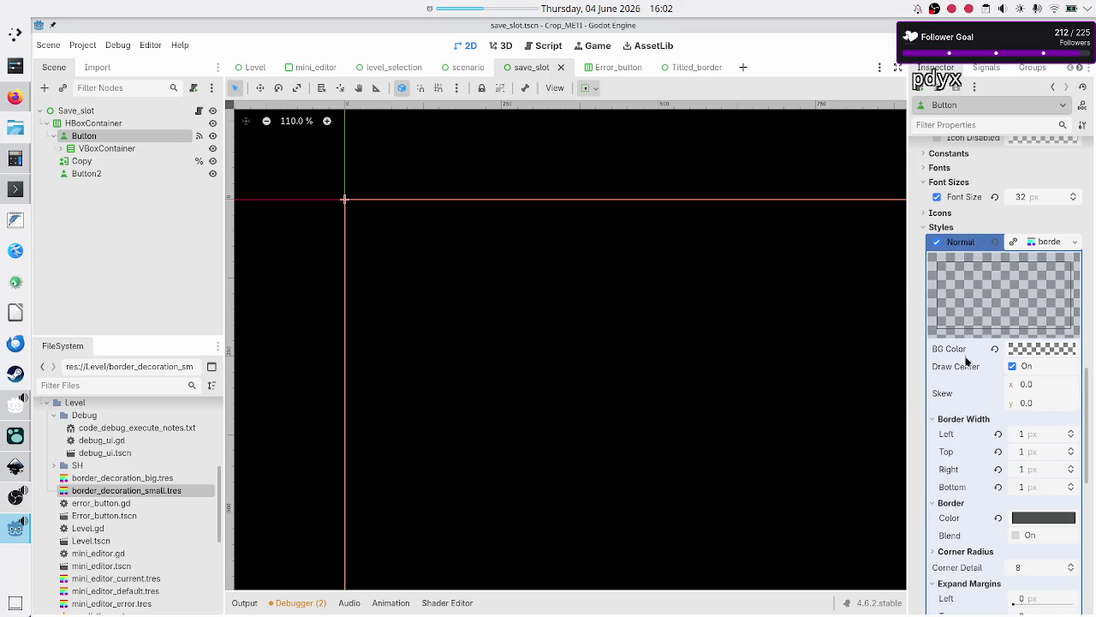
{"action": "scroll", "coordinate": [966, 380], "scroll_direction": "down", "scroll_amount": 5}
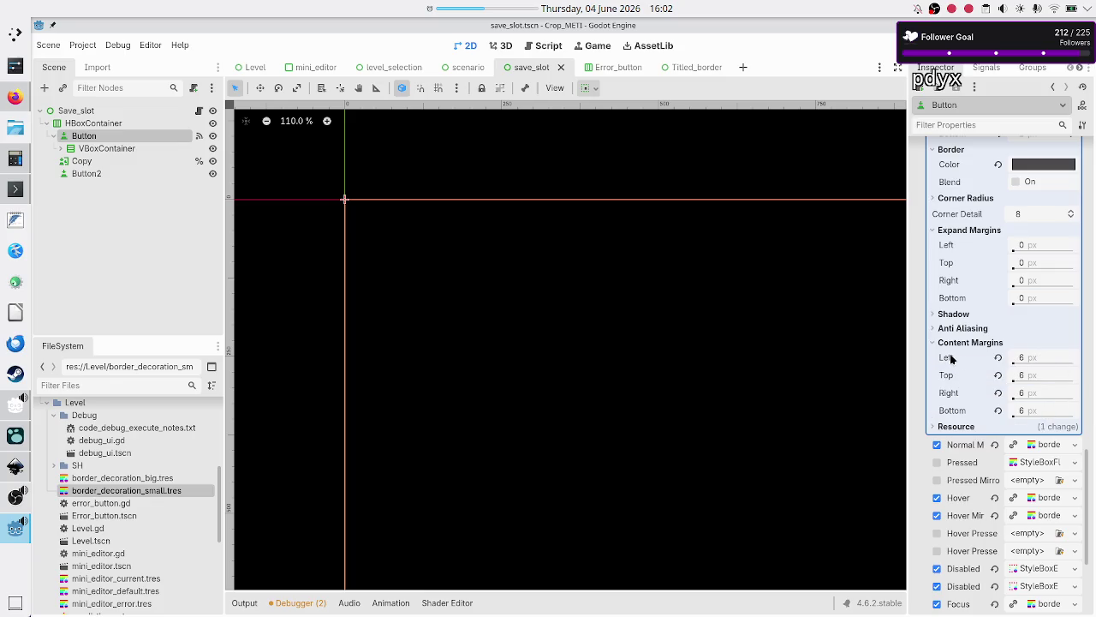
{"action": "mouse_move", "coordinate": [951, 358]}
{"action": "left_click", "coordinate": [116, 150]}
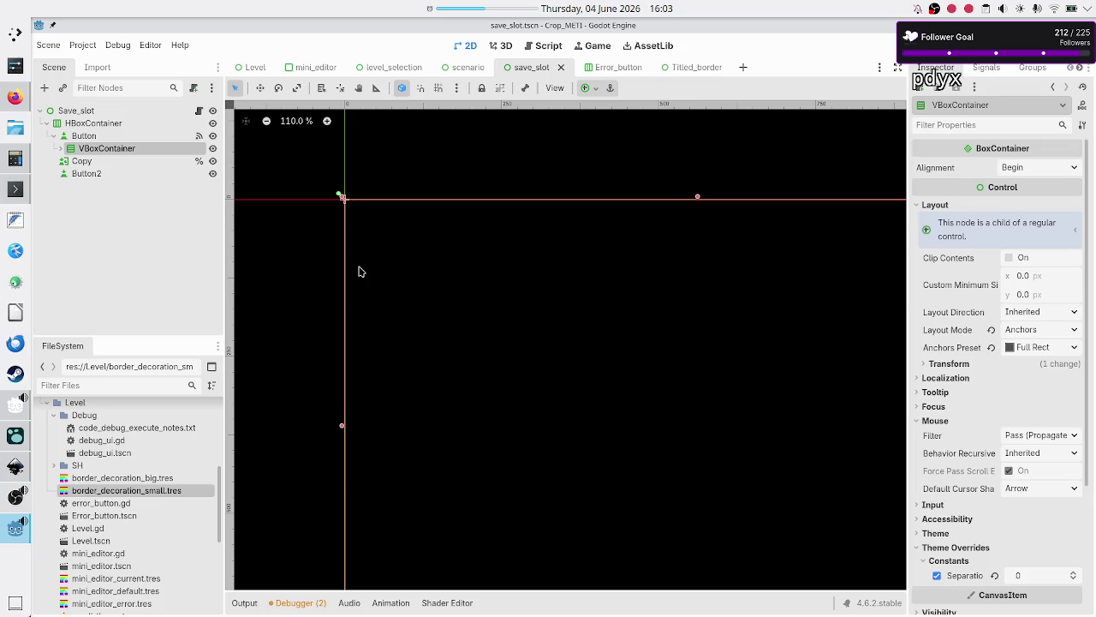
{"action": "left_click", "coordinate": [83, 136]}
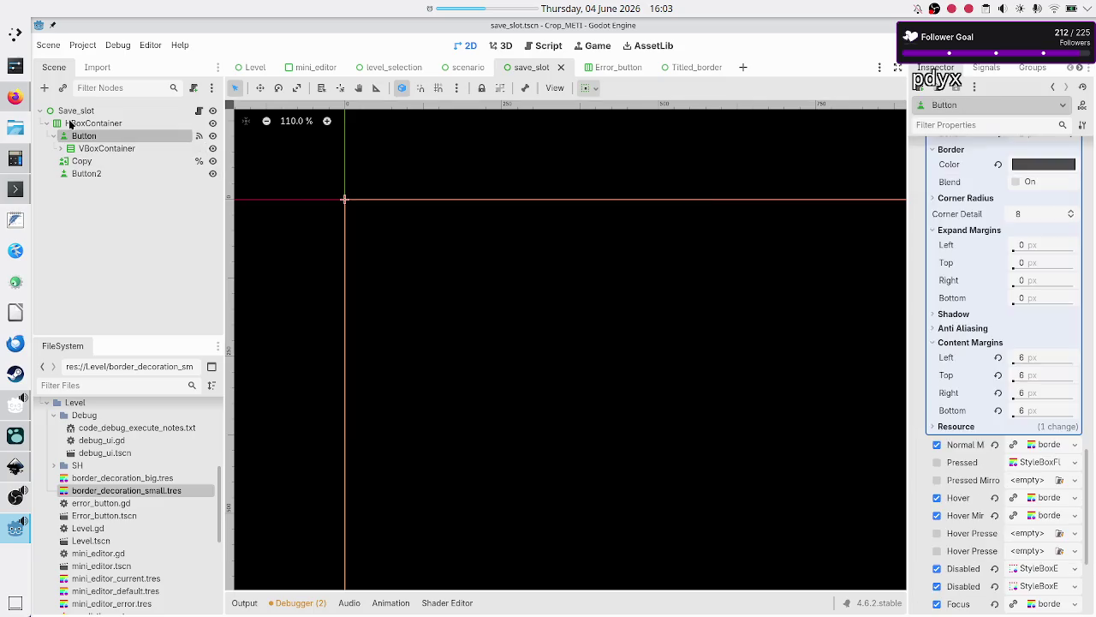
Add a MarginContainer under Button and move the VBoxContainer inside it
{"action": "left_click", "coordinate": [47, 93]}
{"action": "type", "text": "ma"}
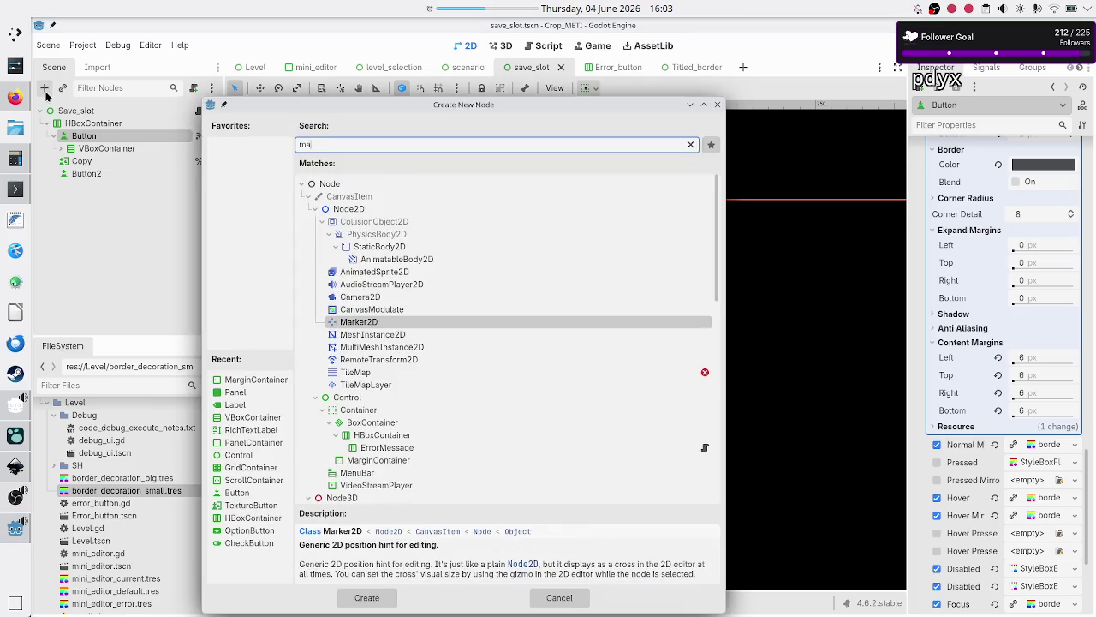
{"action": "type", "text": "rg"}
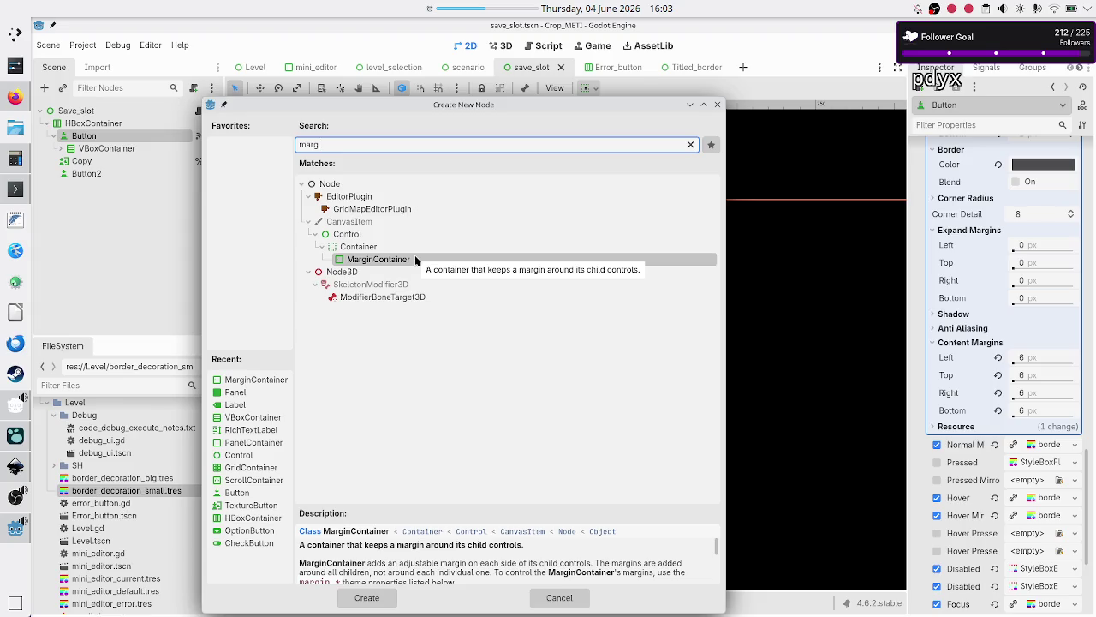
{"action": "double_click", "coordinate": [415, 255]}
{"action": "left_click_drag", "start_coordinate": [112, 151], "coordinate": [132, 163]}
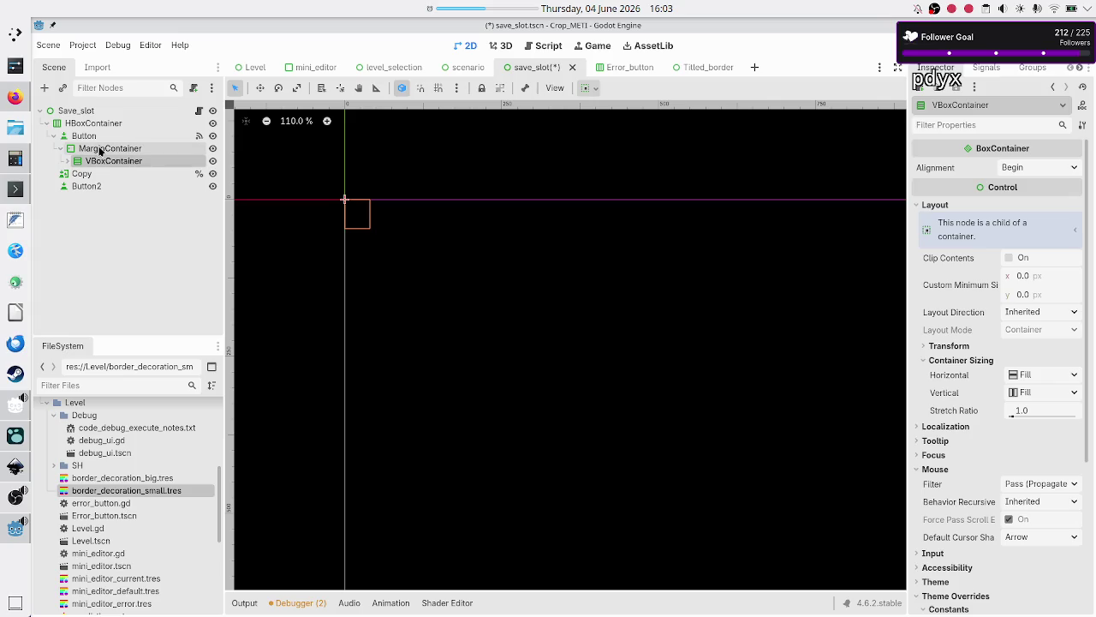
Apply the Full Rect anchor preset to the MarginContainer
{"action": "left_click", "coordinate": [134, 151]}
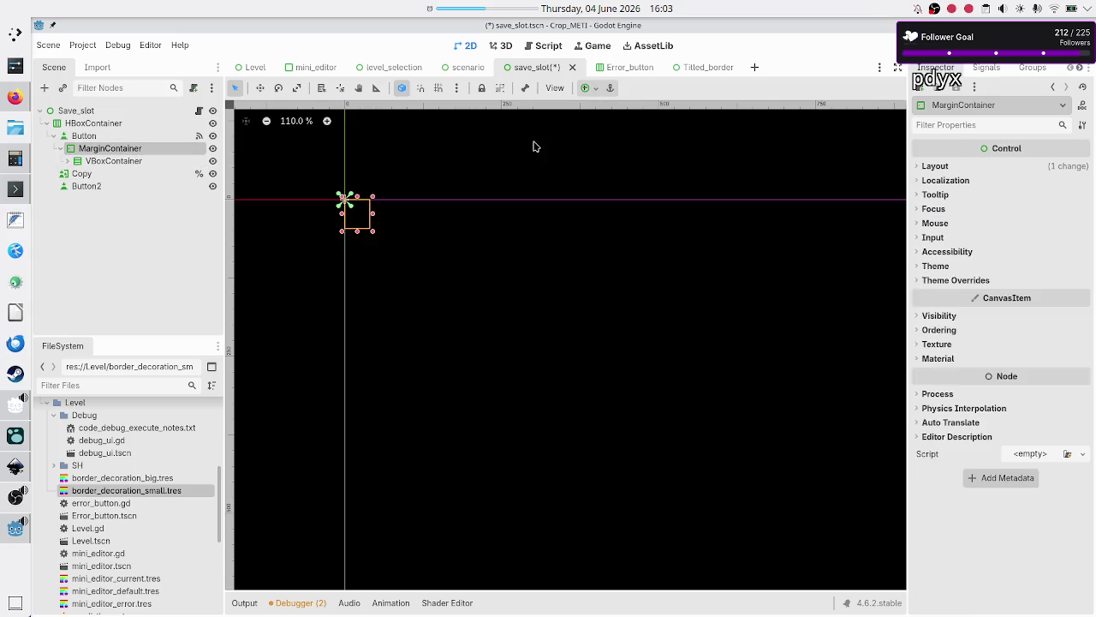
{"action": "left_click", "coordinate": [596, 90]}
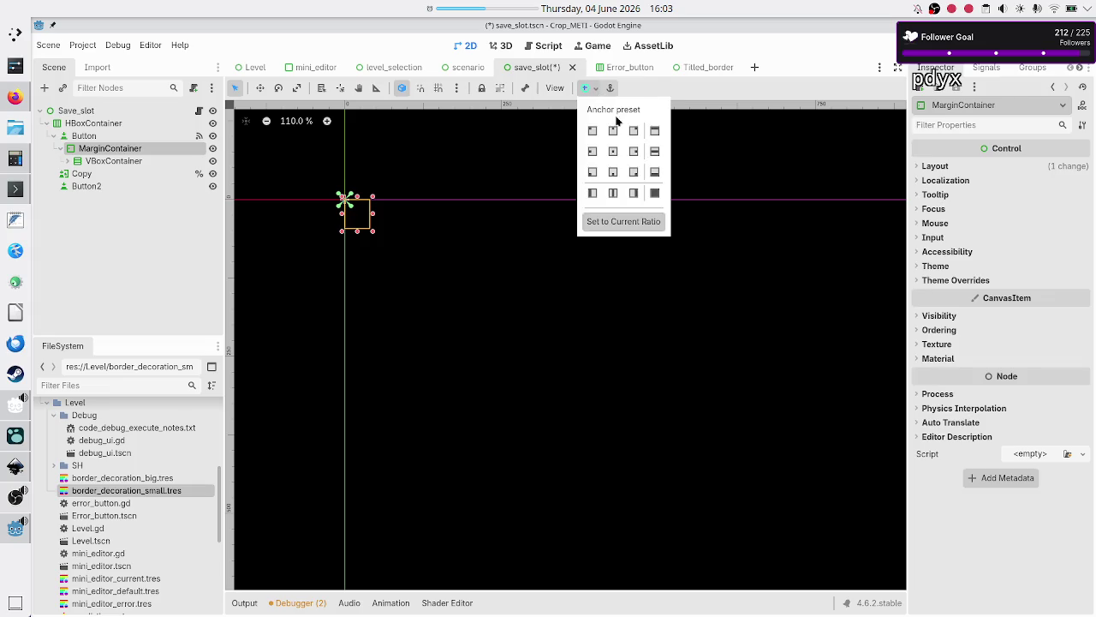
{"action": "left_click", "coordinate": [654, 194]}
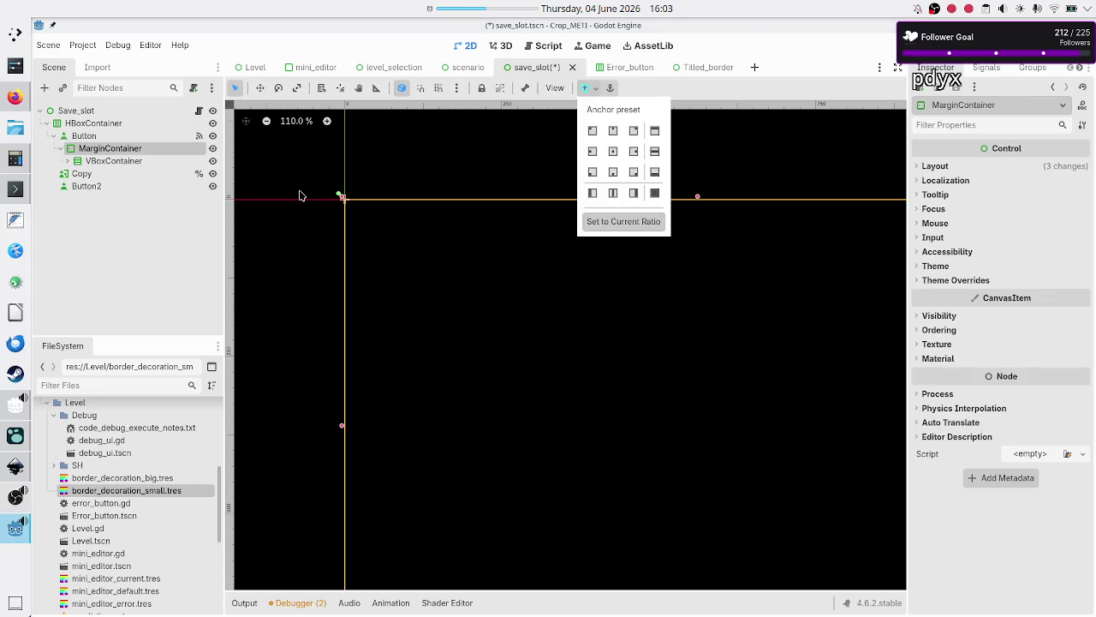
{"action": "left_click", "coordinate": [146, 227]}
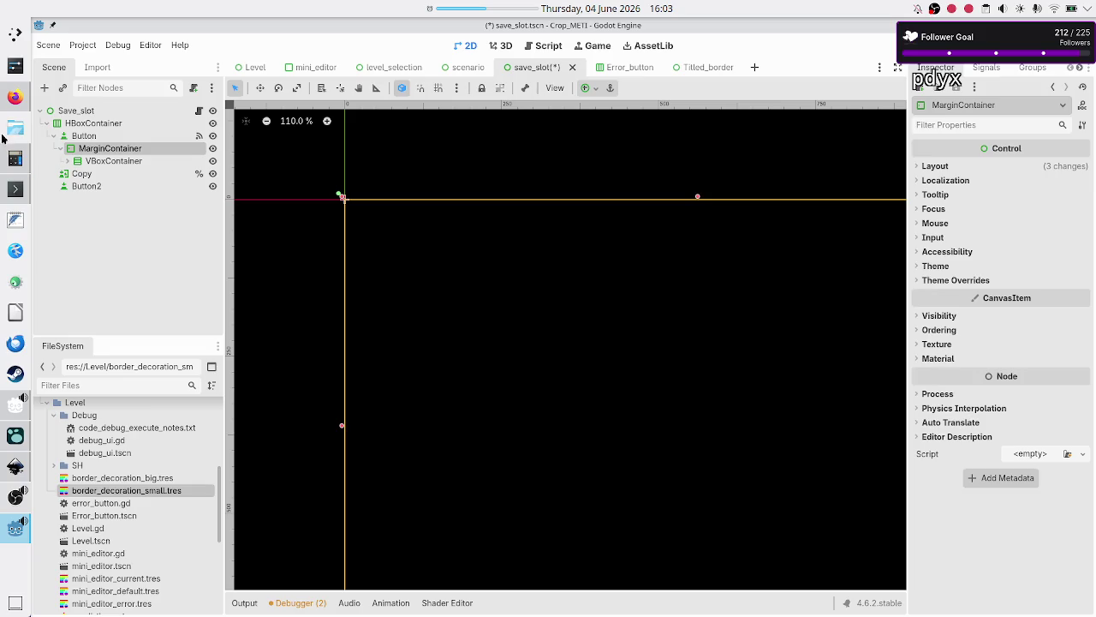
Compare the VBoxContainer and MarginContainer layouts and reveal the MarginContainer's margin constants
{"action": "left_click", "coordinate": [113, 163]}
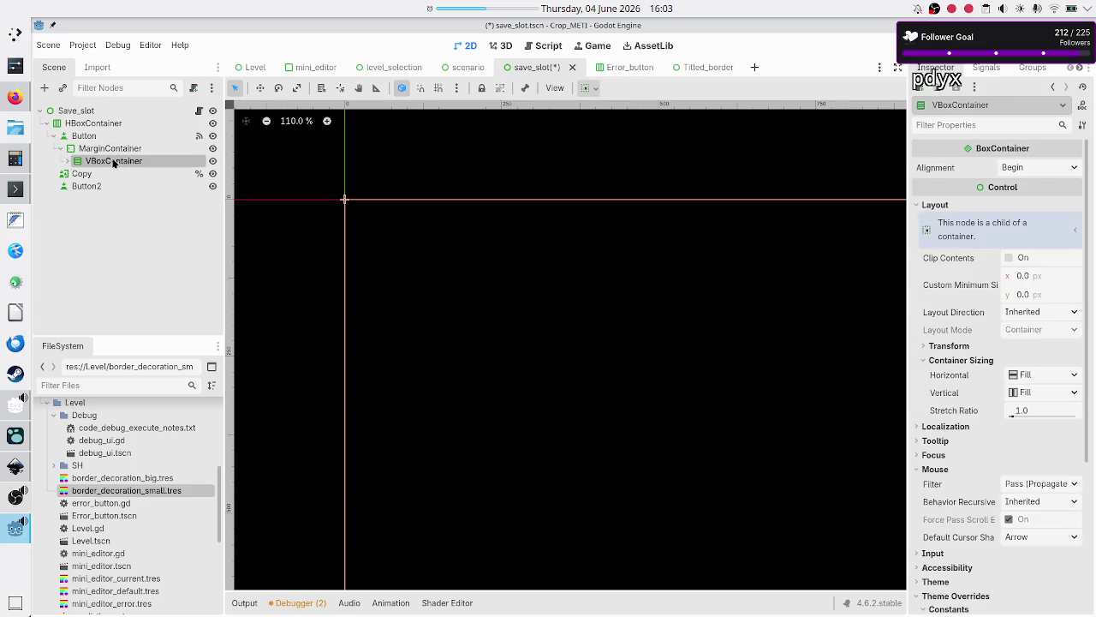
{"action": "left_click", "coordinate": [109, 148]}
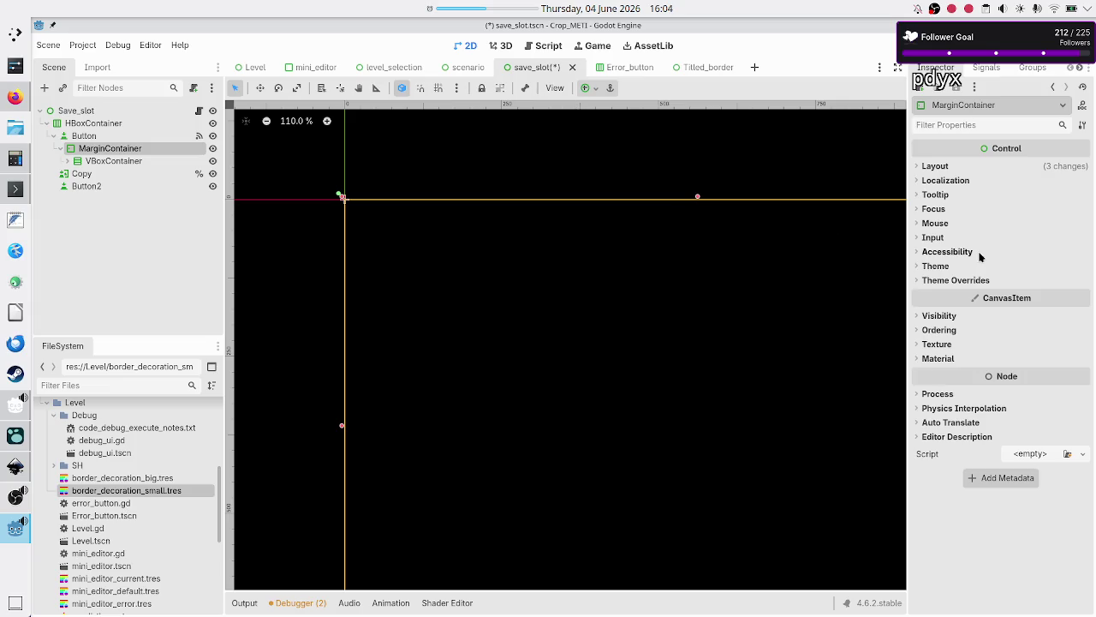
{"action": "left_click", "coordinate": [596, 90]}
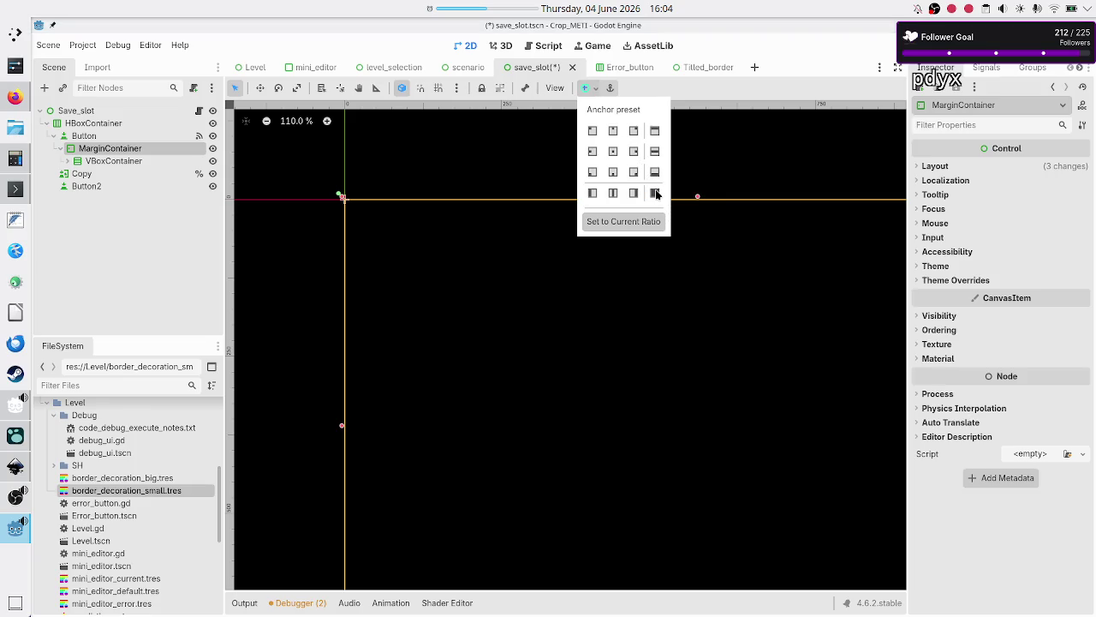
{"action": "left_click", "coordinate": [125, 165]}
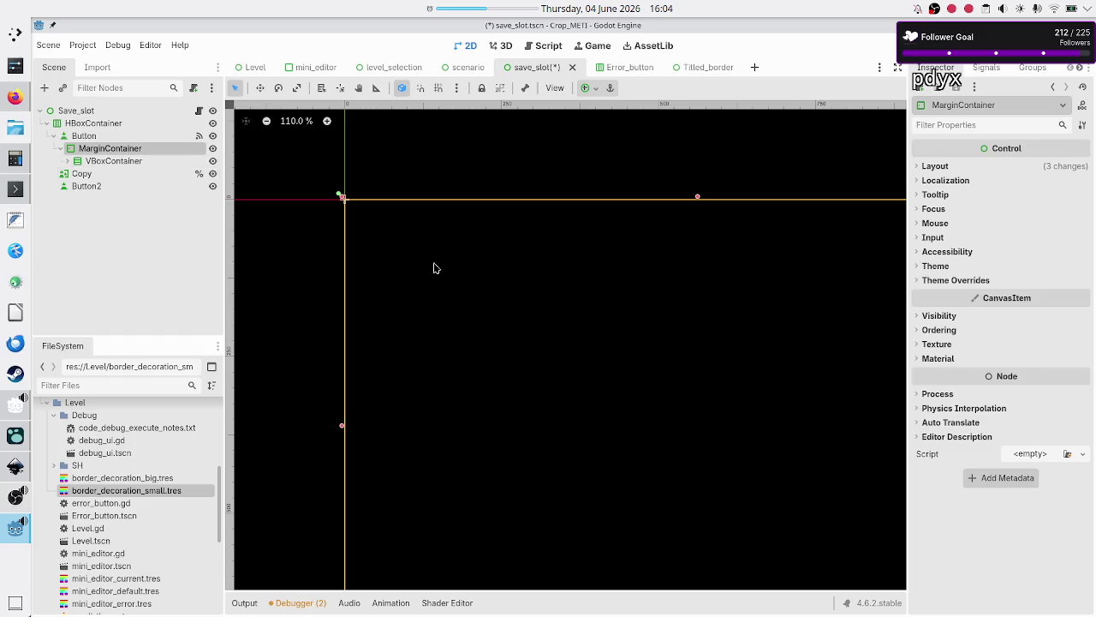
{"action": "left_click", "coordinate": [958, 281]}
{"action": "left_click", "coordinate": [951, 294]}
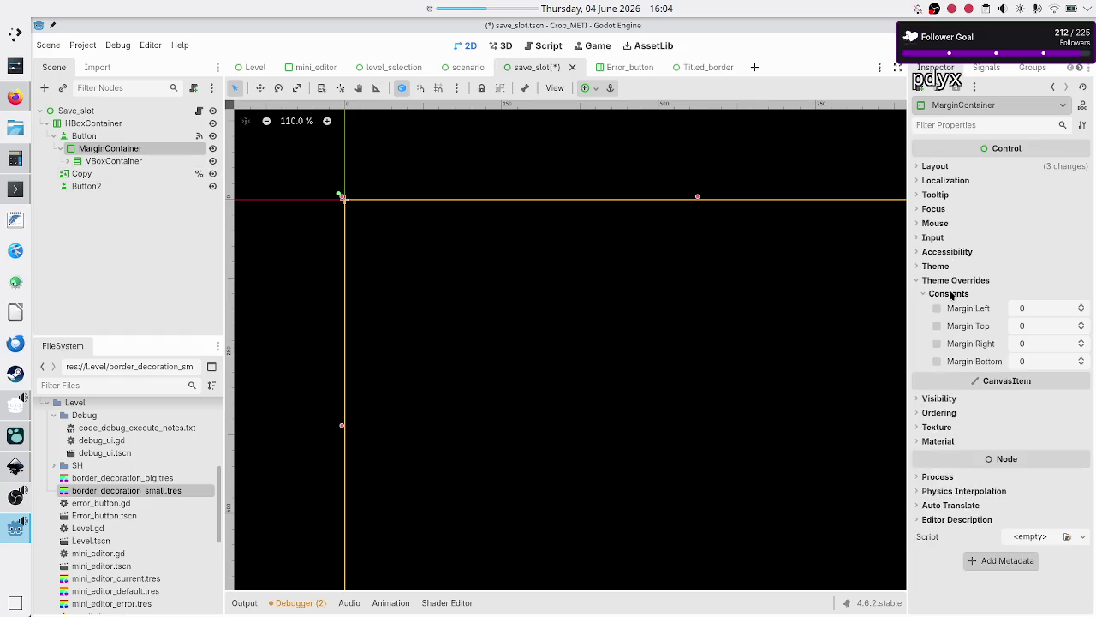
Set the MarginContainer's left, top, right and bottom margin overrides to 6
{"action": "left_click_drag", "start_coordinate": [1024, 310], "coordinate": [1031, 310]}
{"action": "left_click", "coordinate": [1049, 329]}
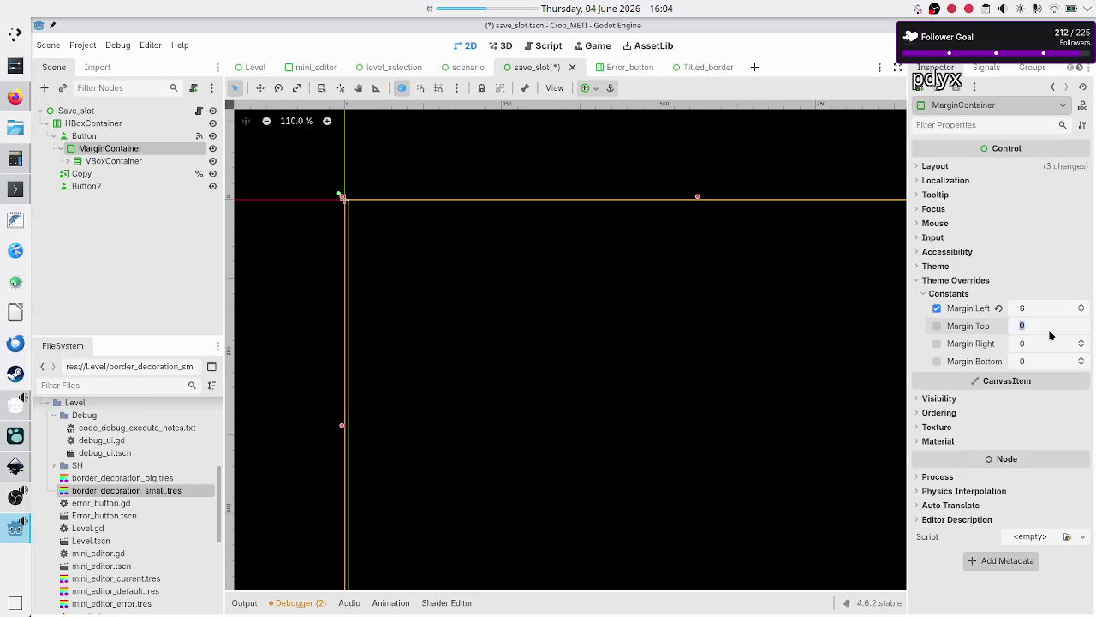
{"action": "type", "text": "6"}
{"action": "key", "text": "Return"}
{"action": "left_click", "coordinate": [1048, 344]}
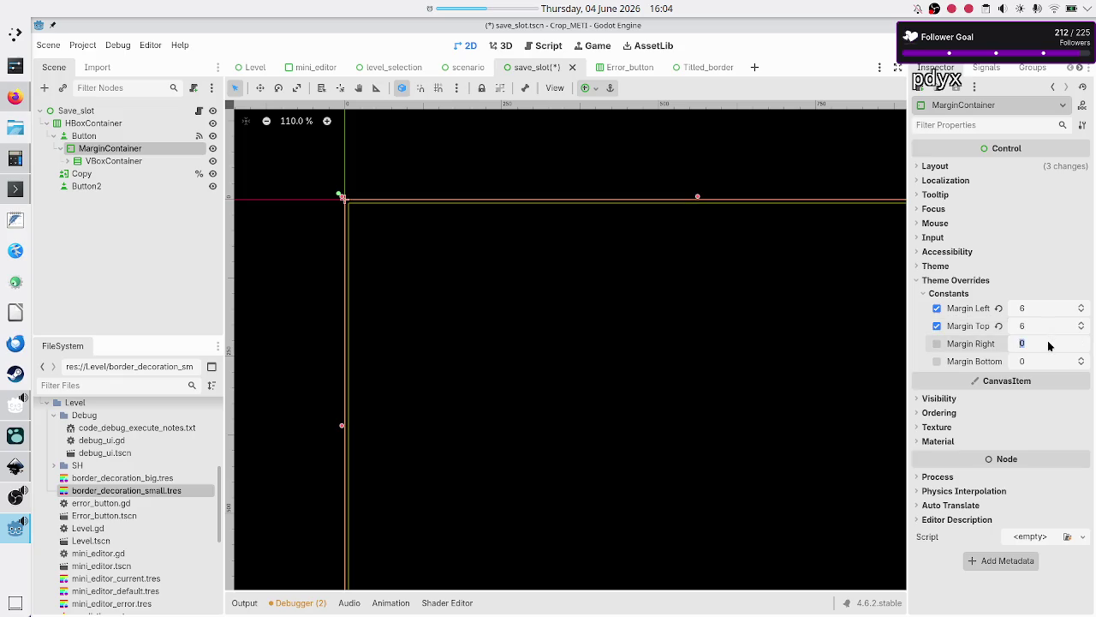
{"action": "type", "text": "6"}
{"action": "key", "text": "Return"}
{"action": "left_click", "coordinate": [1043, 363]}
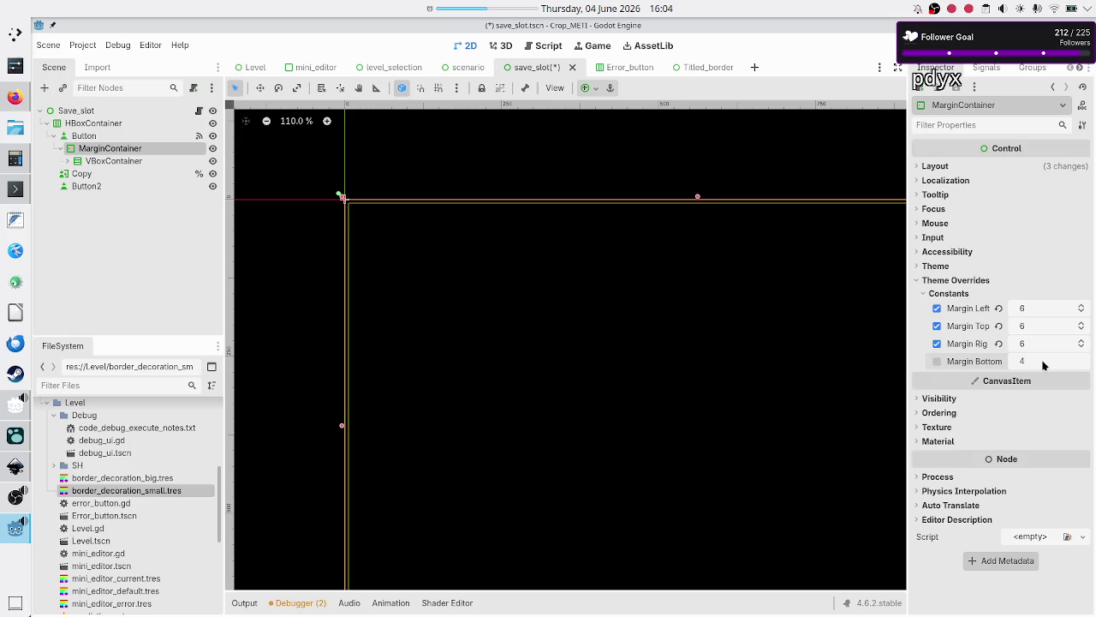
{"action": "type", "text": "6"}
{"action": "key", "text": "Return"}
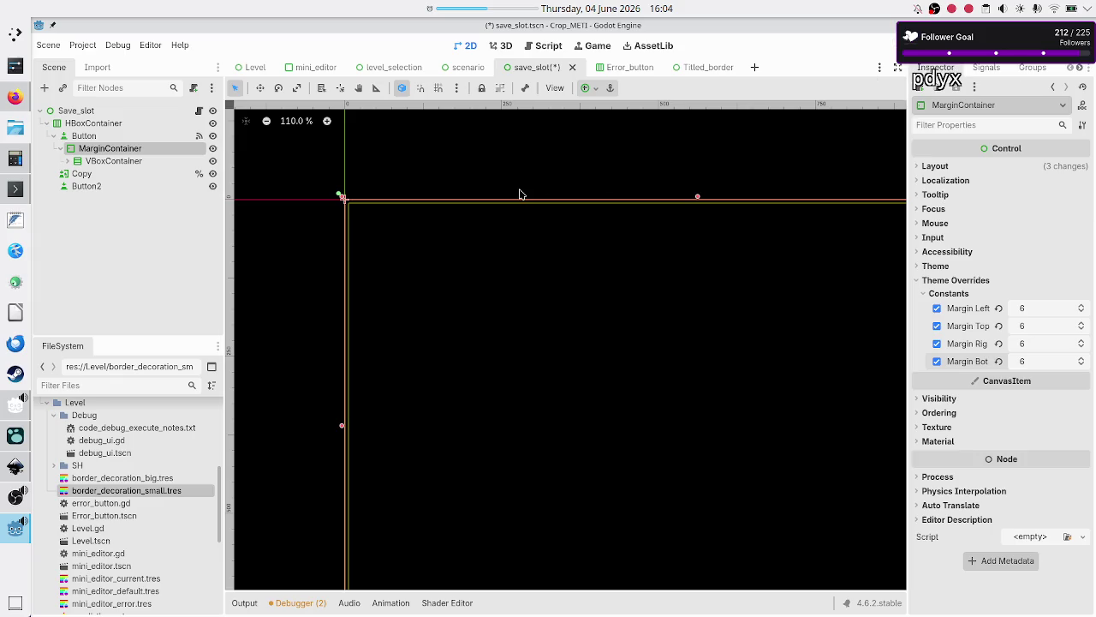
Check the Button, MarginContainer and VBoxContainer placement, then save and run the game
{"action": "left_click", "coordinate": [108, 138]}
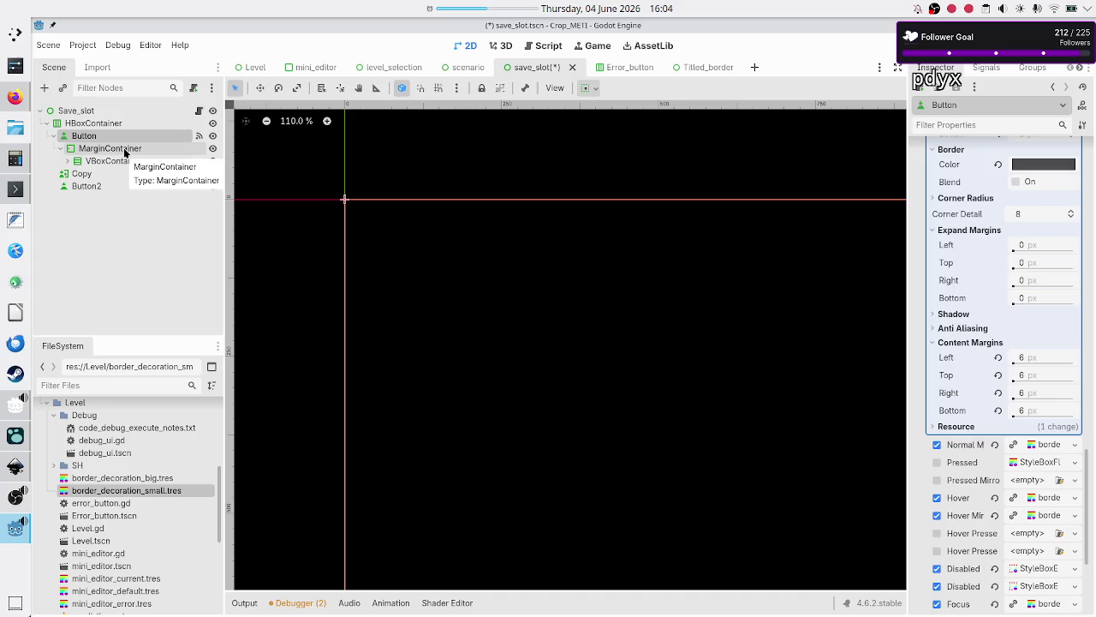
{"action": "left_click", "coordinate": [125, 164]}
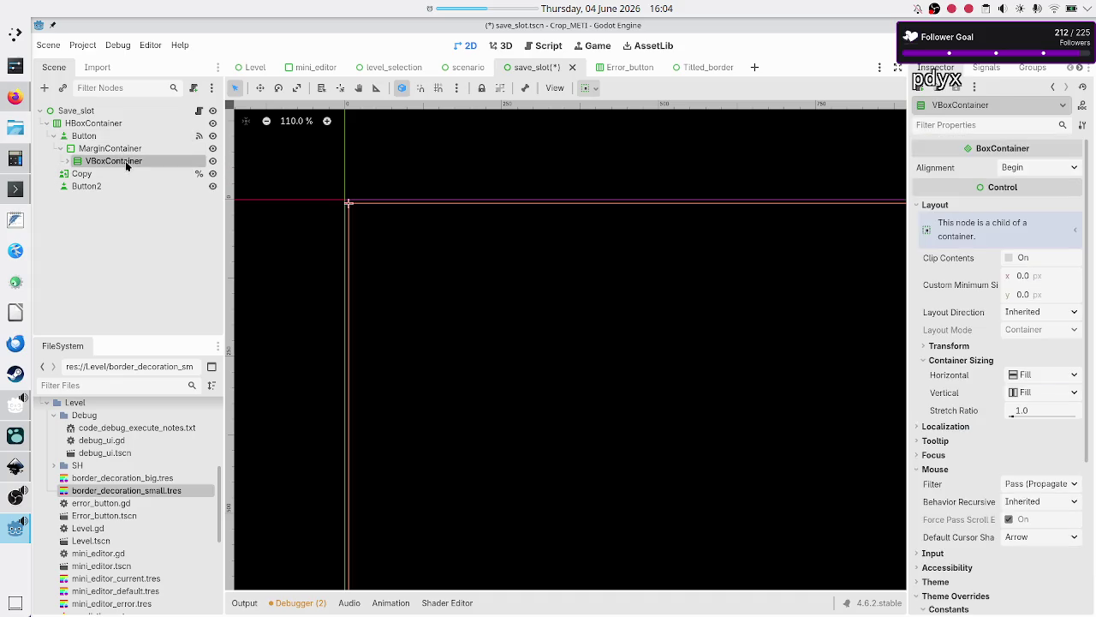
{"action": "left_click", "coordinate": [116, 151]}
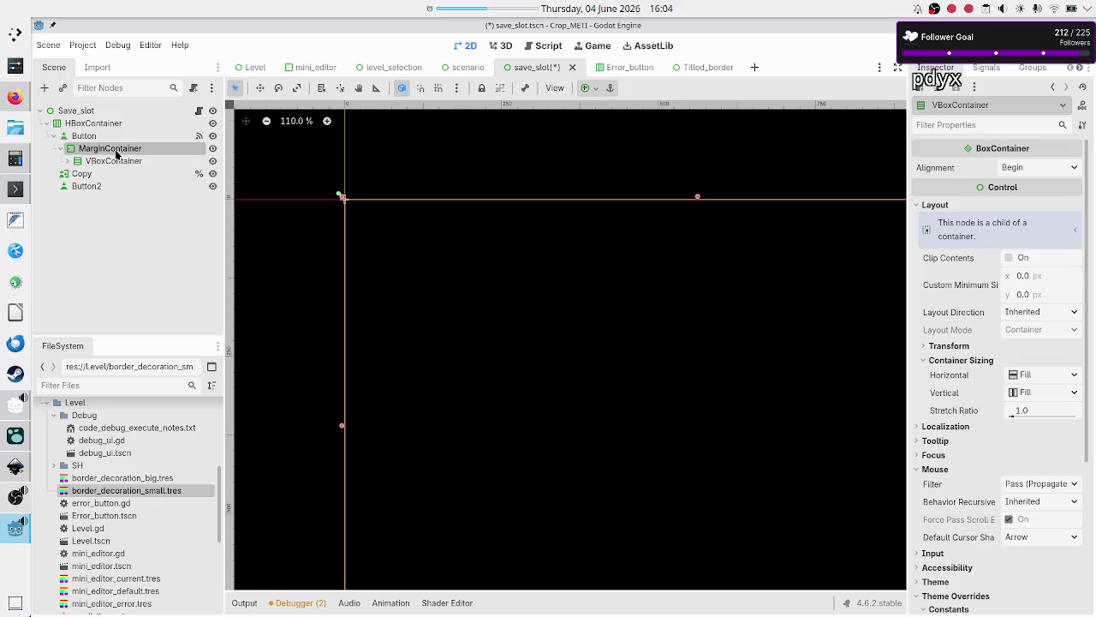
{"action": "left_click", "coordinate": [123, 167]}
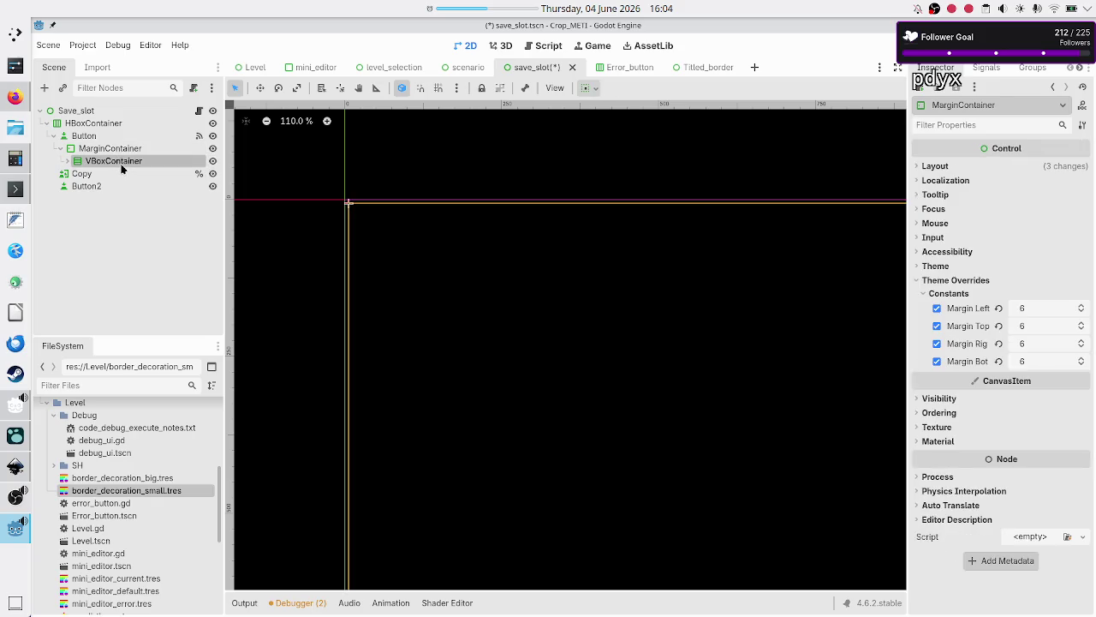
{"action": "left_click", "coordinate": [122, 135]}
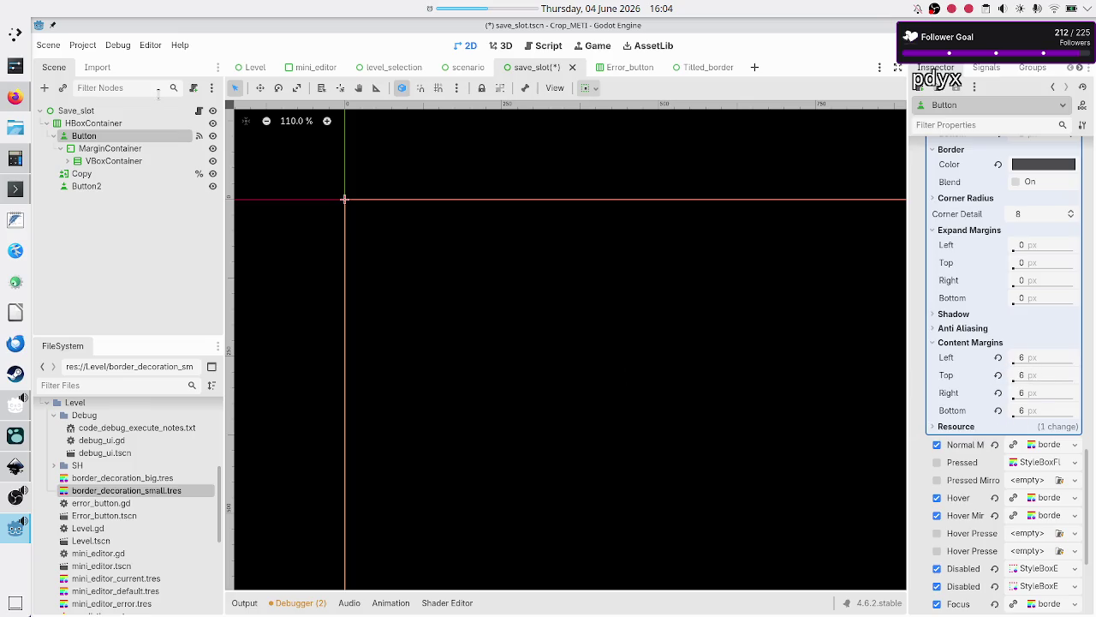
{"action": "key", "text": "F5"}
View the Tutorial scenario's Programs save slots in the running game, then close it
{"action": "left_click", "coordinate": [655, 187]}
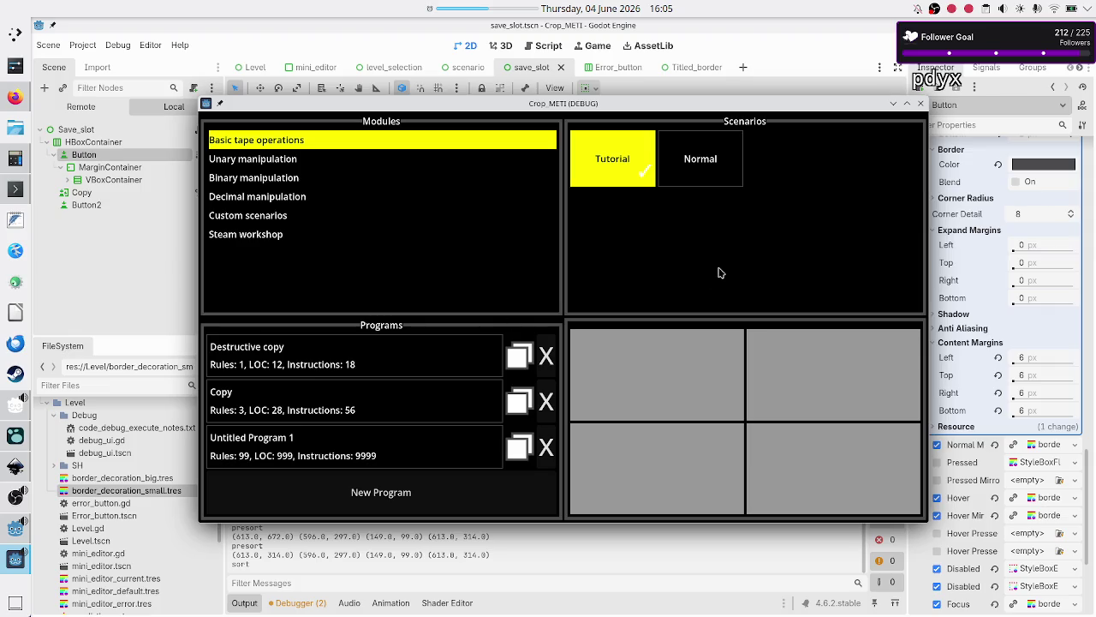
{"action": "left_click", "coordinate": [921, 108]}
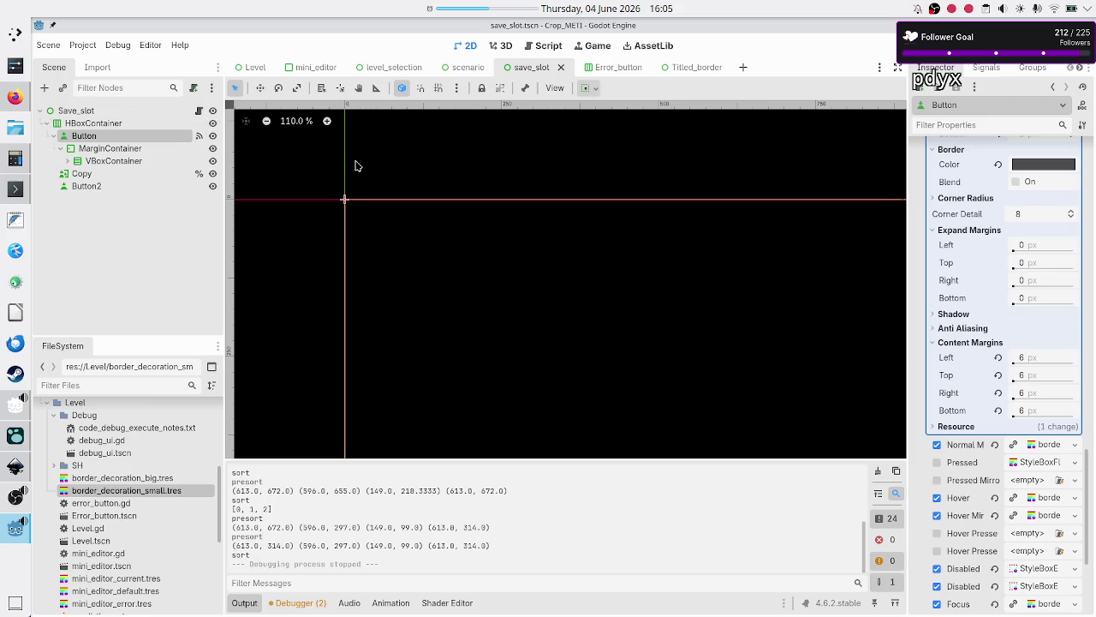
Inspect Title, VBoxContainer and MarginContainer, showing the MarginContainer's Mouse Behavior Recursive setting
{"action": "left_click", "coordinate": [67, 161]}
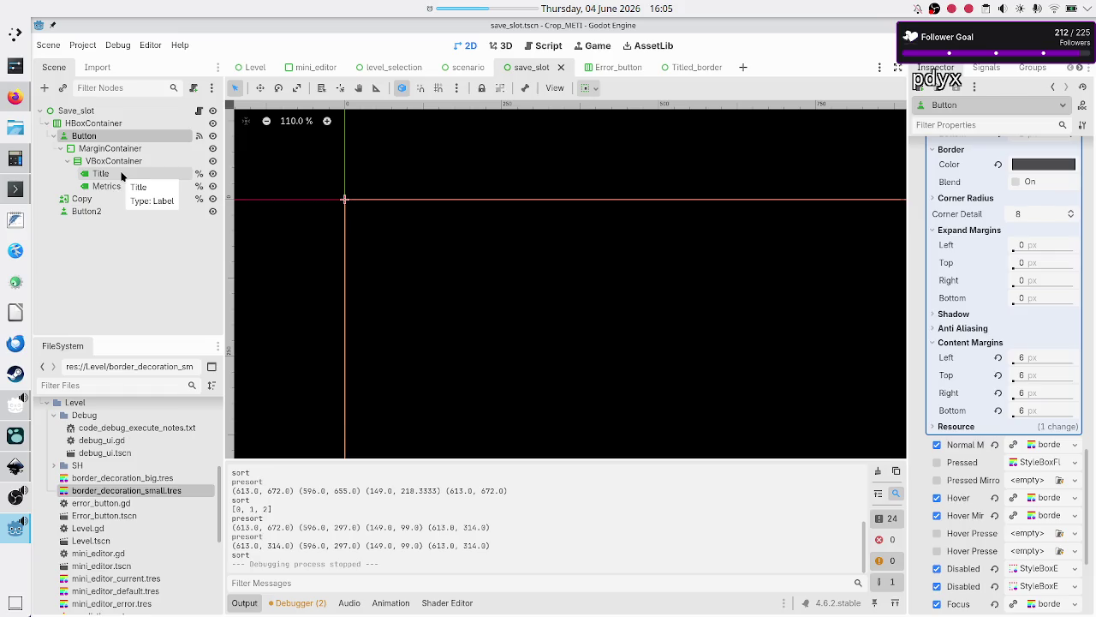
{"action": "left_click", "coordinate": [121, 173]}
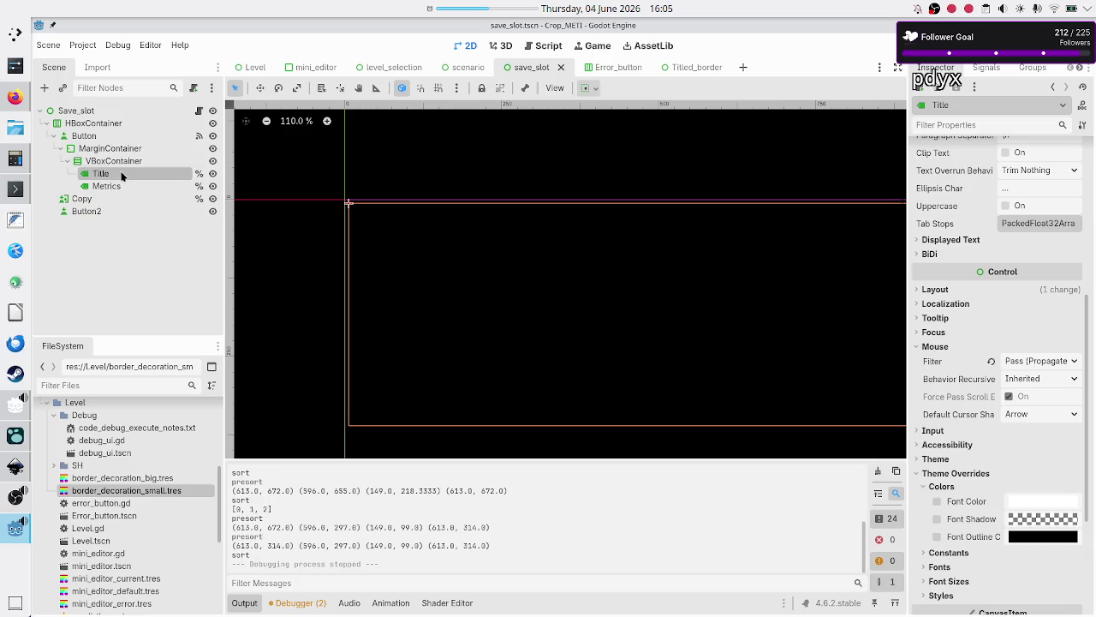
{"action": "left_click", "coordinate": [126, 166]}
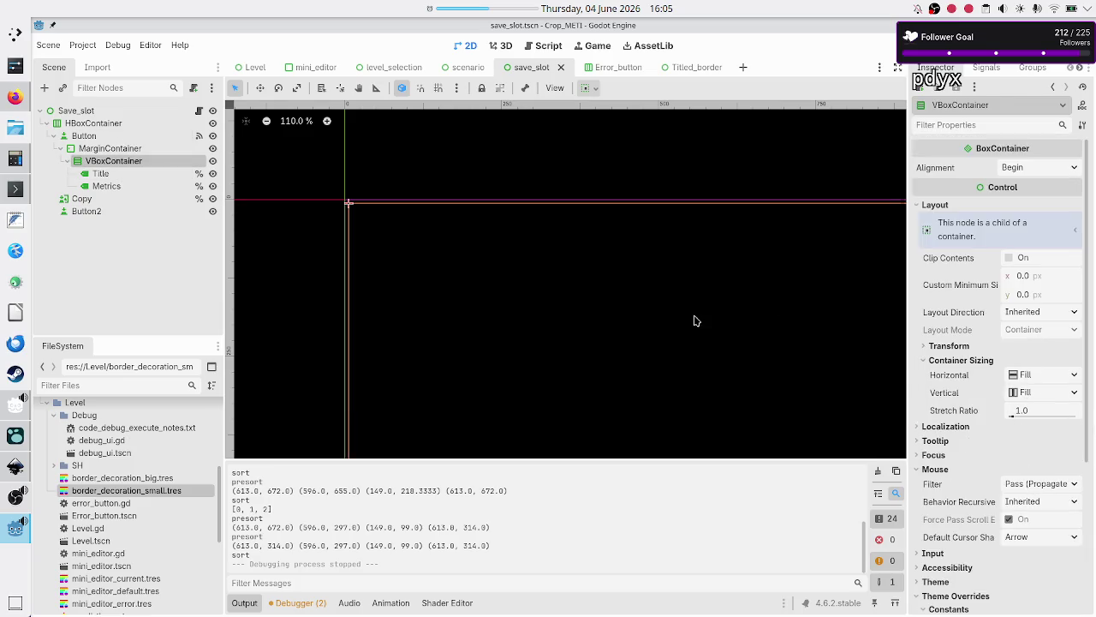
{"action": "left_click", "coordinate": [130, 149]}
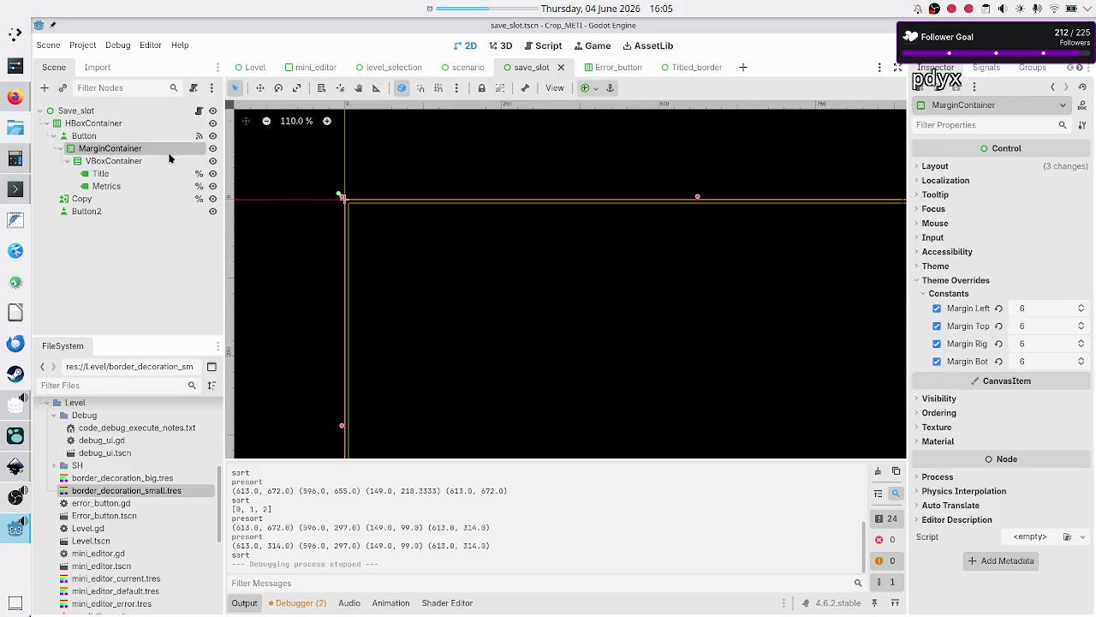
{"action": "left_click", "coordinate": [946, 223]}
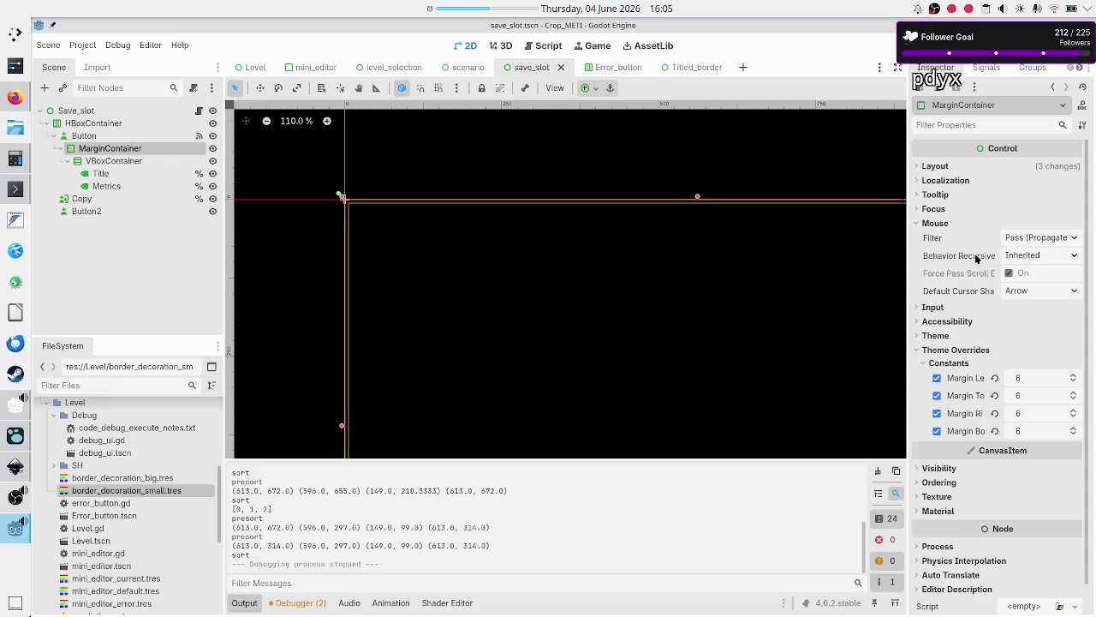
{"action": "mouse_move", "coordinate": [976, 258]}
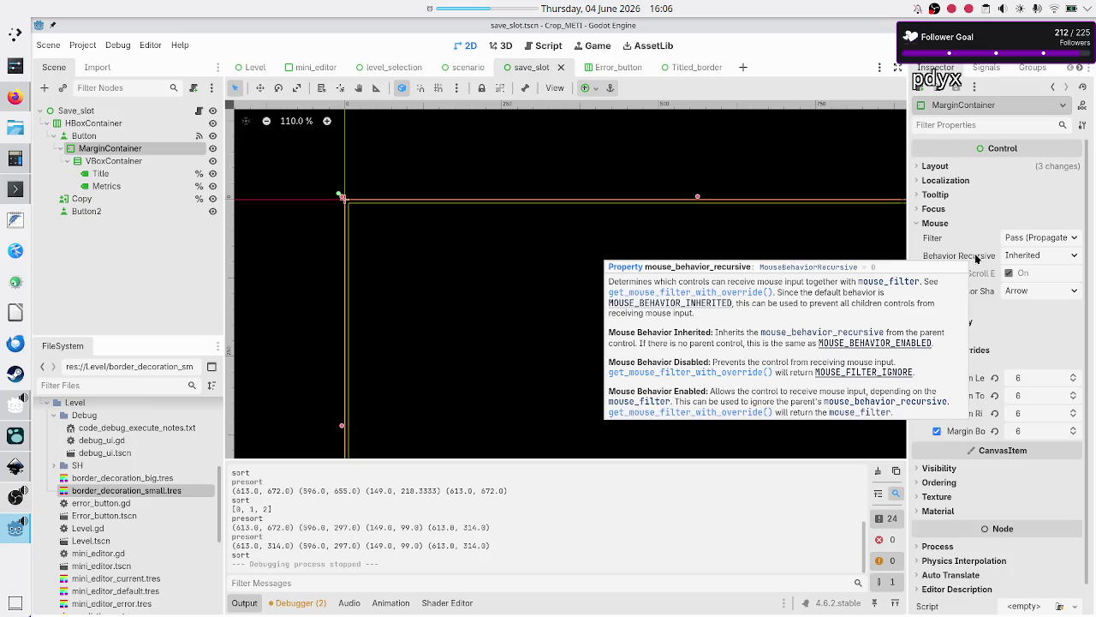
{"action": "left_click", "coordinate": [133, 172]}
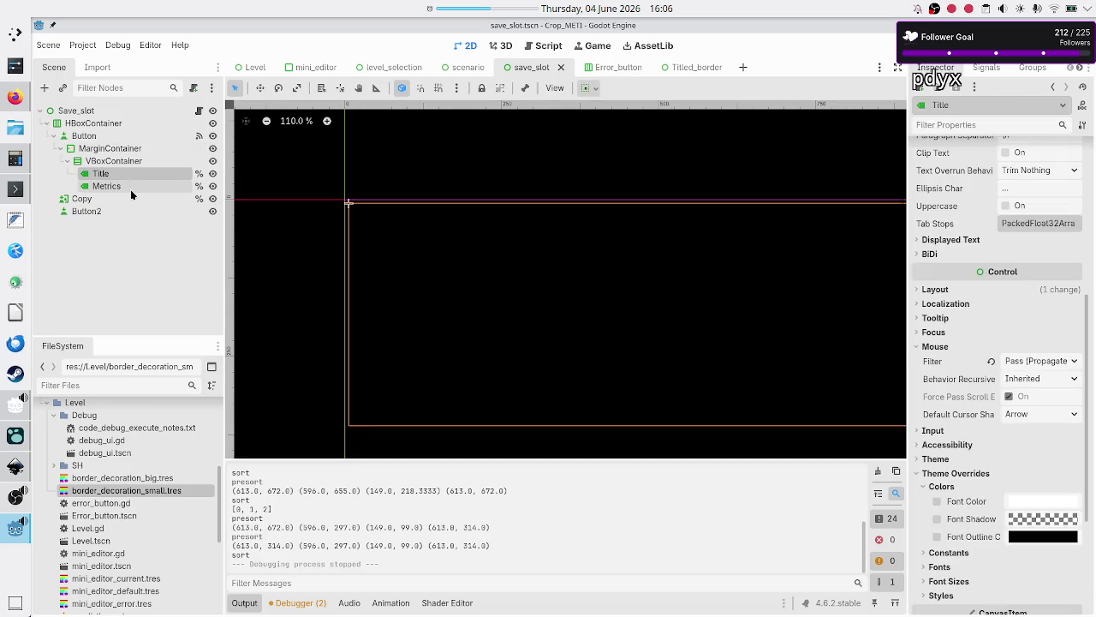
Set Mouse Behavior Recursive to Disabled on the Metrics and Title labels
{"action": "left_click", "coordinate": [130, 189]}
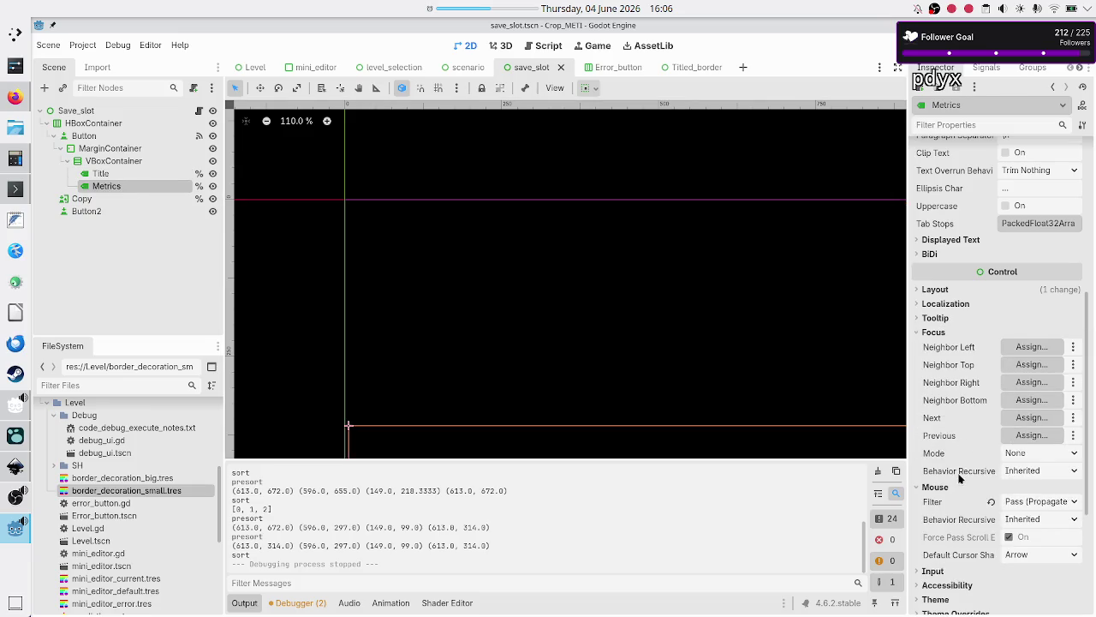
{"action": "scroll", "coordinate": [958, 472], "scroll_direction": "down", "scroll_amount": 2}
{"action": "scroll", "coordinate": [958, 472], "scroll_direction": "down", "scroll_amount": 2}
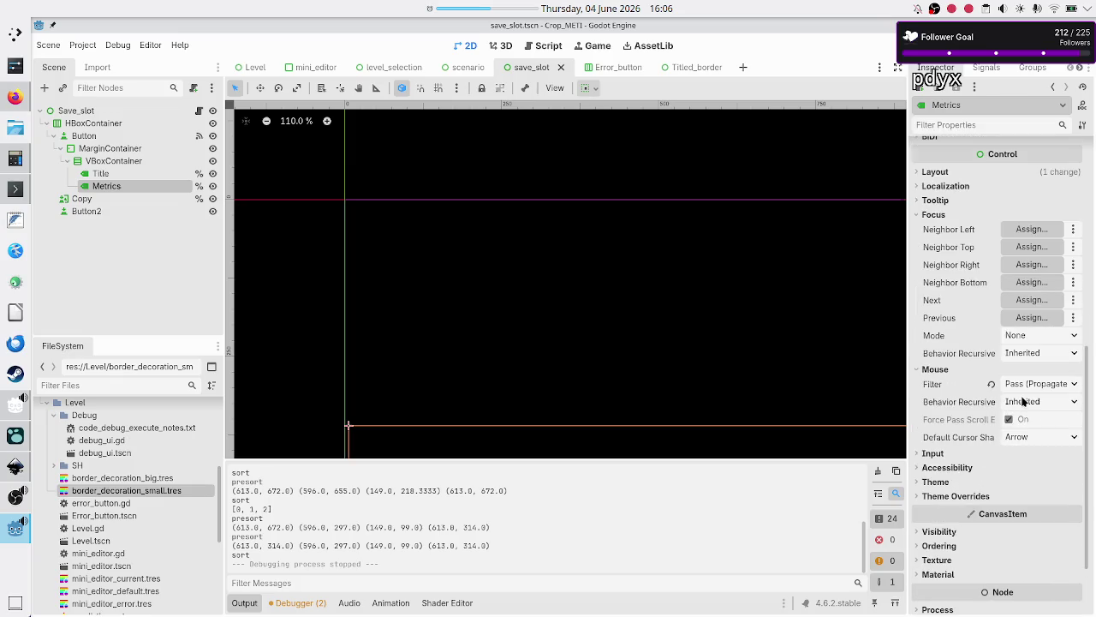
{"action": "left_click", "coordinate": [1023, 402]}
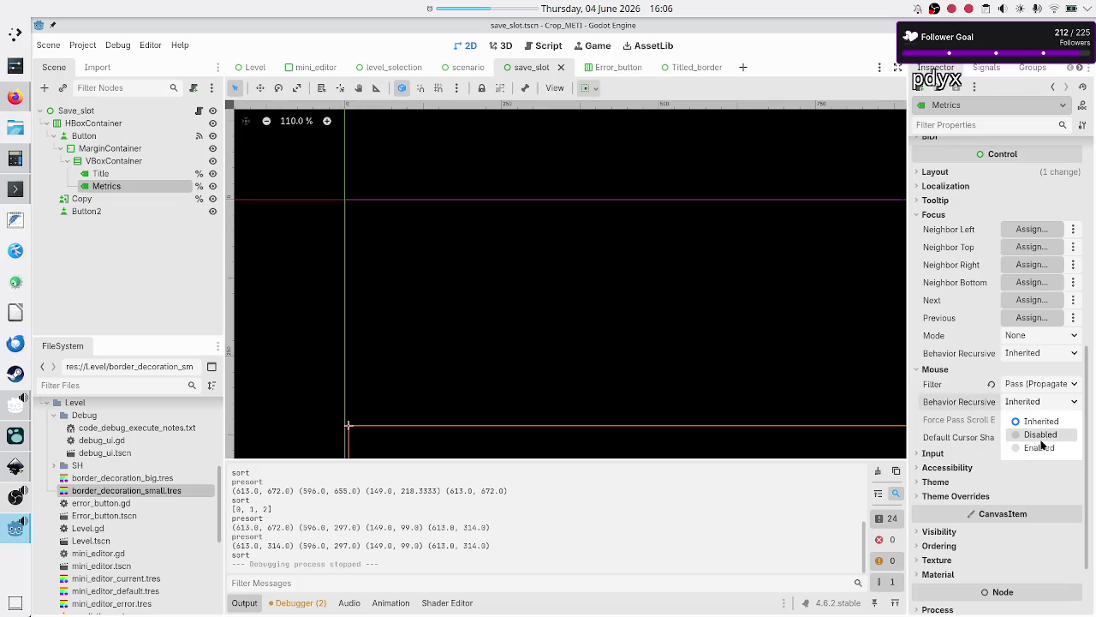
{"action": "left_click", "coordinate": [1041, 434]}
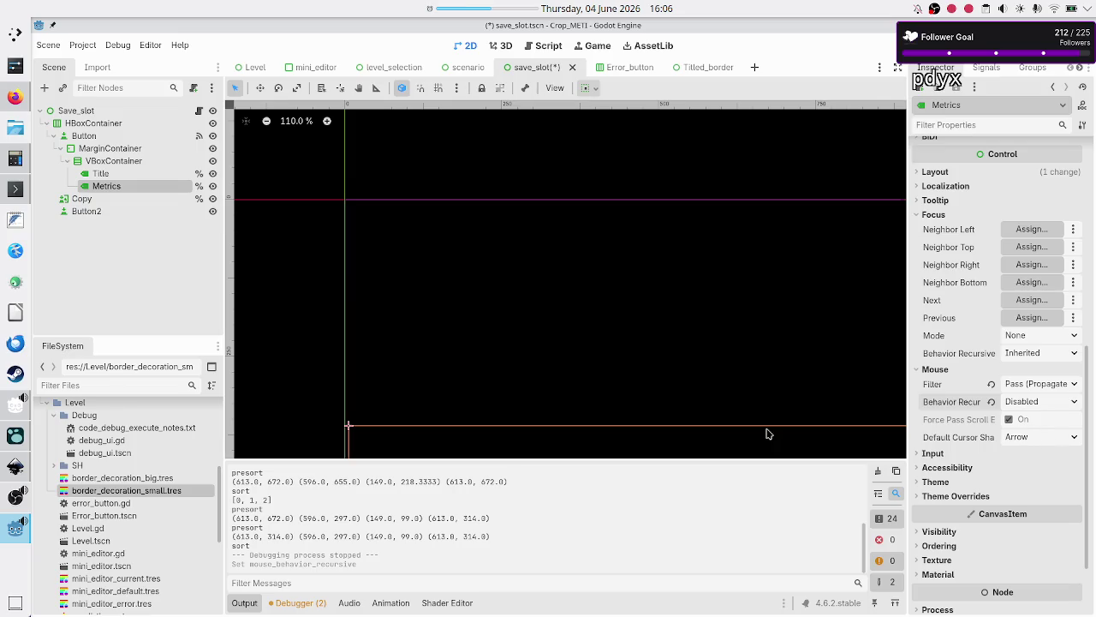
{"action": "left_click", "coordinate": [101, 174]}
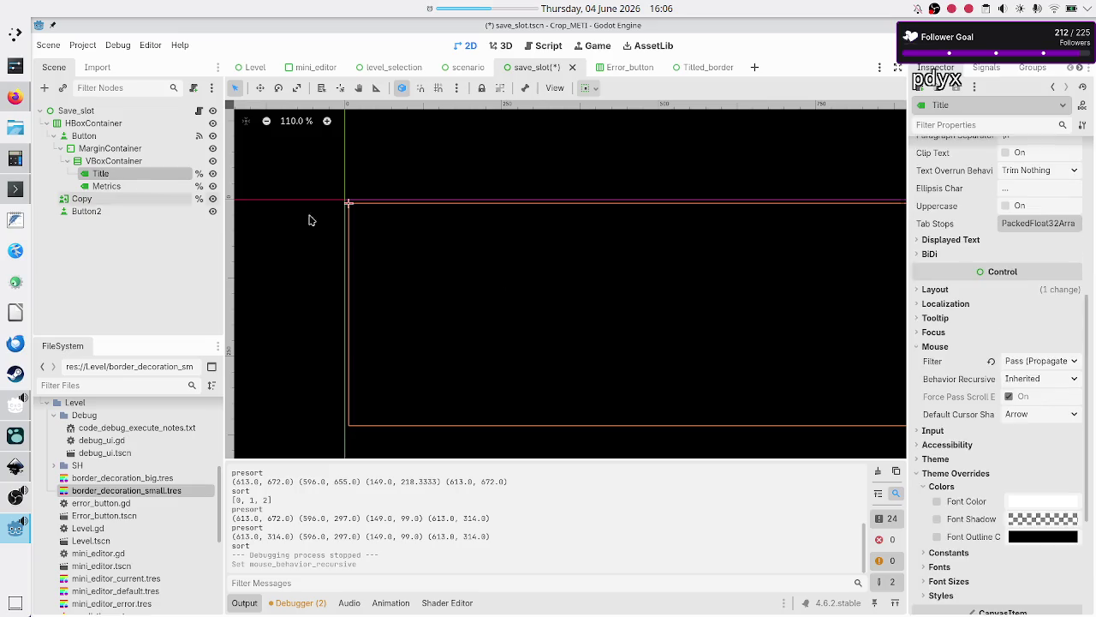
{"action": "left_click", "coordinate": [1039, 382]}
{"action": "left_click", "coordinate": [1038, 412]}
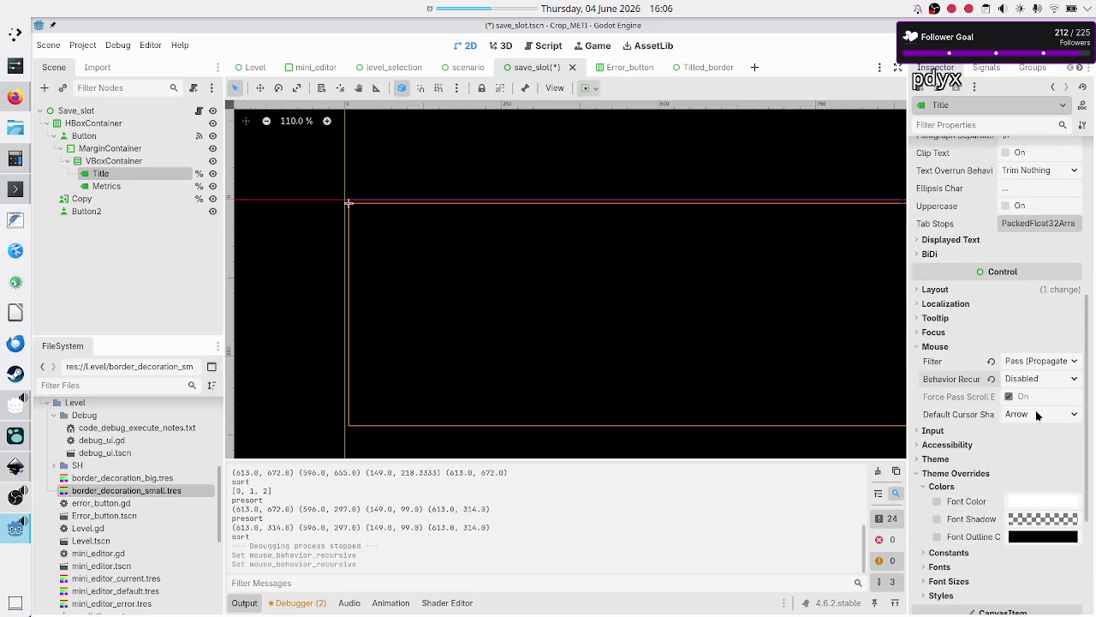
Disable recursive mouse behaviour on VBoxContainer and MarginContainer, then show the Button's signals
{"action": "left_click", "coordinate": [111, 161]}
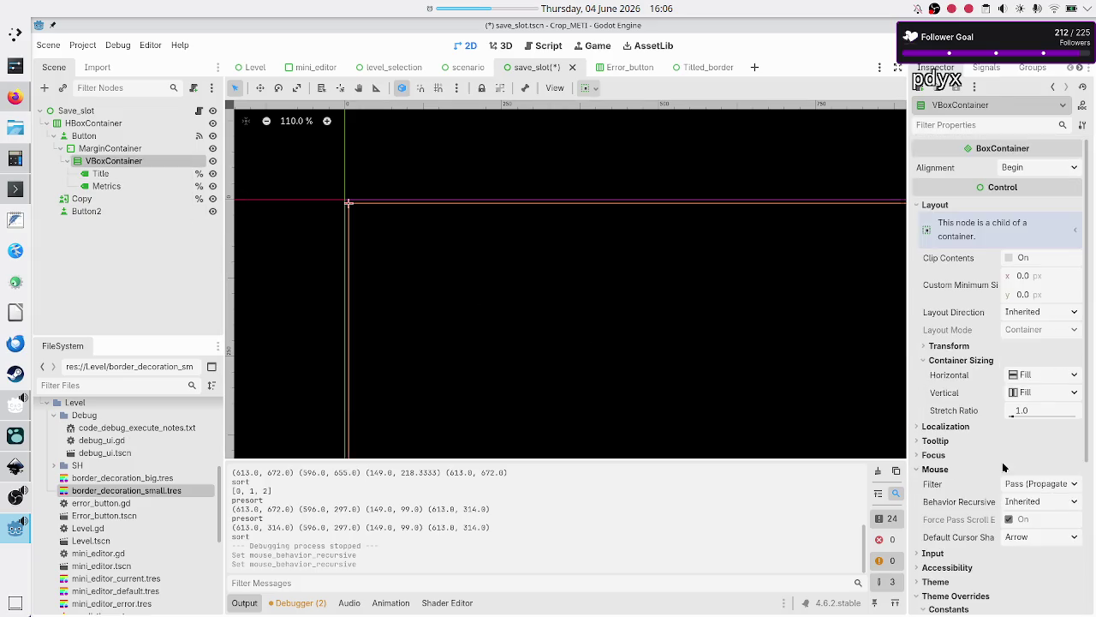
{"action": "left_click", "coordinate": [1033, 501]}
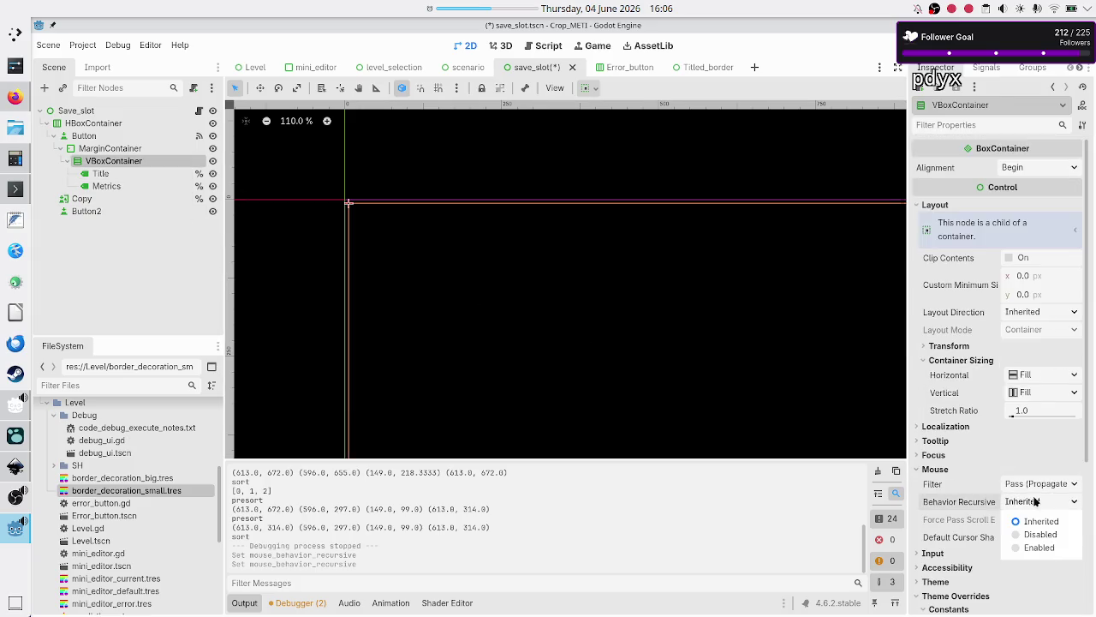
{"action": "left_click", "coordinate": [1031, 537]}
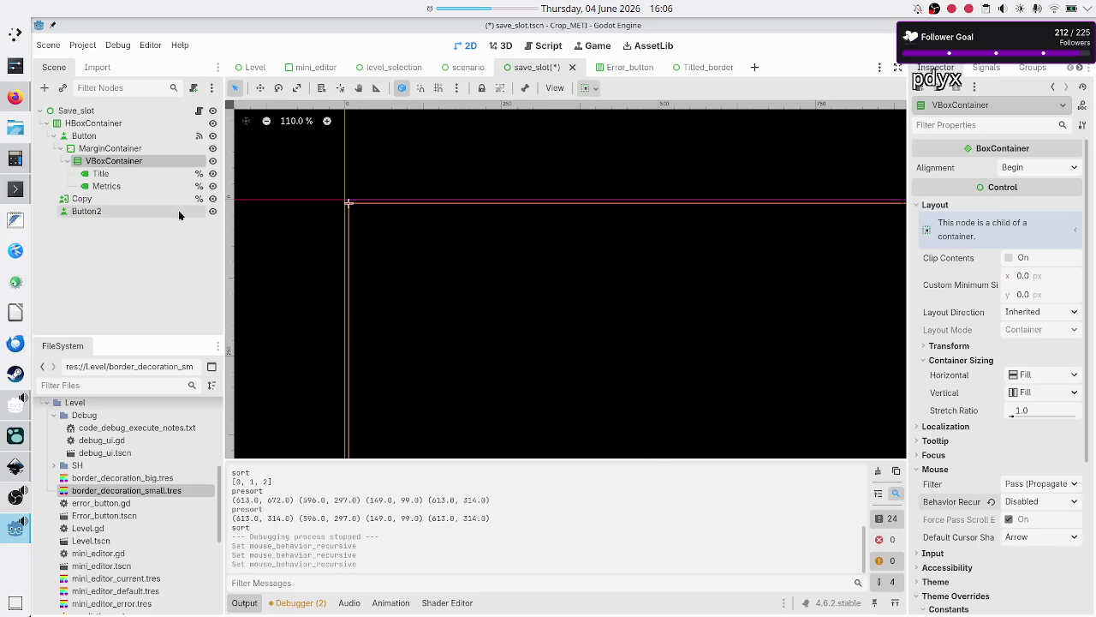
{"action": "left_click", "coordinate": [134, 150]}
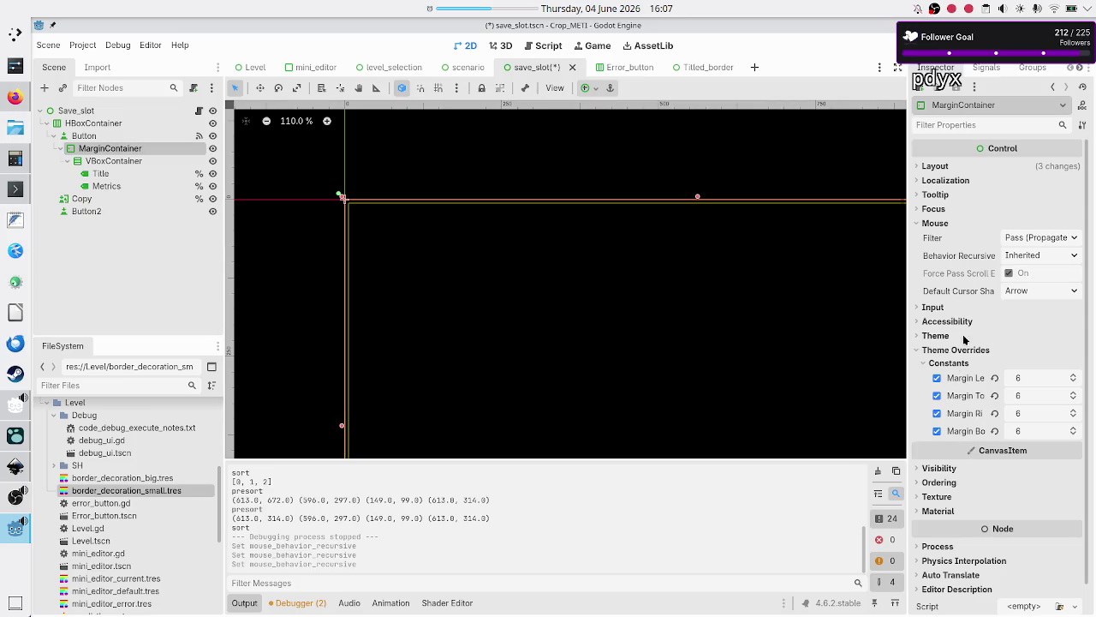
{"action": "left_click", "coordinate": [1039, 254]}
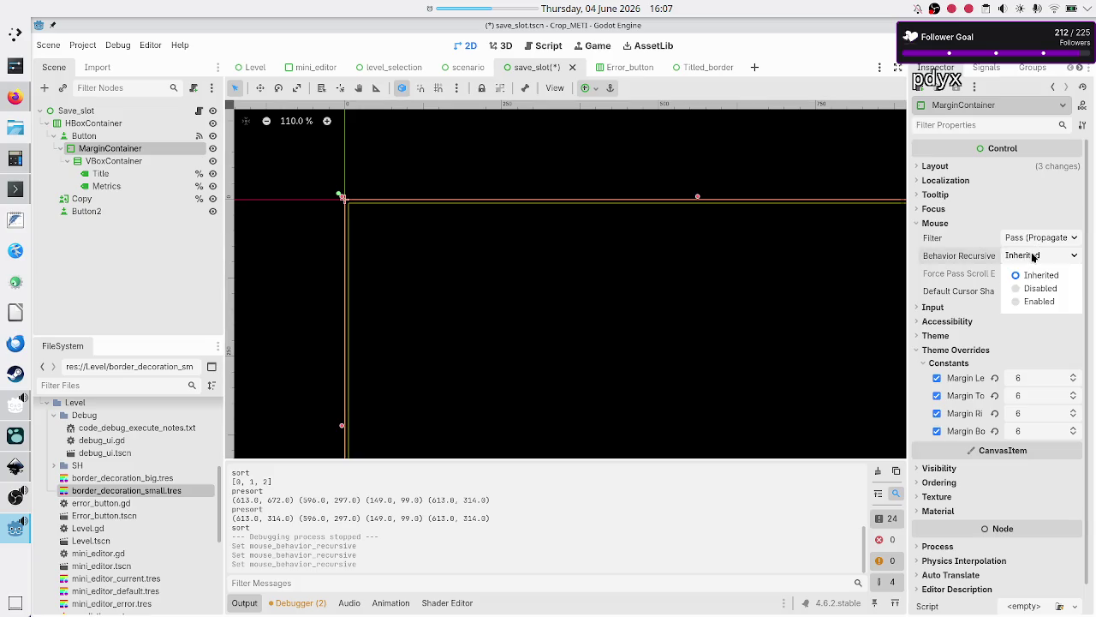
{"action": "left_click", "coordinate": [1034, 289]}
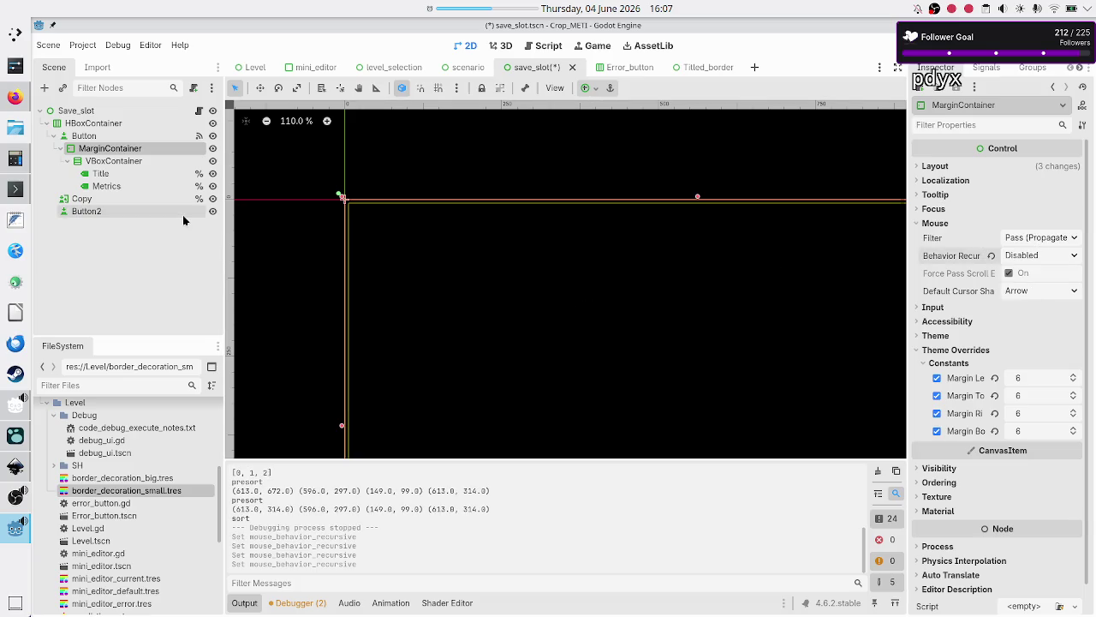
{"action": "left_click", "coordinate": [119, 137]}
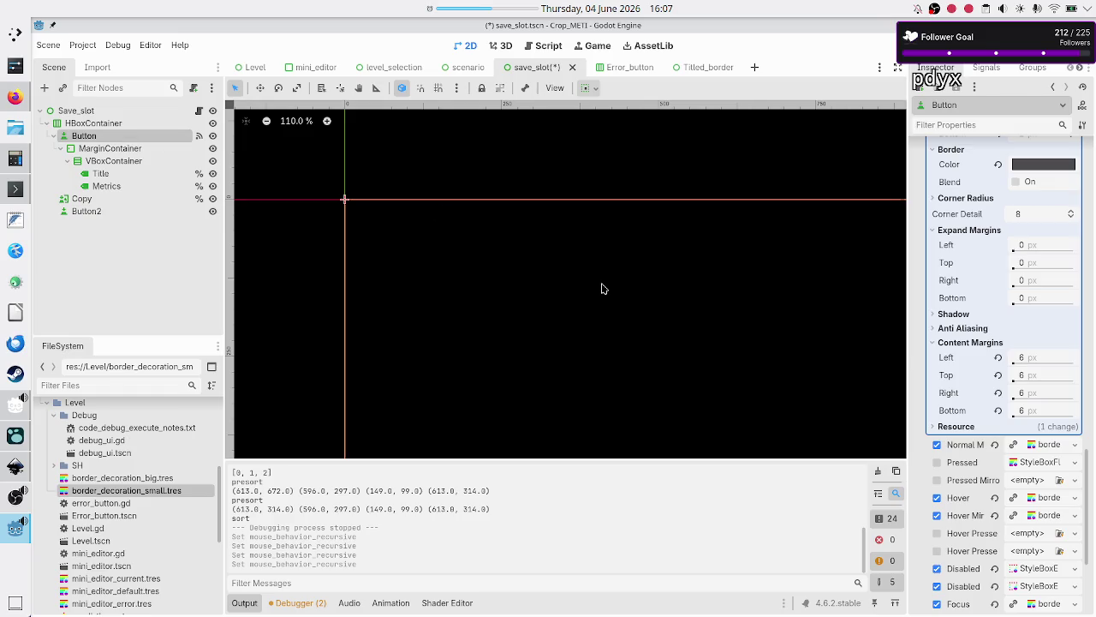
{"action": "left_click", "coordinate": [986, 67]}
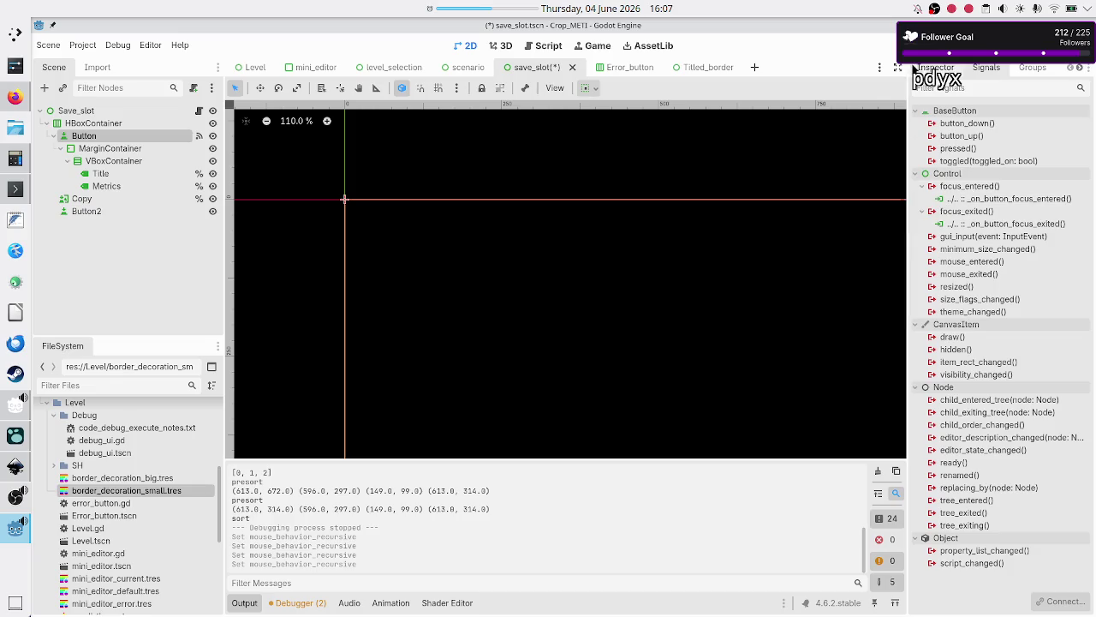
Save and run, test Basic tape operations > Tutorial, close the game, and open save_slot.gd
{"action": "key", "text": "F5"}
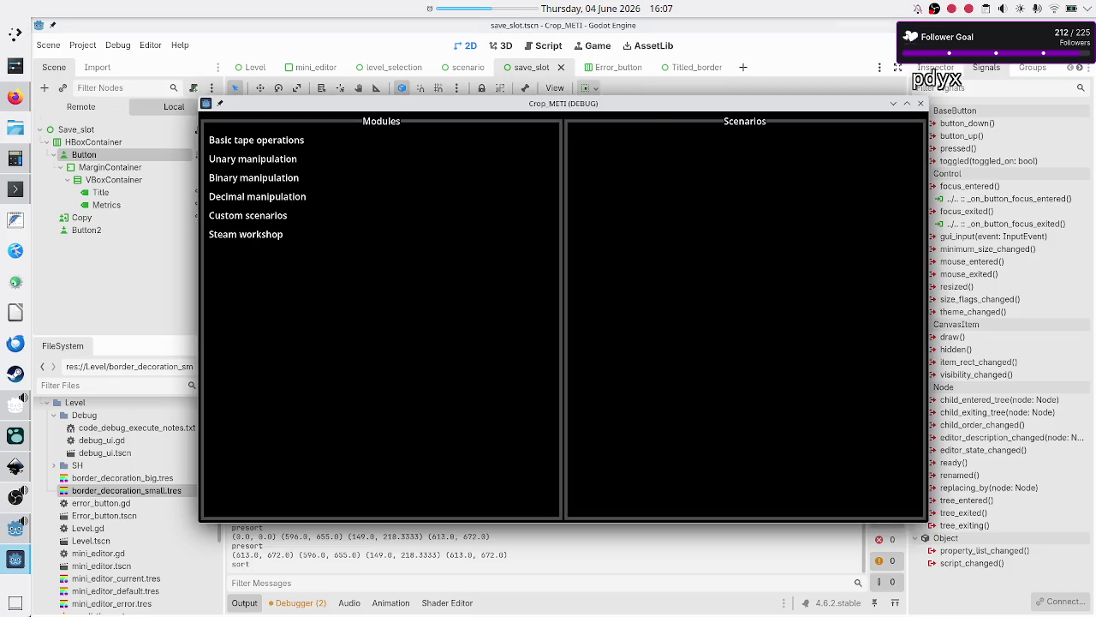
{"action": "left_click", "coordinate": [308, 144]}
{"action": "left_click", "coordinate": [614, 194]}
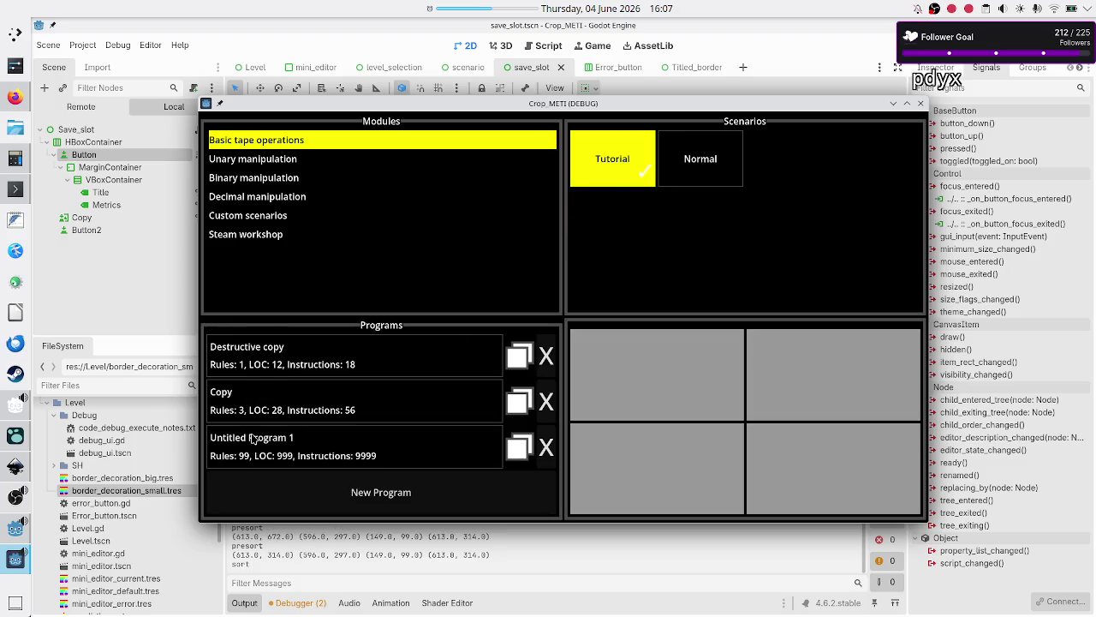
{"action": "left_click", "coordinate": [921, 104]}
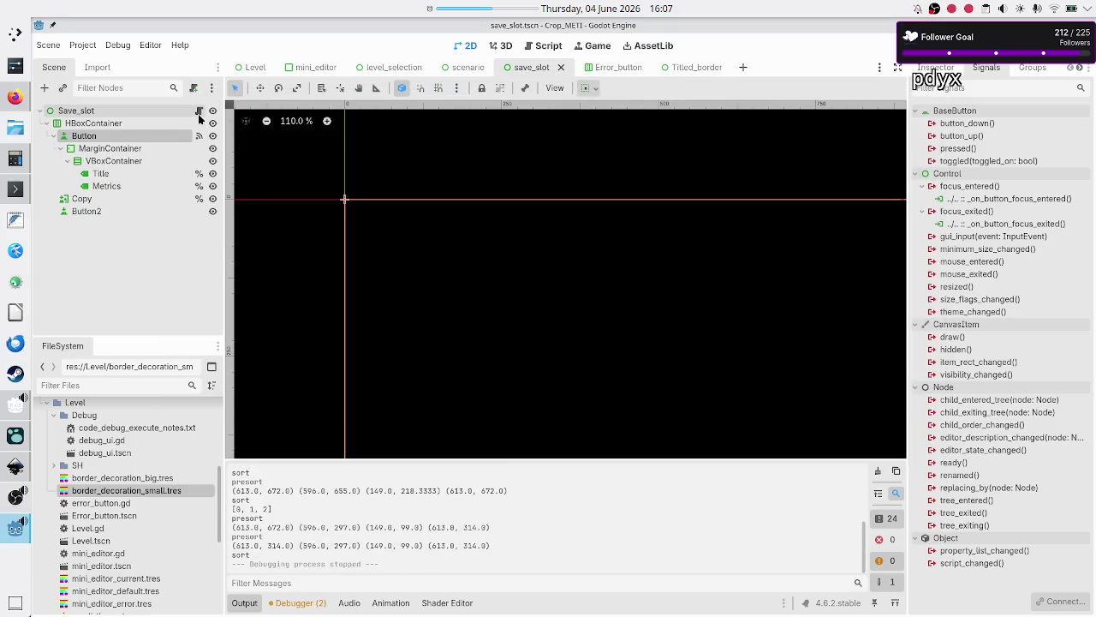
{"action": "left_click", "coordinate": [199, 112]}
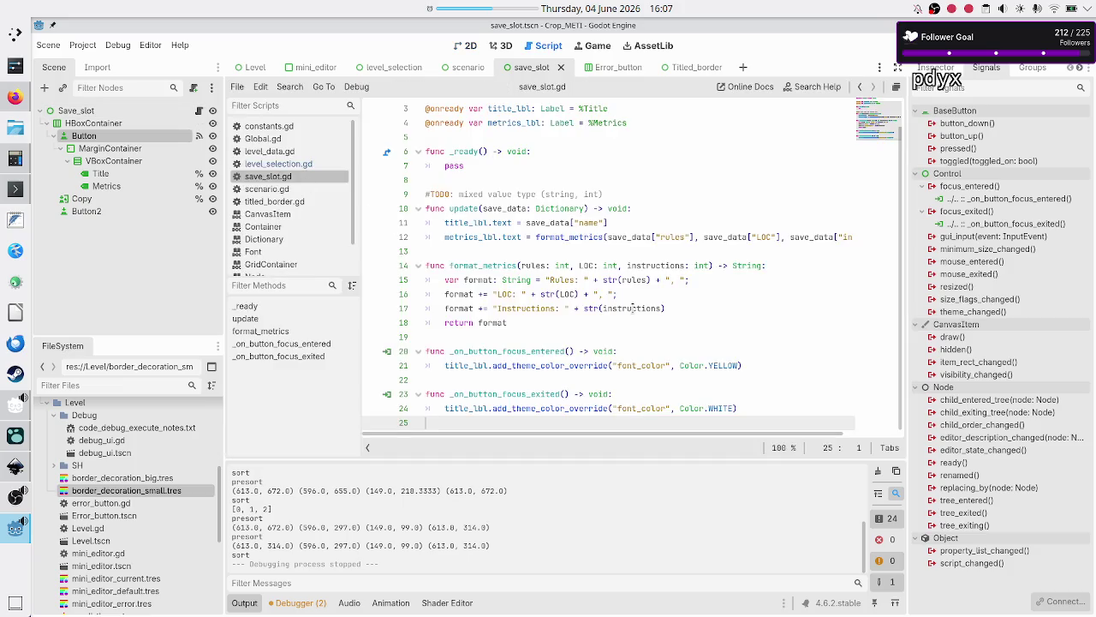
Add print("focus entered") and print("focus lost") to the focus-entered and focus-exited handlers
{"action": "left_click", "coordinate": [629, 351]}
{"action": "key", "text": "Return"}
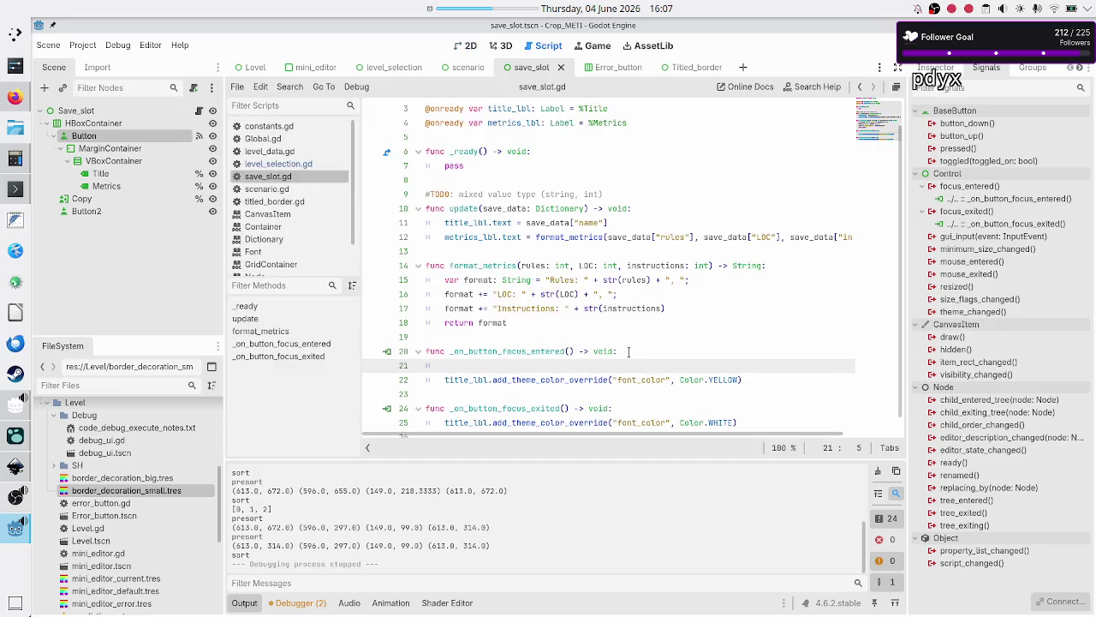
{"action": "type", "text": "print(\"fo"}
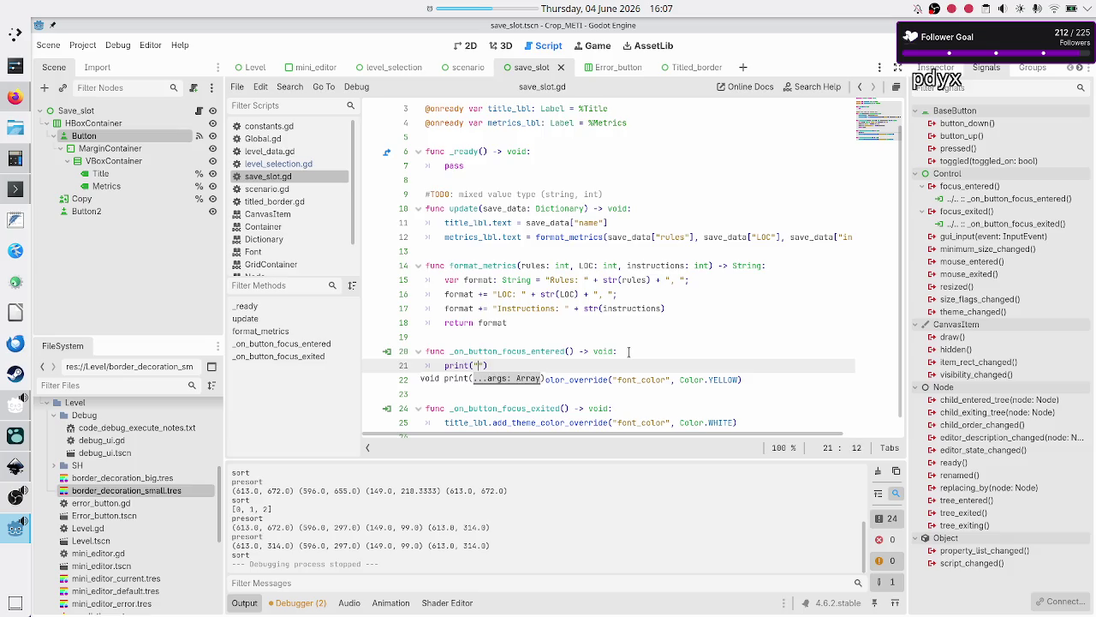
{"action": "type", "text": "cus "}
{"action": "type", "text": "entered"}
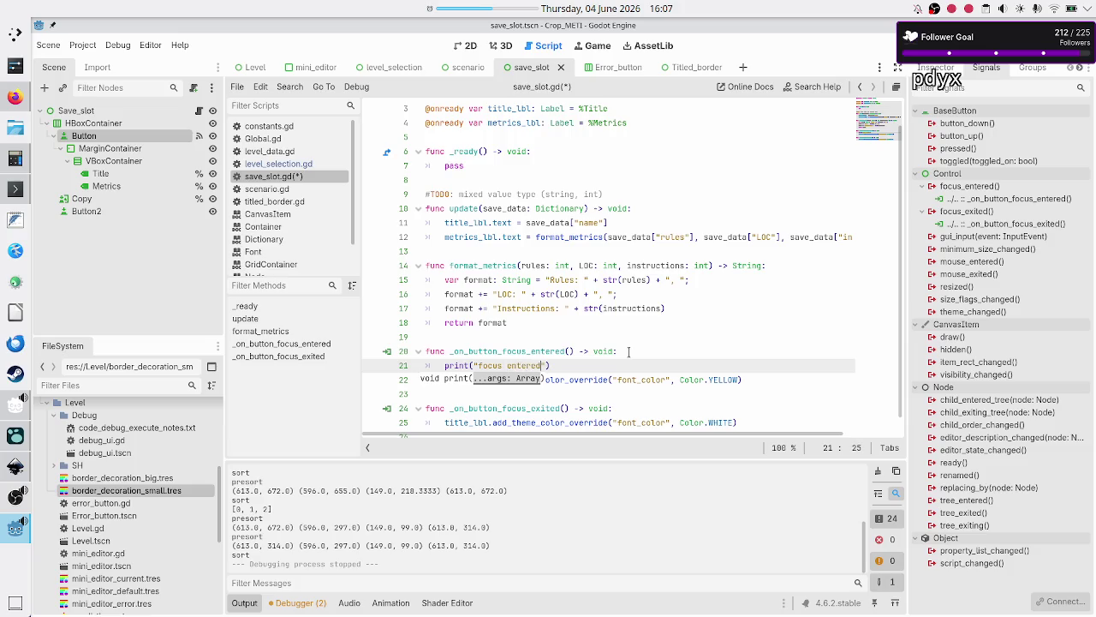
{"action": "key", "text": "End"}
{"action": "key", "text": "Down"}
{"action": "key", "text": "Down"}
{"action": "key", "text": "Up"}
{"action": "key", "text": "End"}
{"action": "key", "text": "Return"}
{"action": "type", "text": "print(\"fo"}
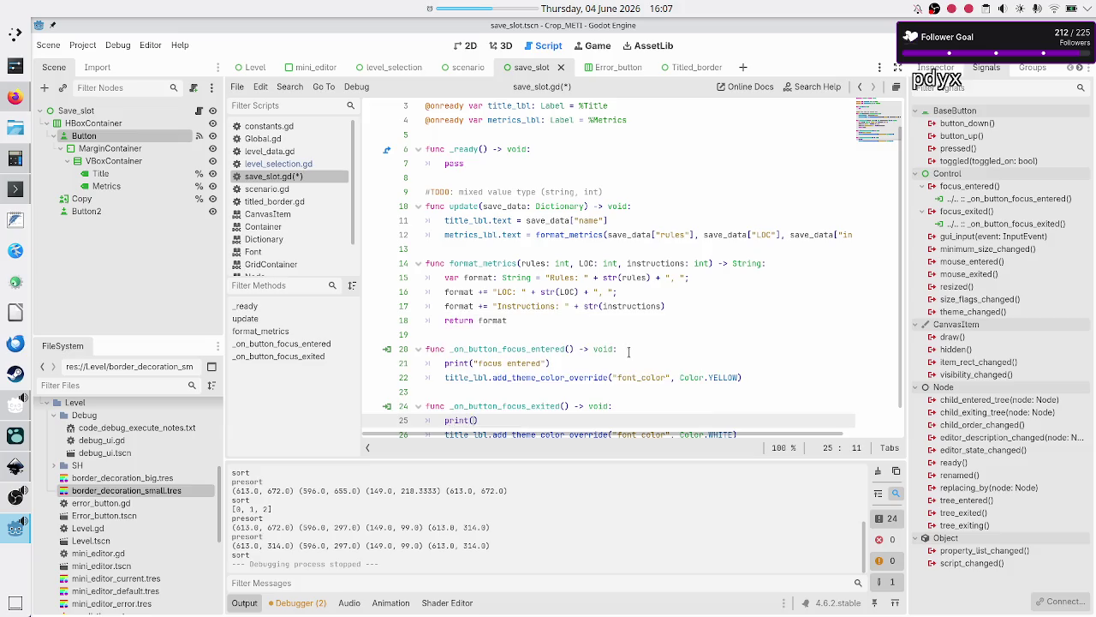
{"action": "type", "text": "cus lo"}
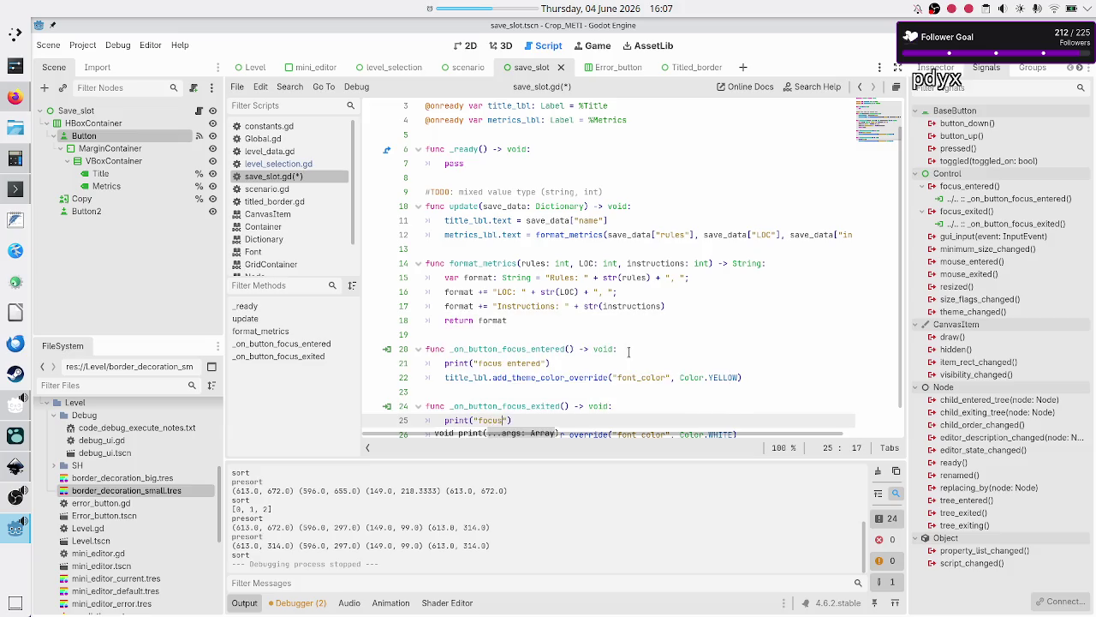
{"action": "type", "text": "st"}
Change the focus-entered message to "focus gained" and run the project
{"action": "key", "text": "Up"}
{"action": "key", "text": "Up"}
{"action": "key", "text": "Up"}
{"action": "key", "text": "Delete"}
{"action": "key", "text": "BackSpace"}
{"action": "key", "text": "BackSpace"}
{"action": "key", "text": "BackSpace"}
{"action": "type", "text": "gaine"}
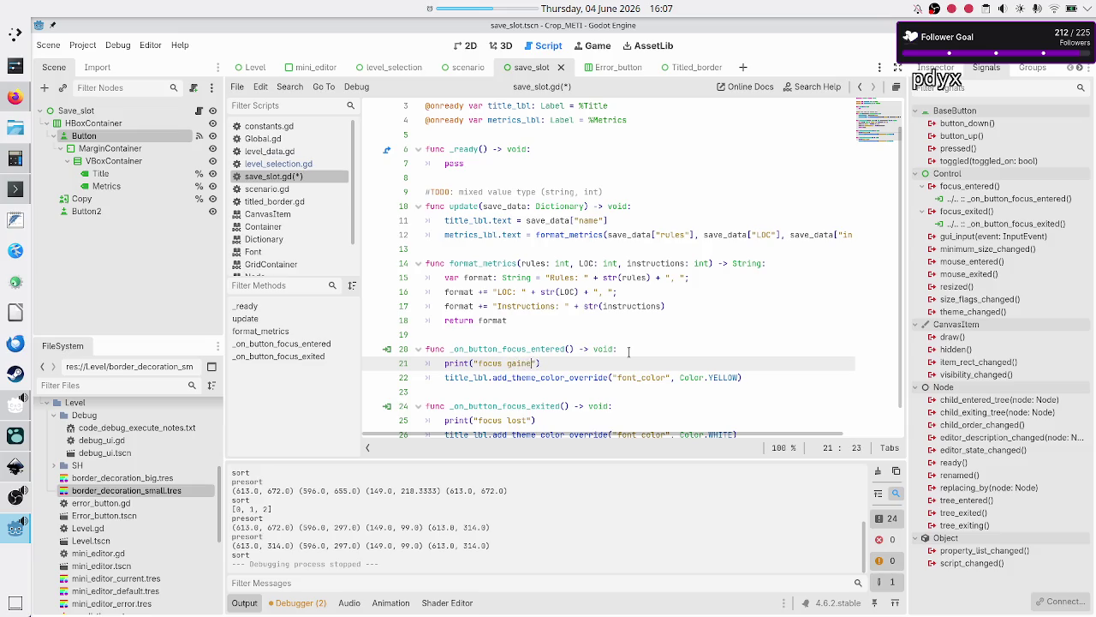
{"action": "type", "text": "d"}
{"action": "key", "text": "F5"}
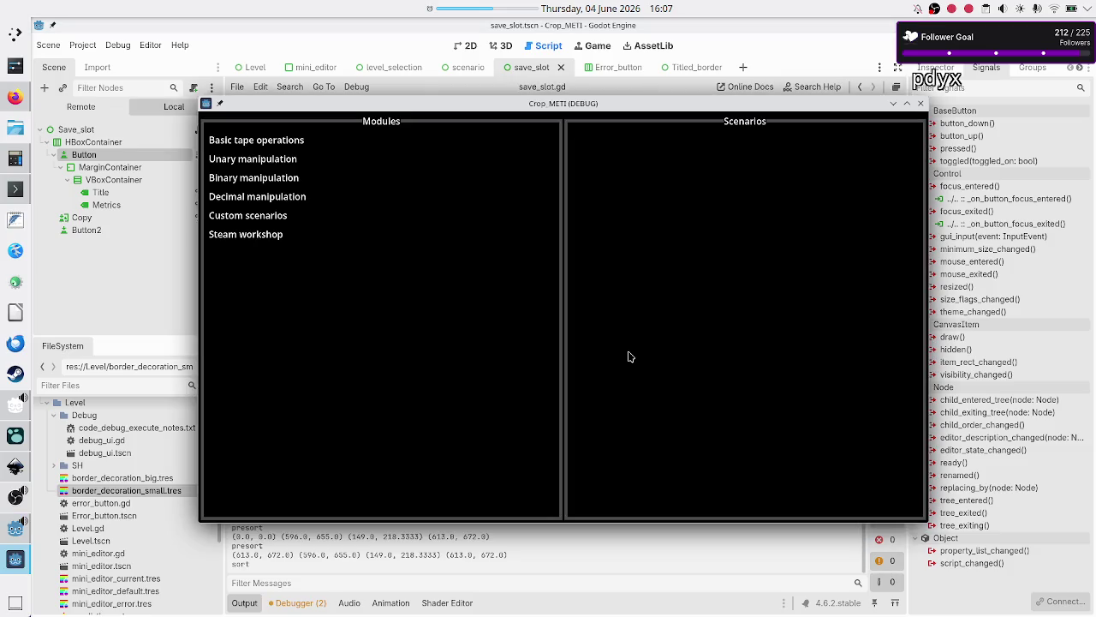
In the running game, view the Basic tape operations Tutorial scenario's program list, then return to the editor
{"action": "left_click", "coordinate": [297, 144]}
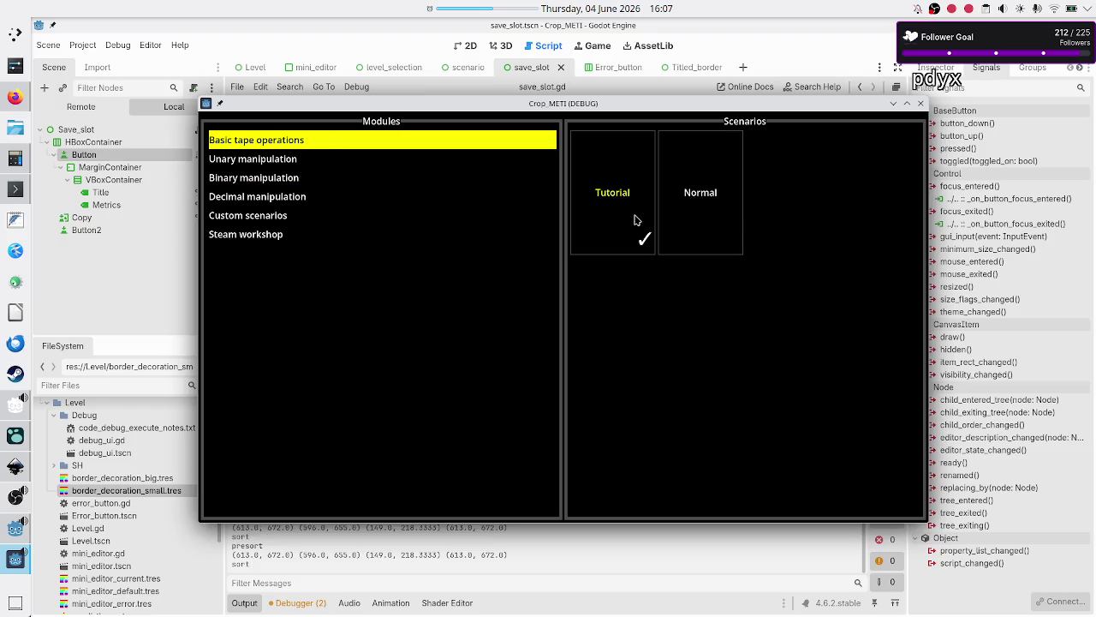
{"action": "left_click", "coordinate": [636, 219]}
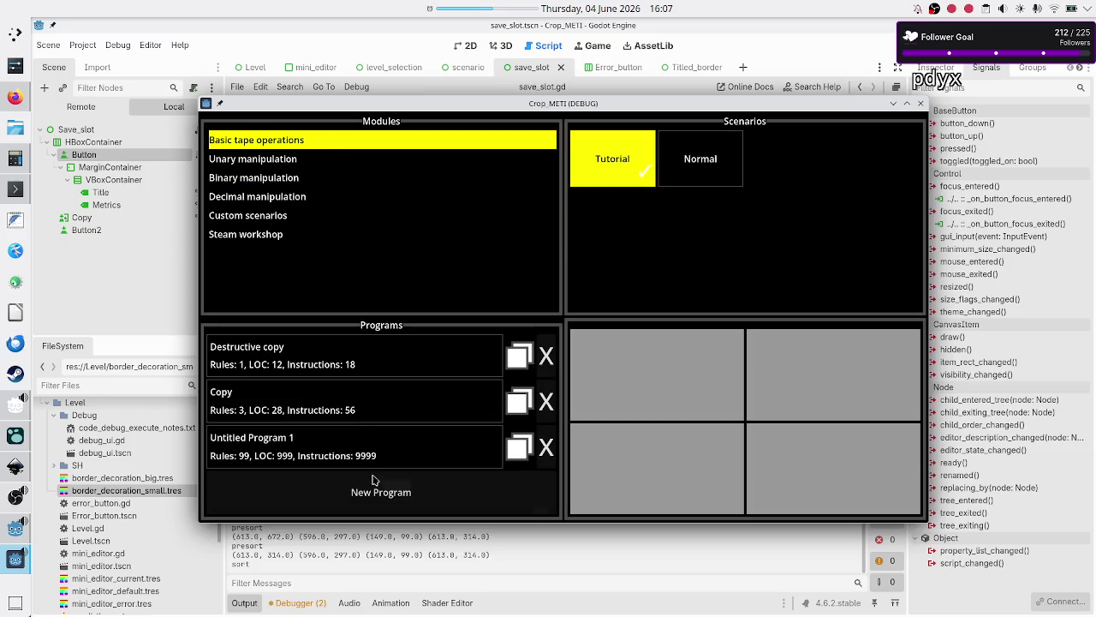
{"action": "left_click", "coordinate": [429, 552]}
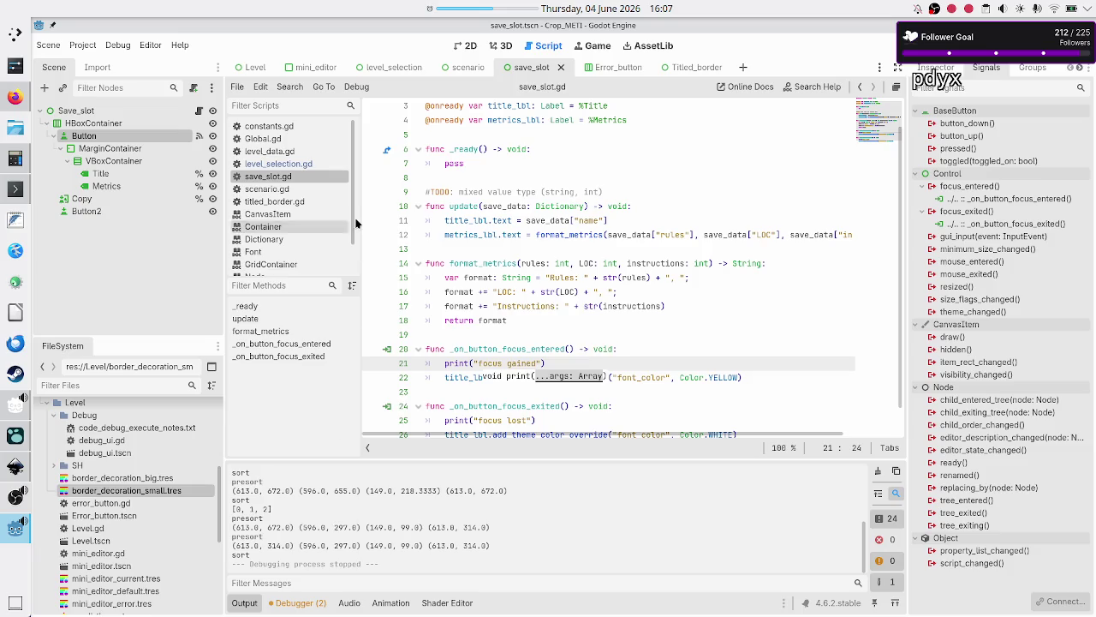
Check scenario.gd and level_selection.gd, then open titled_border.gd and go to its prints line
{"action": "left_click", "coordinate": [290, 190]}
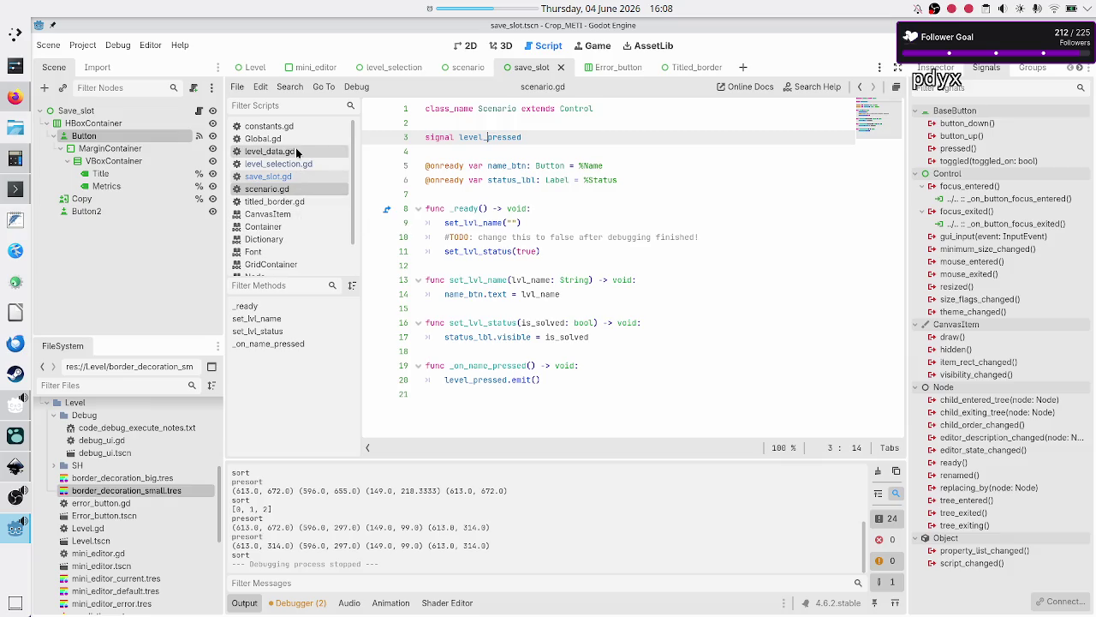
{"action": "left_click", "coordinate": [293, 165]}
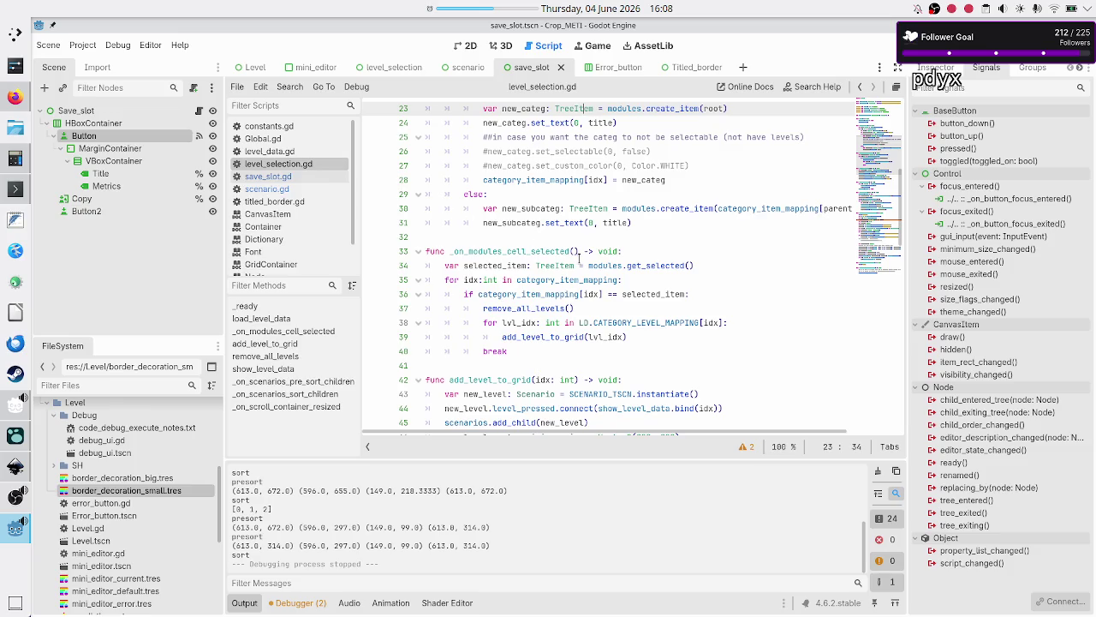
{"action": "left_click", "coordinate": [690, 75]}
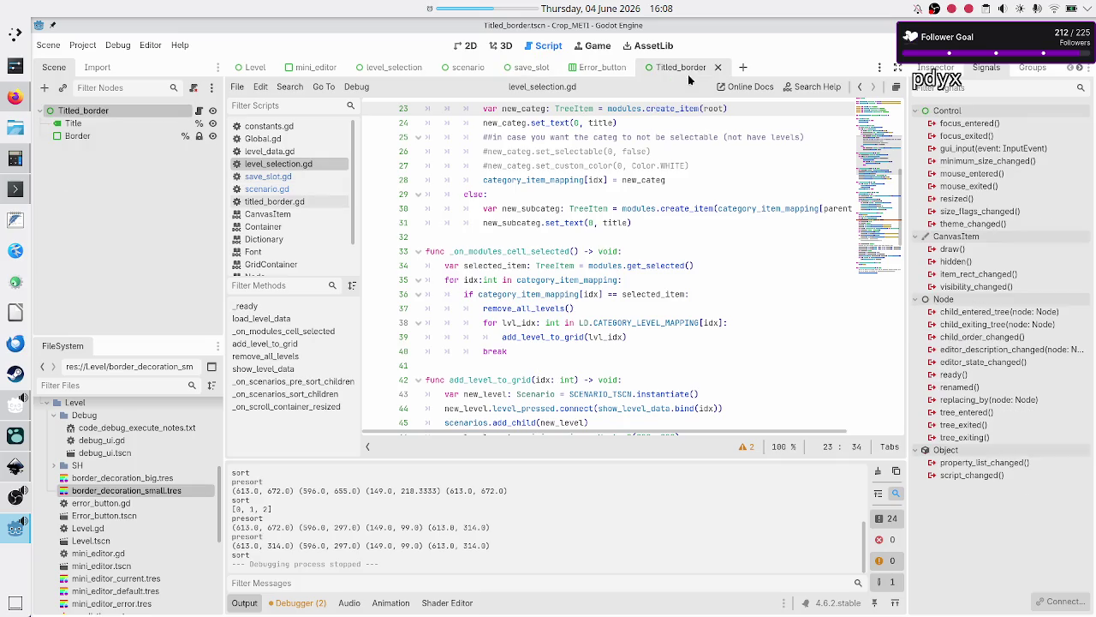
{"action": "left_click", "coordinate": [297, 203]}
{"action": "scroll", "coordinate": [552, 298], "scroll_direction": "down", "scroll_amount": 1}
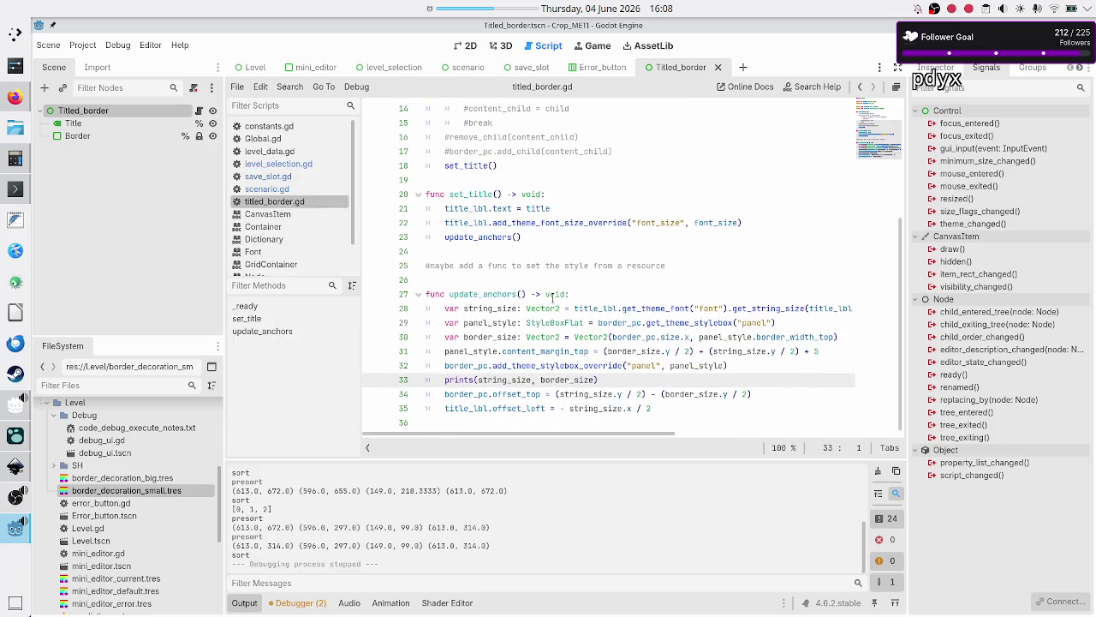
{"action": "key", "text": "Left"}
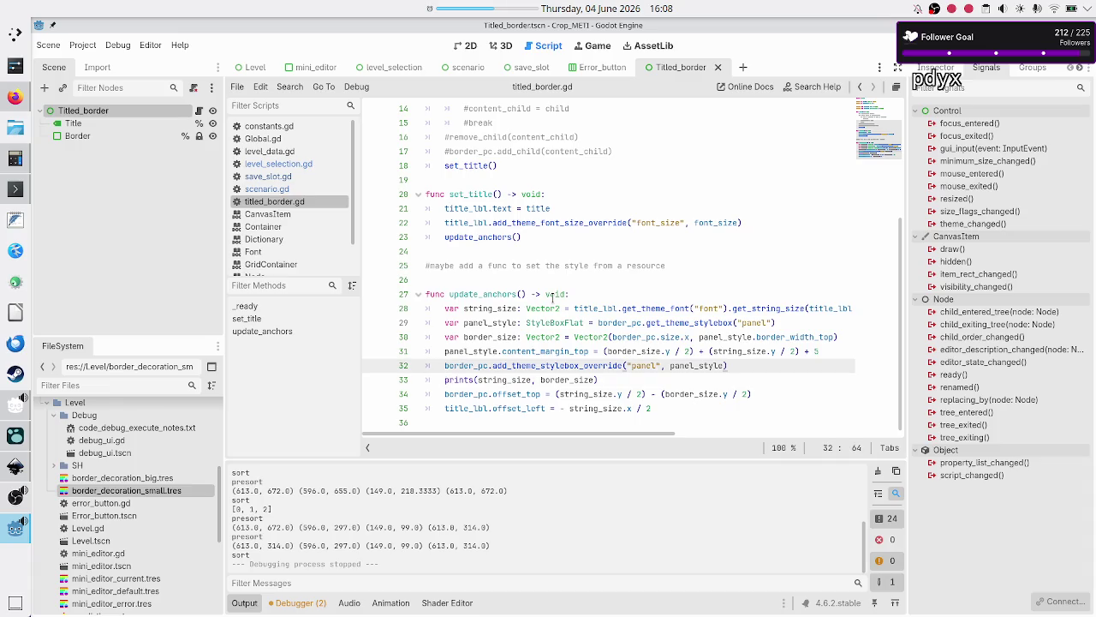
{"action": "key", "text": "Right"}
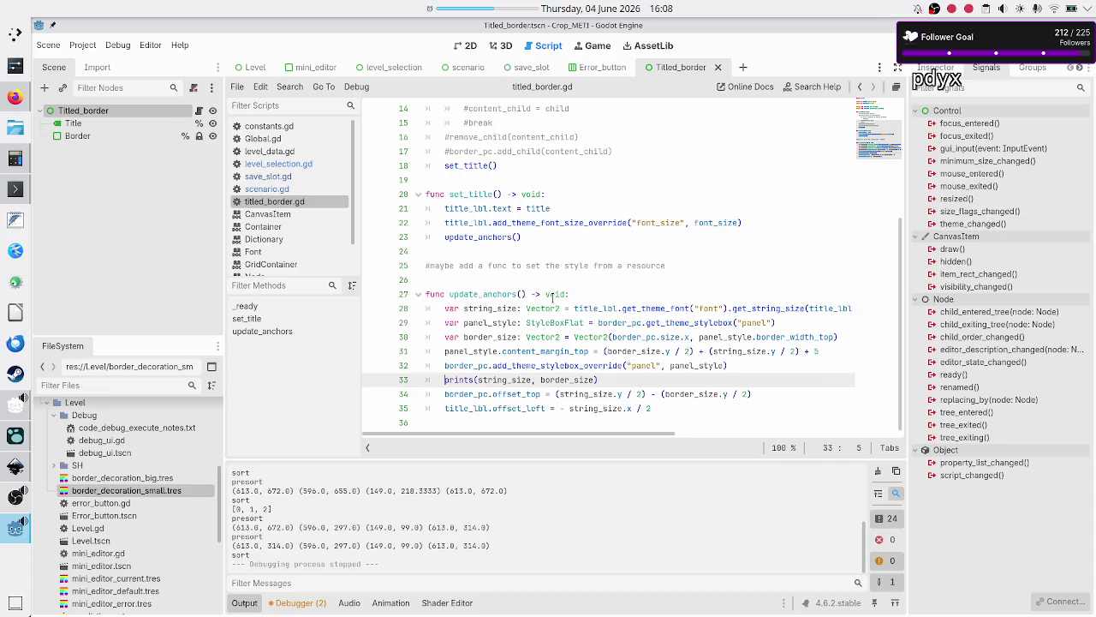
Delete the prints debug line and the commented-out child-handling code in _ready
{"action": "key", "text": "shift+End"}
{"action": "key", "text": "BackSpace"}
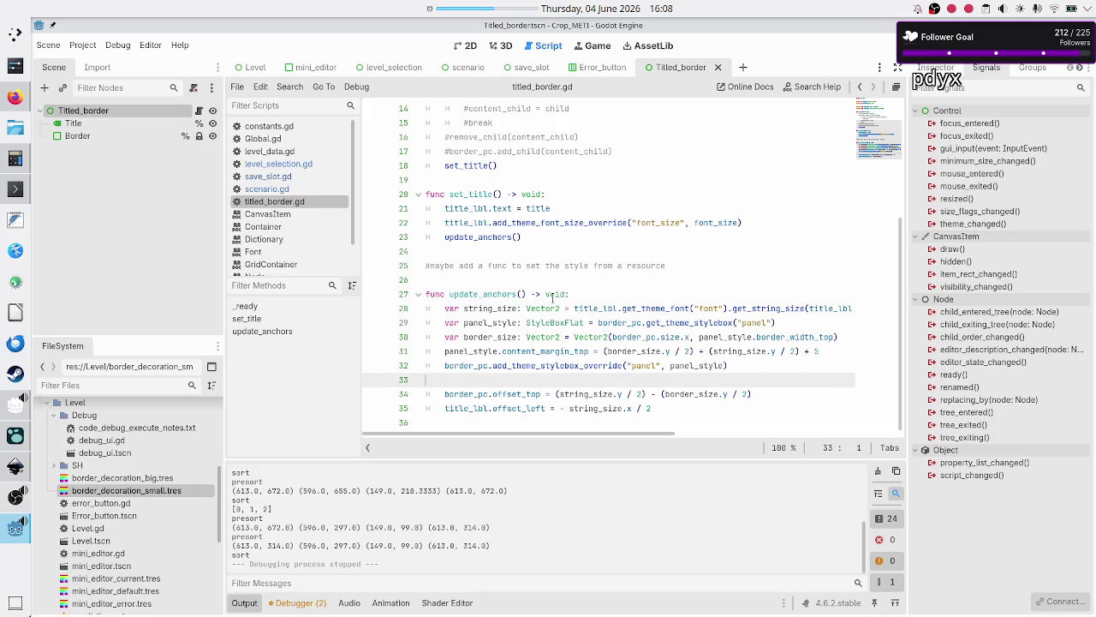
{"action": "key", "text": "BackSpace"}
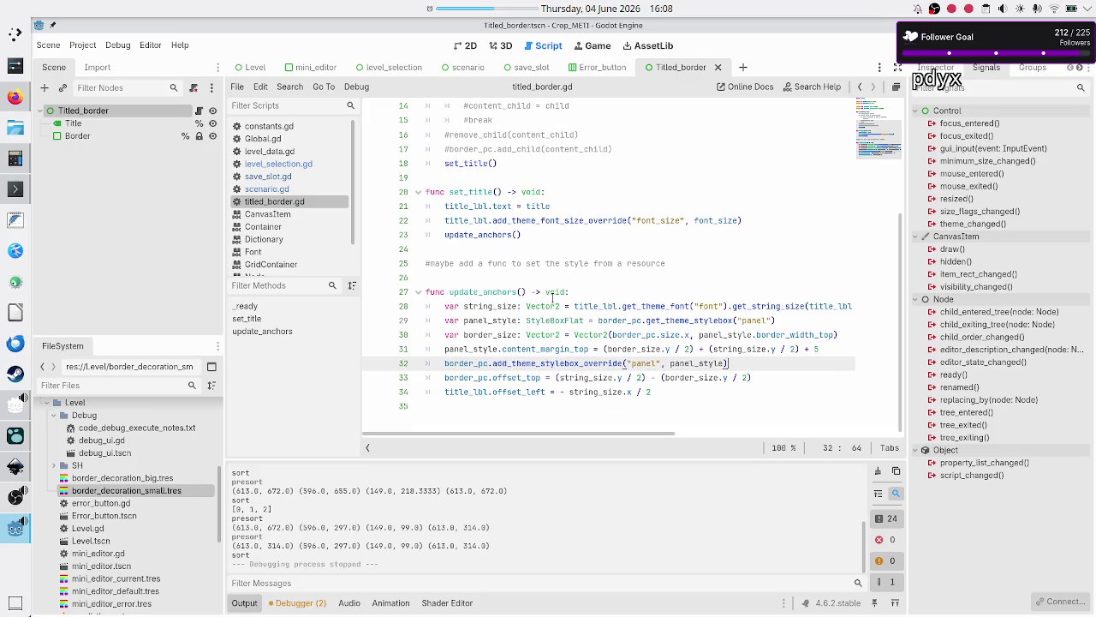
{"action": "key", "text": "Up"}
{"action": "key", "text": "Up"}
{"action": "key", "text": "Up"}
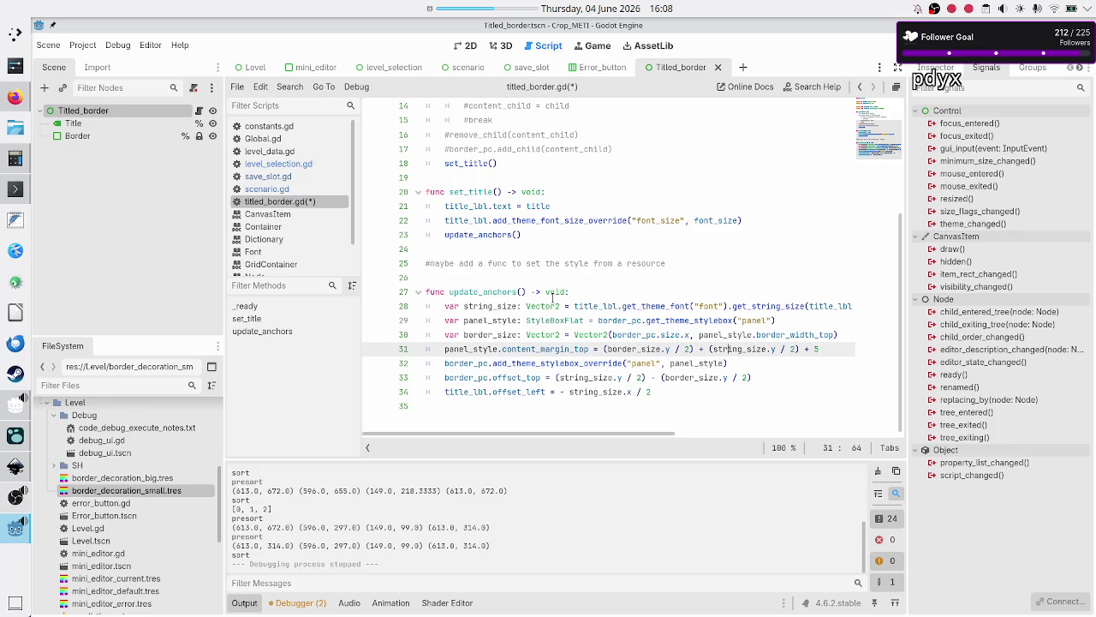
{"action": "key", "text": "Up"}
{"action": "key", "text": "Down"}
{"action": "key", "text": "Down"}
{"action": "key", "text": "Down"}
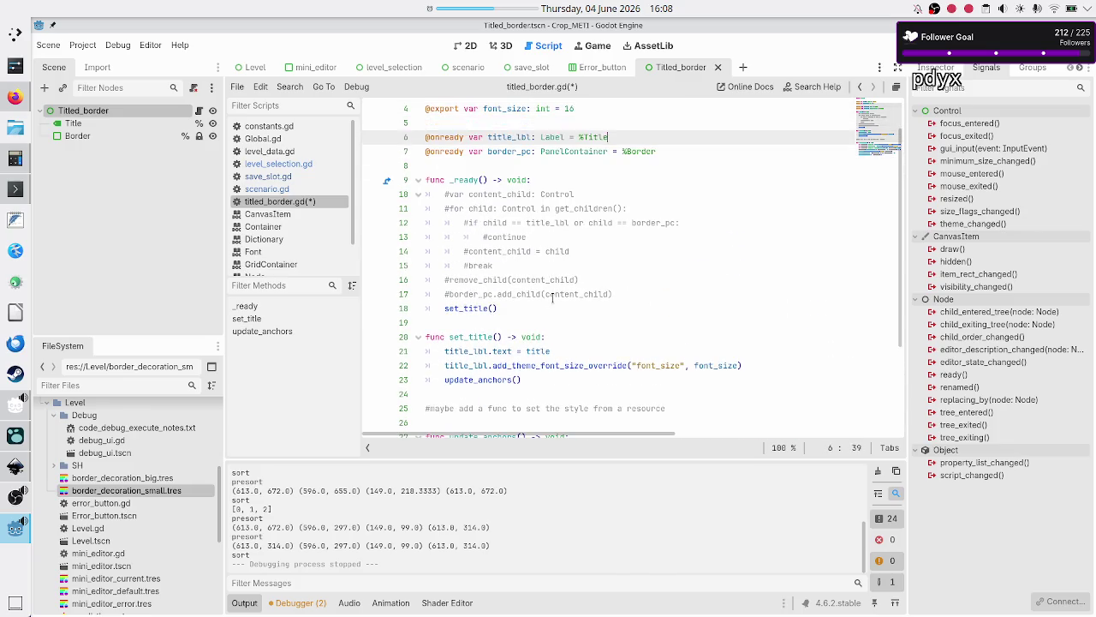
{"action": "key", "text": "shift+Down"}
{"action": "key", "text": "shift+Down"}
{"action": "key", "text": "shift+Down"}
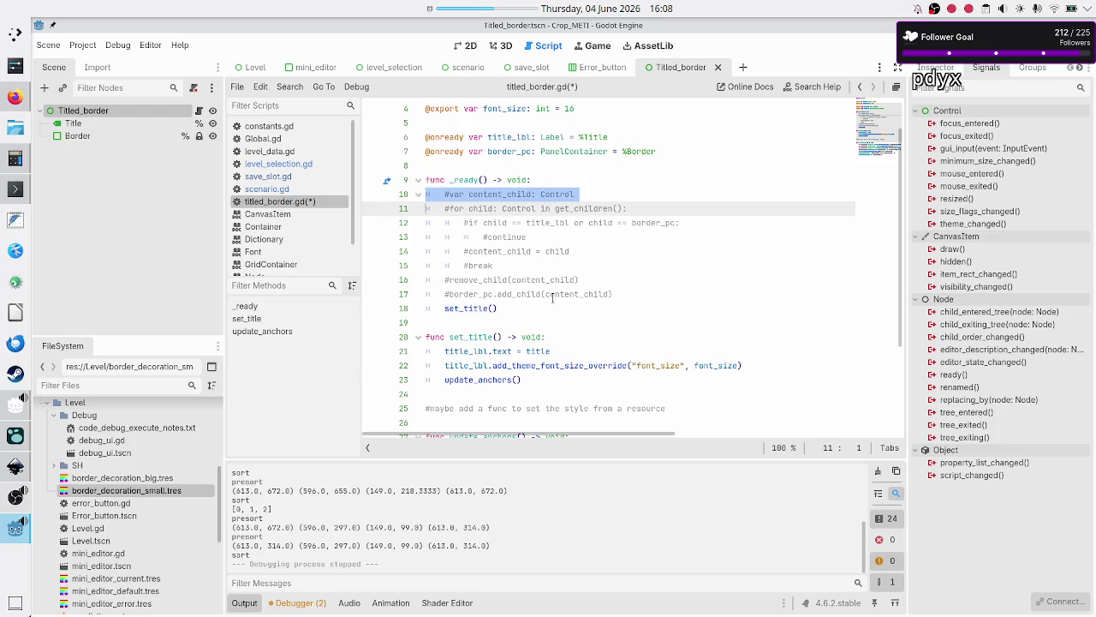
{"action": "key", "text": "shift+End"}
{"action": "key", "text": "BackSpace"}
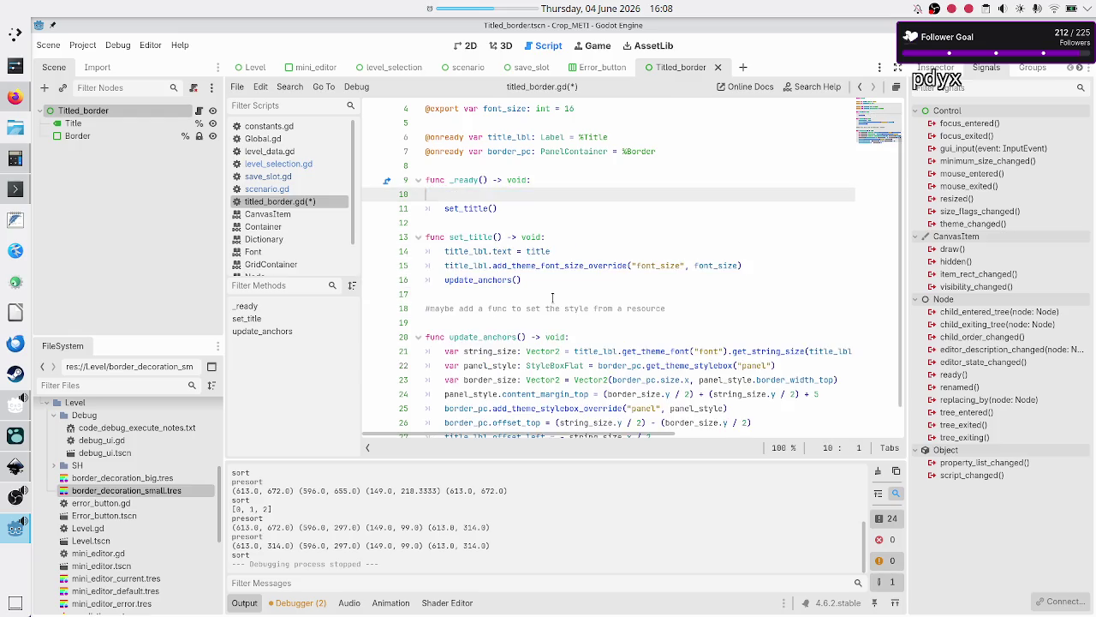
{"action": "key", "text": "Delete"}
{"action": "key", "text": "Down"}
{"action": "key", "text": "Down"}
{"action": "key", "text": "Down"}
{"action": "key", "text": "Down"}
{"action": "key", "text": "Down"}
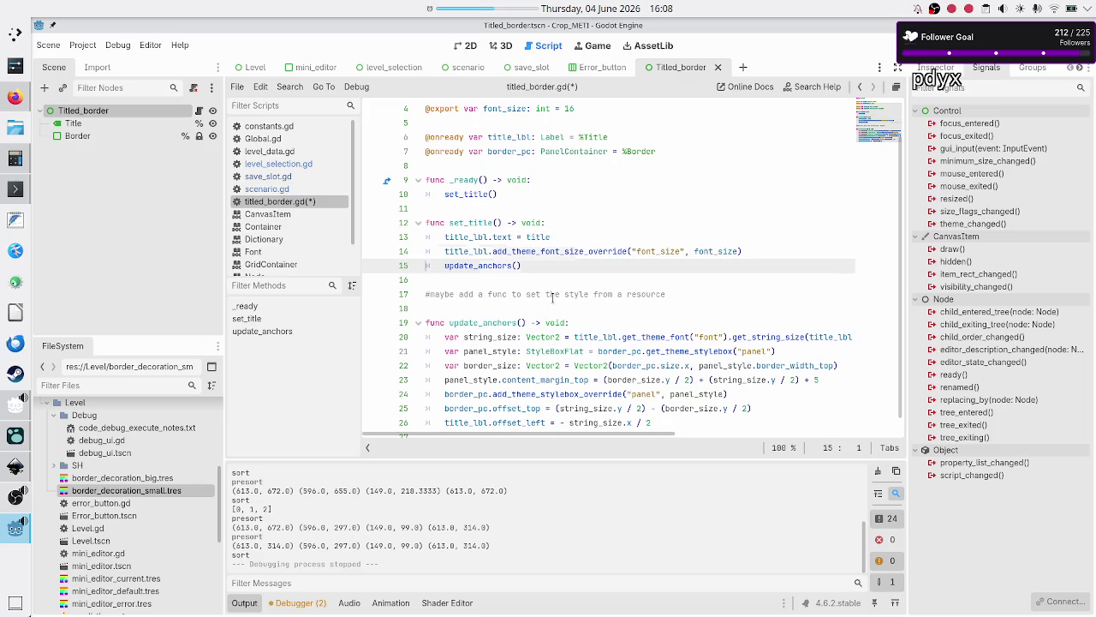
{"action": "key", "text": "Down"}
{"action": "key", "text": "Down"}
{"action": "key", "text": "Down"}
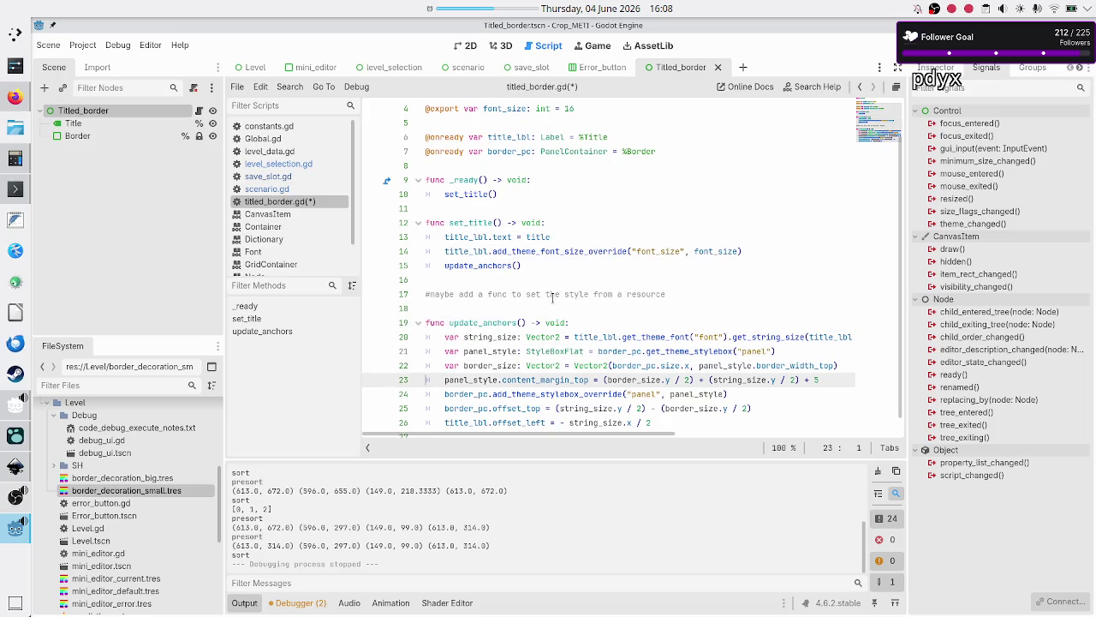
Save titled_border.gd, test-run the game, close it, and return to level_selection.gd
{"action": "key", "text": "ctrl+s"}
{"action": "key", "text": "F5"}
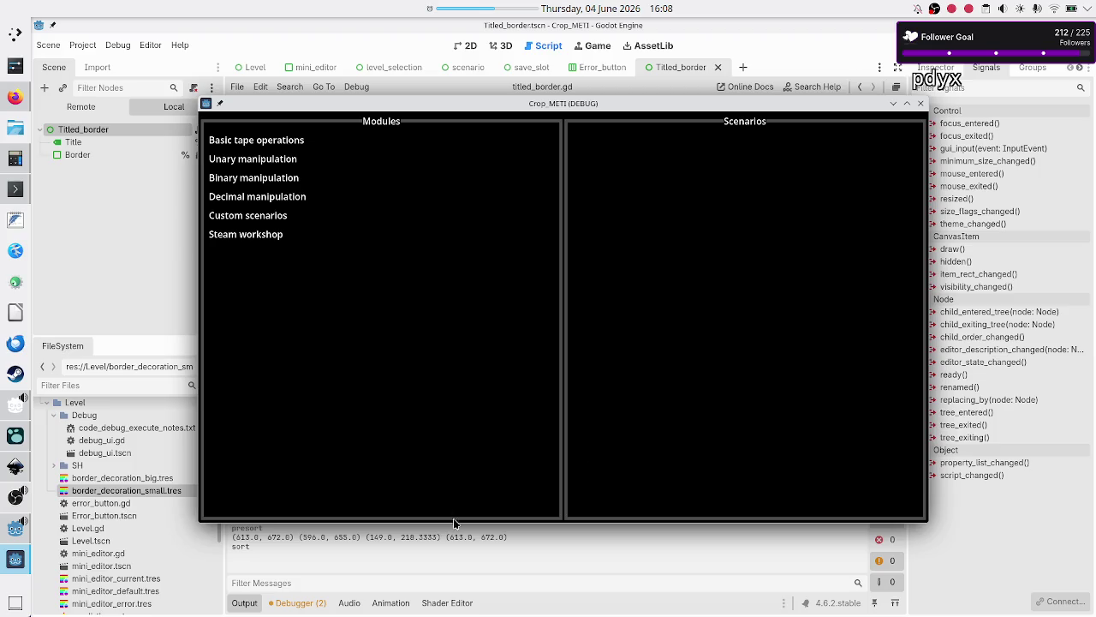
{"action": "left_click", "coordinate": [921, 104]}
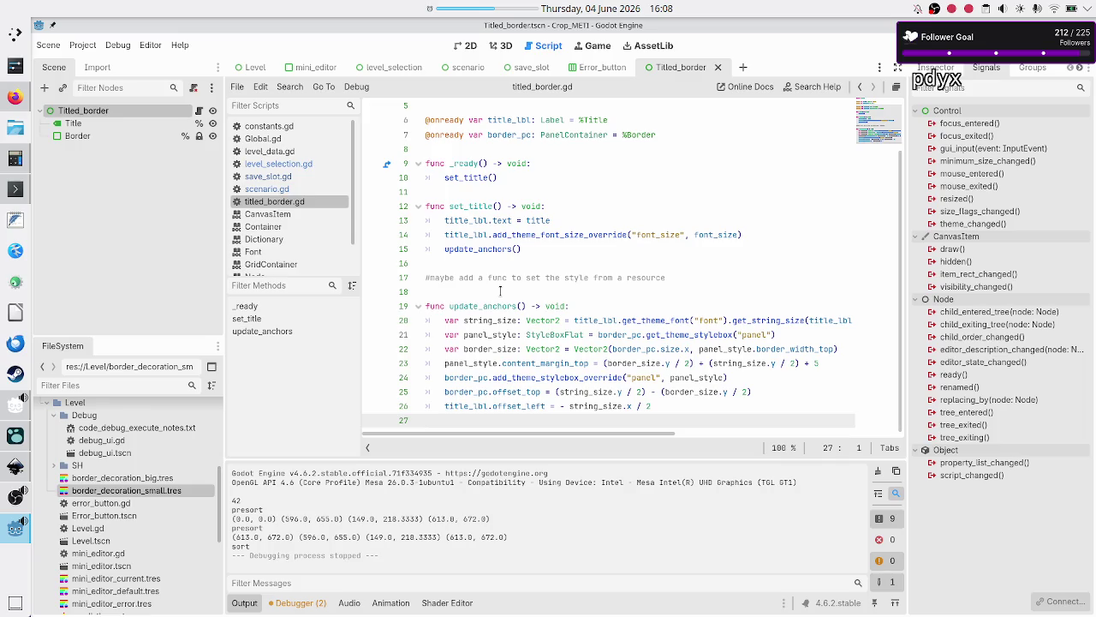
{"action": "left_click", "coordinate": [288, 166]}
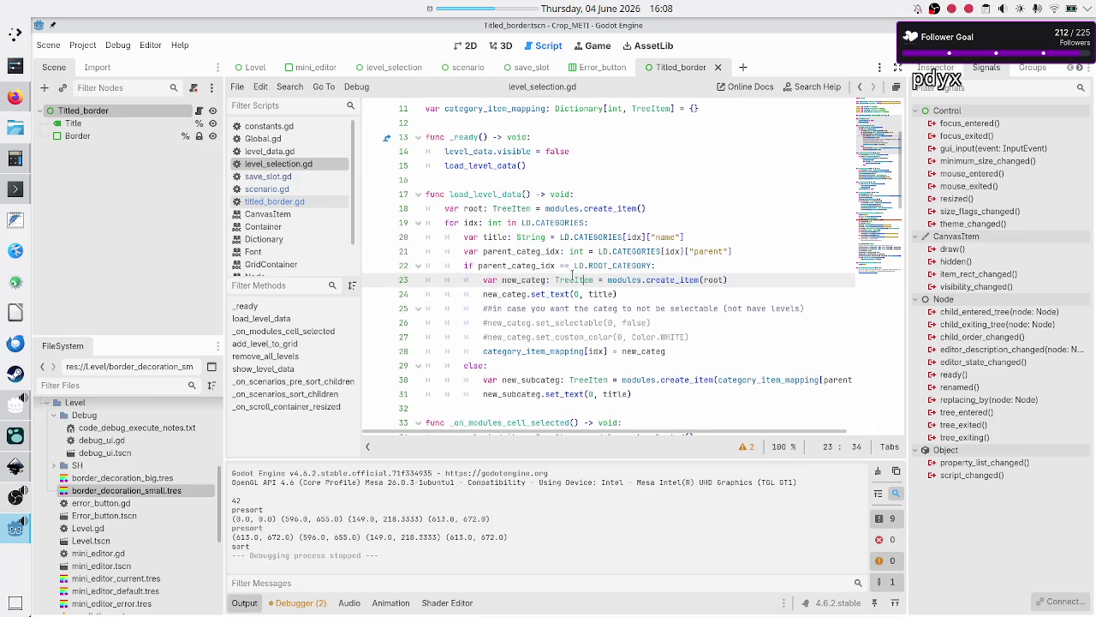
Delete the print("presort") debug line from the grid sorting code
{"action": "scroll", "coordinate": [572, 274], "scroll_direction": "down", "scroll_amount": 9}
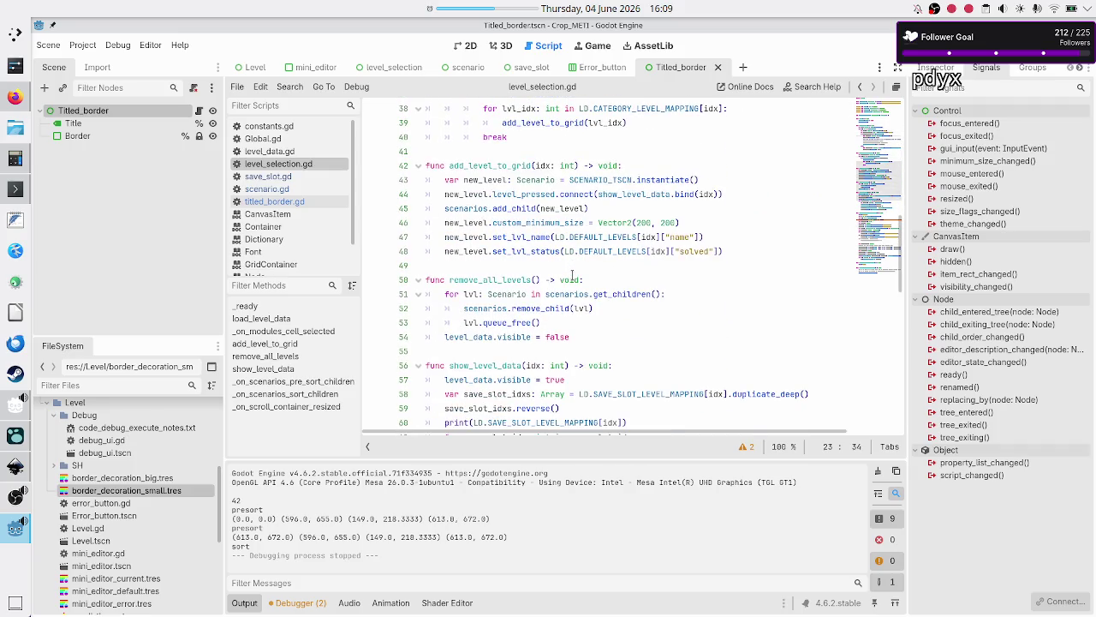
{"action": "scroll", "coordinate": [572, 274], "scroll_direction": "down", "scroll_amount": 4}
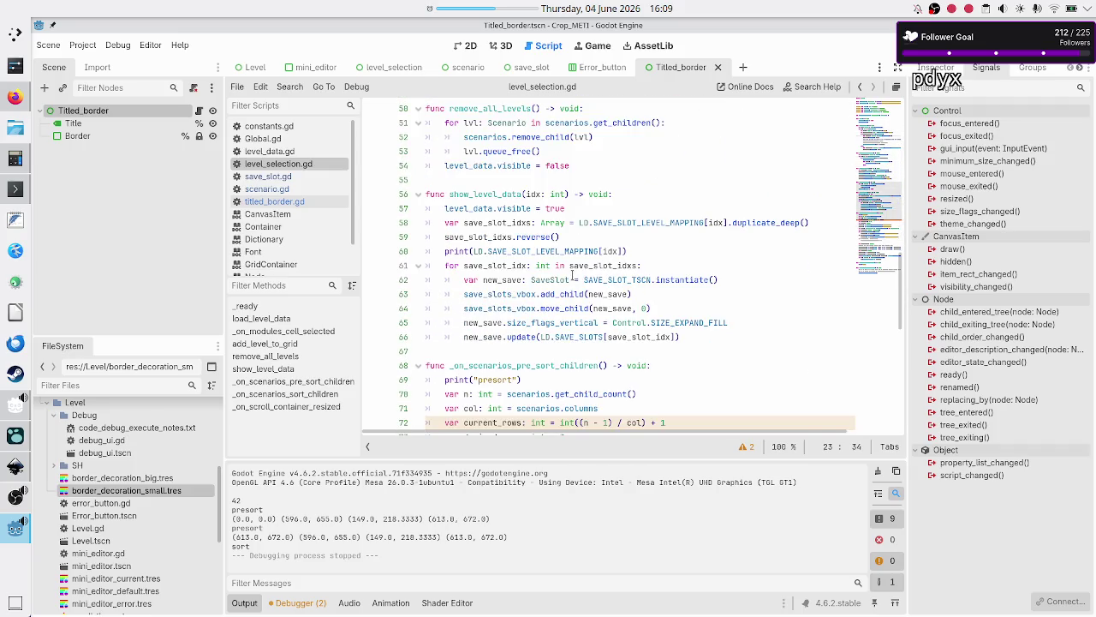
{"action": "scroll", "coordinate": [572, 274], "scroll_direction": "down", "scroll_amount": 5}
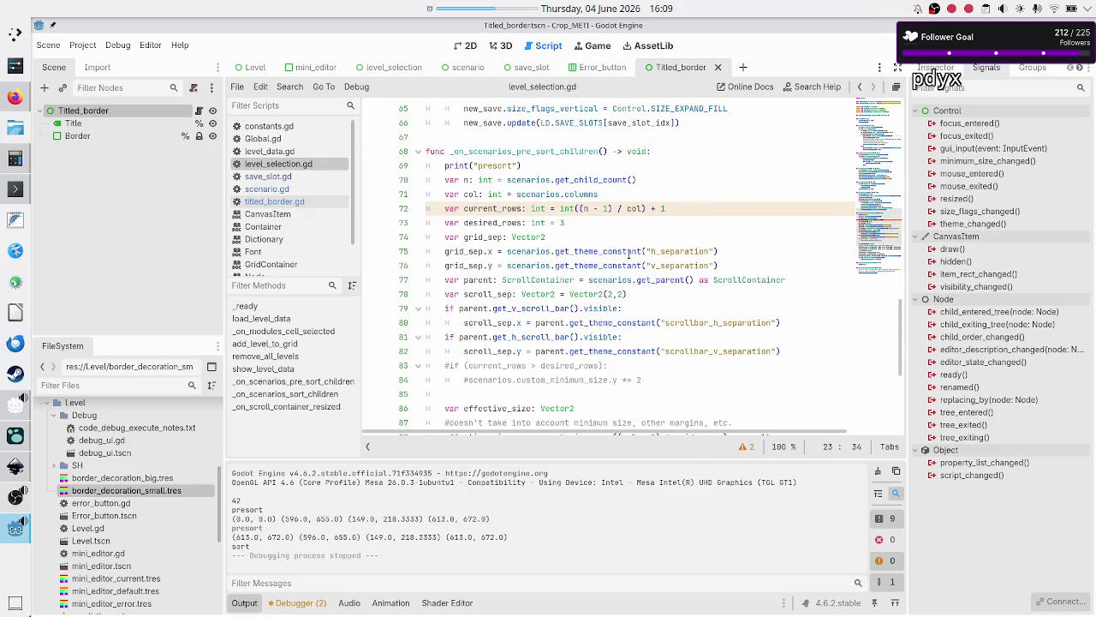
{"action": "key", "text": "Up"}
{"action": "key", "text": "Up"}
{"action": "key", "text": "Up"}
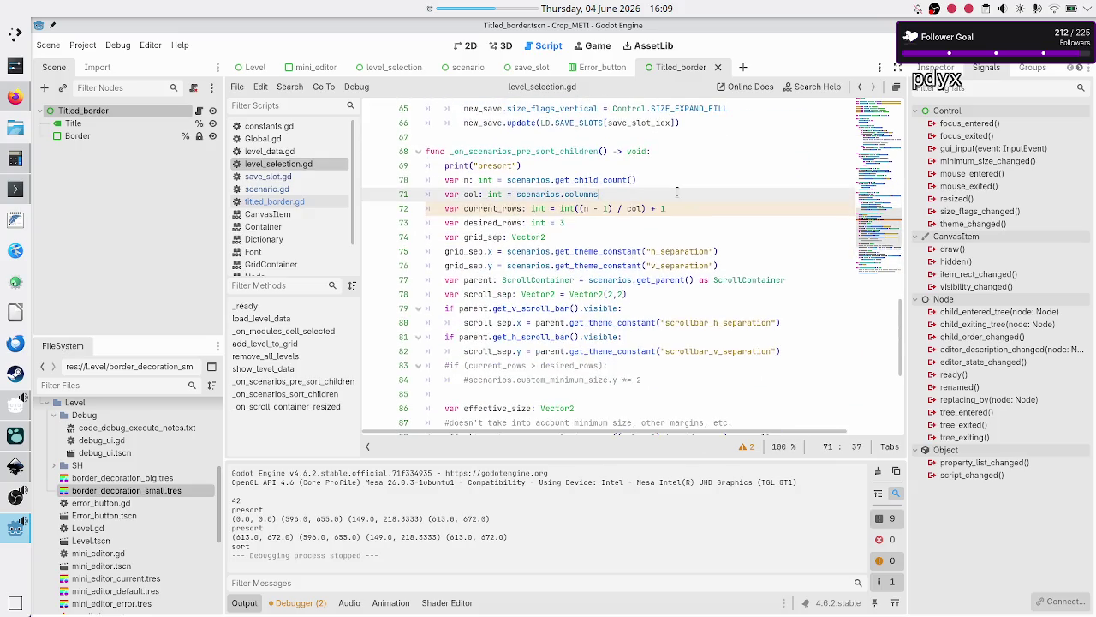
{"action": "key", "text": "Down"}
{"action": "key", "text": "Down"}
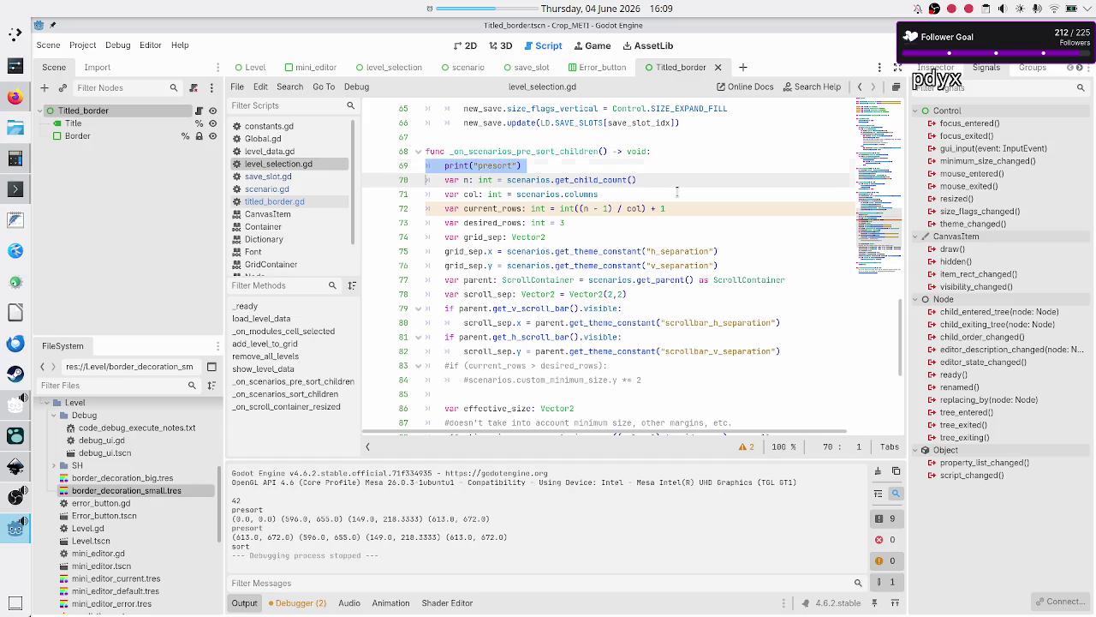
{"action": "key", "text": "shift+Down"}
{"action": "key", "text": "Delete"}
{"action": "key", "text": "Down"}
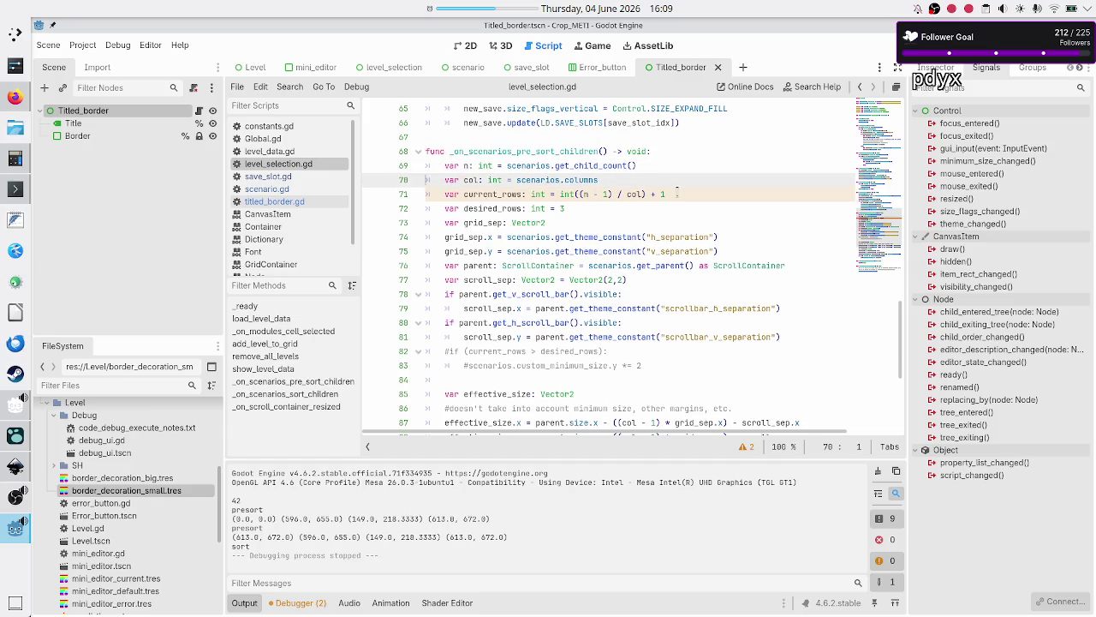
Remove the prints debug line below the effective size code
{"action": "key", "text": "Down"}
{"action": "key", "text": "Down"}
{"action": "key", "text": "Down"}
{"action": "key", "text": "Down"}
{"action": "key", "text": "Down"}
{"action": "key", "text": "Down"}
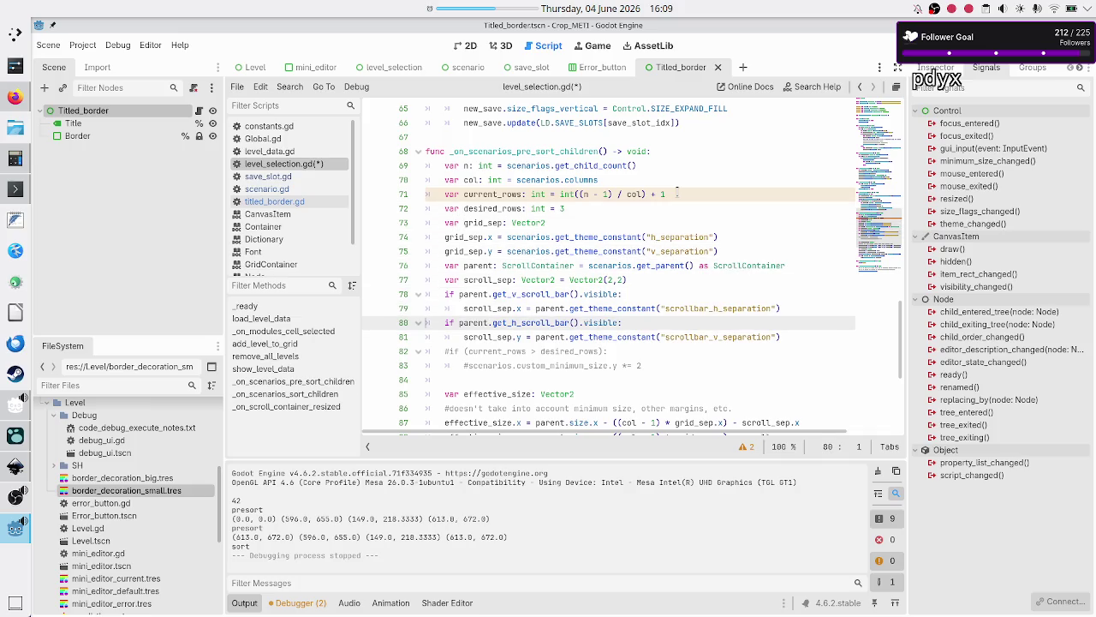
{"action": "key", "text": "Down"}
{"action": "key", "text": "Down"}
{"action": "key", "text": "Down"}
{"action": "key", "text": "Down"}
{"action": "key", "text": "Down"}
{"action": "key", "text": "Down"}
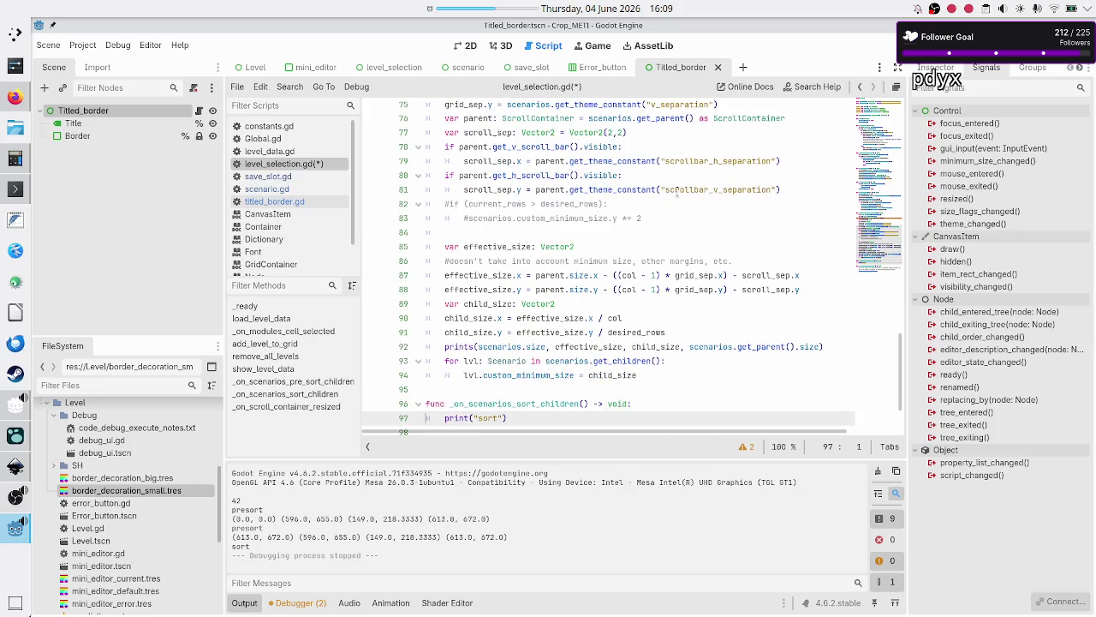
{"action": "key", "text": "Up"}
{"action": "key", "text": "Up"}
{"action": "key", "text": "Up"}
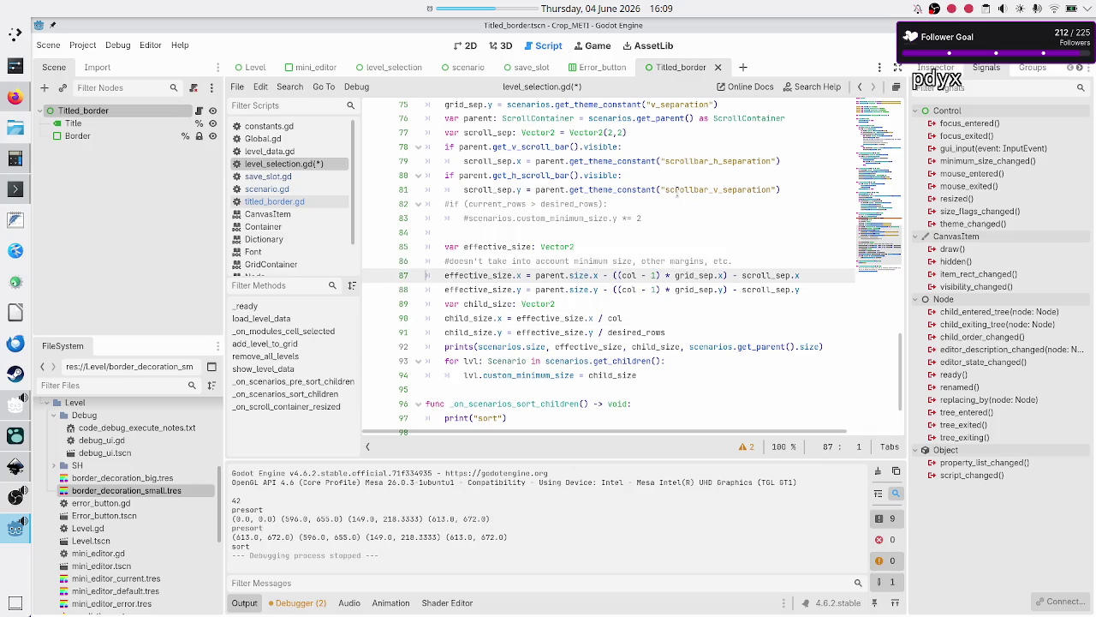
{"action": "key", "text": "Down"}
{"action": "key", "text": "Down"}
{"action": "key", "text": "Down"}
{"action": "key", "text": "shift+Down"}
{"action": "key", "text": "shift+Left"}
{"action": "key", "text": "BackSpace"}
{"action": "key", "text": "BackSpace"}
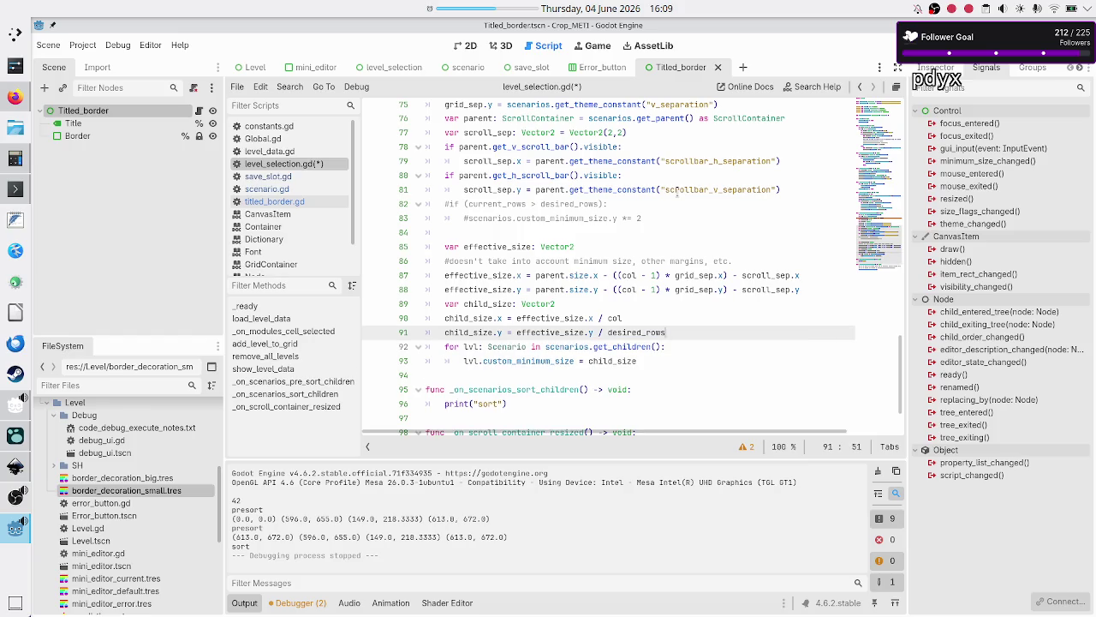
Change line 86 to '#INFO: does it take into account minimum size, other margins, etc.?' and save
{"action": "key", "text": "Up"}
{"action": "key", "text": "Up"}
{"action": "key", "text": "Up"}
{"action": "key", "text": "Home"}
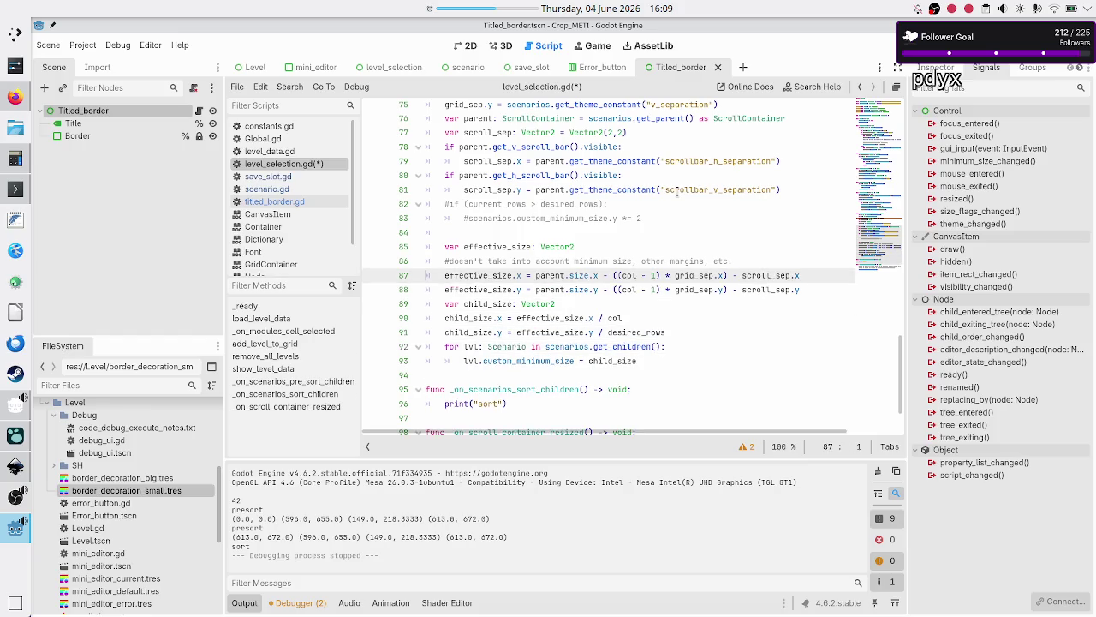
{"action": "key", "text": "Up"}
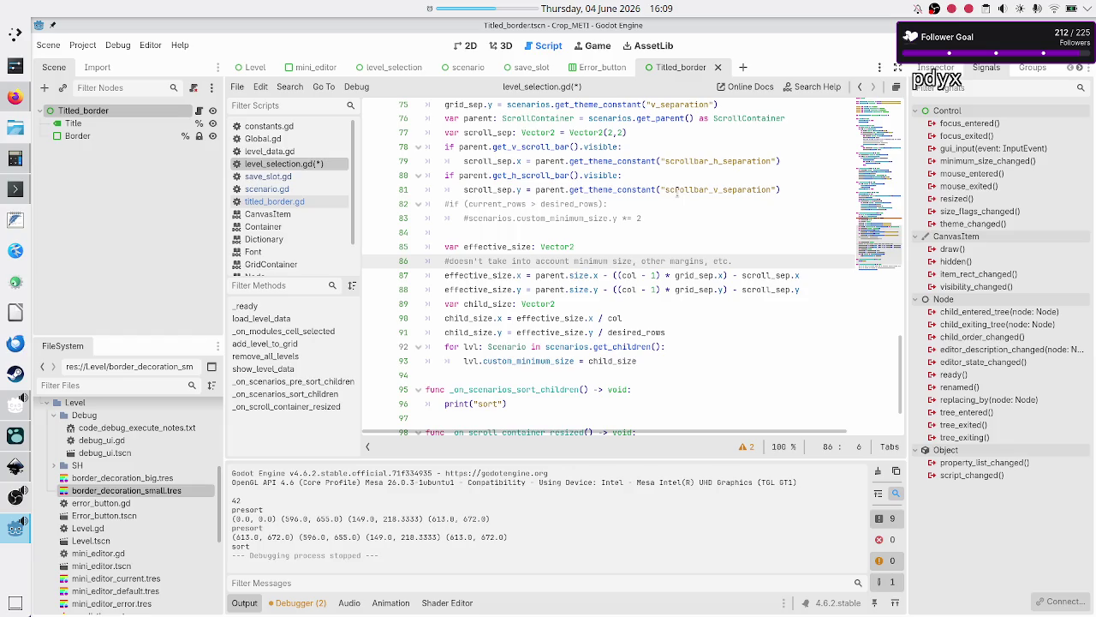
{"action": "type", "text": "INFO:"}
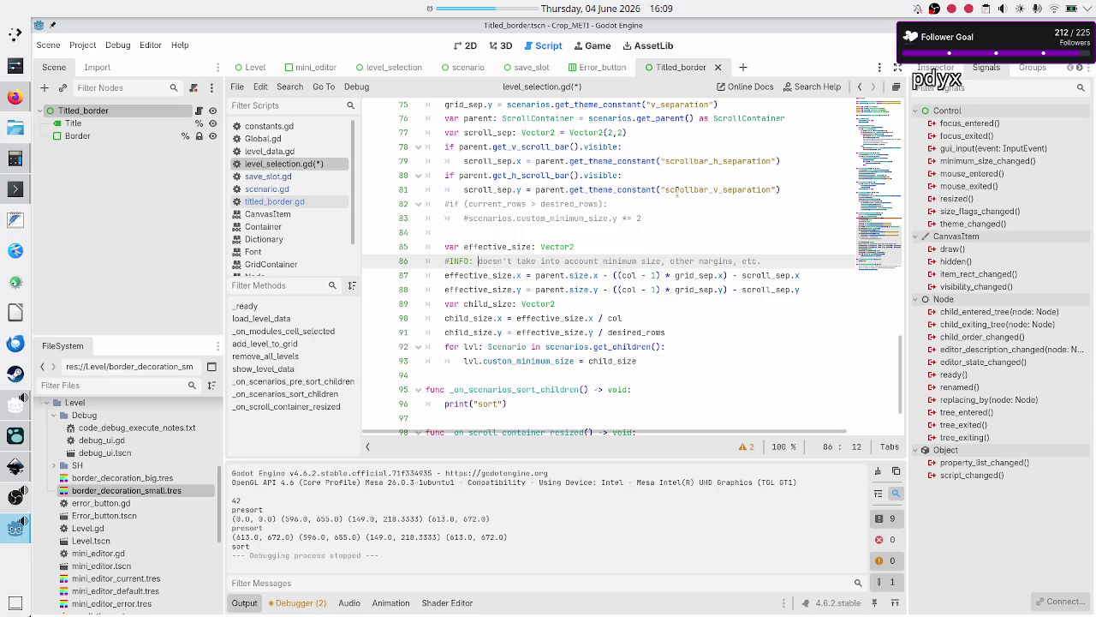
{"action": "key", "text": "BackSpace"}
{"action": "key", "text": "BackSpace"}
{"action": "key", "text": "BackSpace"}
{"action": "type", "text": "it"}
{"action": "key", "text": "Right"}
{"action": "key", "text": "Right"}
{"action": "key", "text": "Right"}
{"action": "key", "text": "Right"}
{"action": "key", "text": "Right"}
{"action": "key", "text": "Right"}
{"action": "key", "text": "Right"}
{"action": "key", "text": "Left"}
{"action": "type", "text": "?"}
{"action": "key", "text": "Up"}
{"action": "key", "text": "Up"}
{"action": "key", "text": "Up"}
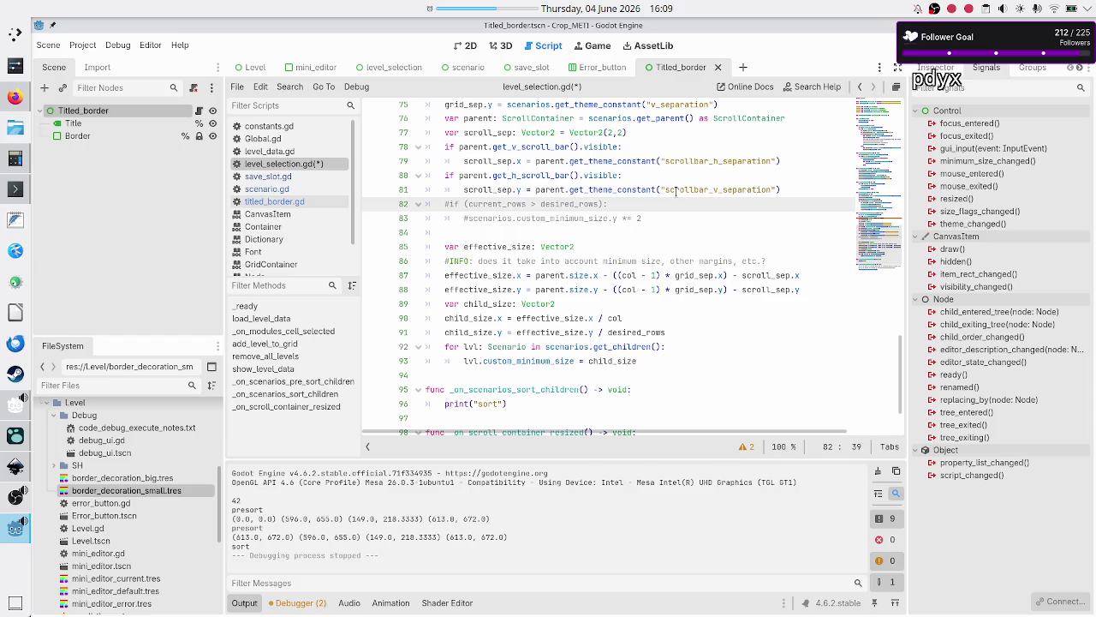
{"action": "key", "text": "ctrl+s"}
{"action": "key", "text": "F5"}
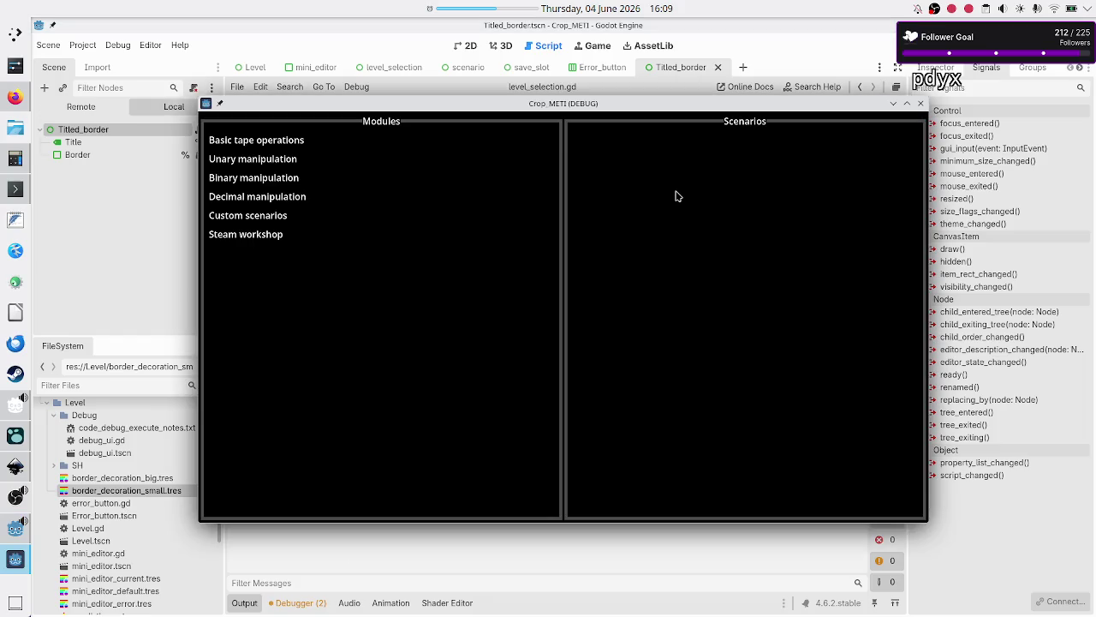
Move the running game window aside, close it, and place the caret in the sort_children handler on line 95
{"action": "mouse_move", "coordinate": [492, 109]}
{"action": "left_mouse_down"}
{"action": "mouse_move", "coordinate": [656, 116]}
{"action": "mouse_move", "coordinate": [523, 145]}
{"action": "left_mouse_up"}
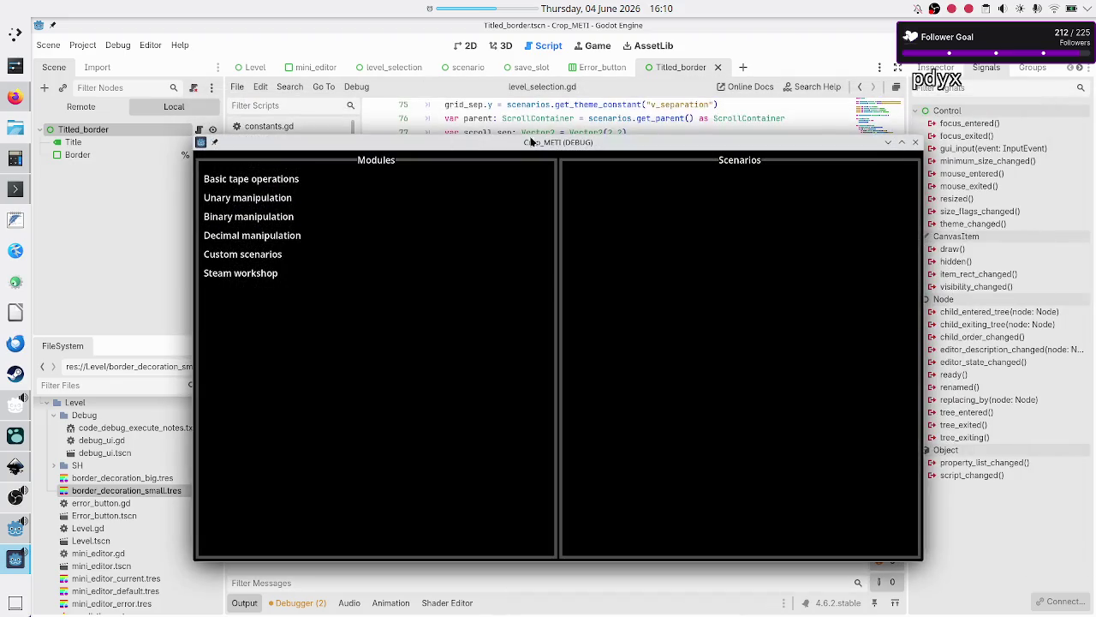
{"action": "left_click", "coordinate": [916, 141]}
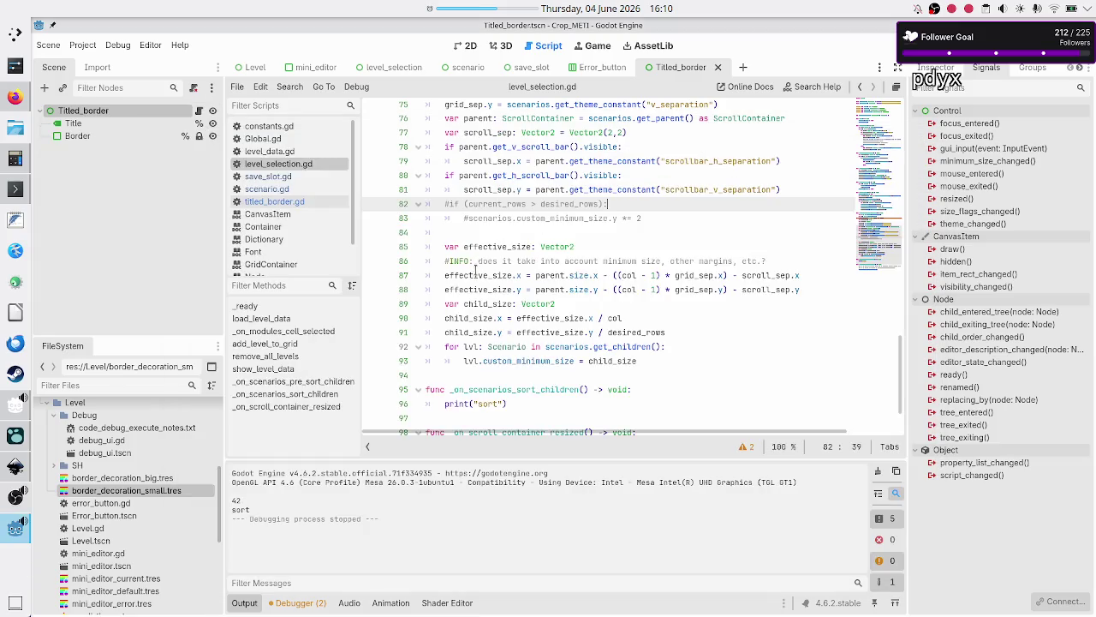
{"action": "scroll", "coordinate": [527, 289], "scroll_direction": "down", "scroll_amount": 2}
{"action": "left_click", "coordinate": [513, 321]}
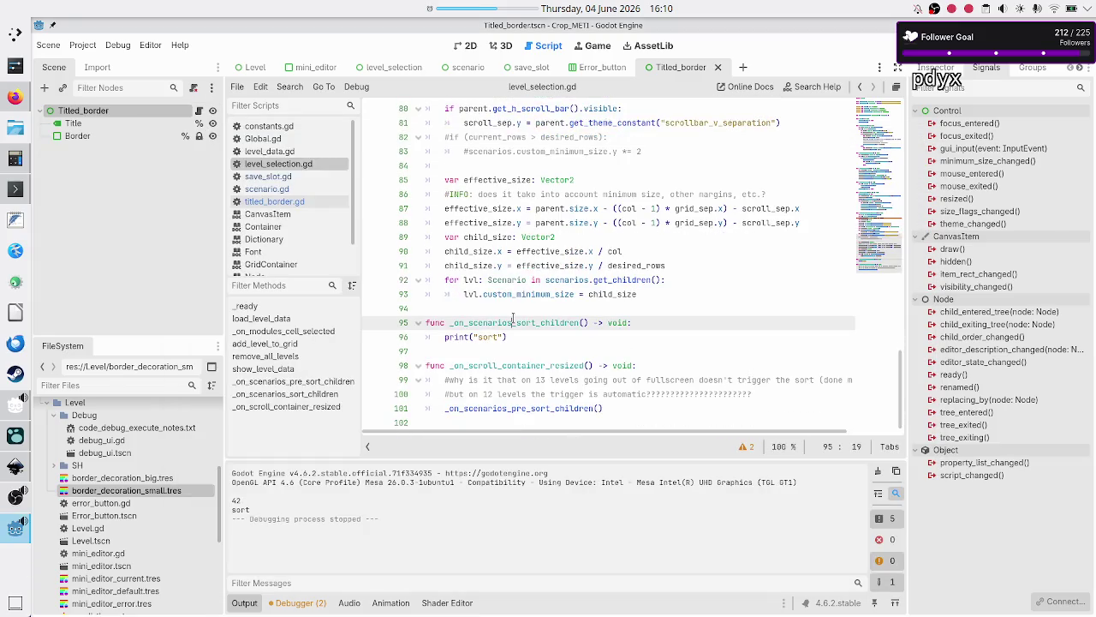
{"action": "left_click", "coordinate": [565, 322]}
Show level_selection.tscn in 2D, inspect its Levels and VBoxContainer nodes, then go back to level_selection.gd
{"action": "left_click", "coordinate": [470, 47]}
{"action": "left_click", "coordinate": [381, 67]}
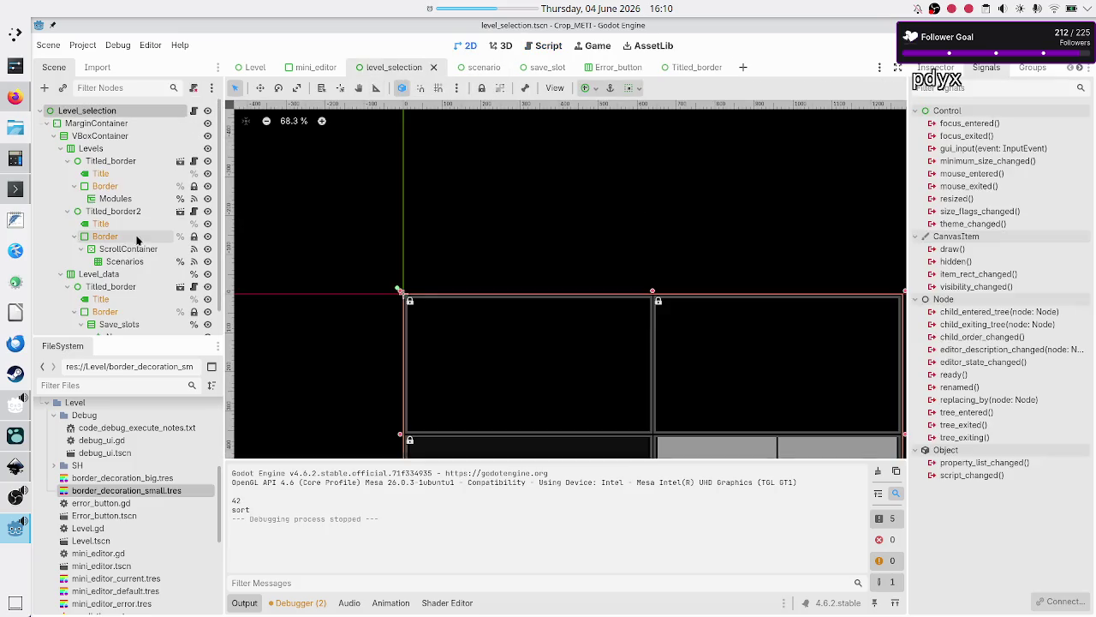
{"action": "scroll", "coordinate": [131, 247], "scroll_direction": "down", "scroll_amount": 1}
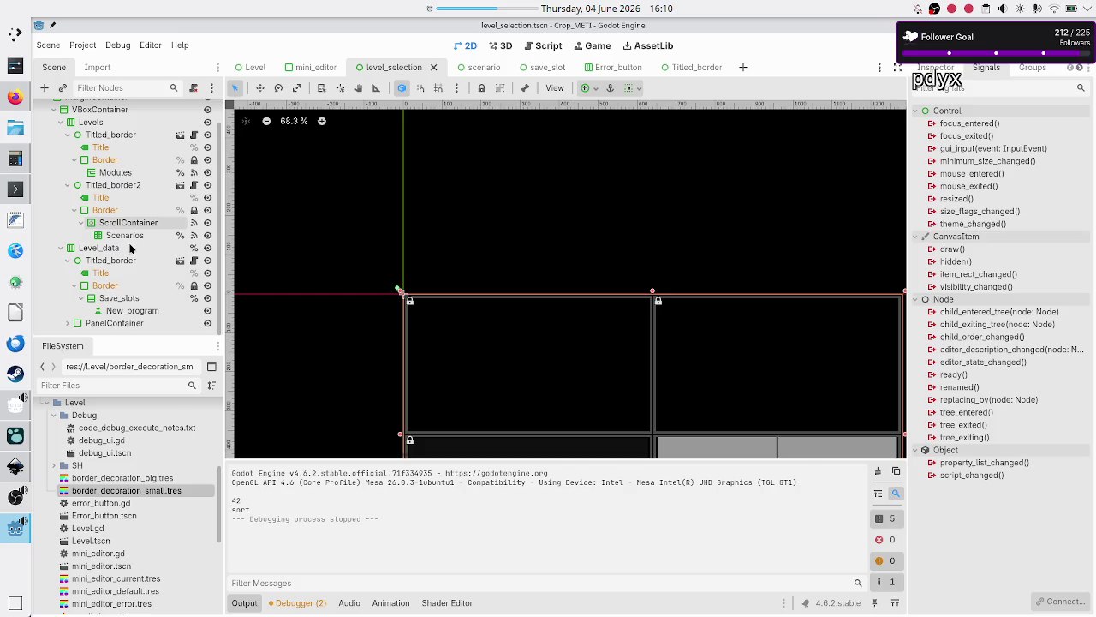
{"action": "scroll", "coordinate": [131, 247], "scroll_direction": "up", "scroll_amount": 1}
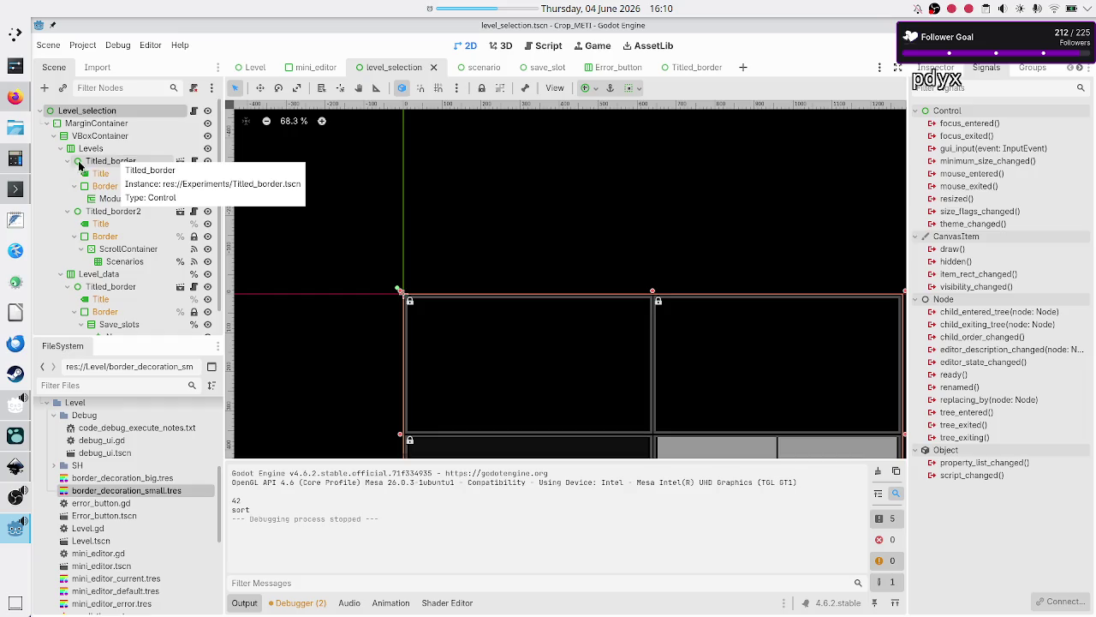
{"action": "left_click", "coordinate": [100, 150]}
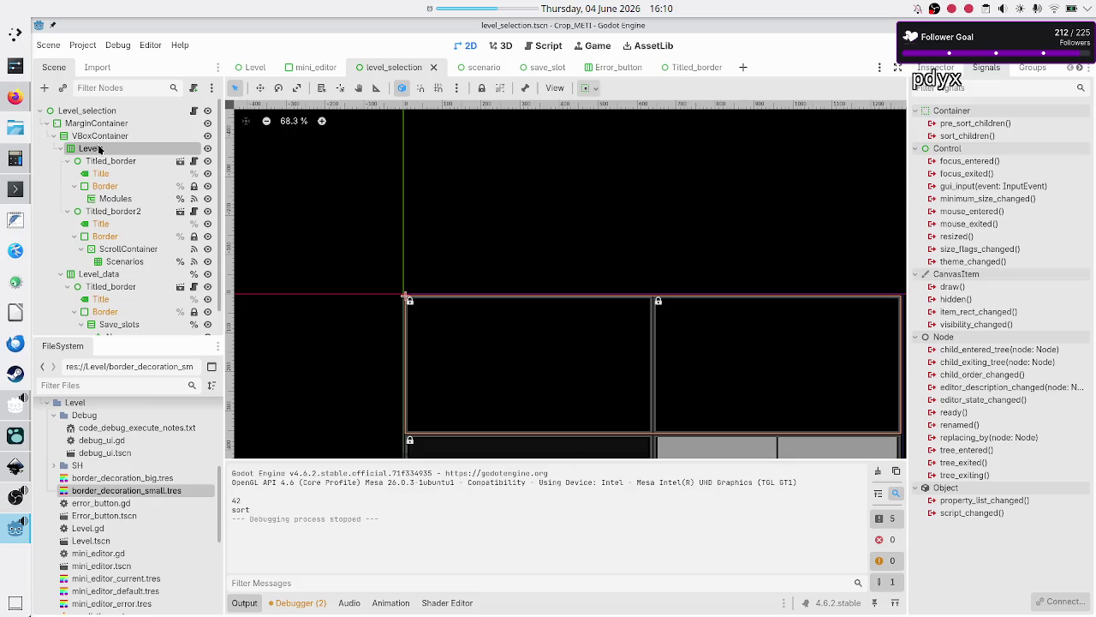
{"action": "left_click", "coordinate": [115, 138]}
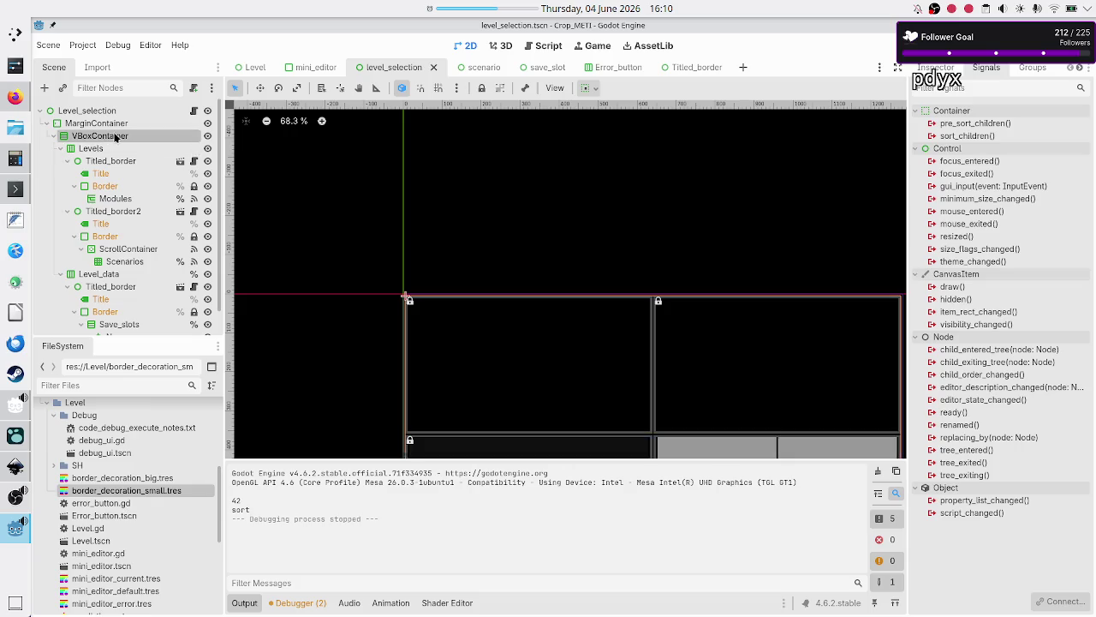
{"action": "left_click", "coordinate": [194, 111]}
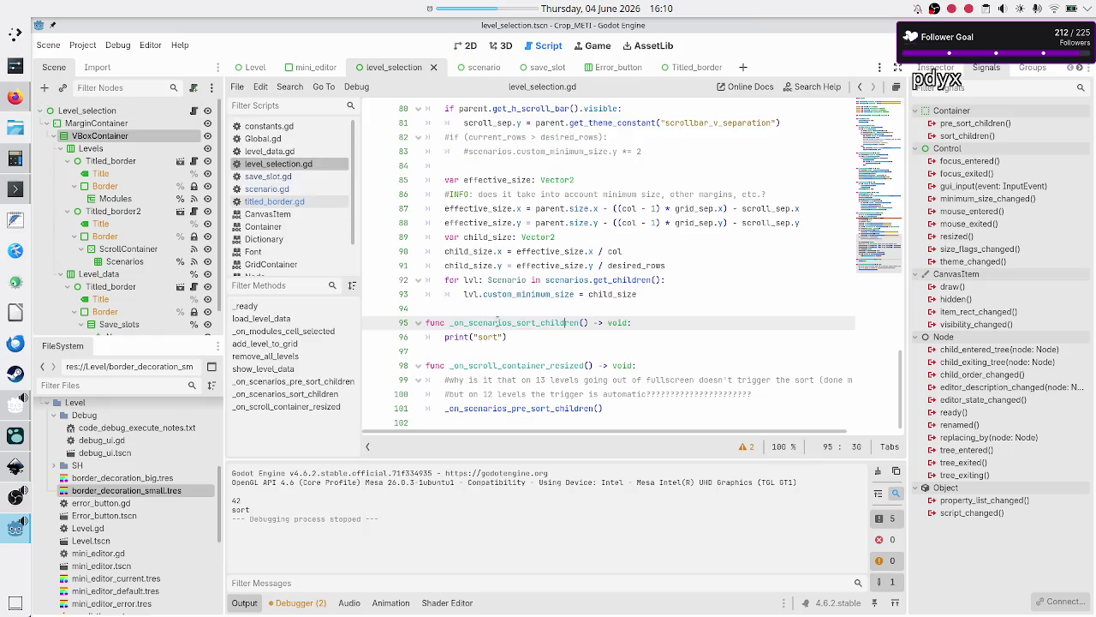
Select the Scenarios grid and disconnect its sort_children signal from _on_scenarios_sort_children
{"action": "left_click", "coordinate": [125, 261]}
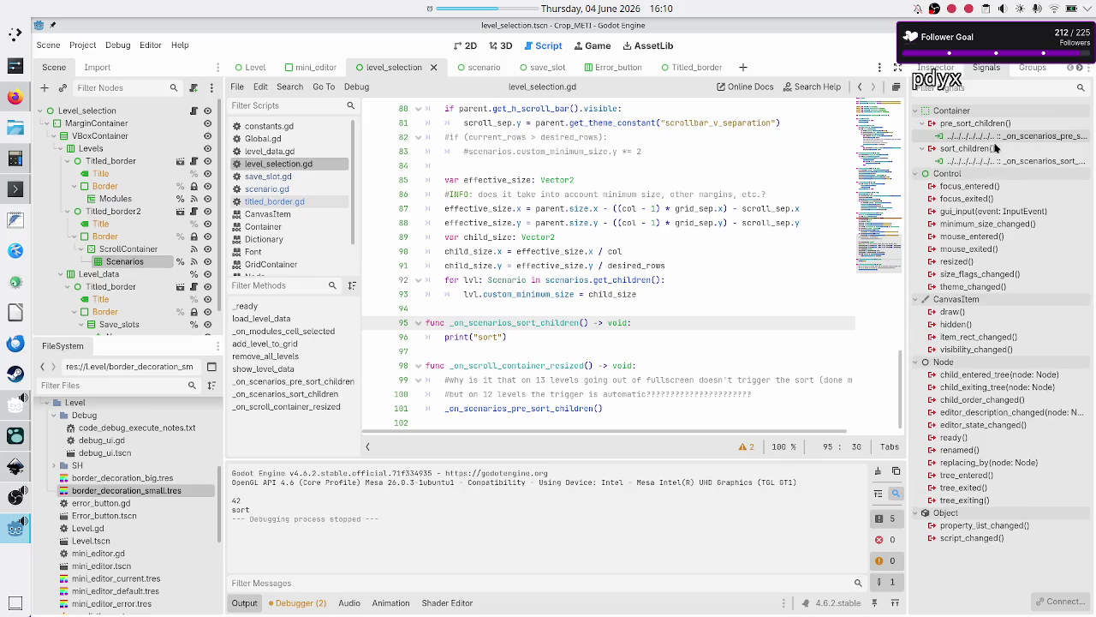
{"action": "mouse_move", "coordinate": [562, 288]}
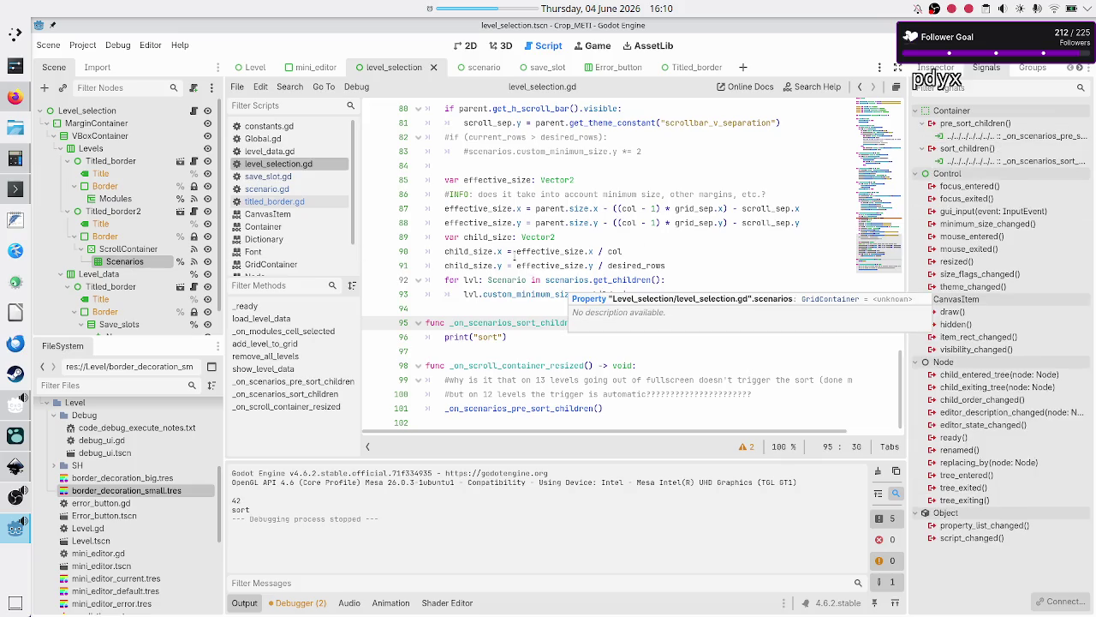
{"action": "left_click", "coordinate": [512, 251]}
{"action": "scroll", "coordinate": [514, 254], "scroll_direction": "up", "scroll_amount": 6}
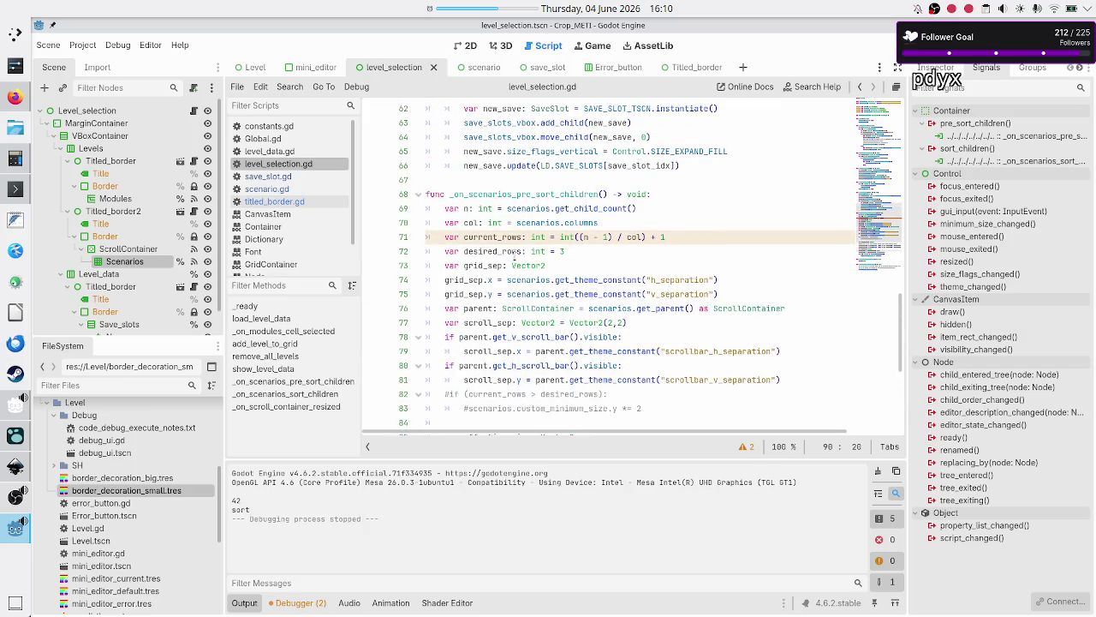
{"action": "scroll", "coordinate": [514, 259], "scroll_direction": "down", "scroll_amount": 6}
{"action": "left_click", "coordinate": [502, 323]}
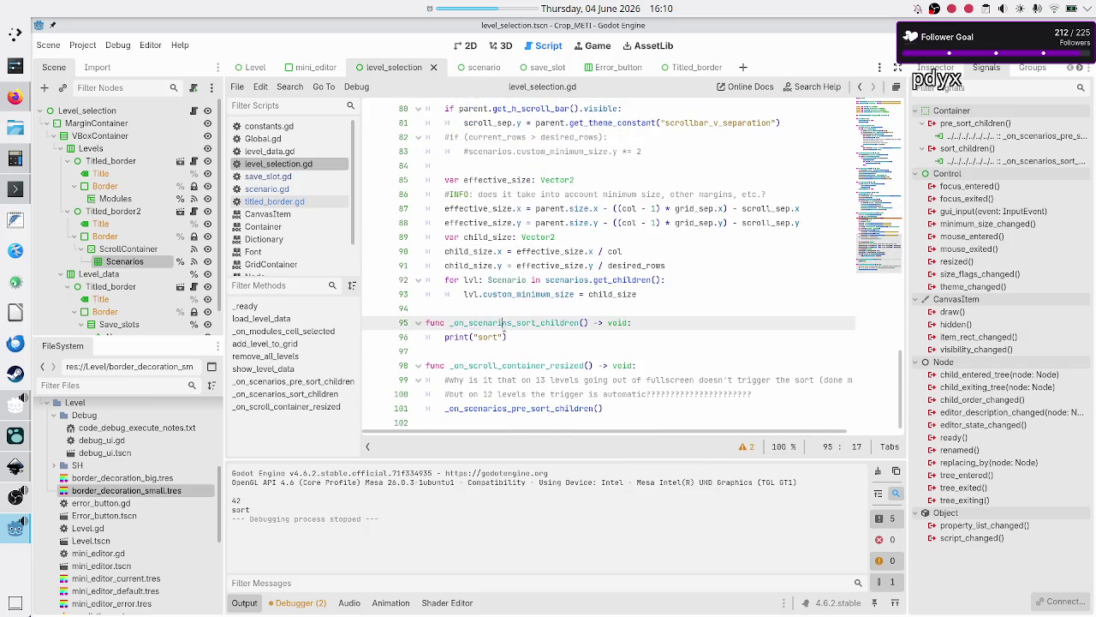
{"action": "right_click", "coordinate": [977, 162]}
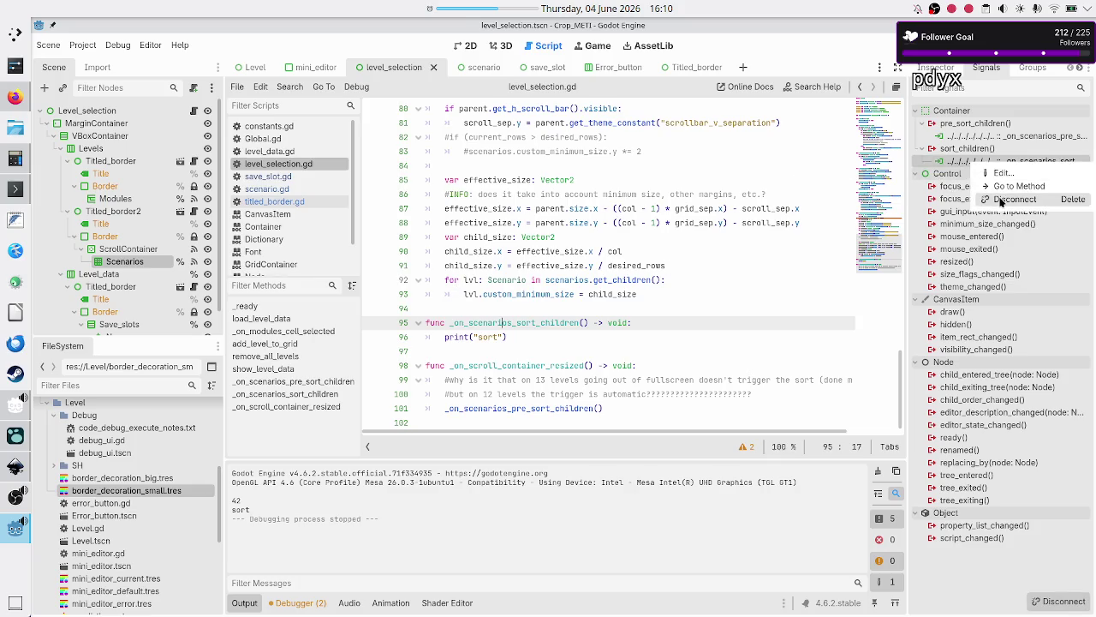
{"action": "left_click", "coordinate": [1012, 199]}
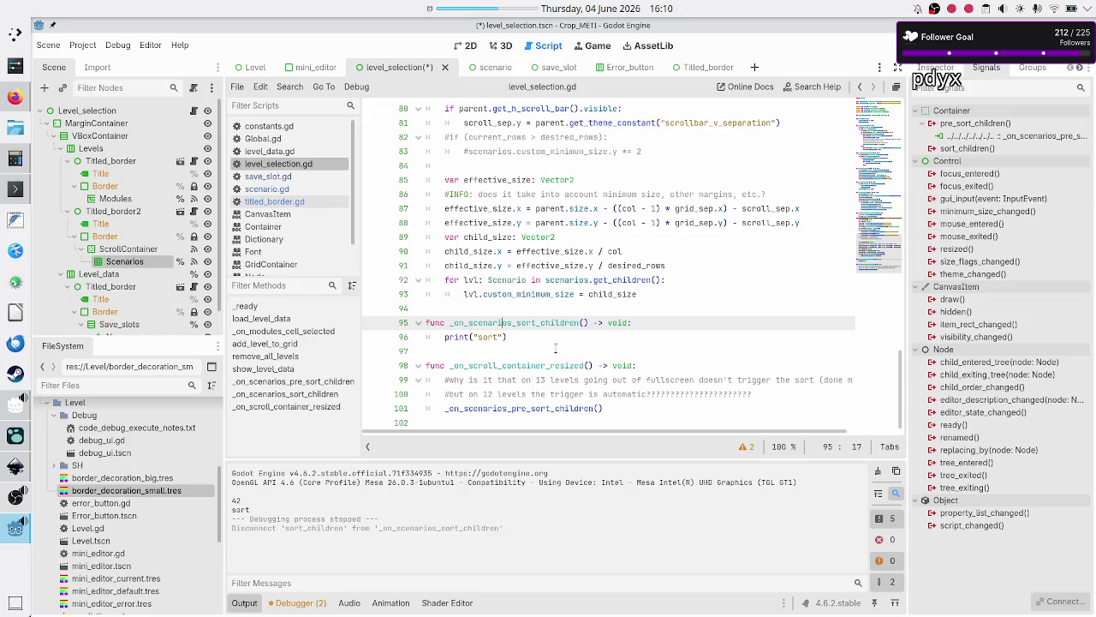
Delete the _on_scenarios_sort_children function on line 95 and save the script
{"action": "key", "text": "Home"}
{"action": "key", "text": "shift+Down"}
{"action": "key", "text": "shift+Down"}
{"action": "key", "text": "BackSpace"}
{"action": "key", "text": "BackSpace"}
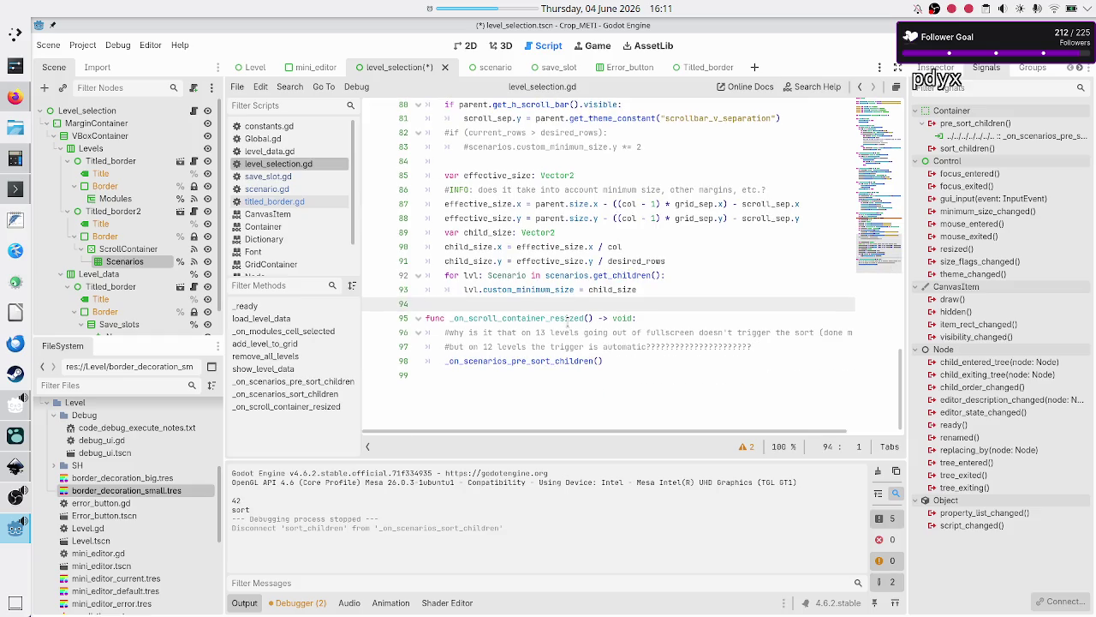
{"action": "key", "text": "ctrl+s"}
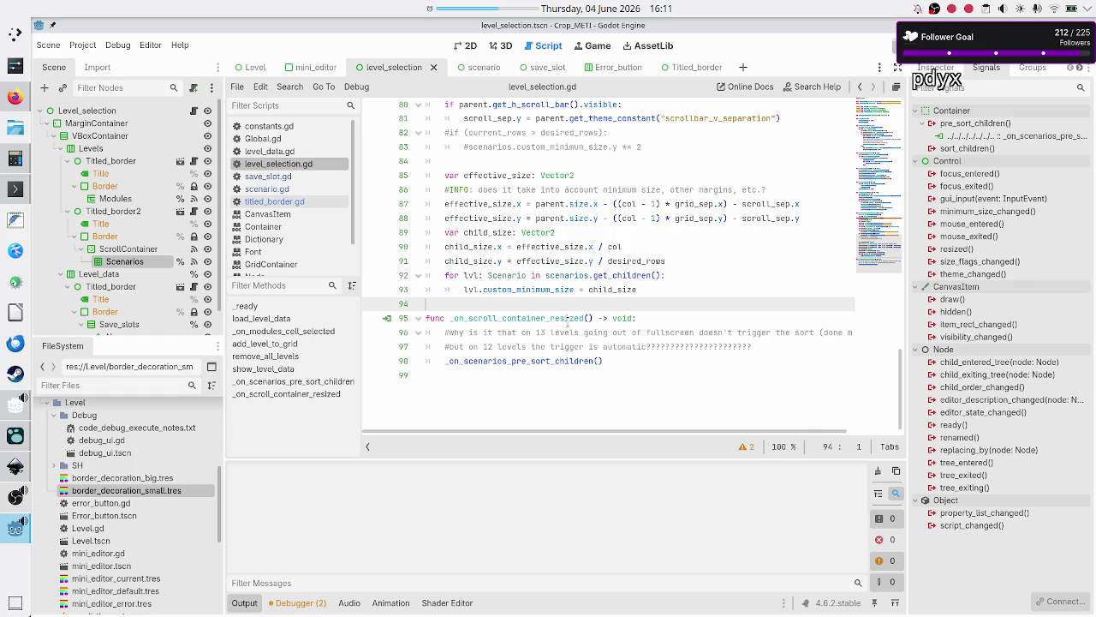
Run the game, open the Basic tape operations Tutorial scenario, then bring the editor back
{"action": "key", "text": "F5"}
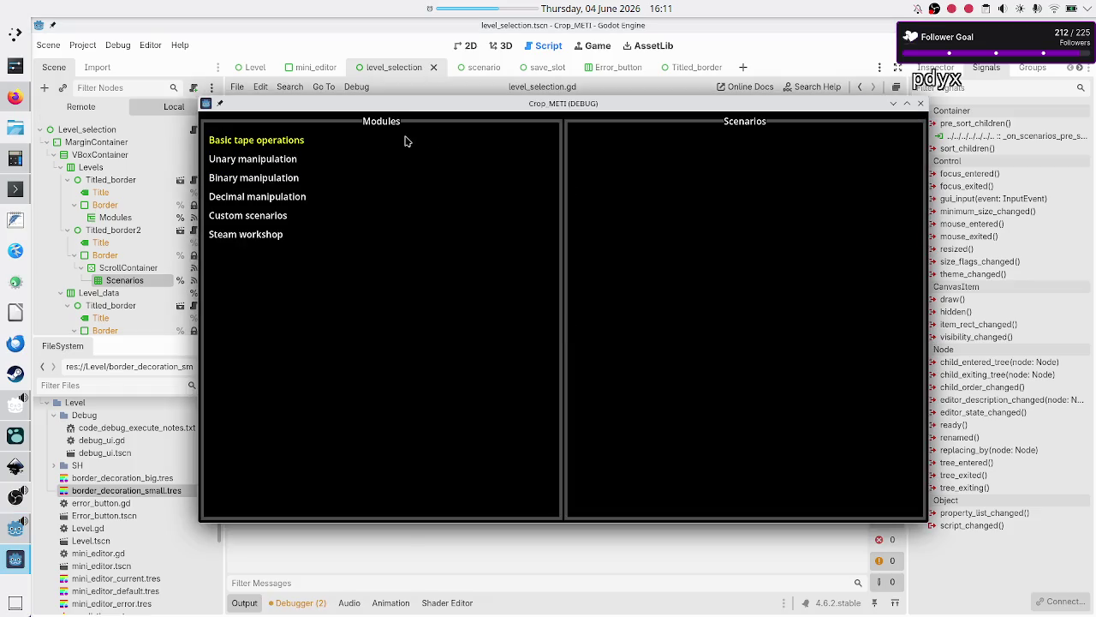
{"action": "left_click", "coordinate": [300, 139]}
{"action": "left_click", "coordinate": [601, 180]}
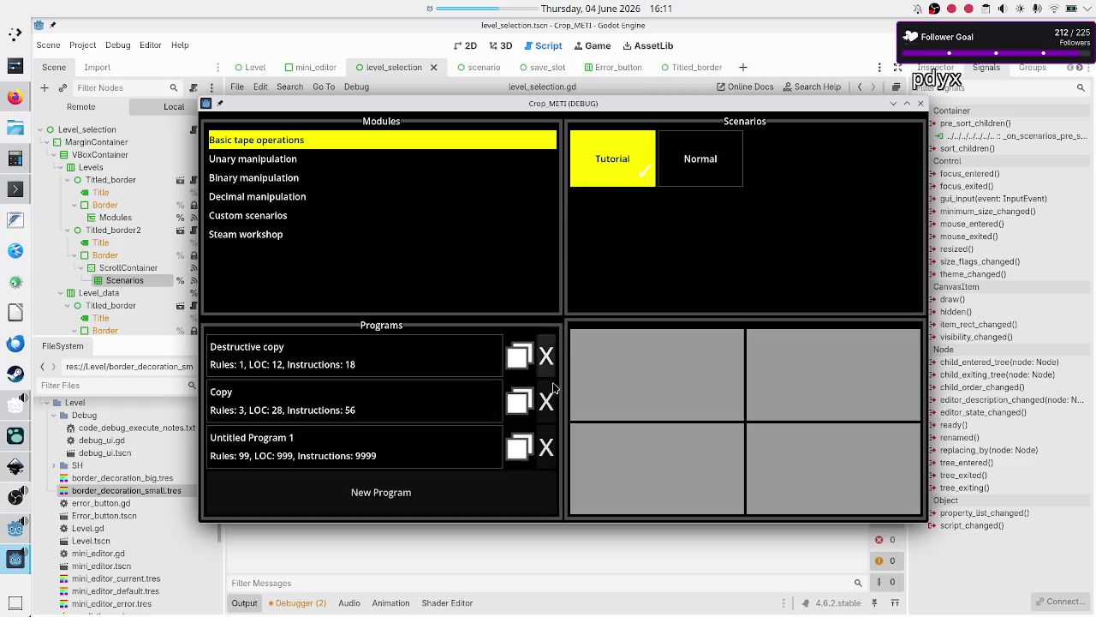
{"action": "left_click", "coordinate": [511, 538]}
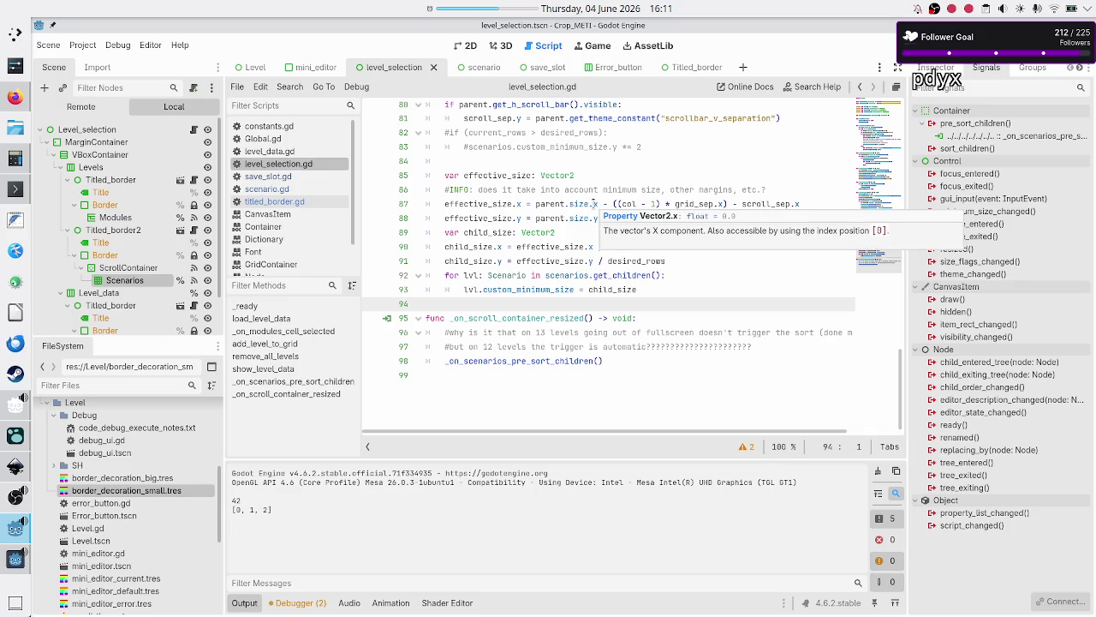
Delete the print(LD.SAVE_SLOT_LEVEL_MAPPING[idx]) line from show_level_data
{"action": "scroll", "coordinate": [593, 204], "scroll_direction": "up", "scroll_amount": 4}
{"action": "scroll", "coordinate": [594, 204], "scroll_direction": "up", "scroll_amount": 5}
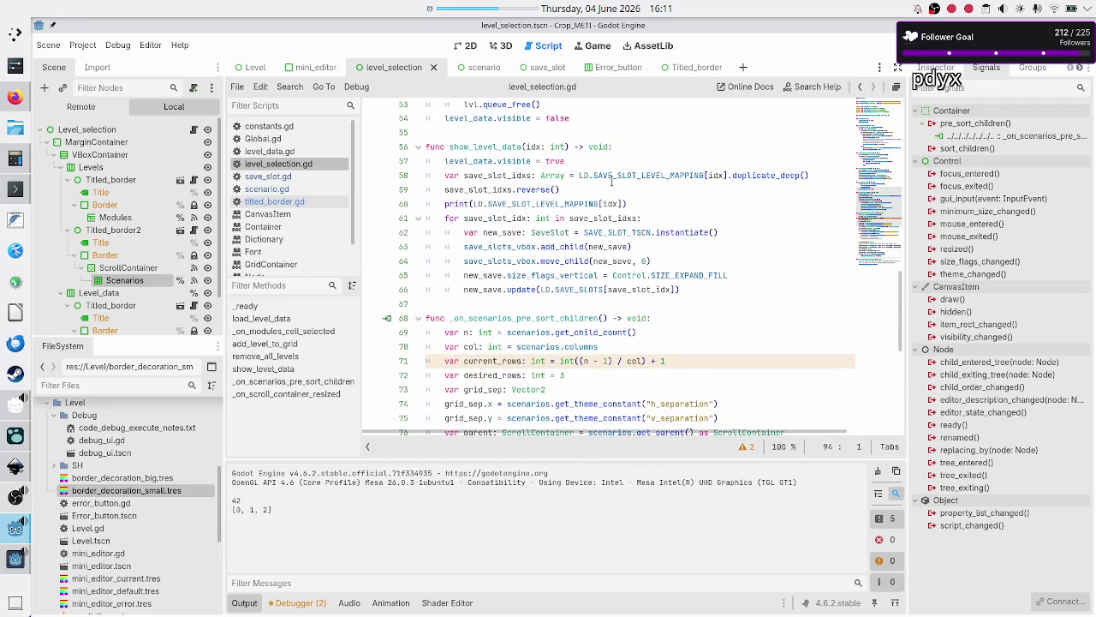
{"action": "left_click", "coordinate": [607, 187]}
{"action": "key", "text": "shift+Down"}
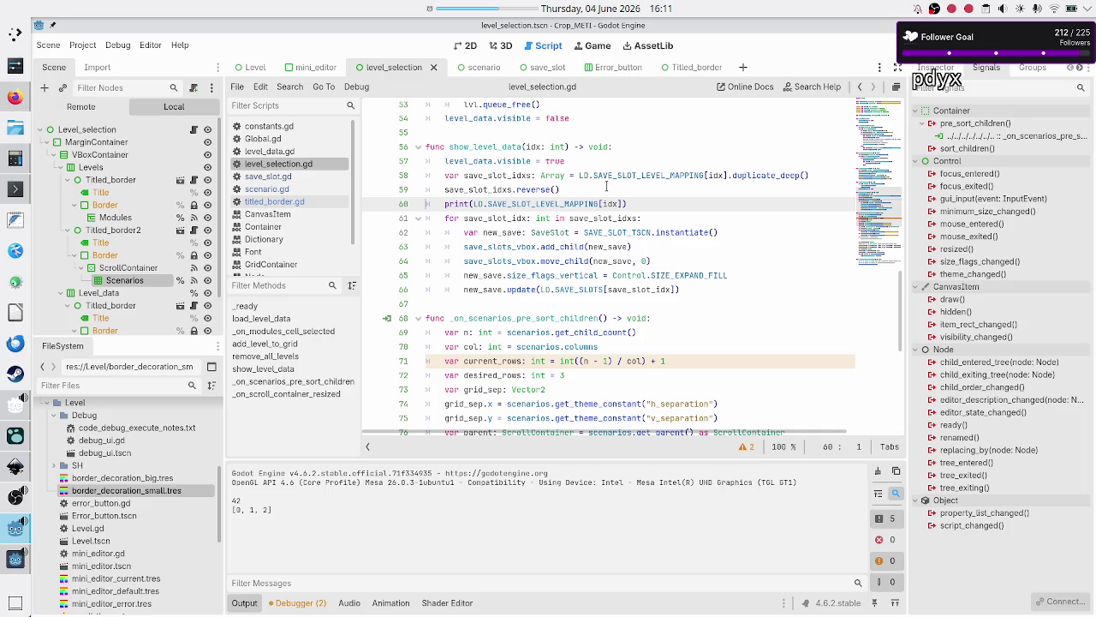
{"action": "key", "text": "BackSpace"}
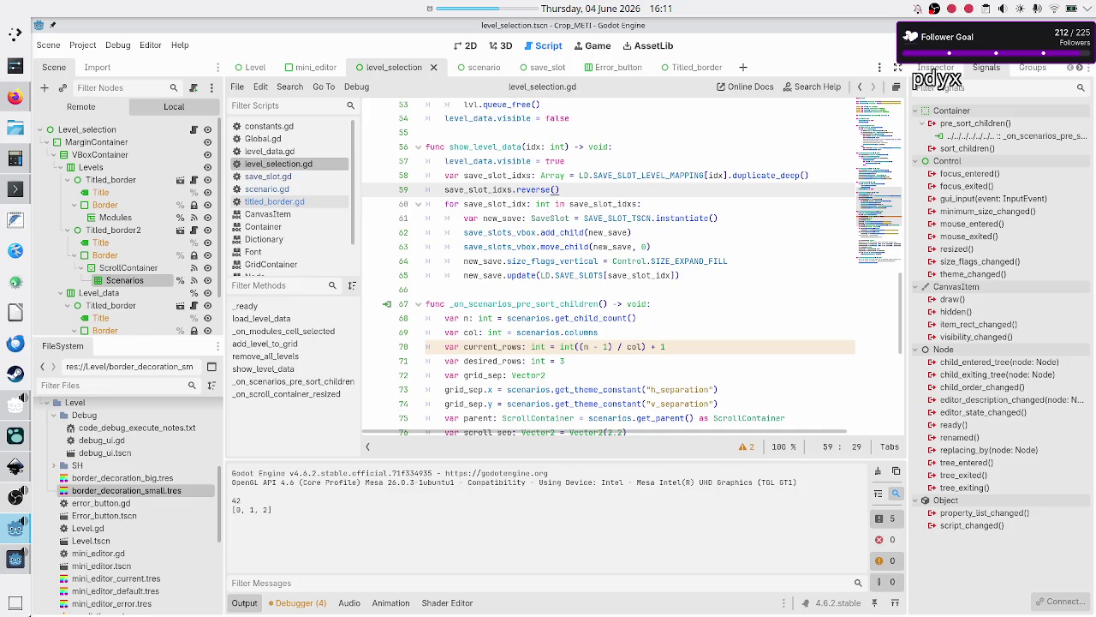
Rerun the game, open the Basic tape operations Tutorial scenario's programs, then close the game
{"action": "key", "text": "F5"}
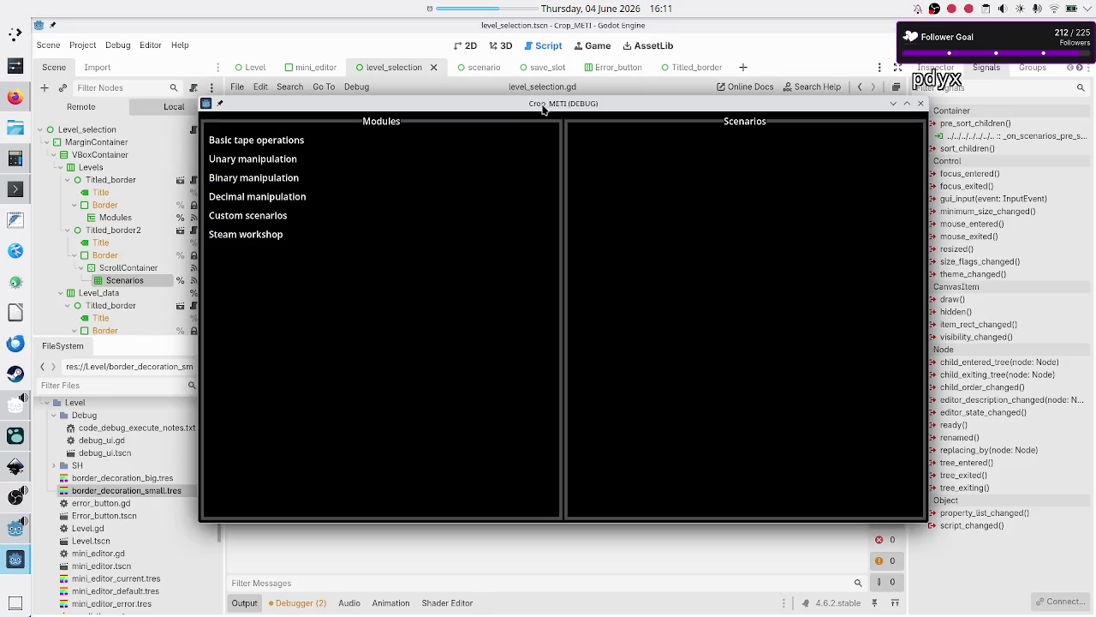
{"action": "left_click_drag", "start_coordinate": [541, 105], "coordinate": [687, 92]}
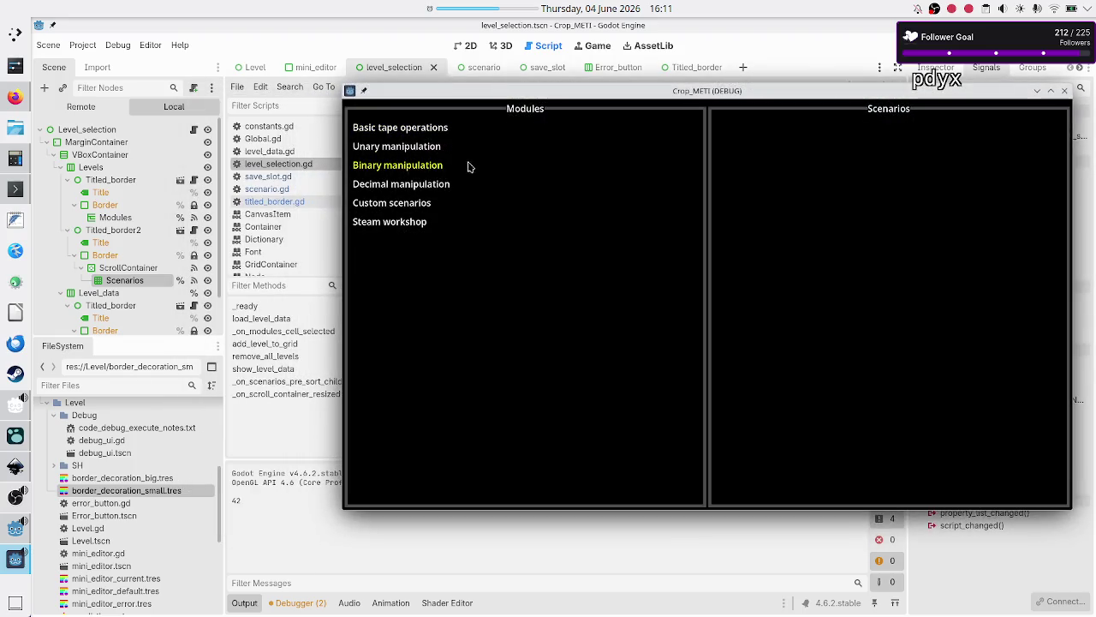
{"action": "left_click", "coordinate": [439, 127]}
{"action": "left_click", "coordinate": [780, 188]}
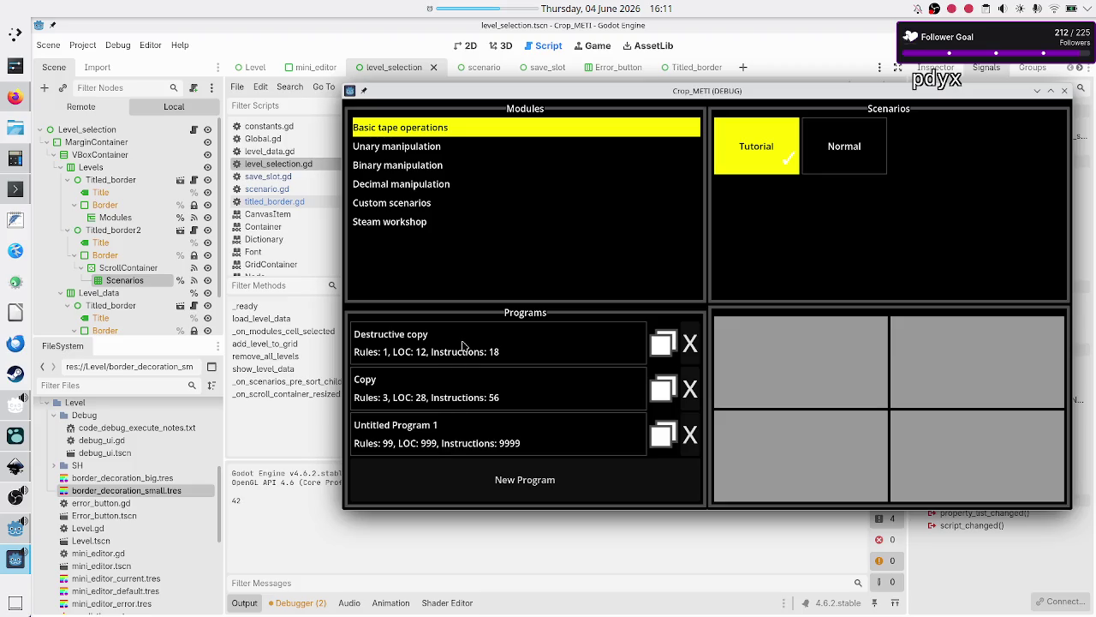
{"action": "left_click", "coordinate": [1064, 90]}
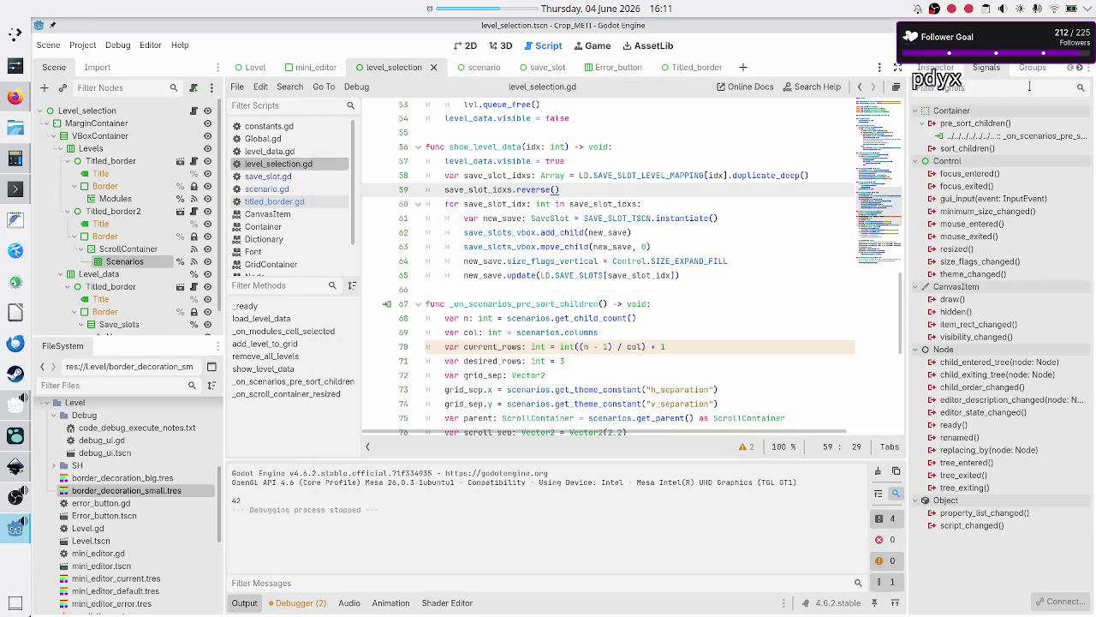
Show the save_slot scene in 2D and inspect its Title label, Metrics label and Button nodes
{"action": "left_click", "coordinate": [538, 68]}
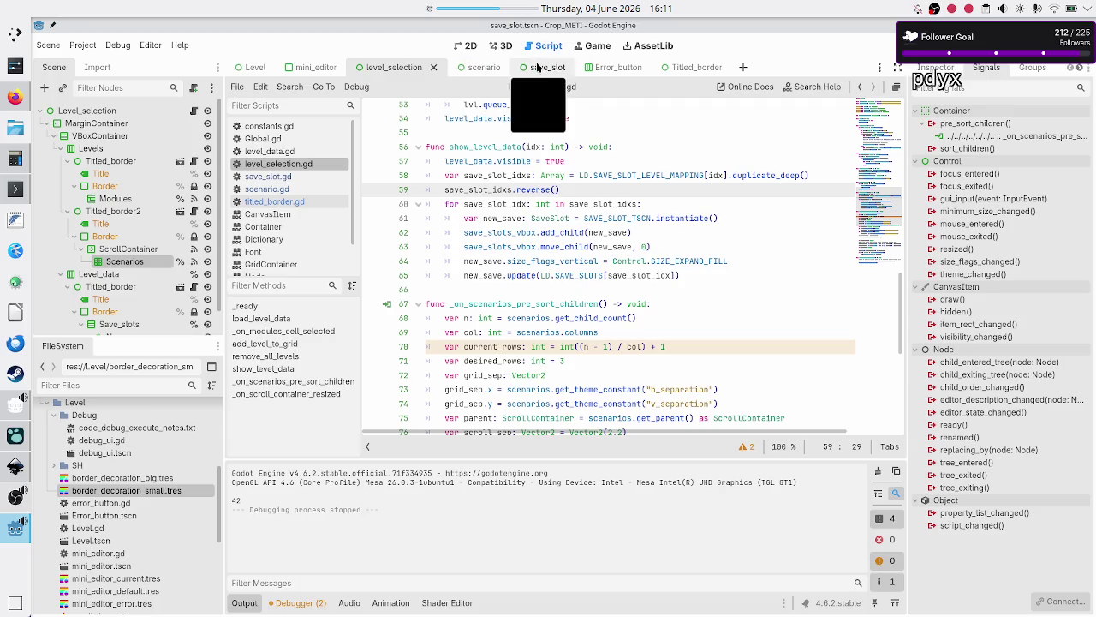
{"action": "left_click", "coordinate": [459, 48]}
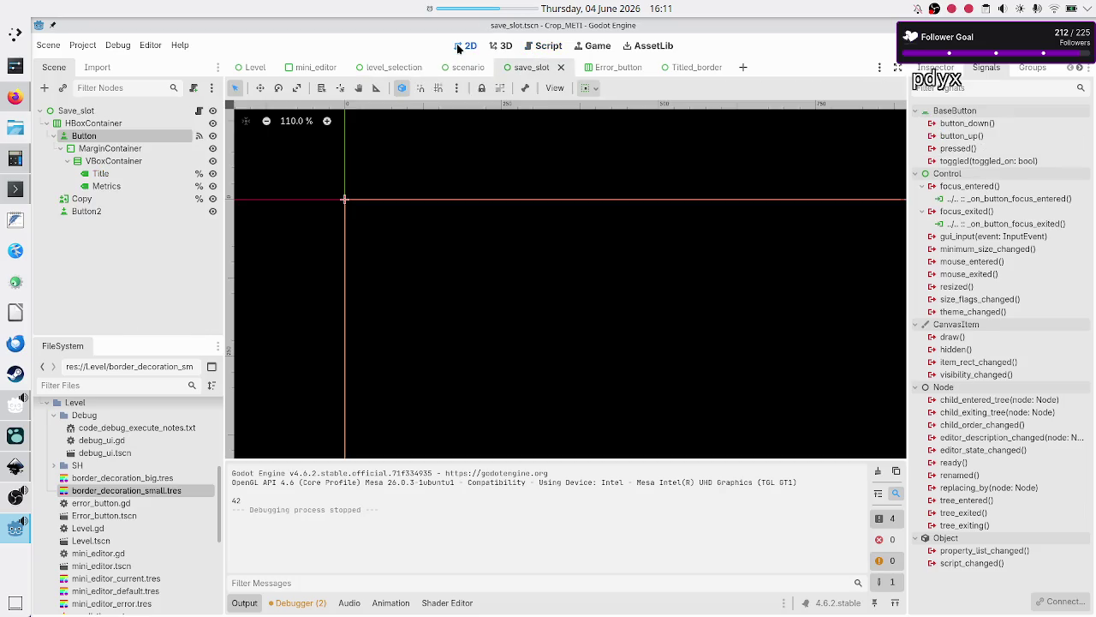
{"action": "scroll", "coordinate": [343, 205], "scroll_direction": "down", "scroll_amount": 6}
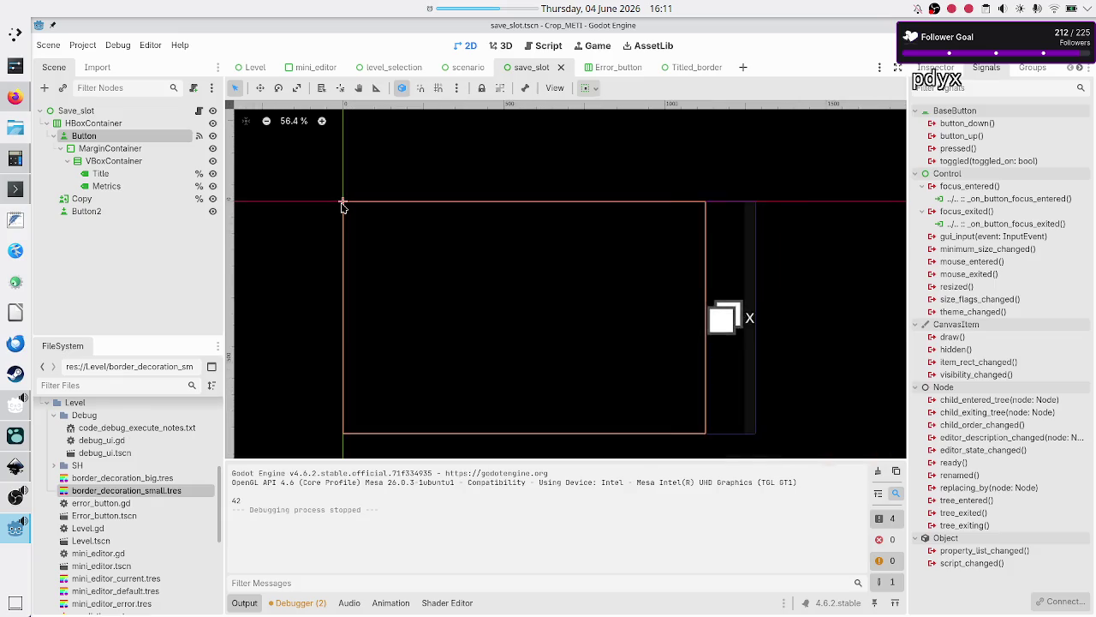
{"action": "scroll", "coordinate": [343, 207], "scroll_direction": "down", "scroll_amount": 1}
{"action": "left_click", "coordinate": [118, 174]}
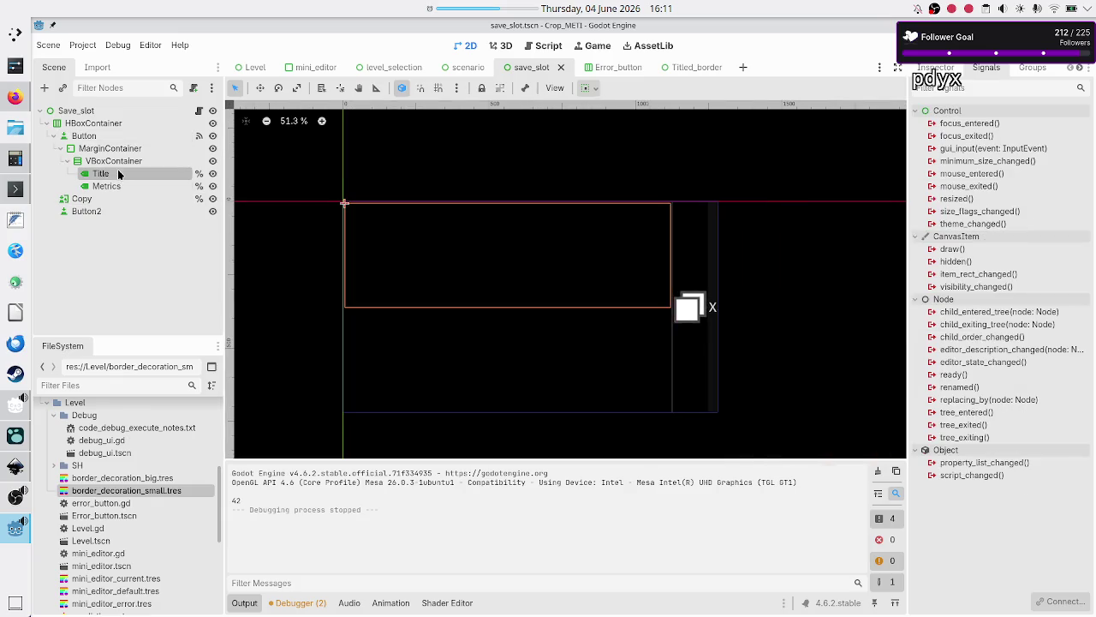
{"action": "left_click", "coordinate": [108, 190]}
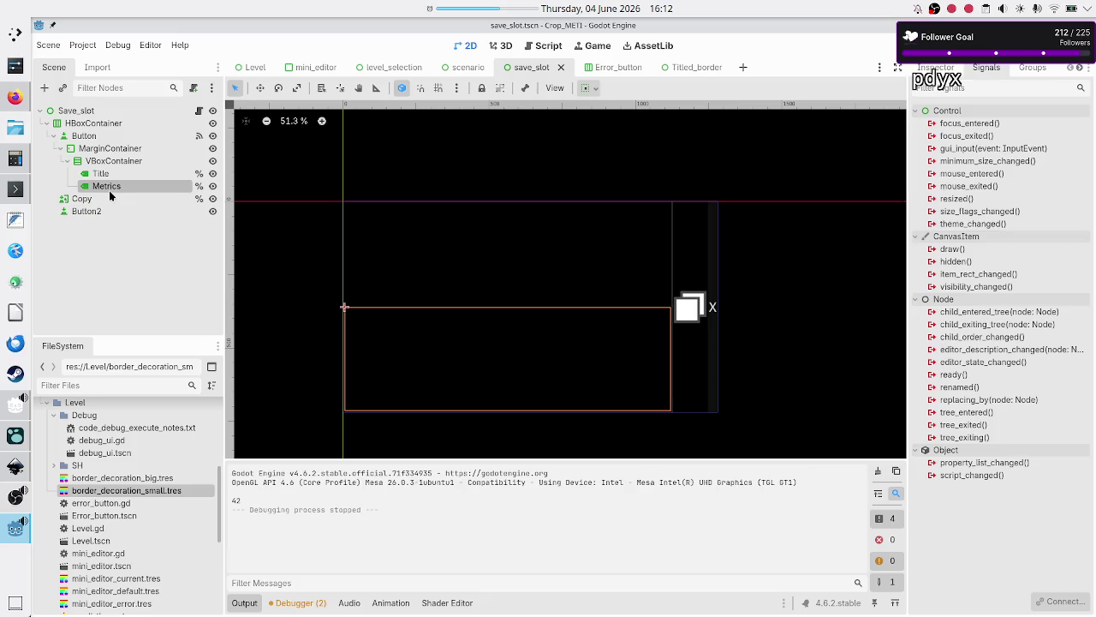
{"action": "left_click", "coordinate": [100, 139]}
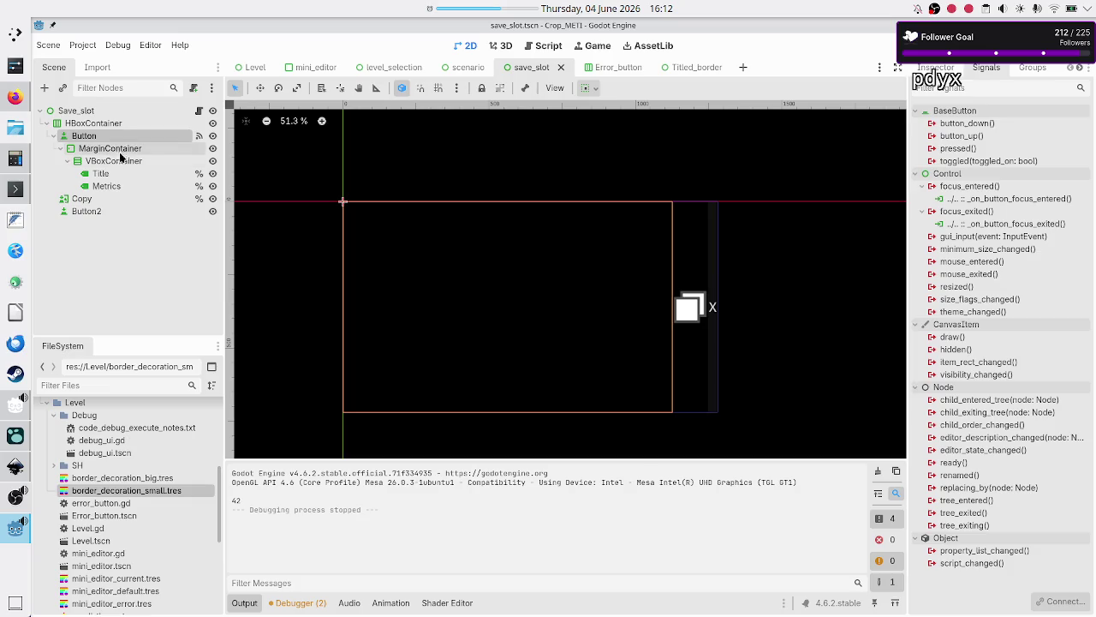
Reselect the Button, show its Inspector properties, and start editing its empty Text field
{"action": "left_click", "coordinate": [122, 151]}
{"action": "left_click", "coordinate": [118, 162]}
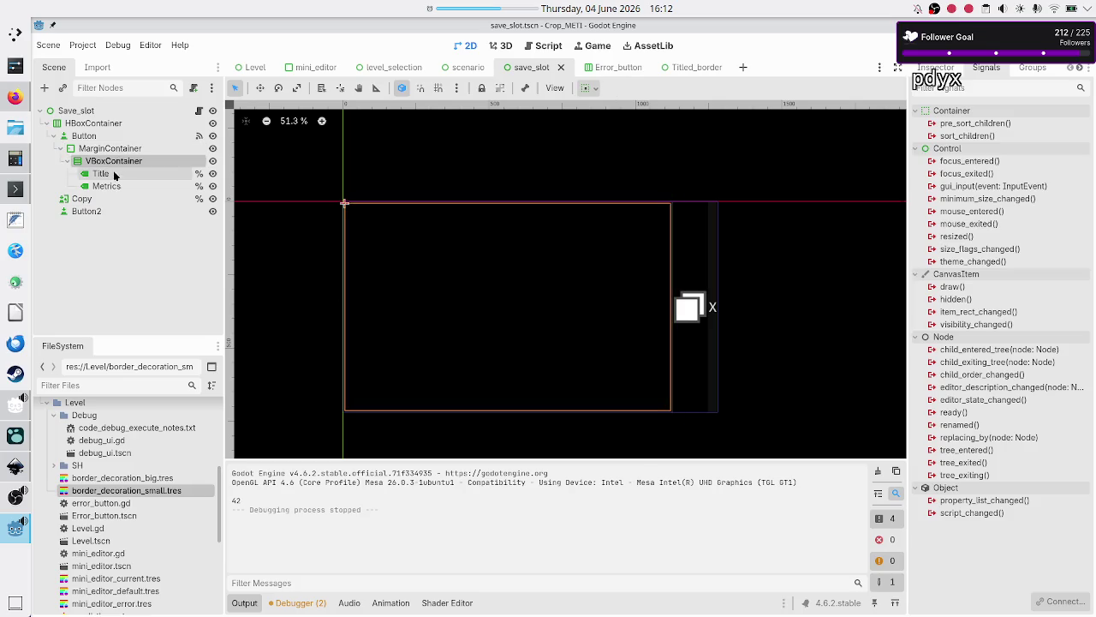
{"action": "left_click", "coordinate": [112, 173]}
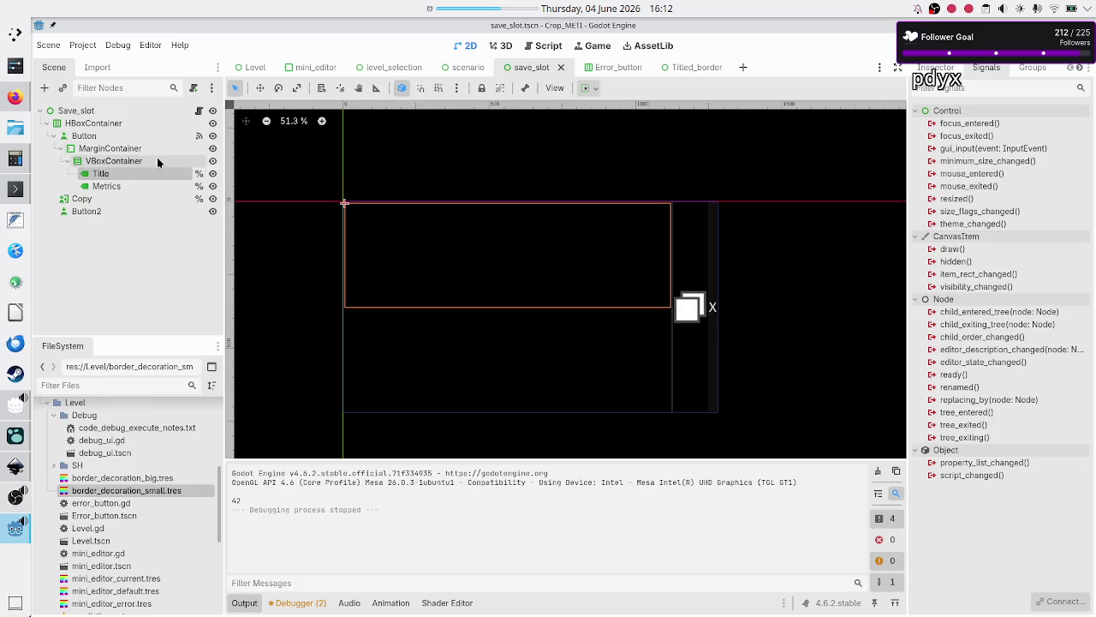
{"action": "left_click", "coordinate": [110, 137]}
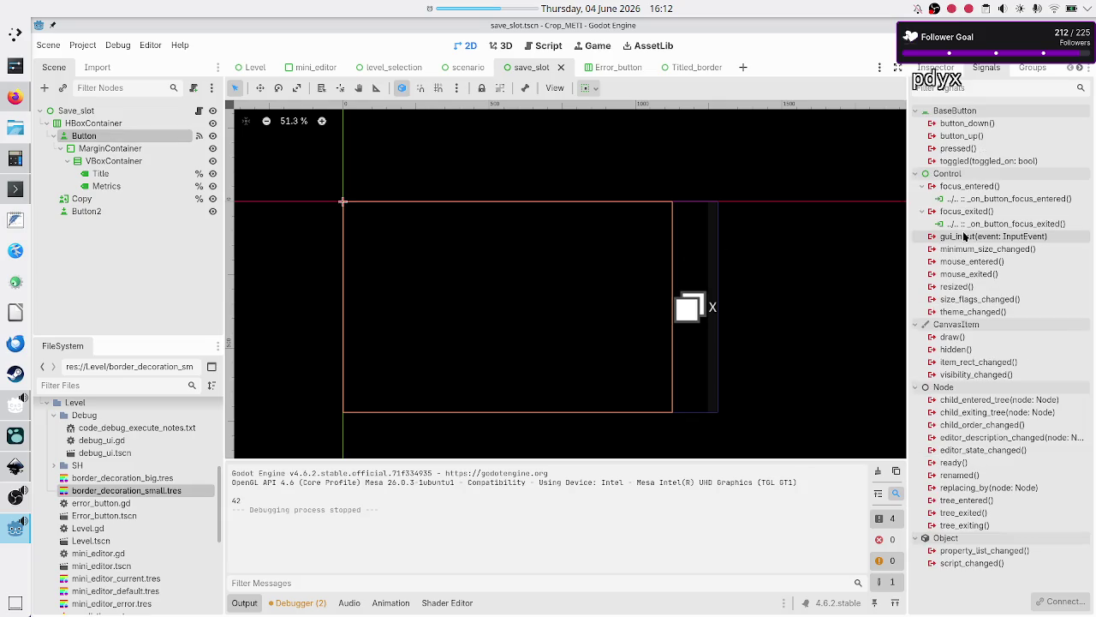
{"action": "left_click", "coordinate": [936, 66]}
{"action": "scroll", "coordinate": [1012, 183], "scroll_direction": "up", "scroll_amount": 5}
{"action": "left_click", "coordinate": [993, 186]}
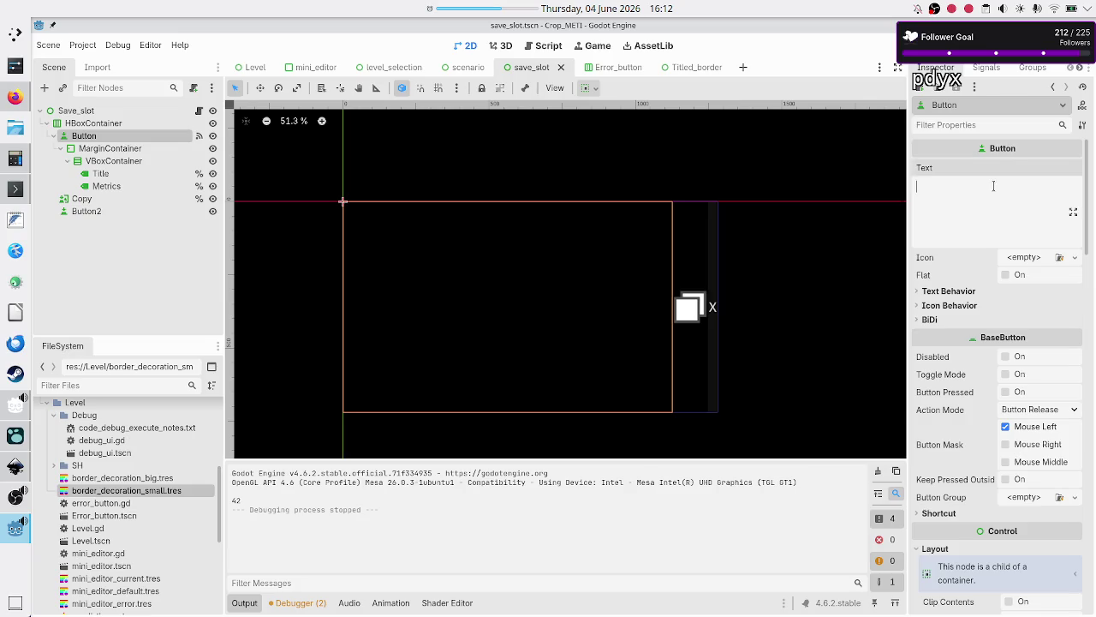
Give the save_slot Button the sample text 'test' and confirm its text alignment stays Center
{"action": "type", "text": "test"}
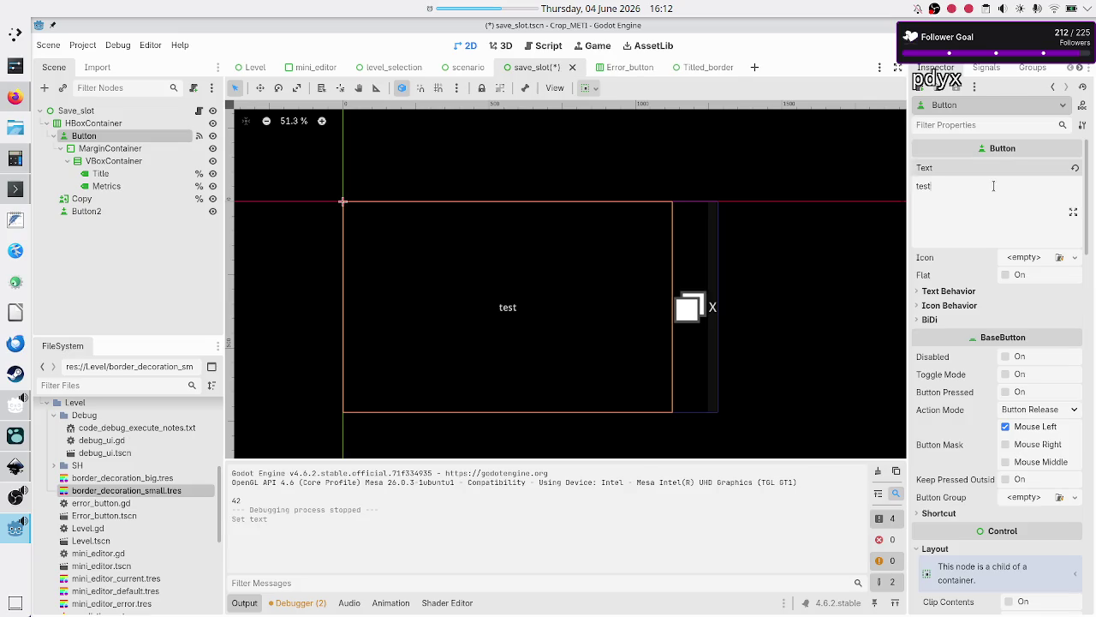
{"action": "left_click", "coordinate": [117, 174]}
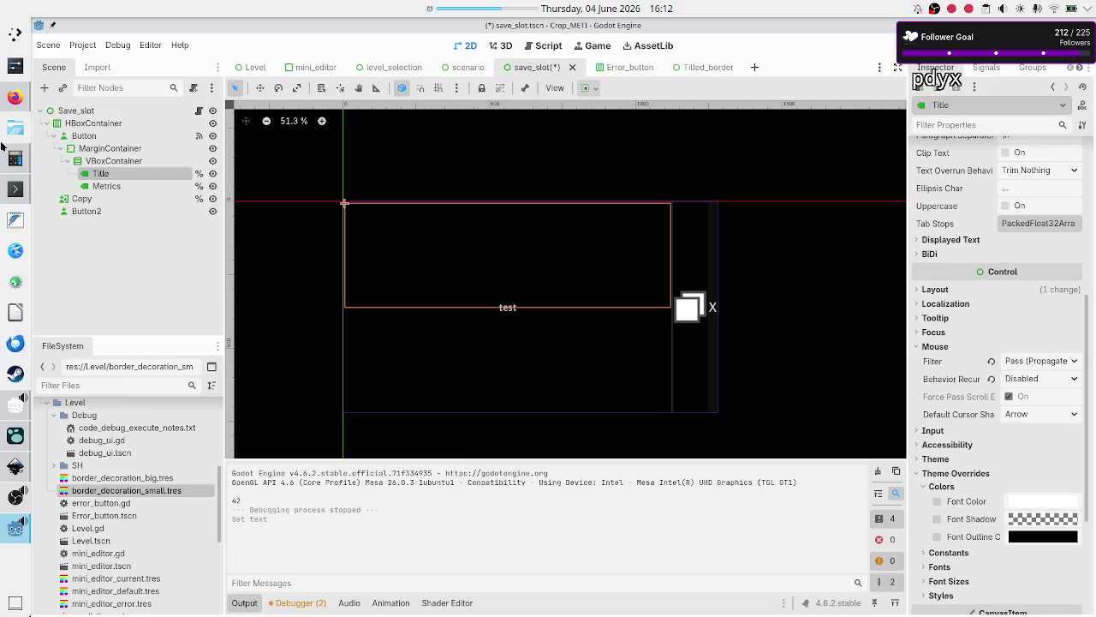
{"action": "left_click", "coordinate": [137, 135]}
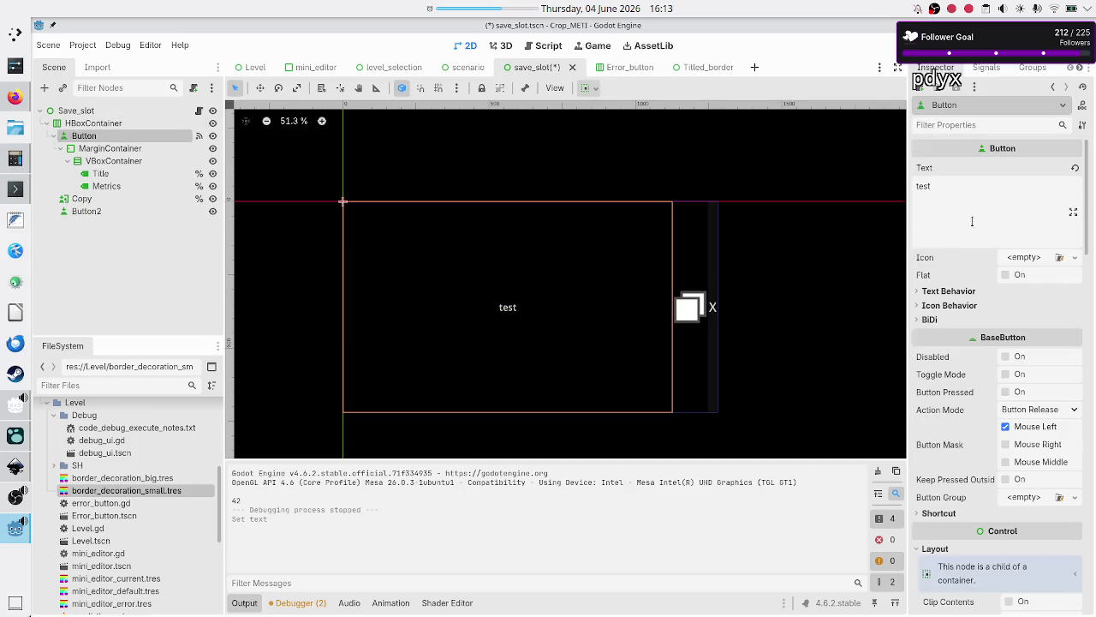
{"action": "left_click", "coordinate": [970, 293]}
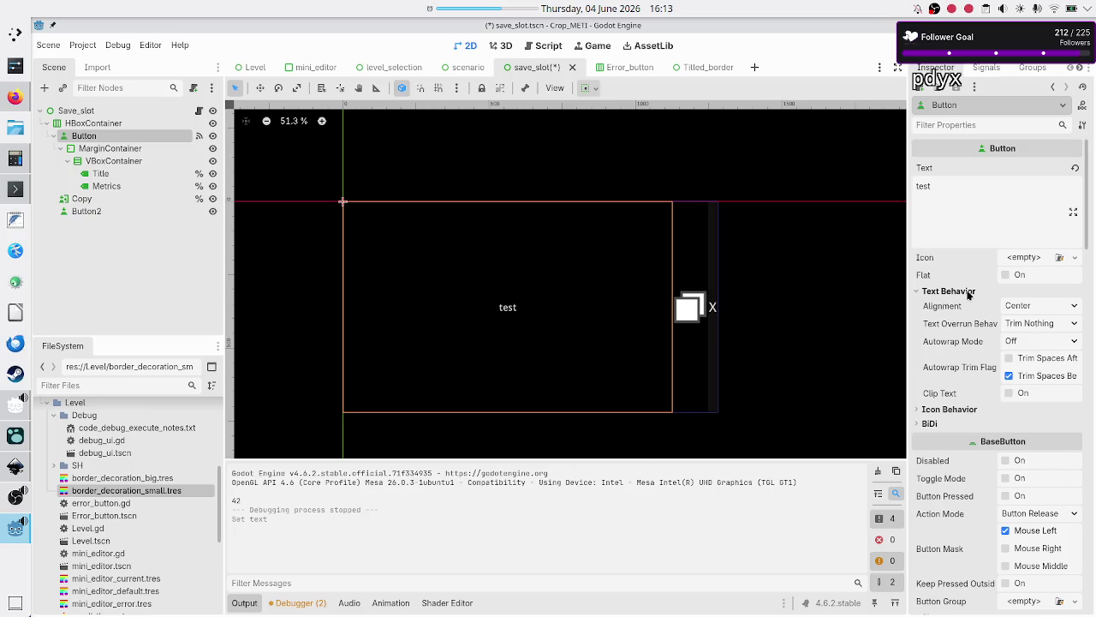
{"action": "left_click", "coordinate": [1039, 310]}
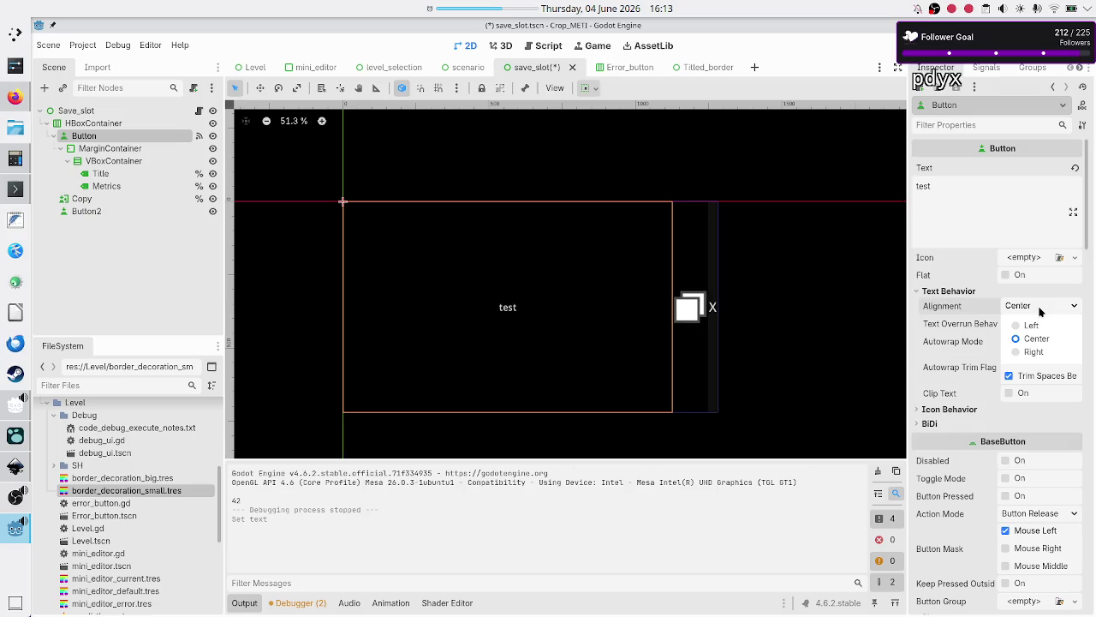
{"action": "left_click", "coordinate": [1040, 310]}
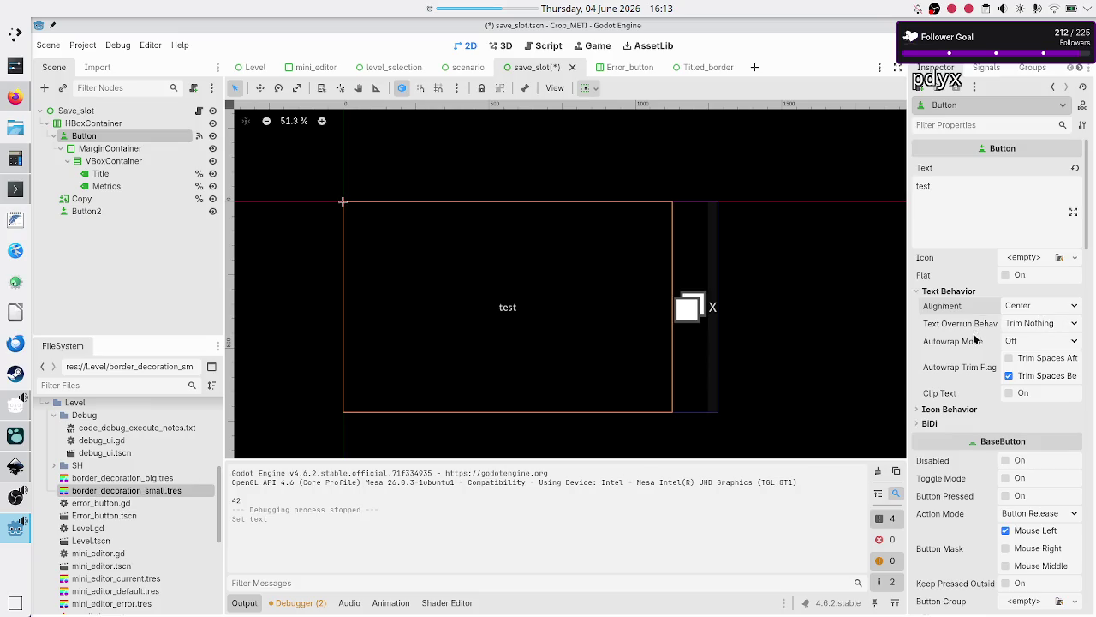
Delete the 'test' text so the Button is empty, then select the Title label
{"action": "mouse_move", "coordinate": [972, 382]}
{"action": "double_click", "coordinate": [993, 199]}
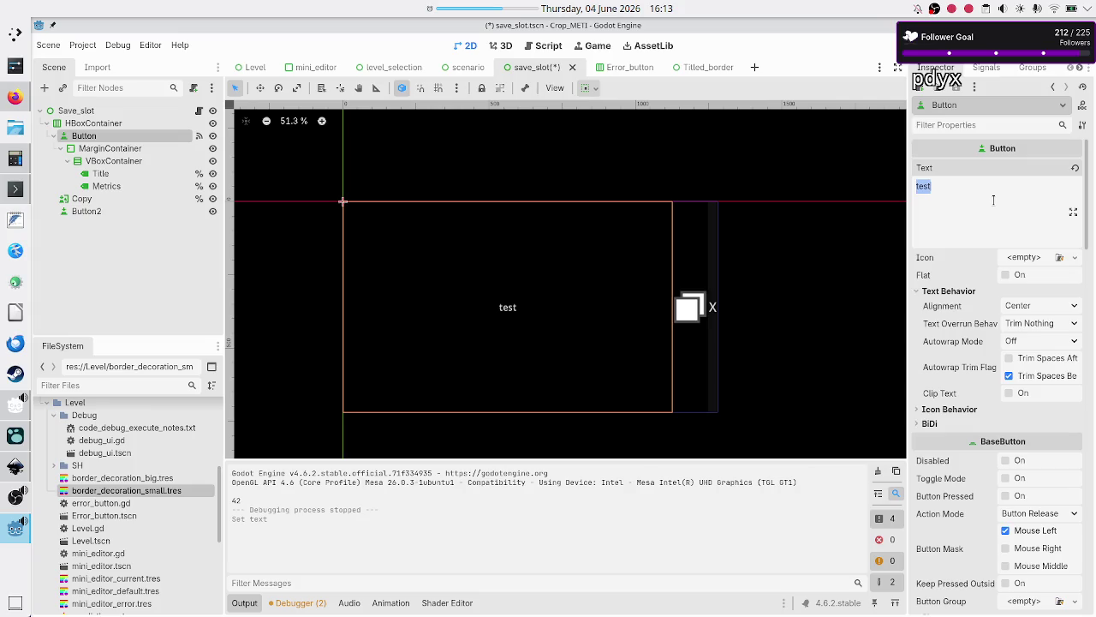
{"action": "key", "text": "BackSpace"}
{"action": "left_click", "coordinate": [100, 175]}
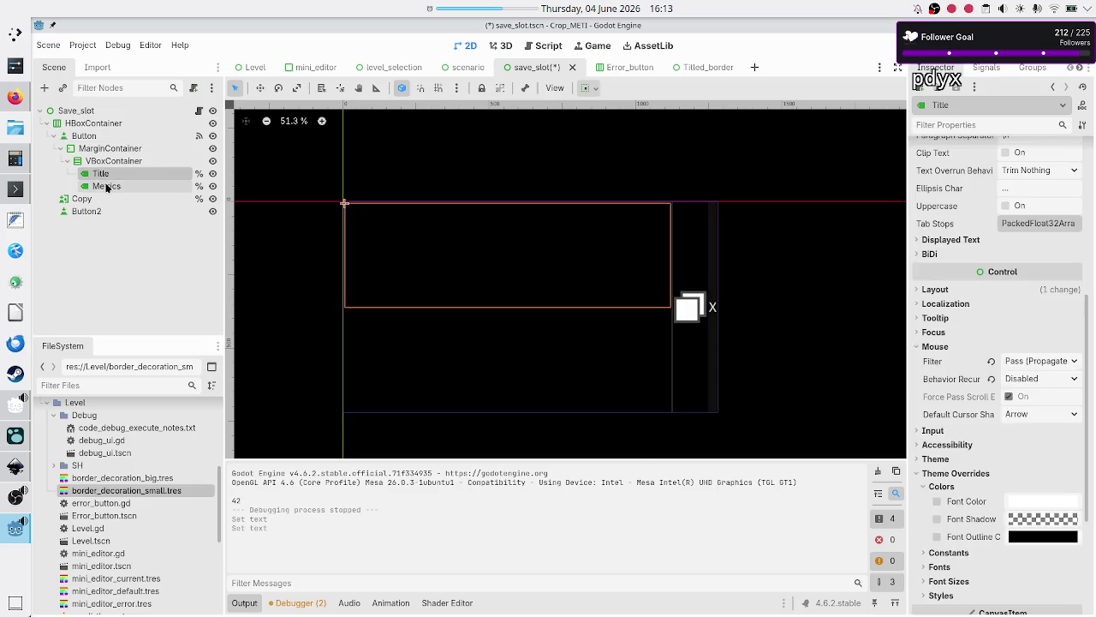
Inspect the Title label's signals in the Node panel
{"action": "left_click", "coordinate": [106, 186]}
{"action": "left_click", "coordinate": [106, 175]}
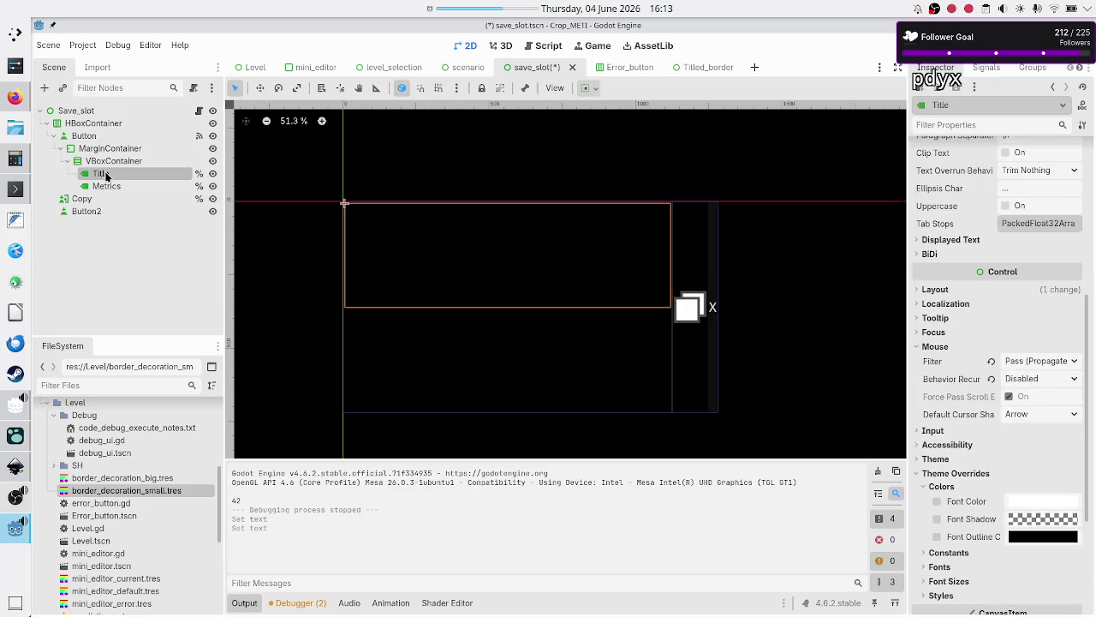
{"action": "left_click", "coordinate": [991, 69]}
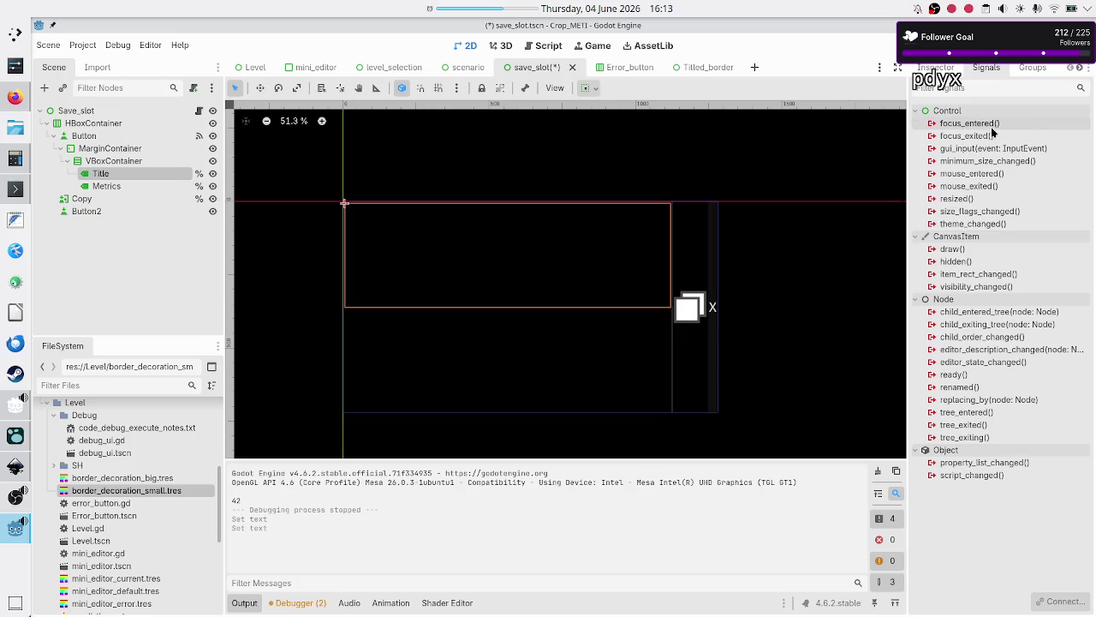
Revert the Metrics label's mouse Behavior Recursive to Inherited and Filter to Ignore
{"action": "left_click", "coordinate": [105, 188]}
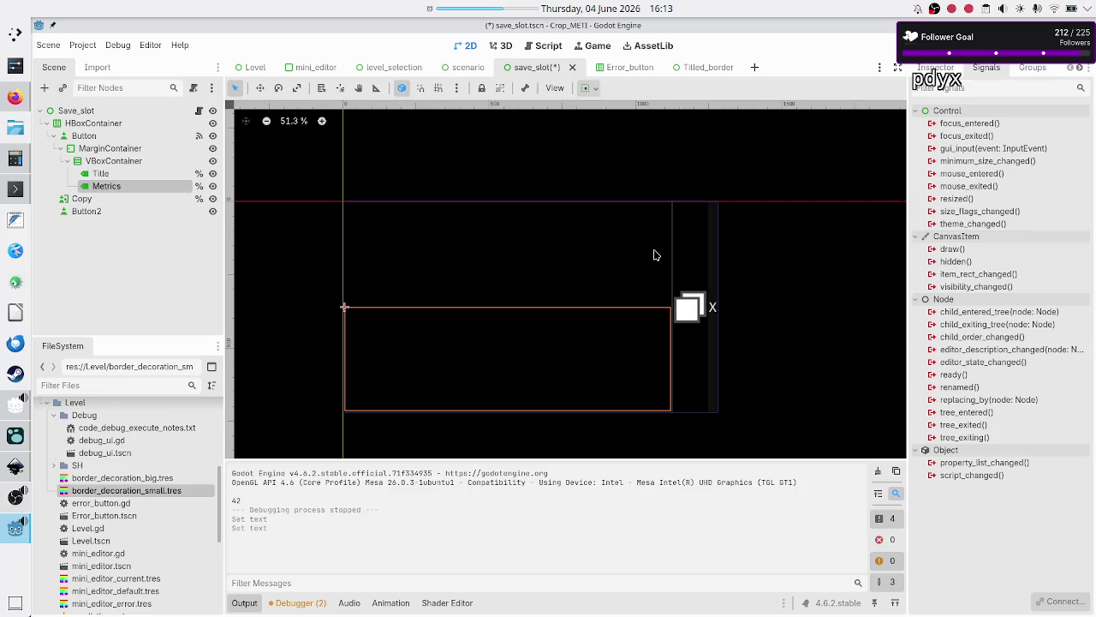
{"action": "left_click", "coordinate": [935, 68]}
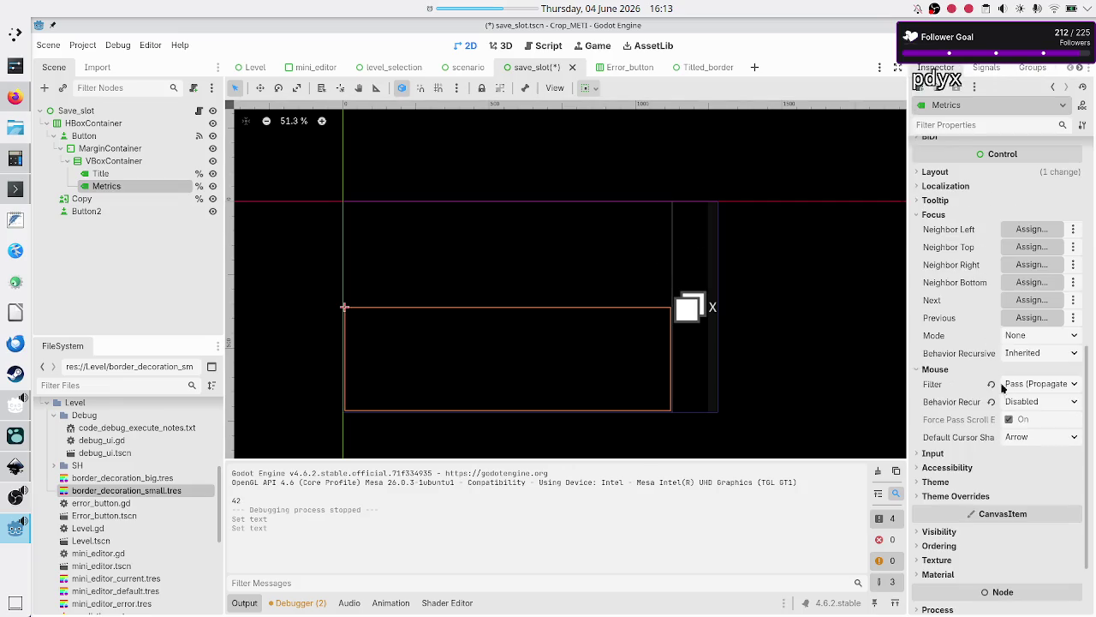
{"action": "left_click", "coordinate": [992, 402]}
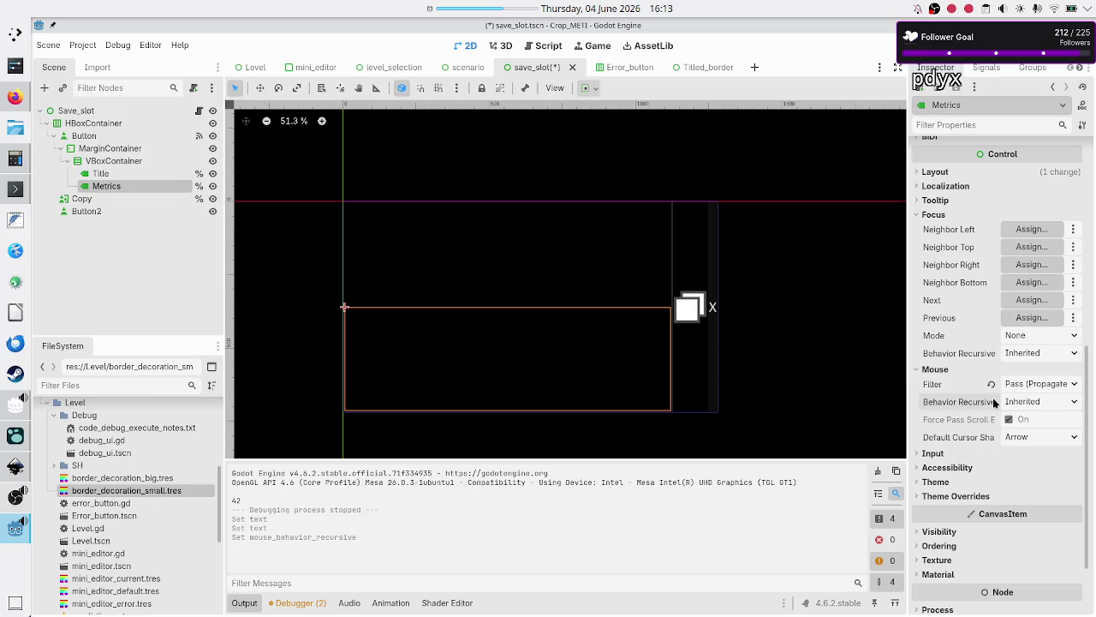
{"action": "left_click", "coordinate": [992, 384]}
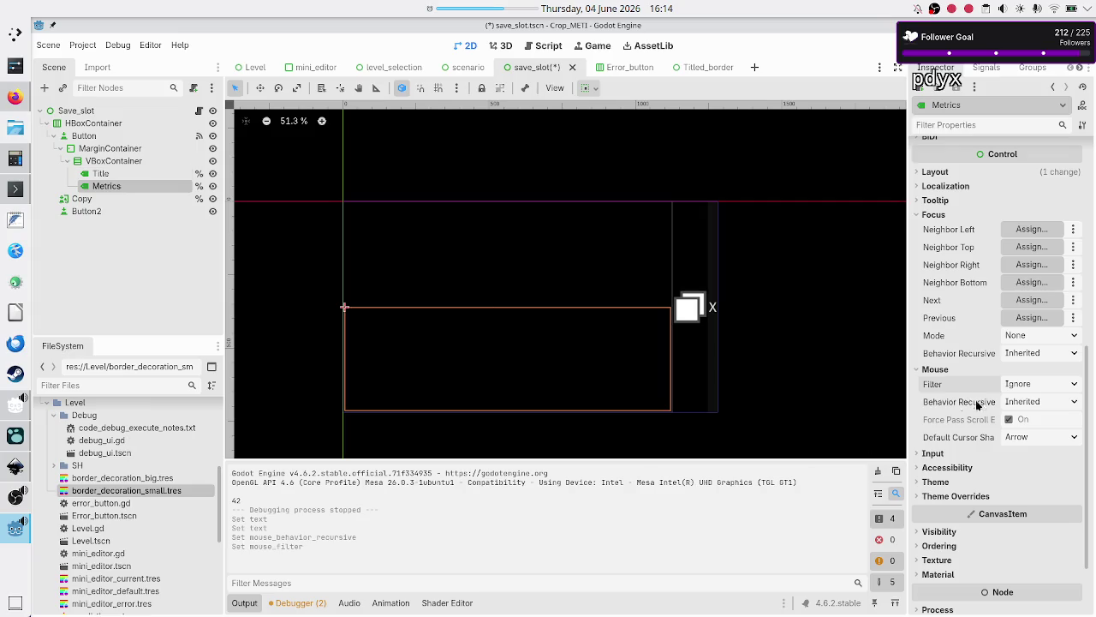
{"action": "mouse_move", "coordinate": [952, 390]}
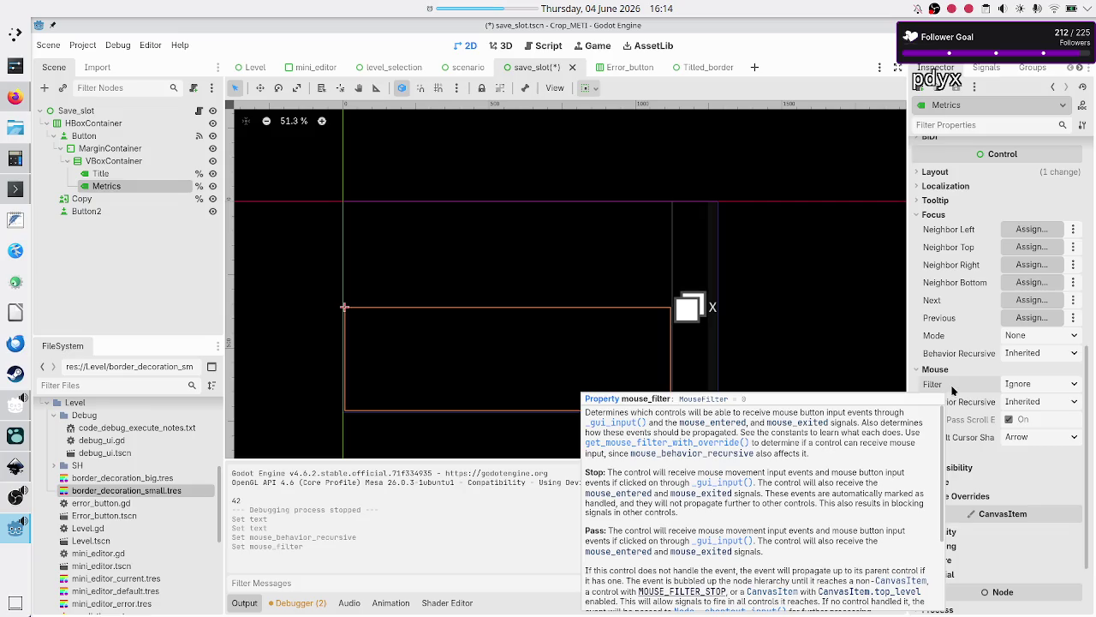
{"action": "scroll", "coordinate": [866, 454], "scroll_direction": "down", "scroll_amount": 3}
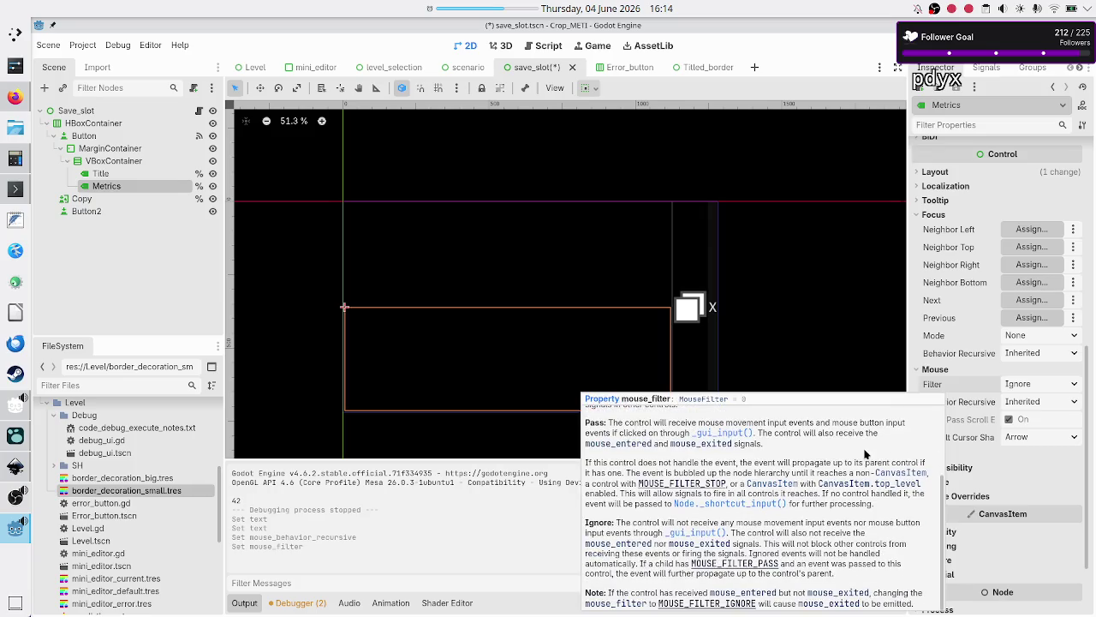
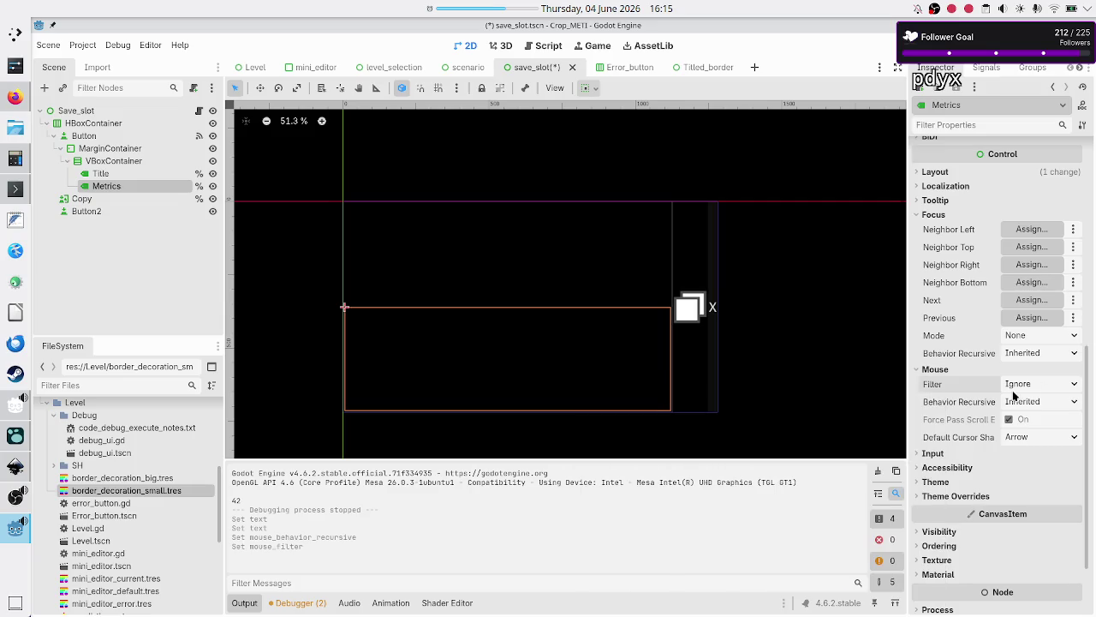
Set Metrics' Mouse Filter to Pass (Propagate Up) and reset Title's Behavior Recursive to Inherited
{"action": "left_click", "coordinate": [1047, 387]}
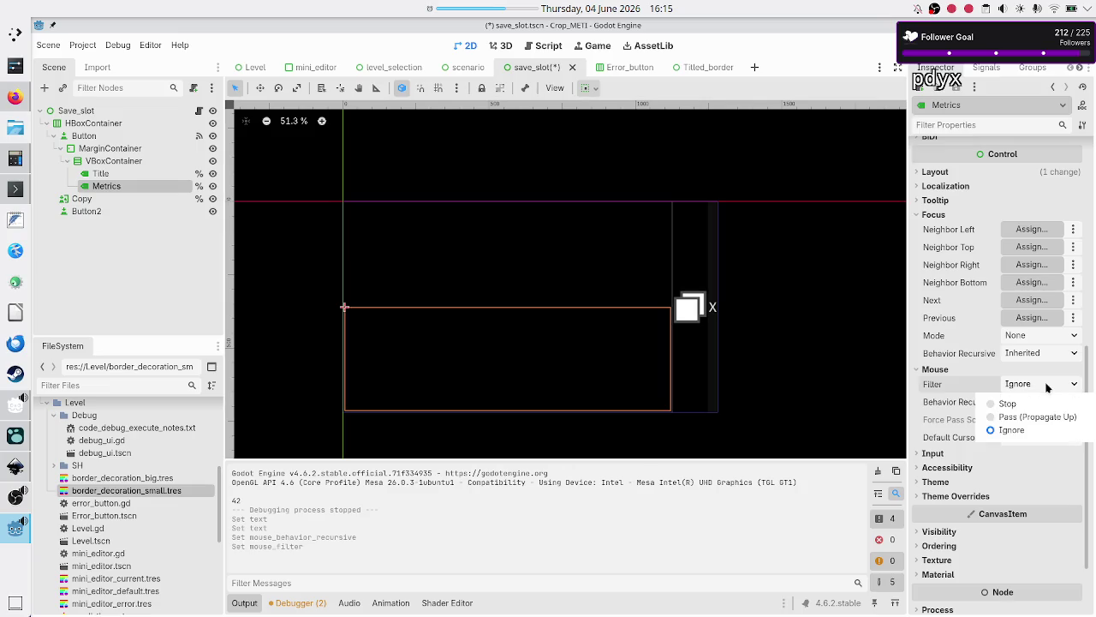
{"action": "left_click", "coordinate": [1030, 418]}
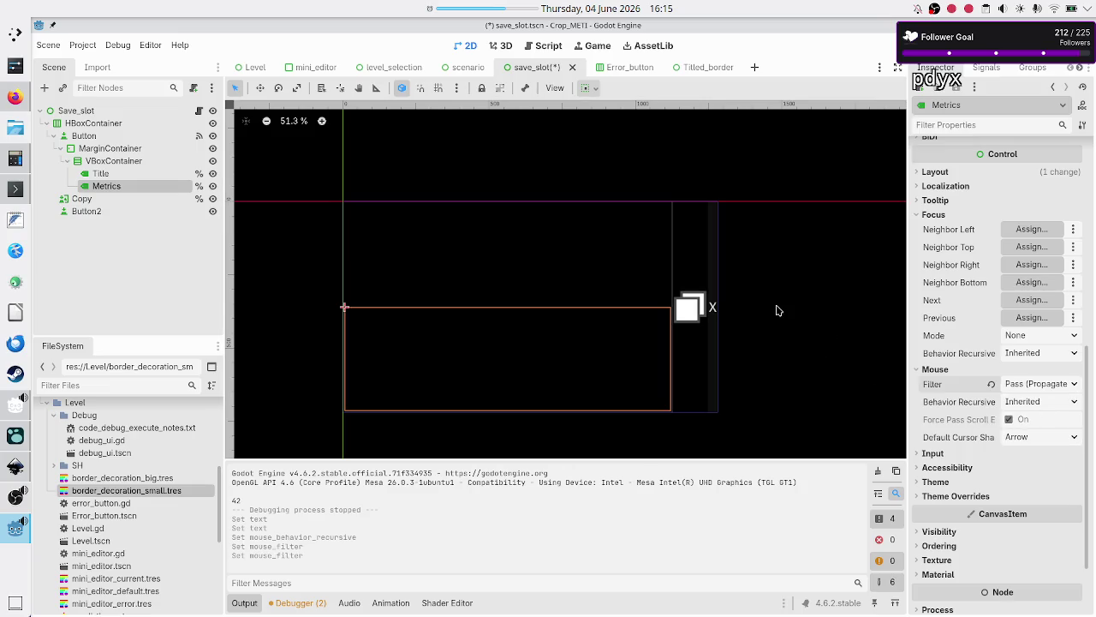
{"action": "left_click", "coordinate": [109, 175]}
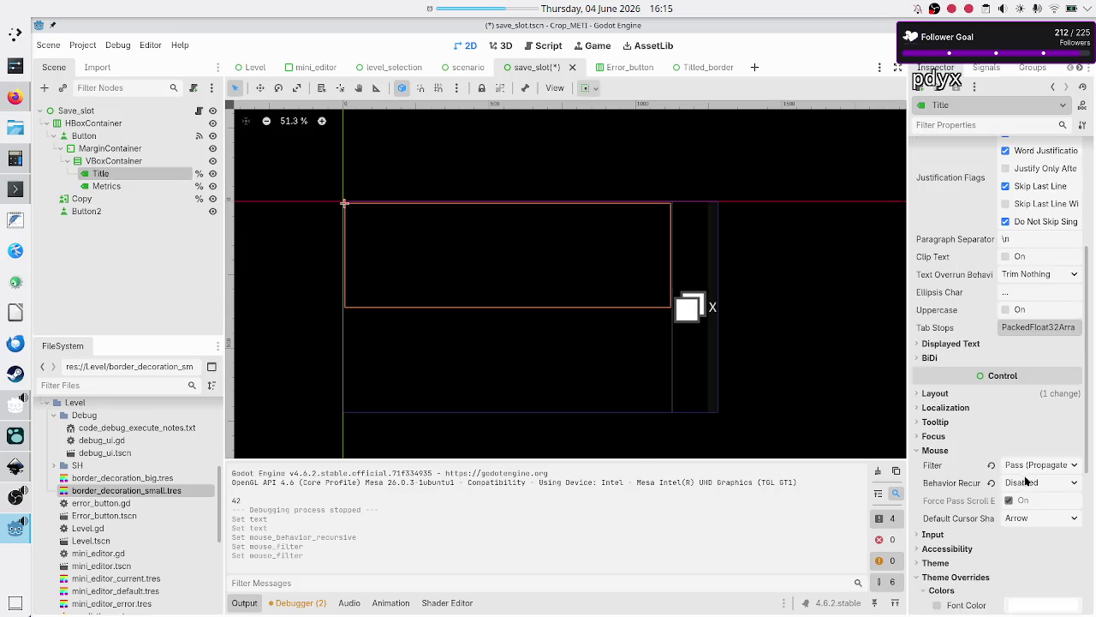
{"action": "left_click", "coordinate": [991, 484]}
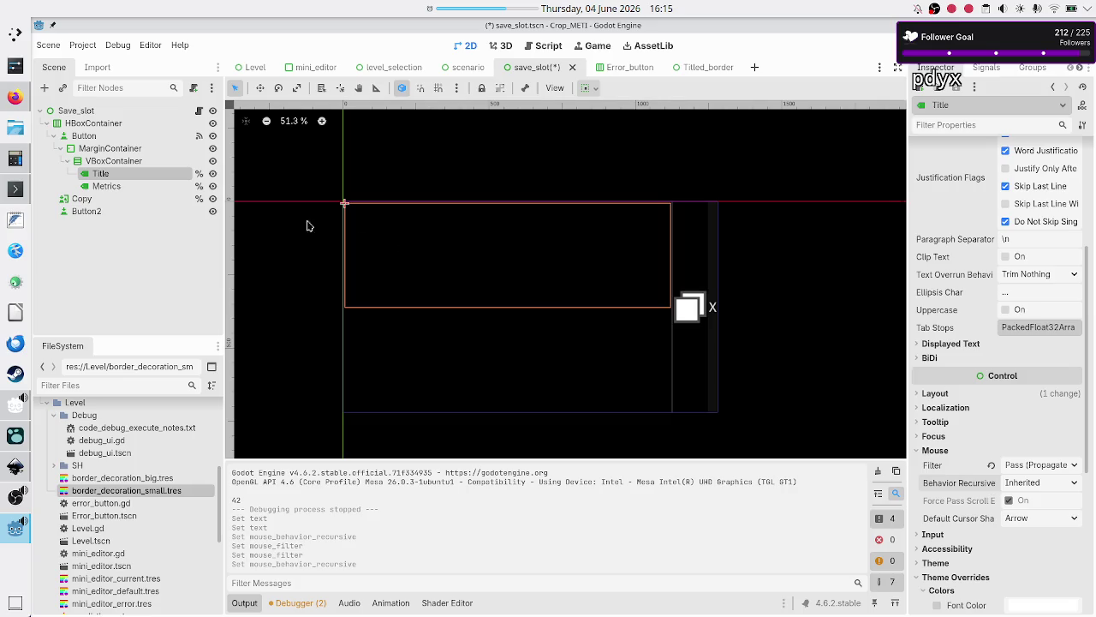
Reset Behavior Recursive to Inherited on VBoxContainer and MarginContainer
{"action": "left_click", "coordinate": [106, 186]}
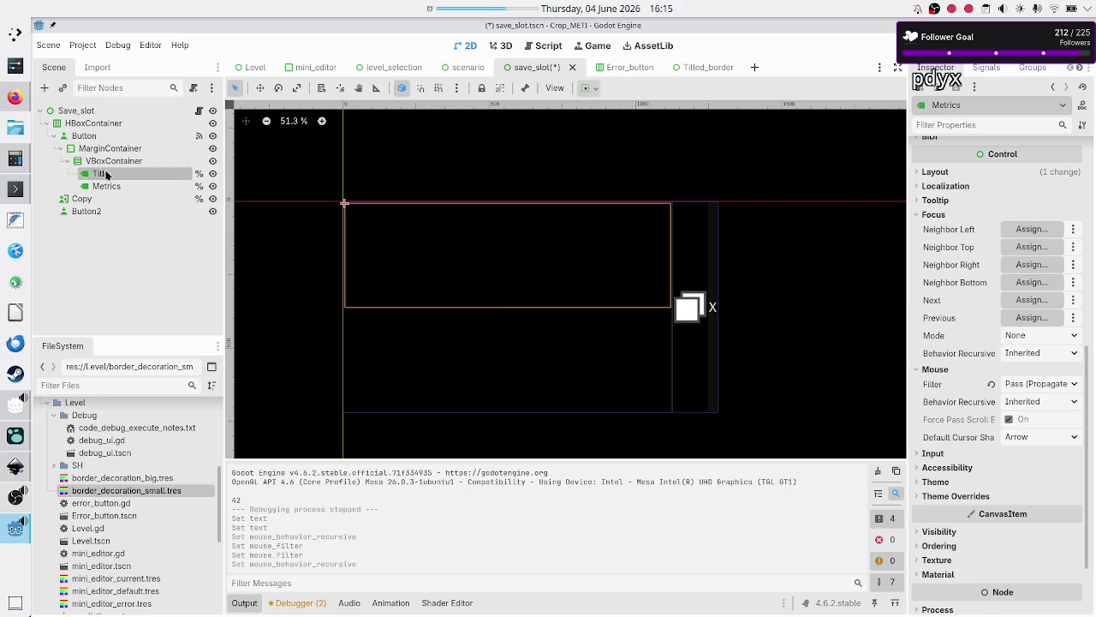
{"action": "left_click", "coordinate": [104, 174]}
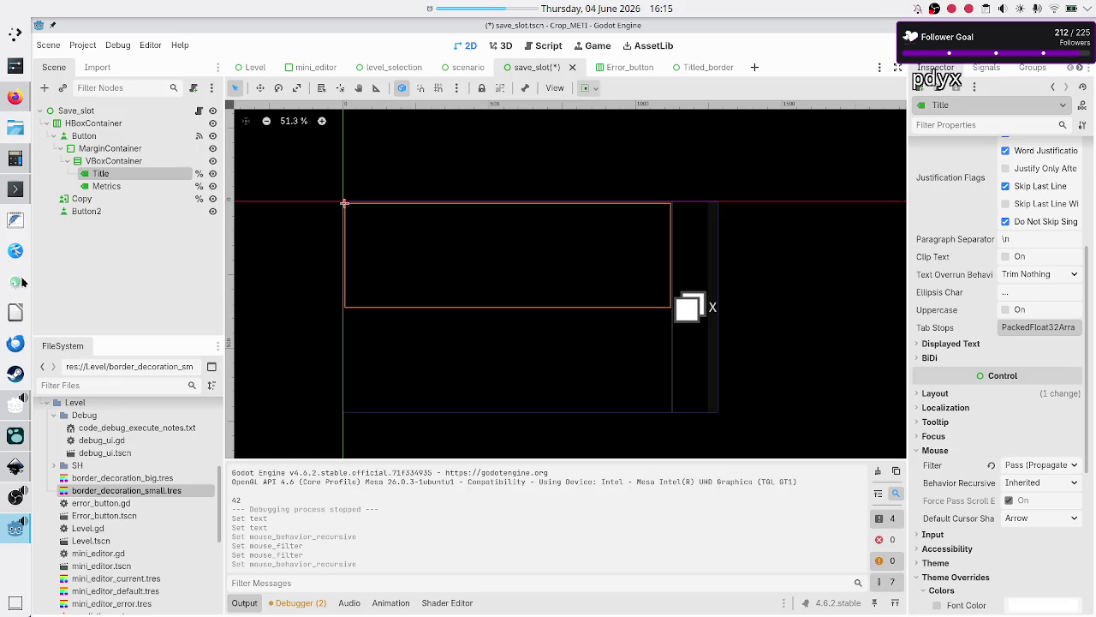
{"action": "left_click", "coordinate": [96, 162]}
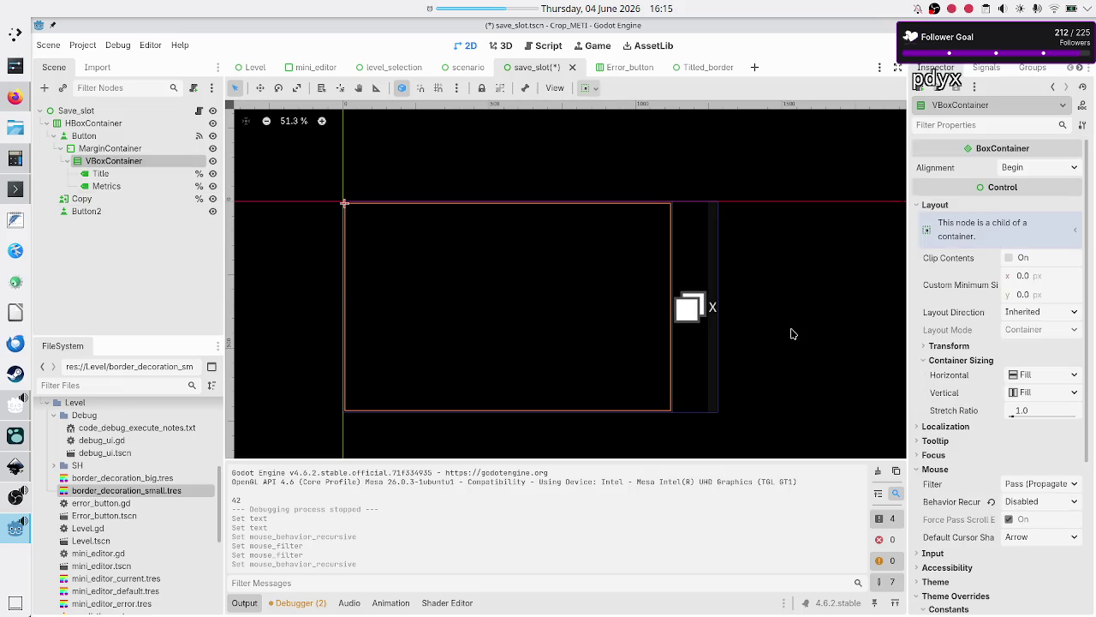
{"action": "left_click", "coordinate": [991, 502]}
{"action": "left_click", "coordinate": [136, 152]}
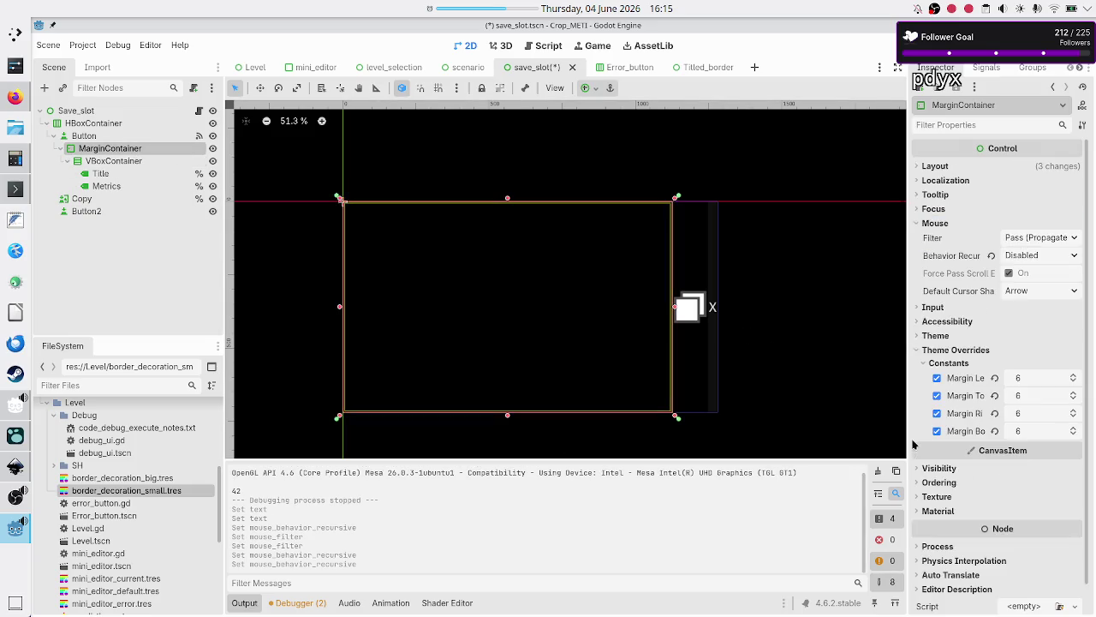
{"action": "left_click", "coordinate": [991, 257]}
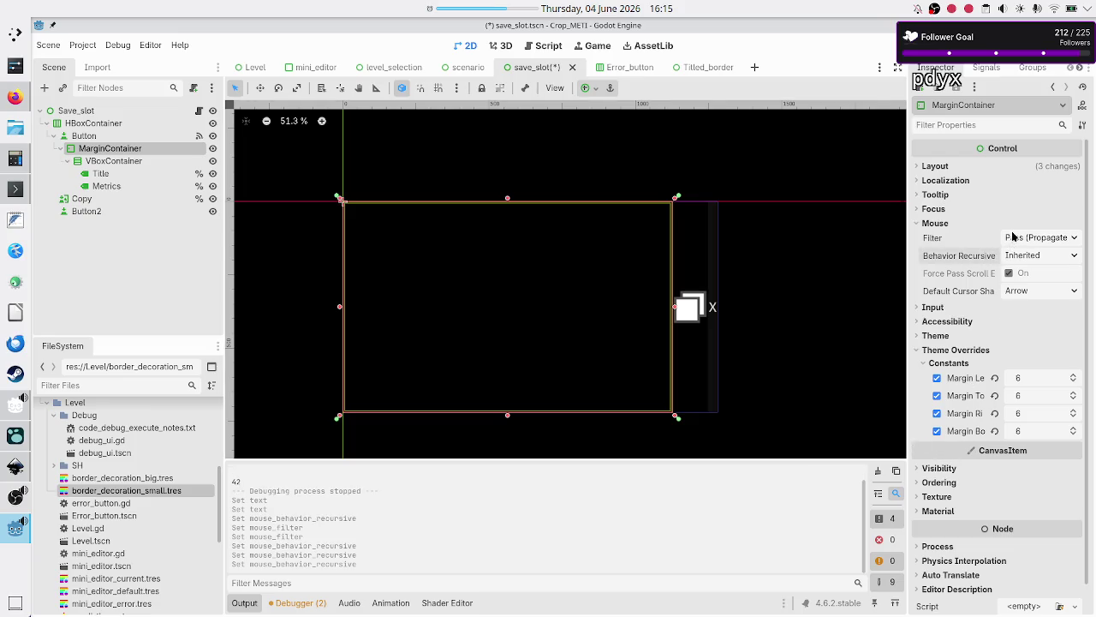
Review the mouse settings of Metrics, Title, VBoxContainer, MarginContainer and the Button's Mouse section
{"action": "left_click", "coordinate": [109, 187]}
{"action": "left_click", "coordinate": [104, 175]}
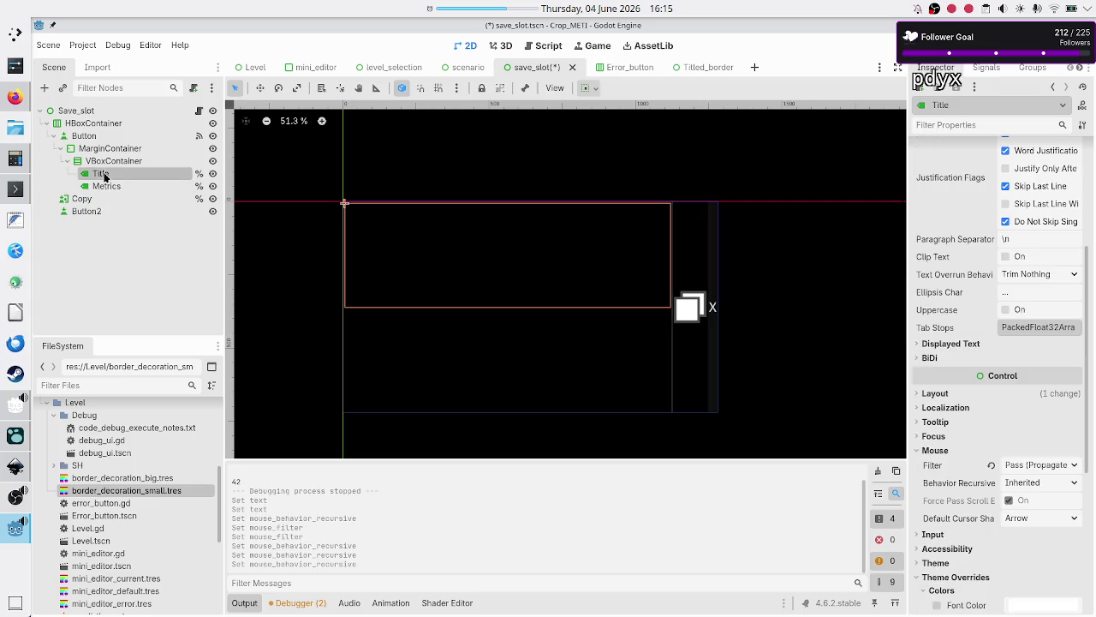
{"action": "left_click", "coordinate": [105, 163]}
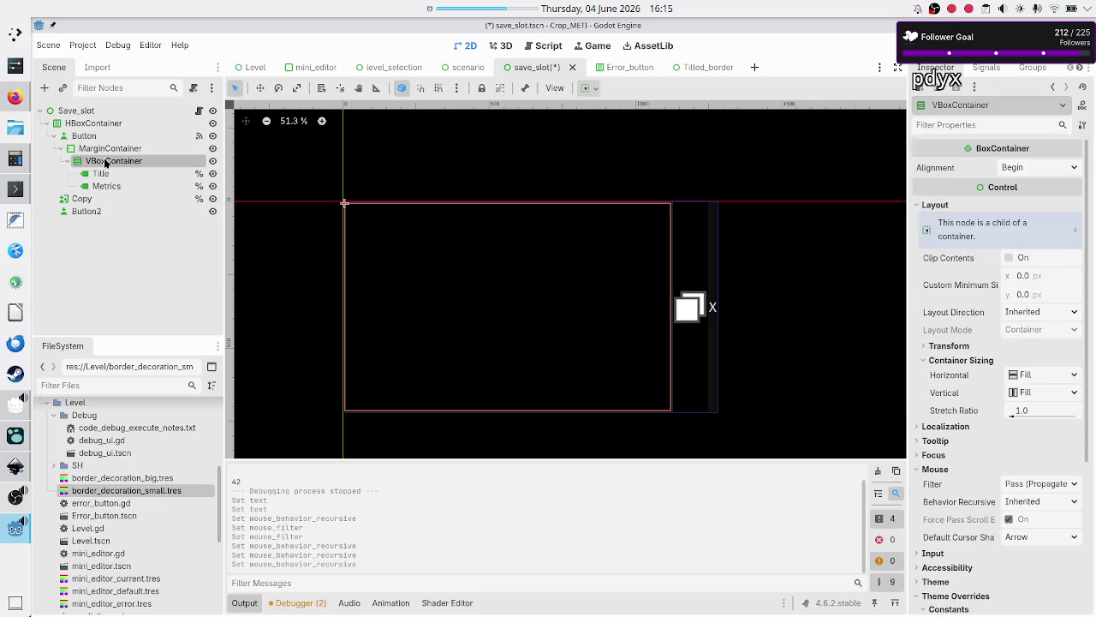
{"action": "left_click", "coordinate": [98, 149]}
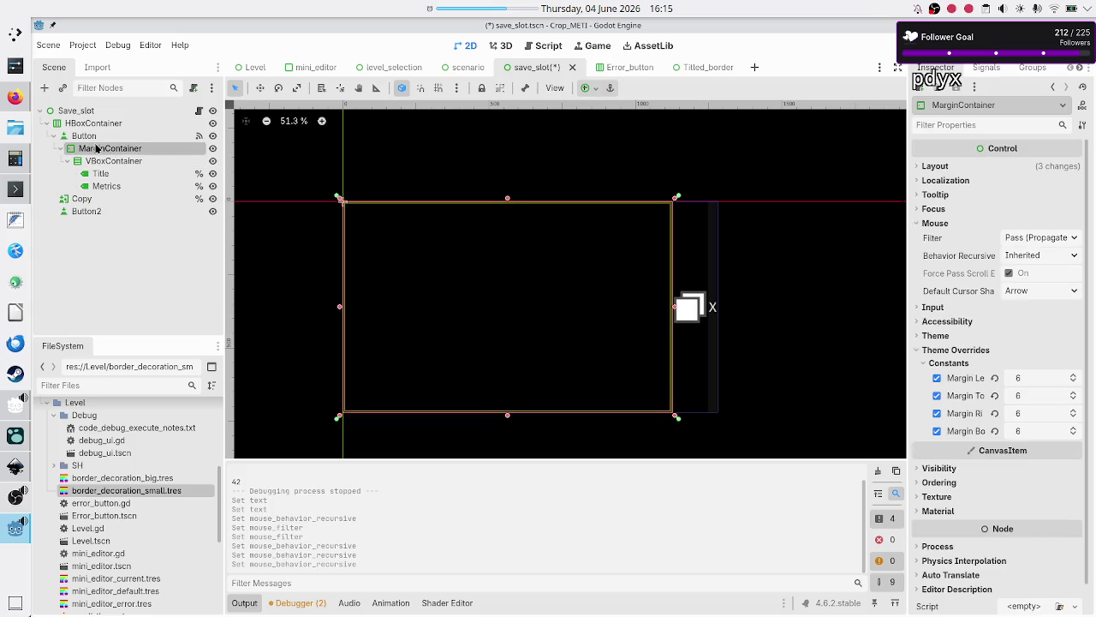
{"action": "left_click", "coordinate": [96, 139]}
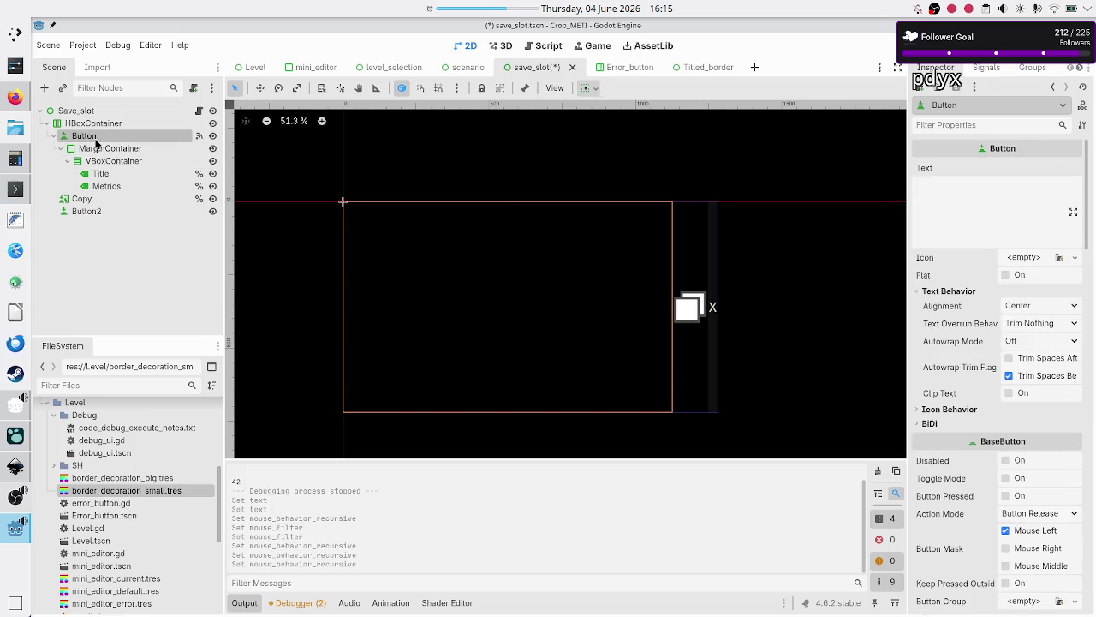
{"action": "scroll", "coordinate": [970, 473], "scroll_direction": "down", "scroll_amount": 5}
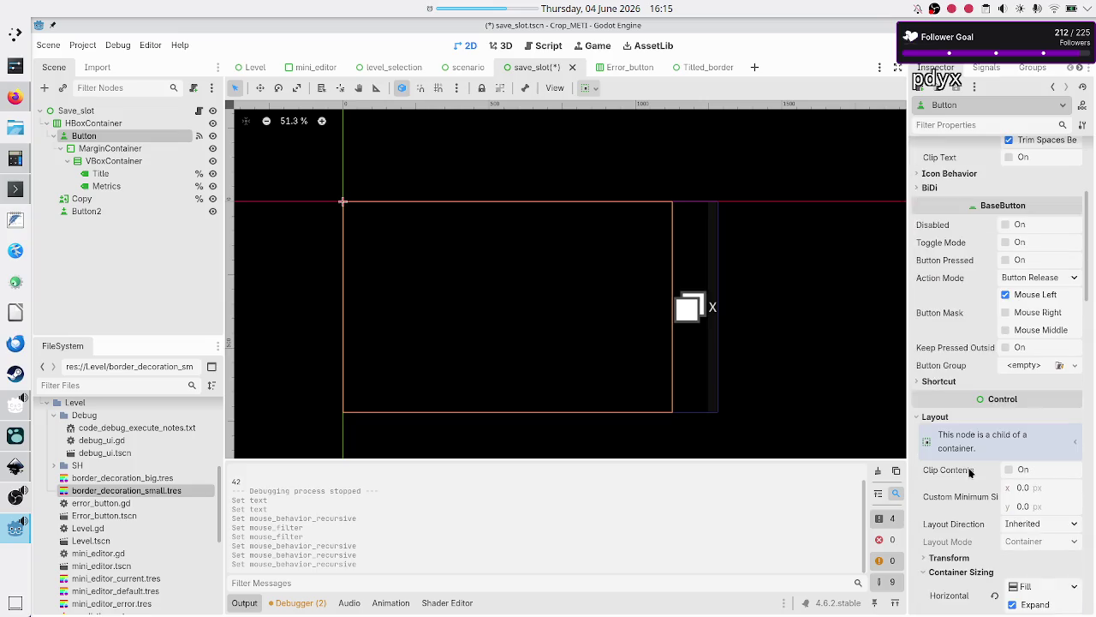
{"action": "scroll", "coordinate": [970, 473], "scroll_direction": "down", "scroll_amount": 5}
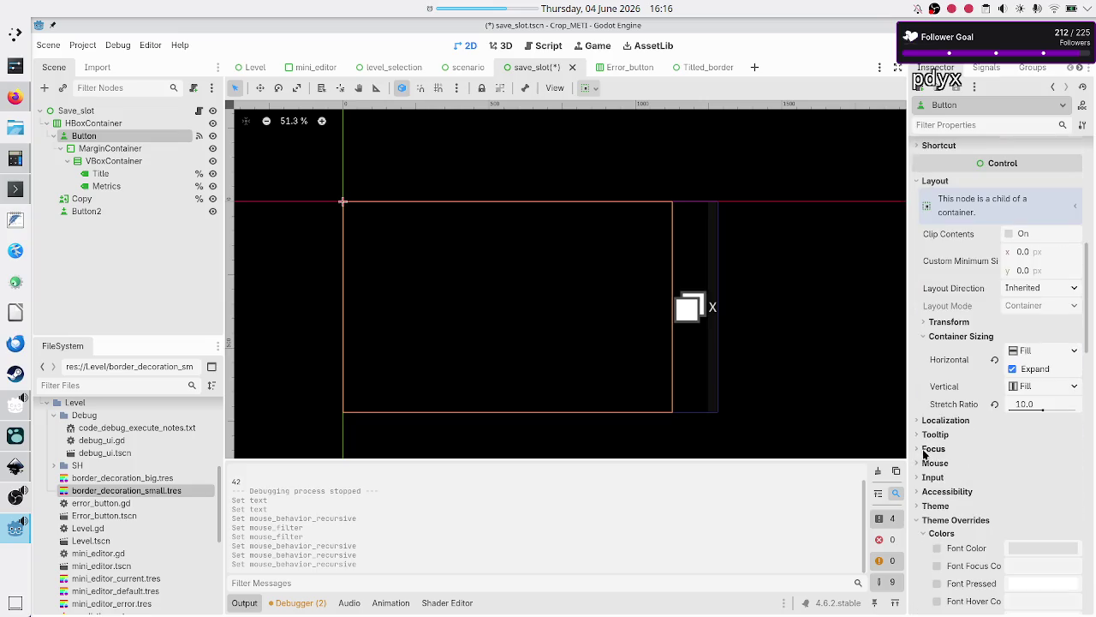
{"action": "left_click", "coordinate": [935, 463]}
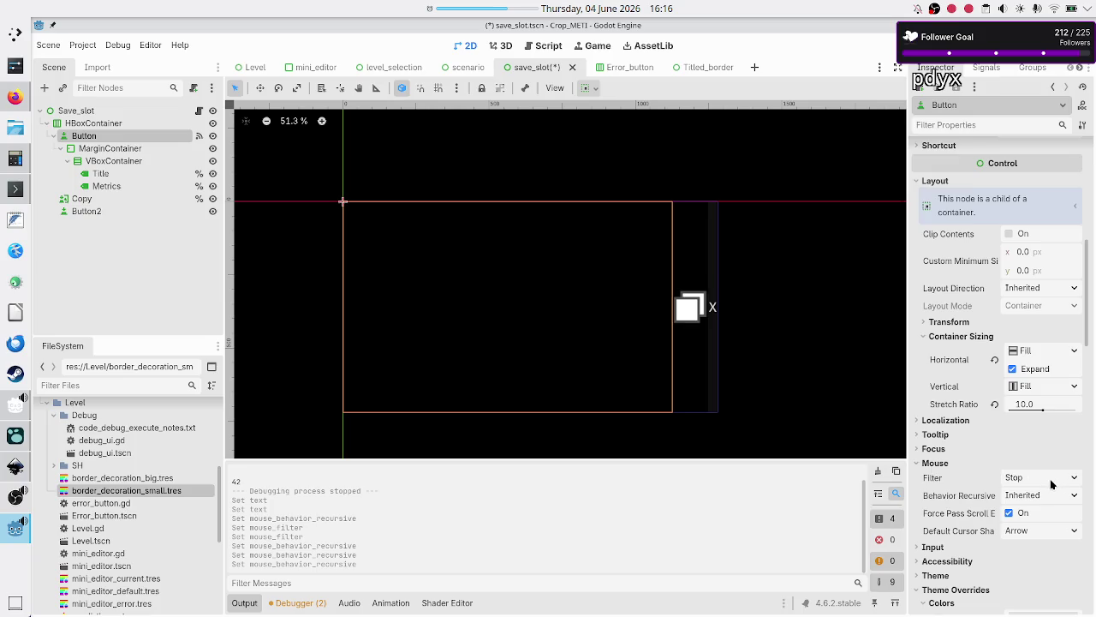
{"action": "left_click", "coordinate": [197, 111]}
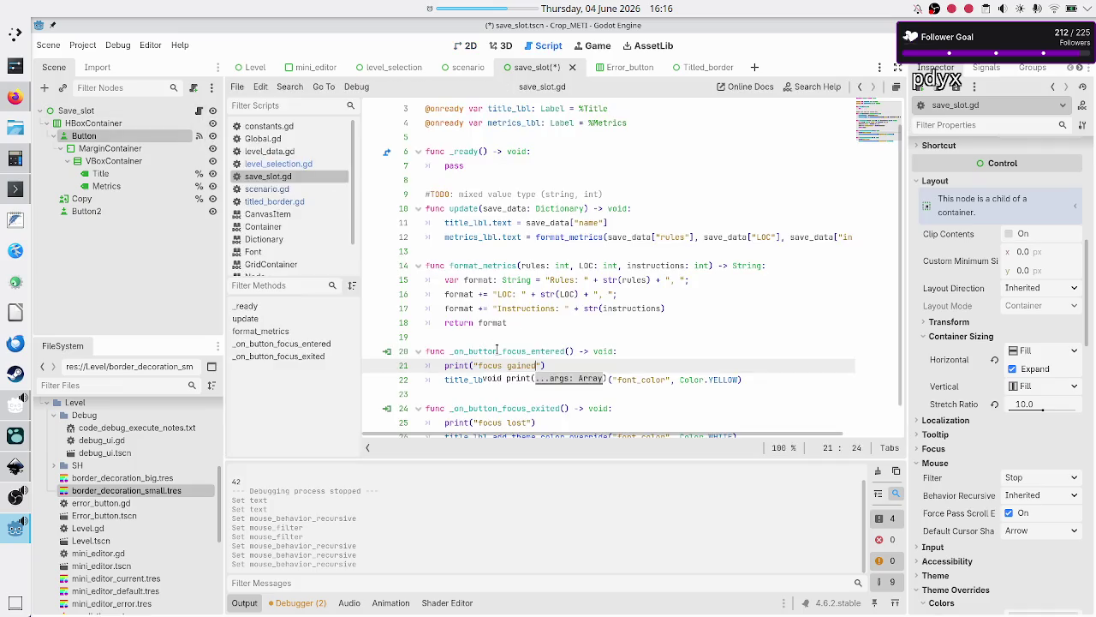
In save_slot.gd, test-run the game through Basic tape operations > Tutorial, then close it
{"action": "double_click", "coordinate": [497, 350]}
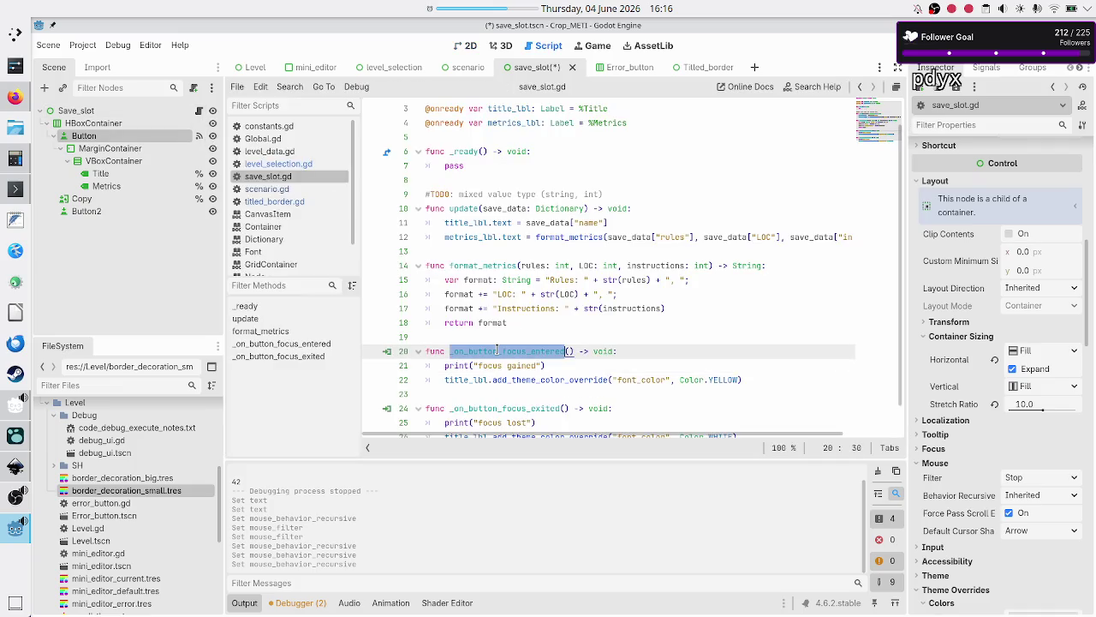
{"action": "left_click", "coordinate": [556, 364]}
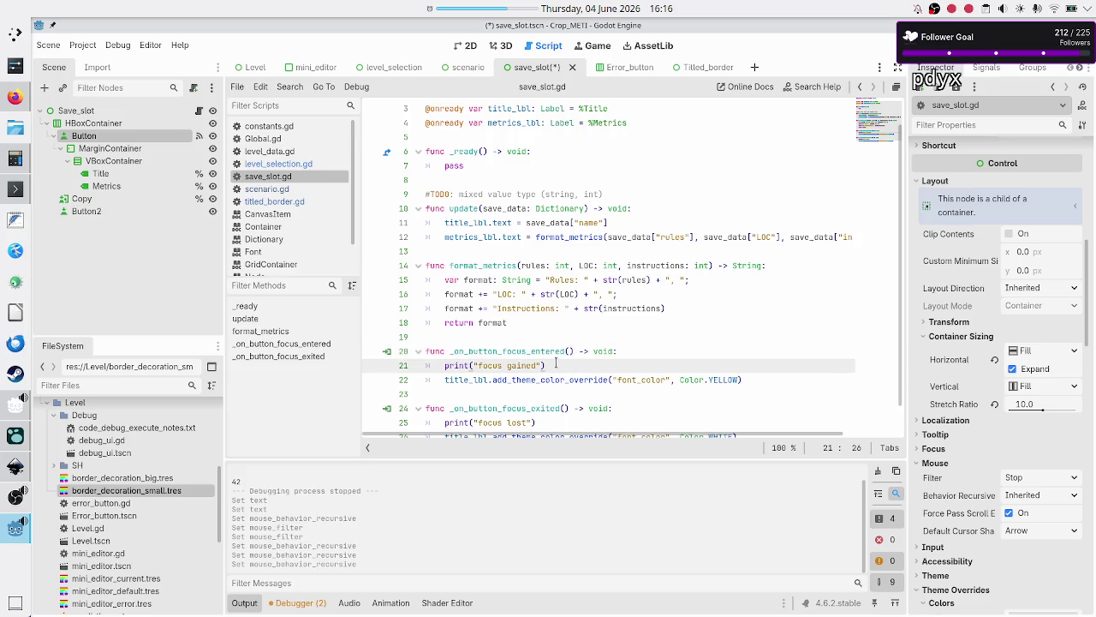
{"action": "key", "text": "F6"}
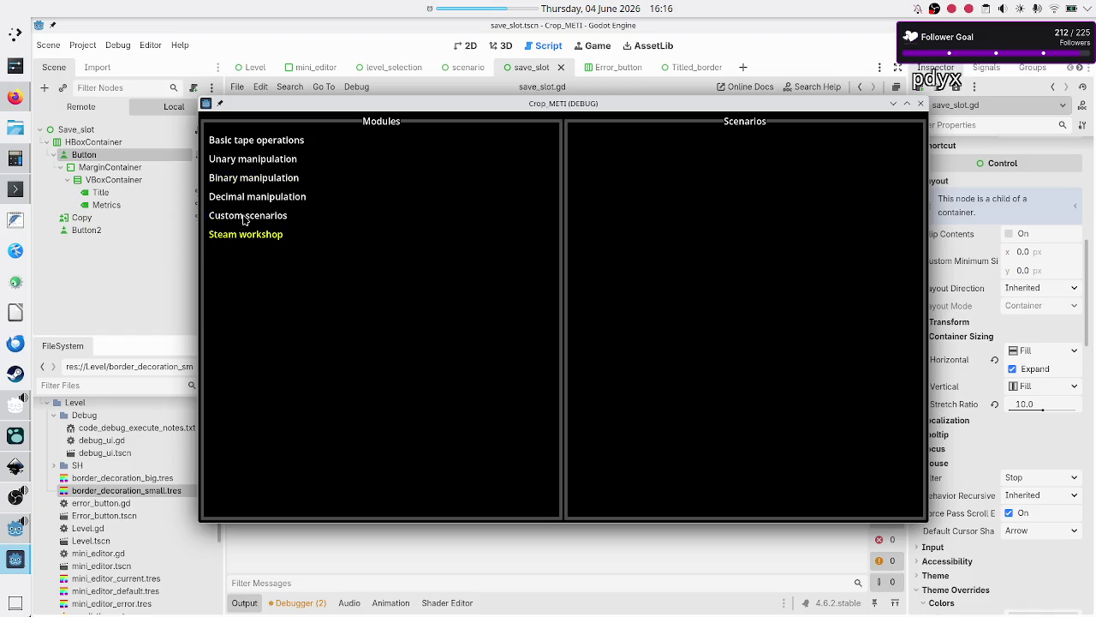
{"action": "left_click", "coordinate": [284, 146]}
{"action": "left_click", "coordinate": [627, 182]}
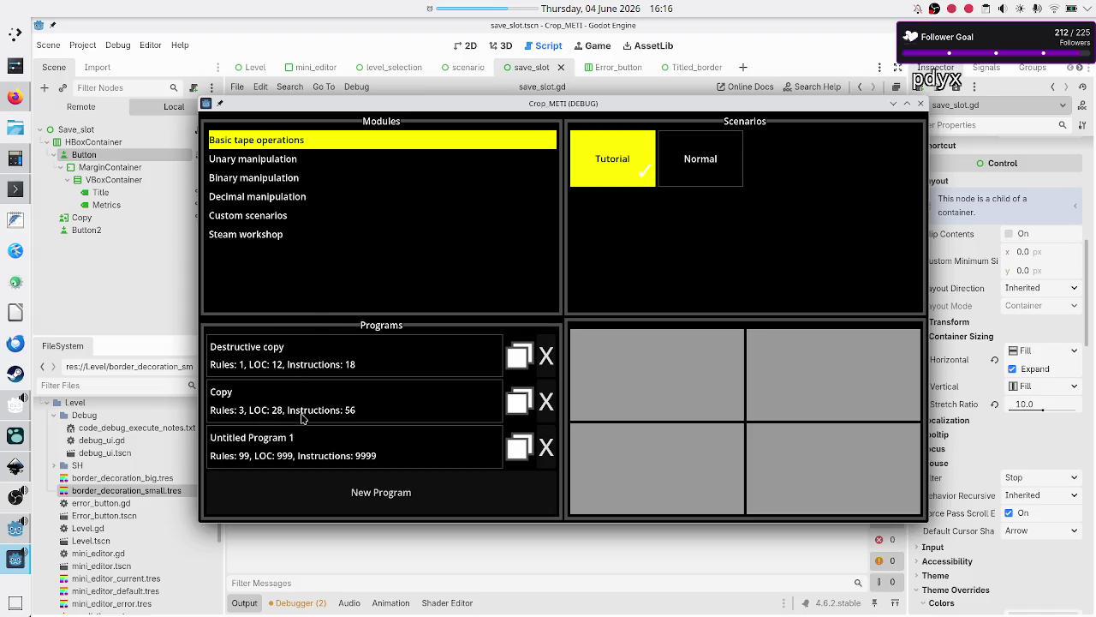
{"action": "mouse_move", "coordinate": [592, 100]}
{"action": "left_mouse_down"}
{"action": "mouse_move", "coordinate": [716, 79]}
{"action": "mouse_move", "coordinate": [577, 129]}
{"action": "left_mouse_up"}
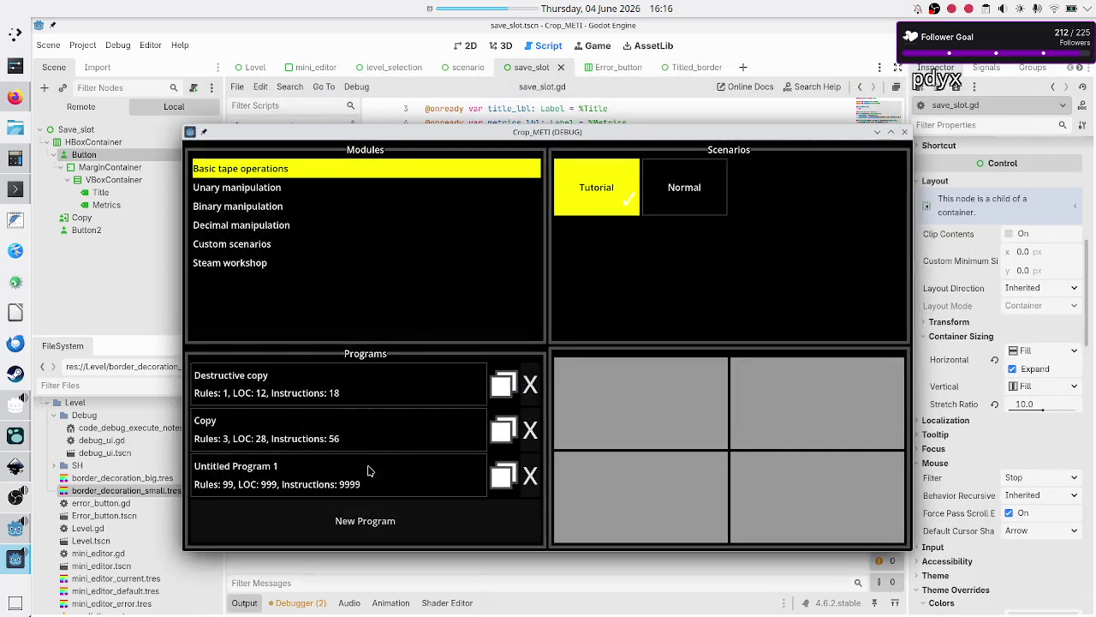
{"action": "left_click", "coordinate": [904, 132]}
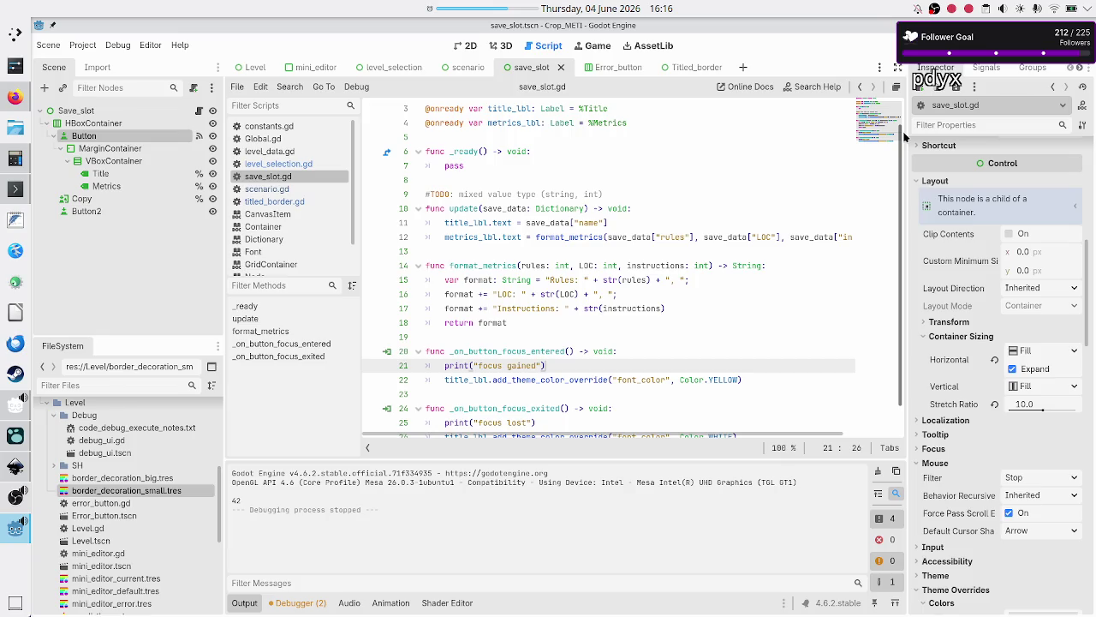
{"action": "left_click", "coordinate": [158, 161]}
Select the Button node and show its Signals list in the Node dock
{"action": "left_click", "coordinate": [149, 149]}
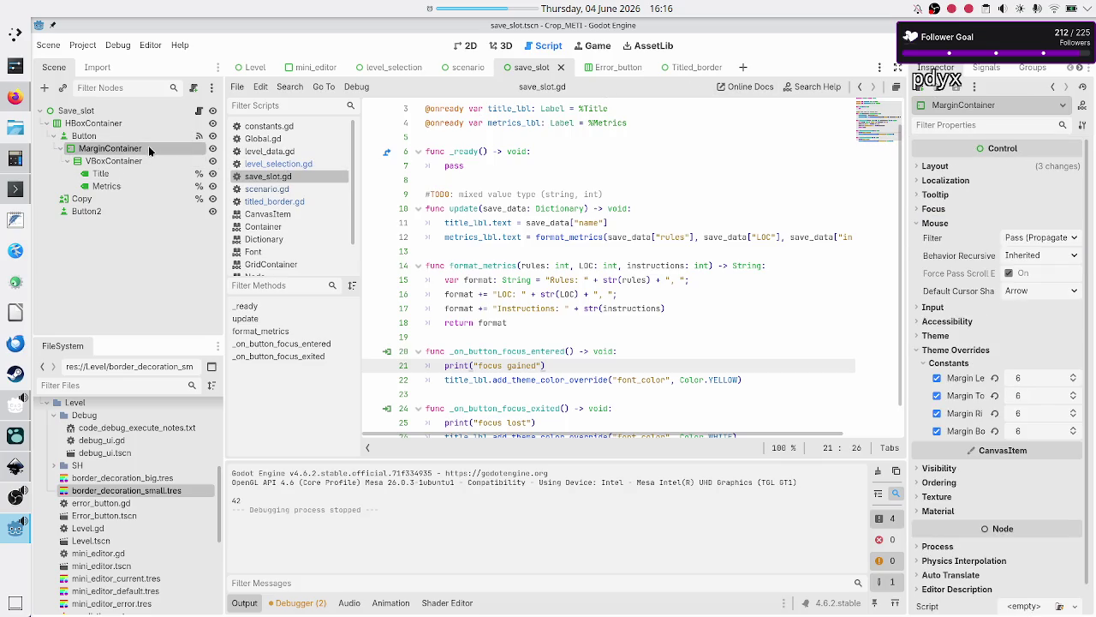
{"action": "left_click", "coordinate": [130, 136]}
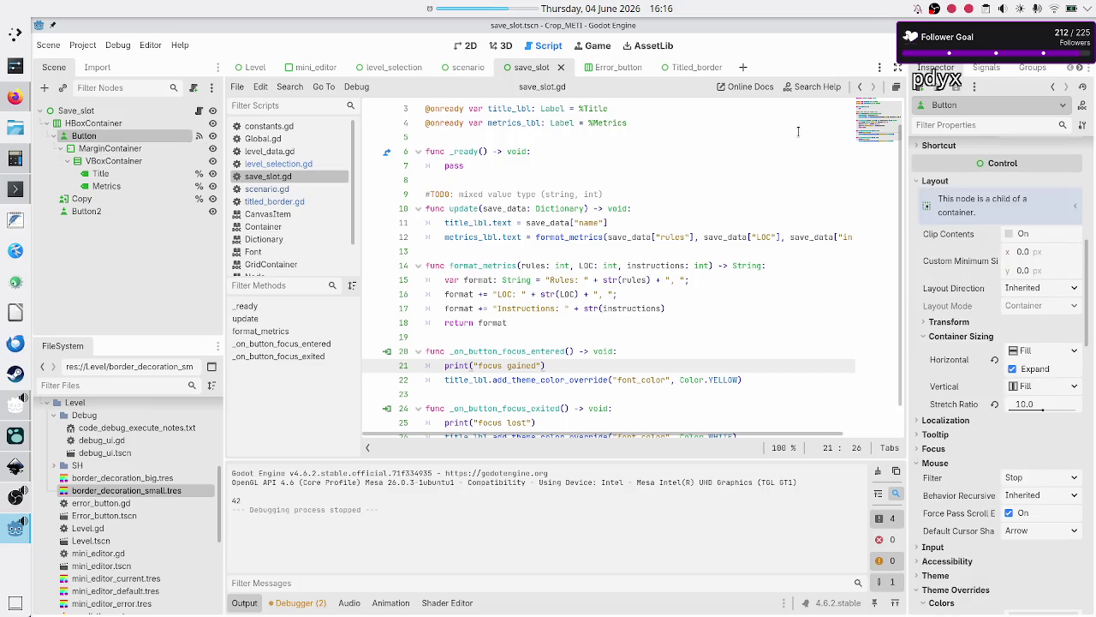
{"action": "left_click", "coordinate": [993, 69]}
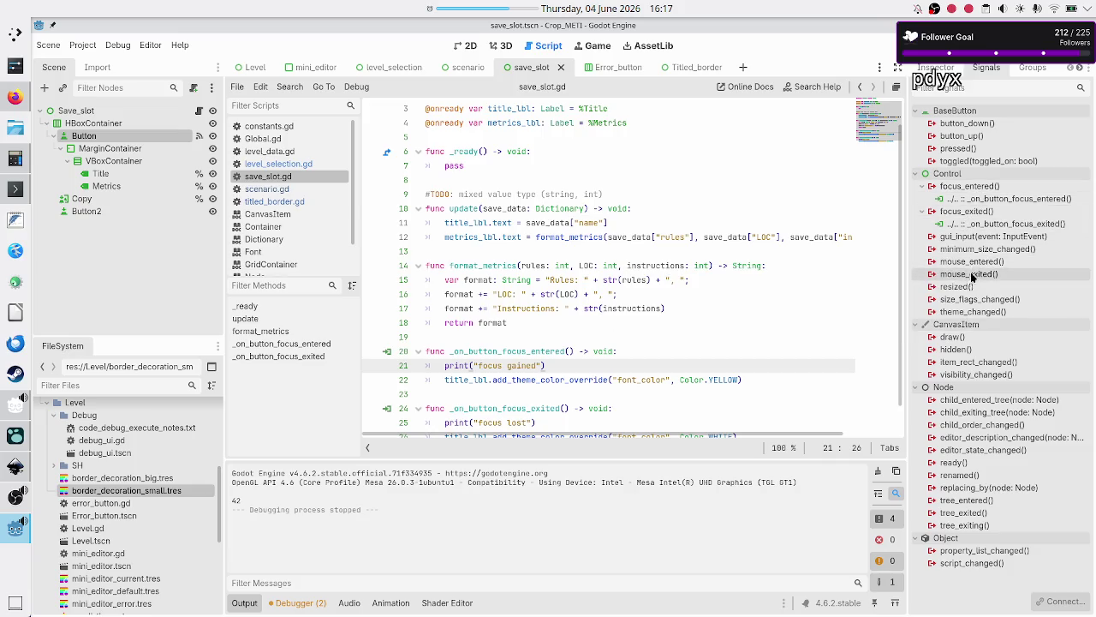
Connect mouse_entered to a new _on_button_mouse_entered handler and remove the extra blank line
{"action": "double_click", "coordinate": [974, 263]}
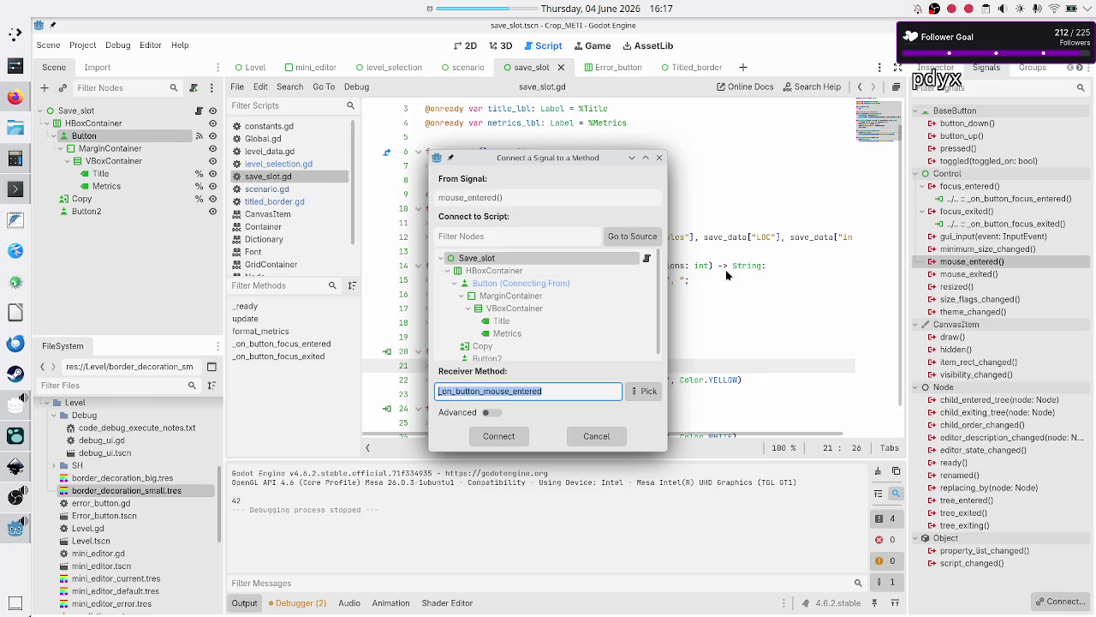
{"action": "left_click", "coordinate": [498, 436]}
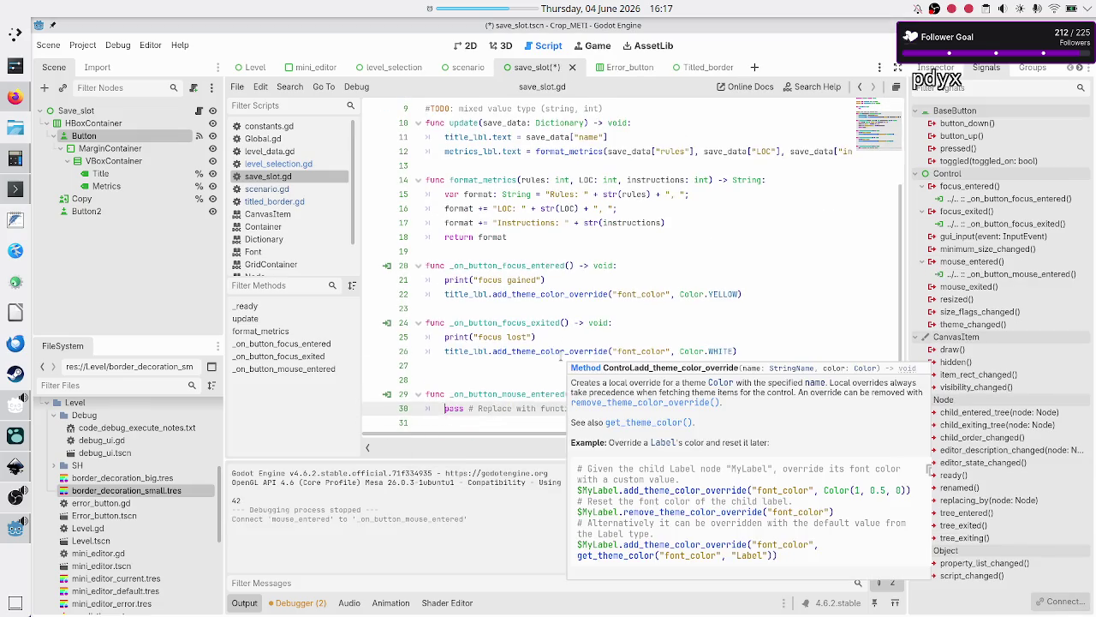
{"action": "key", "text": "Up"}
{"action": "key", "text": "Up"}
{"action": "key", "text": "BackSpace"}
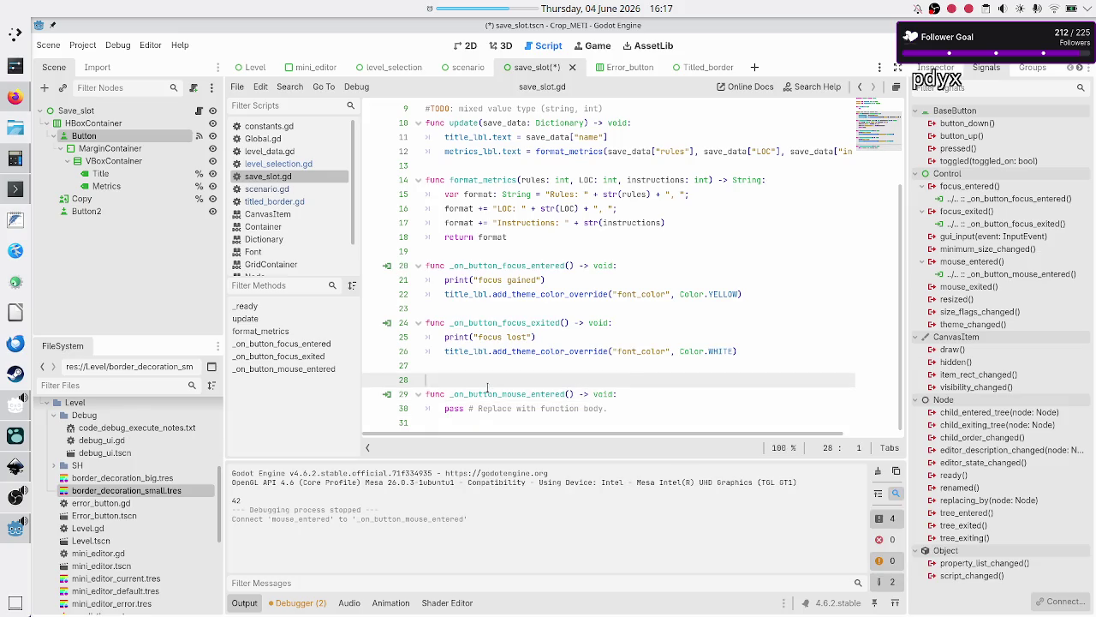
{"action": "key", "text": "Up"}
Copy the focus-gained print and colour lines over the mouse-entered handler's placeholder
{"action": "key", "text": "Up"}
{"action": "key", "text": "Up"}
{"action": "key", "text": "Up"}
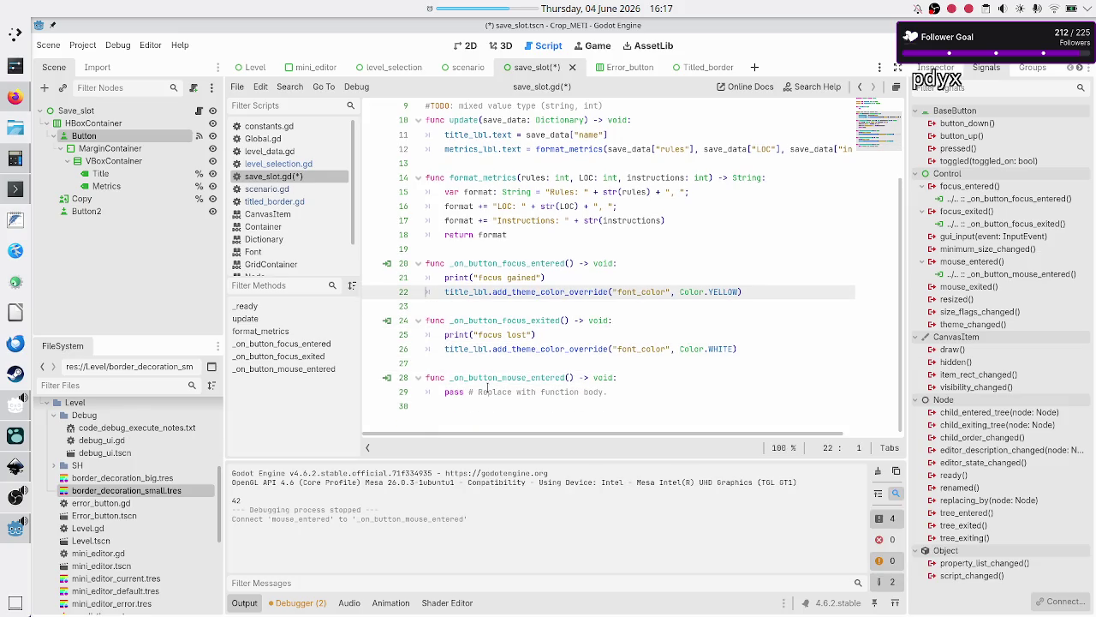
{"action": "key", "text": "Up"}
{"action": "key", "text": "shift+Down"}
{"action": "key", "text": "shift+End"}
{"action": "key", "text": "ctrl+c"}
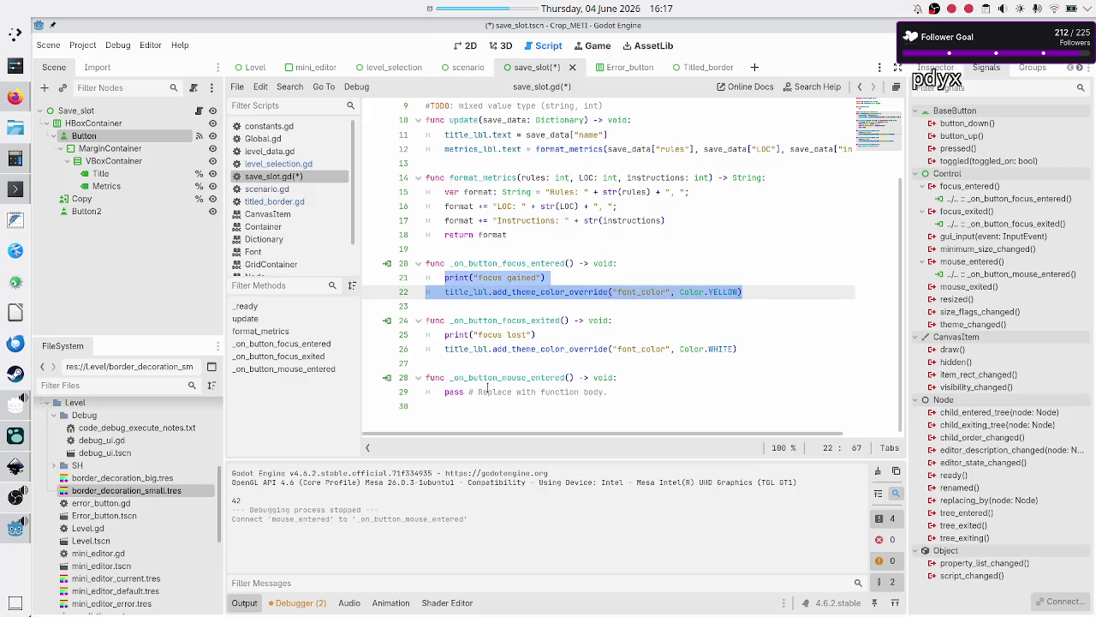
{"action": "key", "text": "Down"}
{"action": "key", "text": "Down"}
{"action": "key", "text": "Down"}
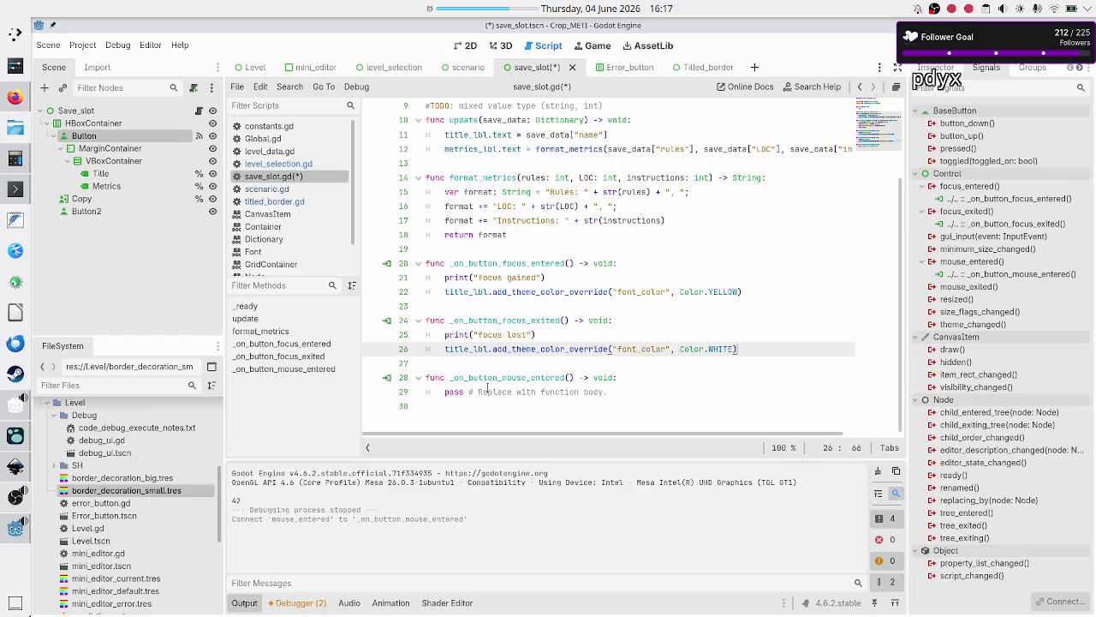
{"action": "key", "text": "shift+End"}
{"action": "key", "text": "ctrl+v"}
{"action": "key", "text": "Up"}
Change the pasted message to "mouse gained", add a newline after the handler, and save
{"action": "key", "text": "Left"}
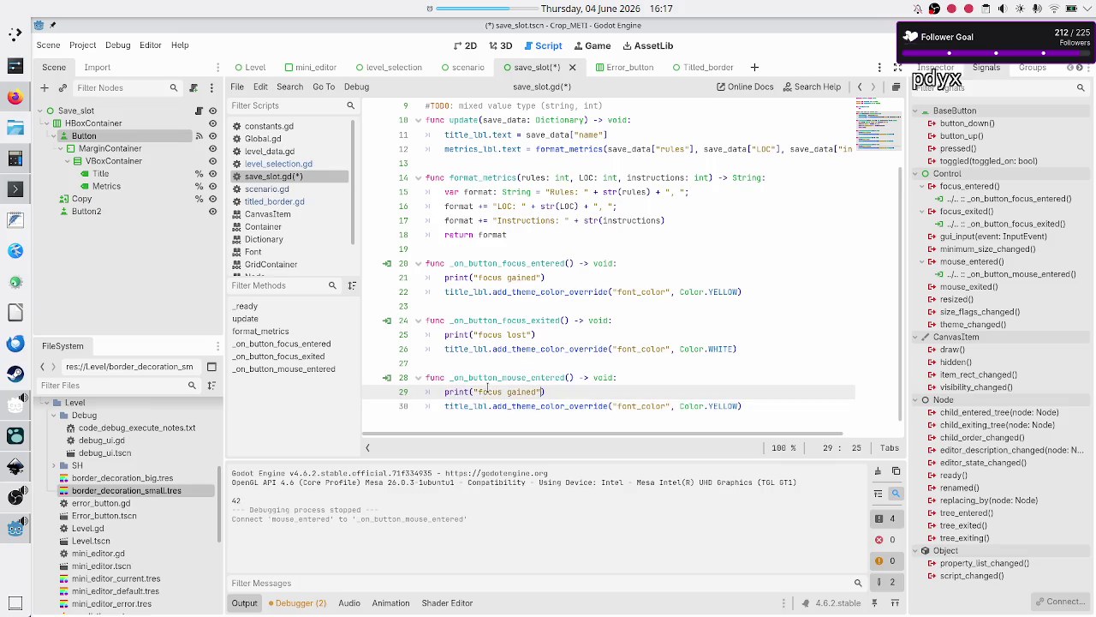
{"action": "key", "text": "Left"}
{"action": "key", "text": "Left"}
{"action": "key", "text": "Left"}
{"action": "key", "text": "BackSpace"}
{"action": "key", "text": "BackSpace"}
{"action": "key", "text": "BackSpace"}
{"action": "type", "text": "mouse"}
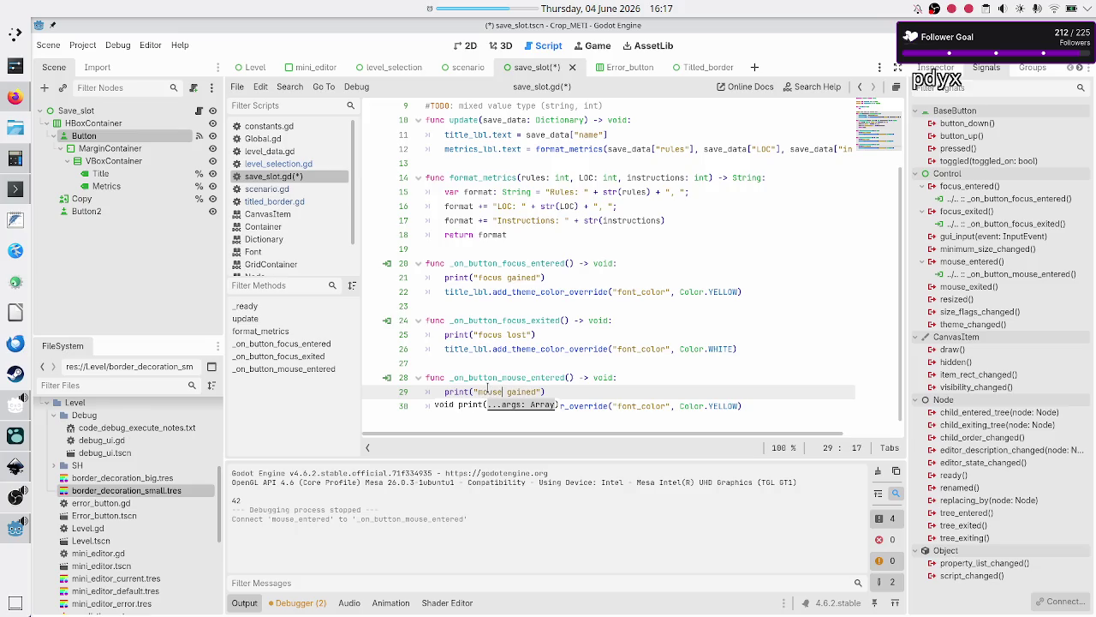
{"action": "key", "text": "Right"}
{"action": "key", "text": "Right"}
{"action": "key", "text": "Escape"}
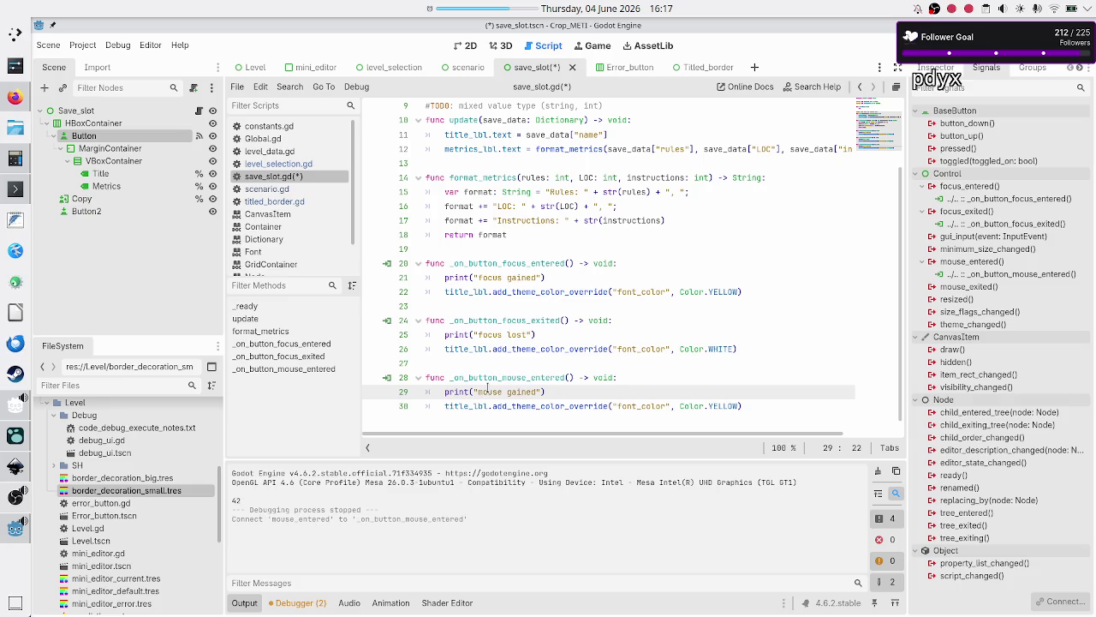
{"action": "key", "text": "Down"}
{"action": "key", "text": "End"}
{"action": "key", "text": "Return"}
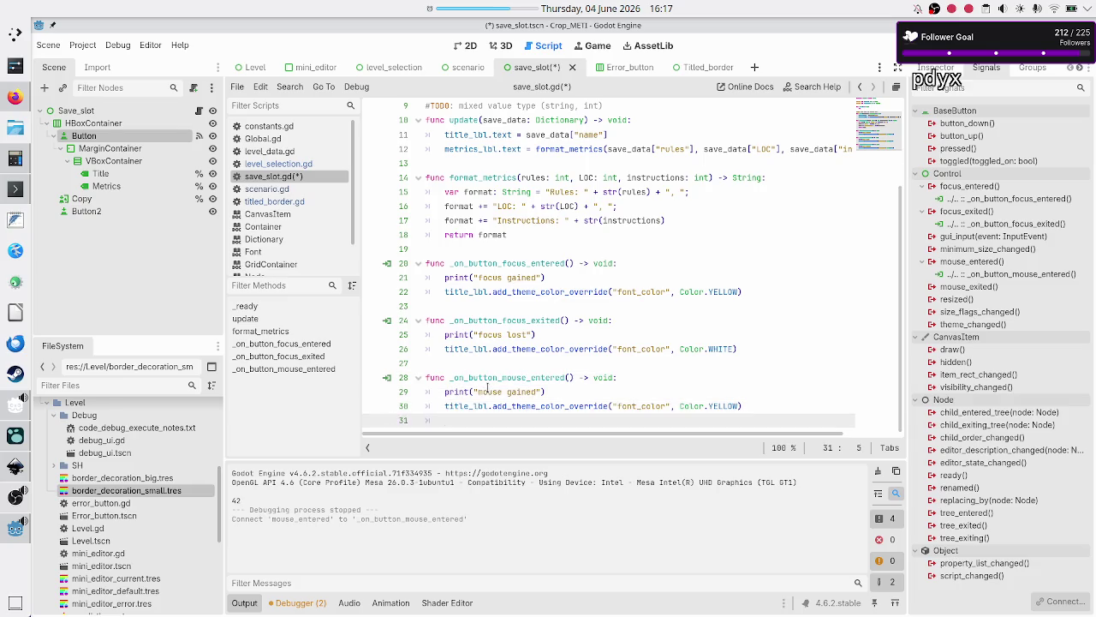
{"action": "key", "text": "ctrl+s"}
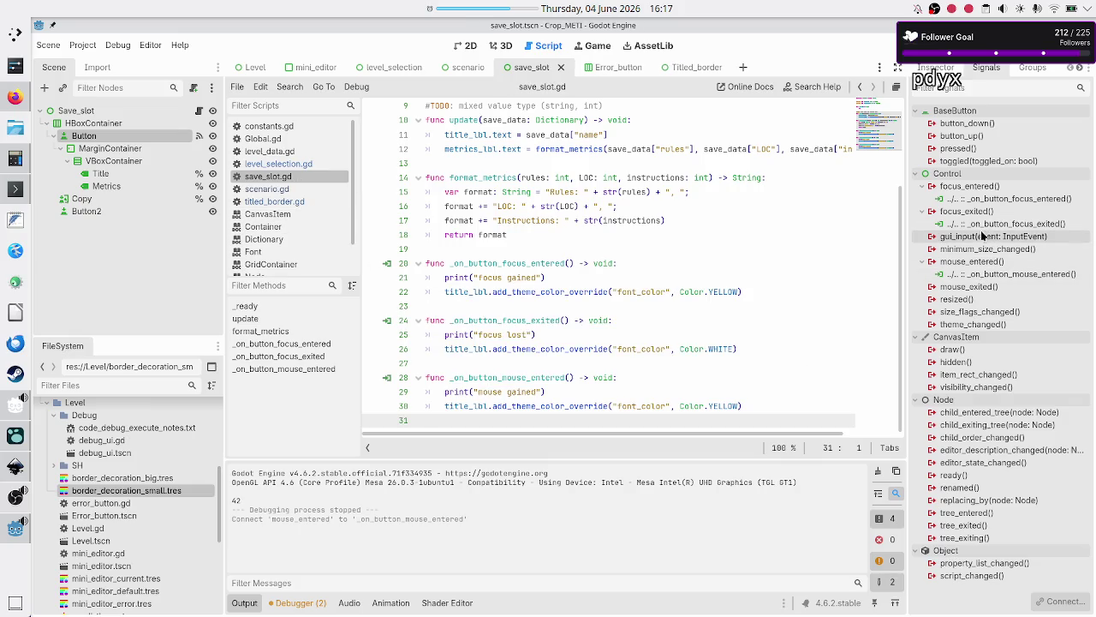
Connect mouse_exited to a new handler and paste the focus-lost print and colour lines into it
{"action": "double_click", "coordinate": [981, 286]}
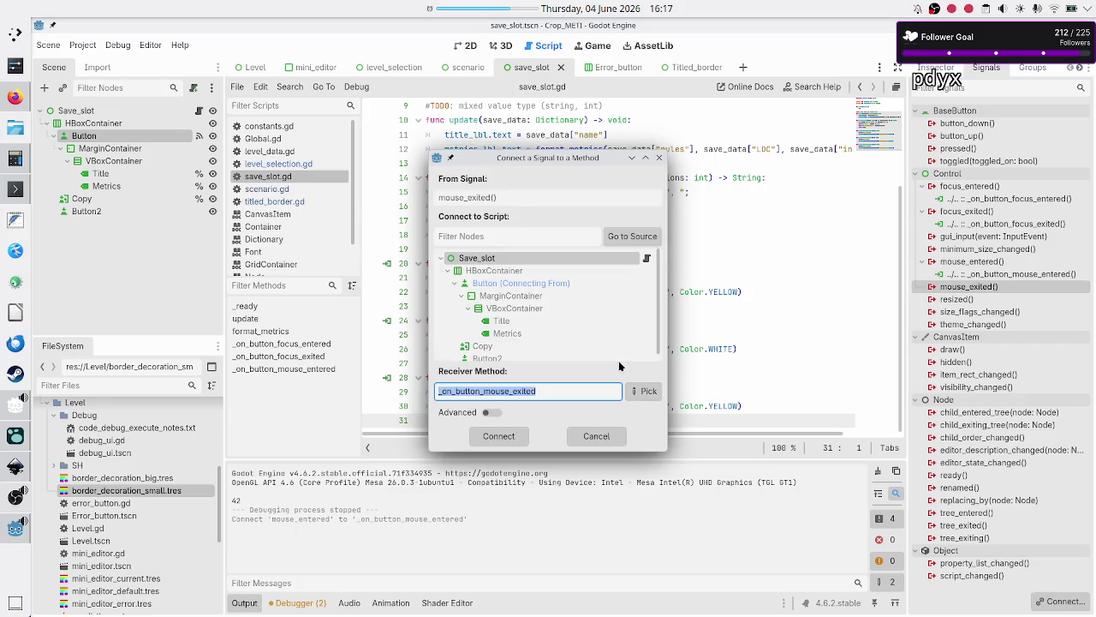
{"action": "left_click", "coordinate": [499, 436]}
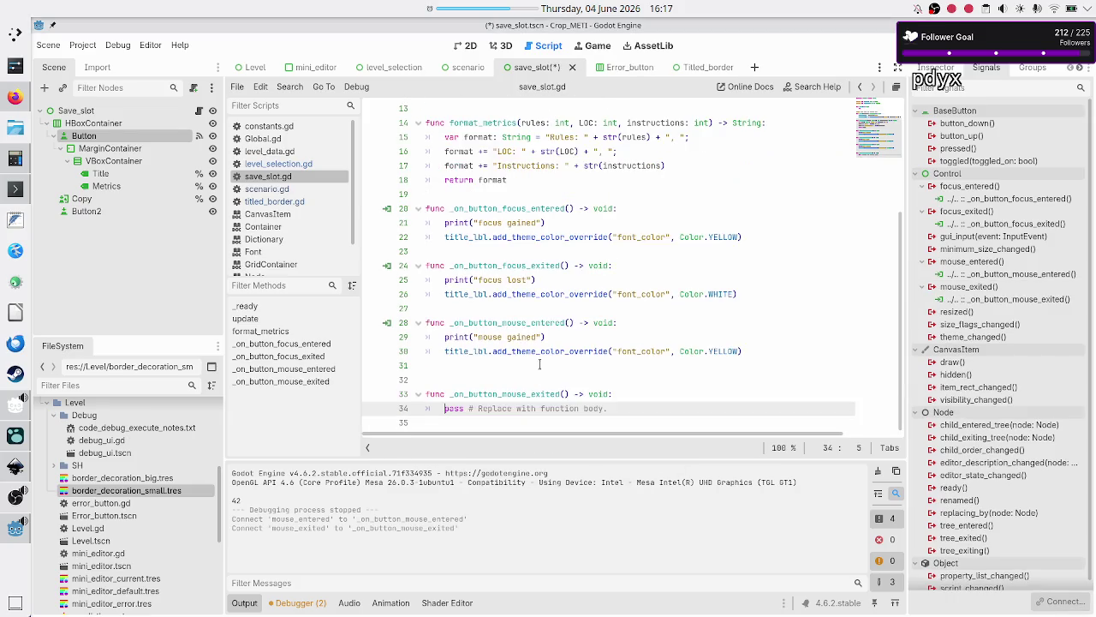
{"action": "key", "text": "Up"}
{"action": "key", "text": "Up"}
{"action": "key", "text": "Up"}
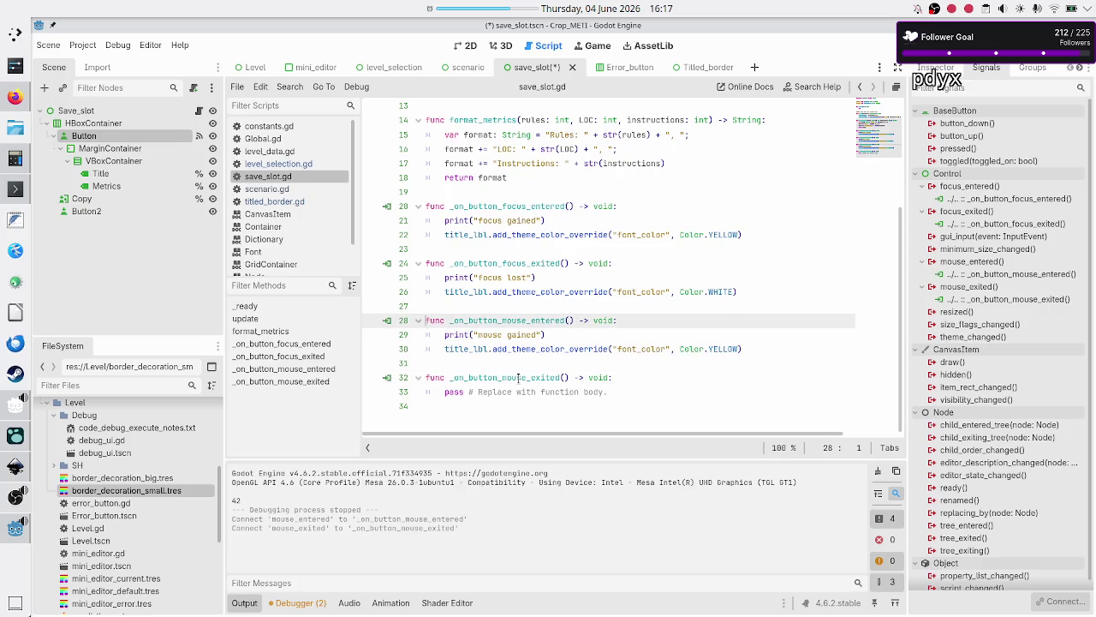
{"action": "key", "text": "shift+Down"}
{"action": "key", "text": "shift+End"}
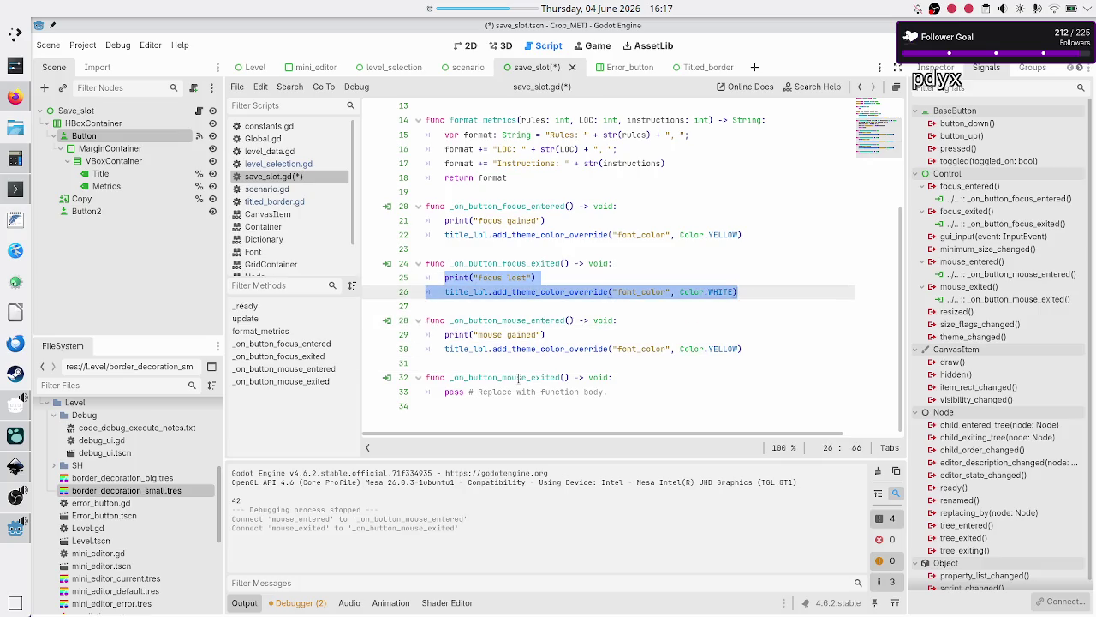
{"action": "key", "text": "Down"}
{"action": "key", "text": "Down"}
{"action": "key", "text": "Down"}
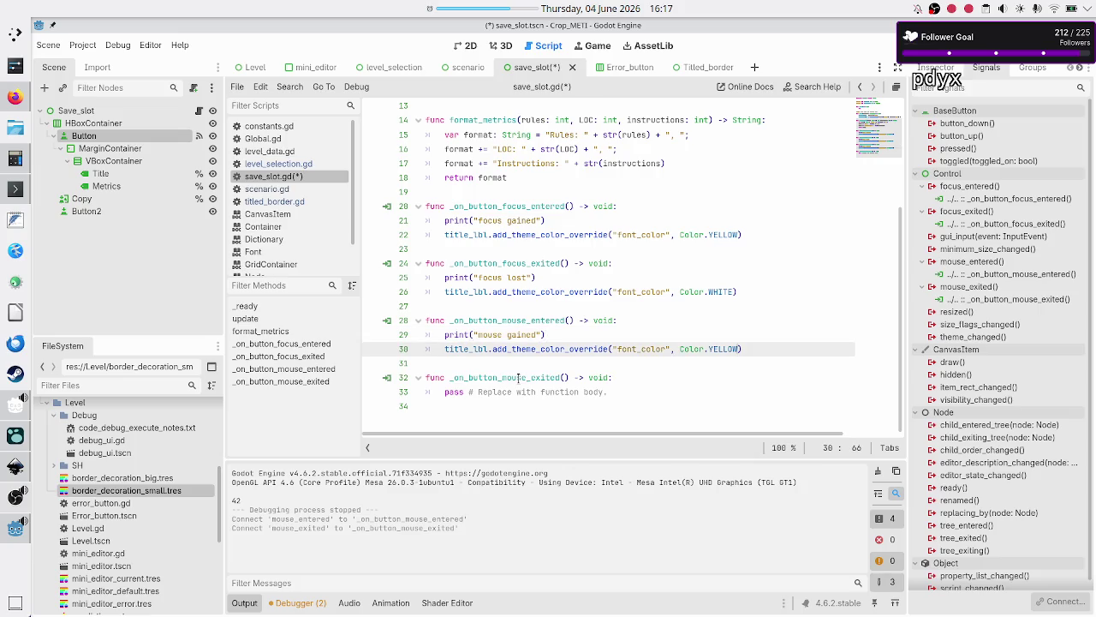
{"action": "key", "text": "Right"}
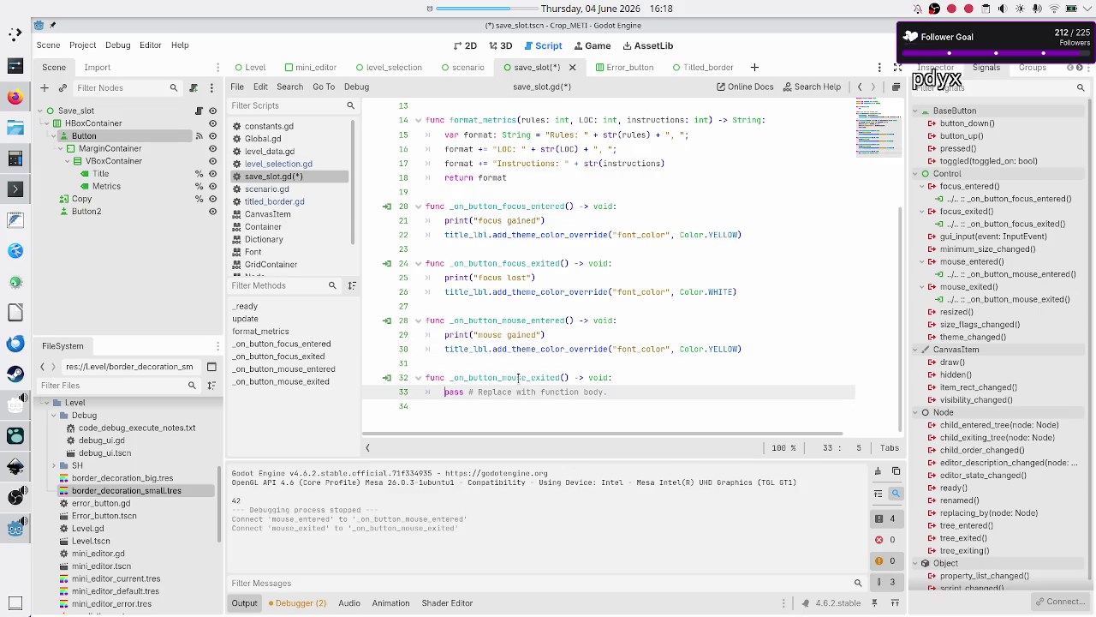
{"action": "key", "text": "shift+Down"}
{"action": "key", "text": "ctrl+v"}
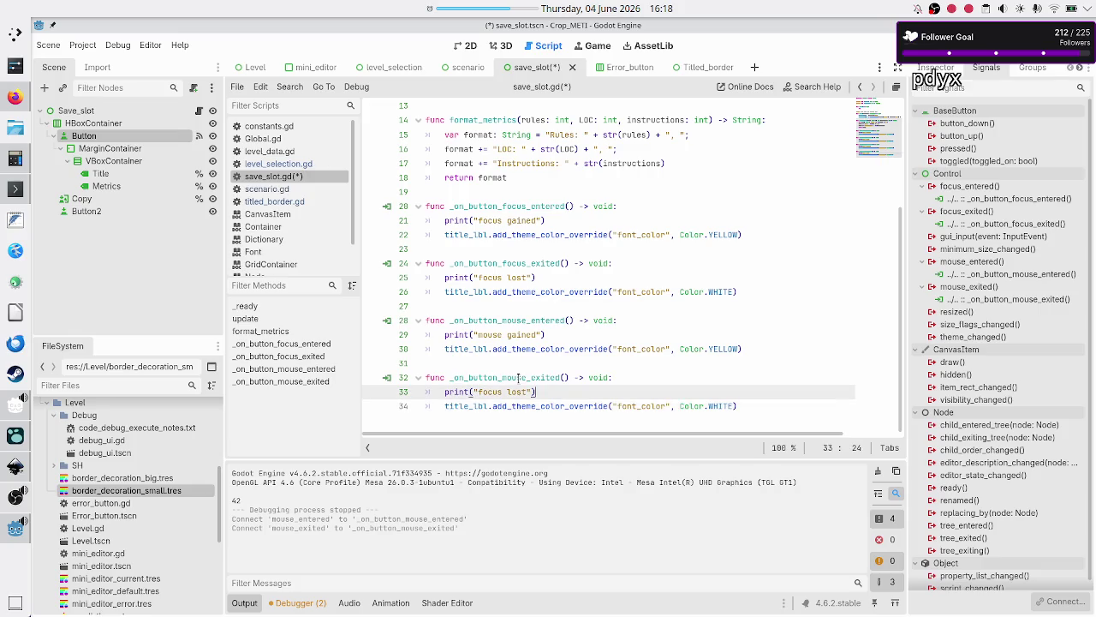
Change the pasted message to "mouse lost" and add a newline after the white colour line
{"action": "key", "text": "BackSpace"}
{"action": "key", "text": "BackSpace"}
{"action": "key", "text": "BackSpace"}
{"action": "type", "text": "mouse"}
{"action": "key", "text": "Down"}
{"action": "key", "text": "End"}
{"action": "key", "text": "Return"}
Save and run the game, open Basic tape operations > Tutorial to test hovering, then close it
{"action": "key", "text": "F5"}
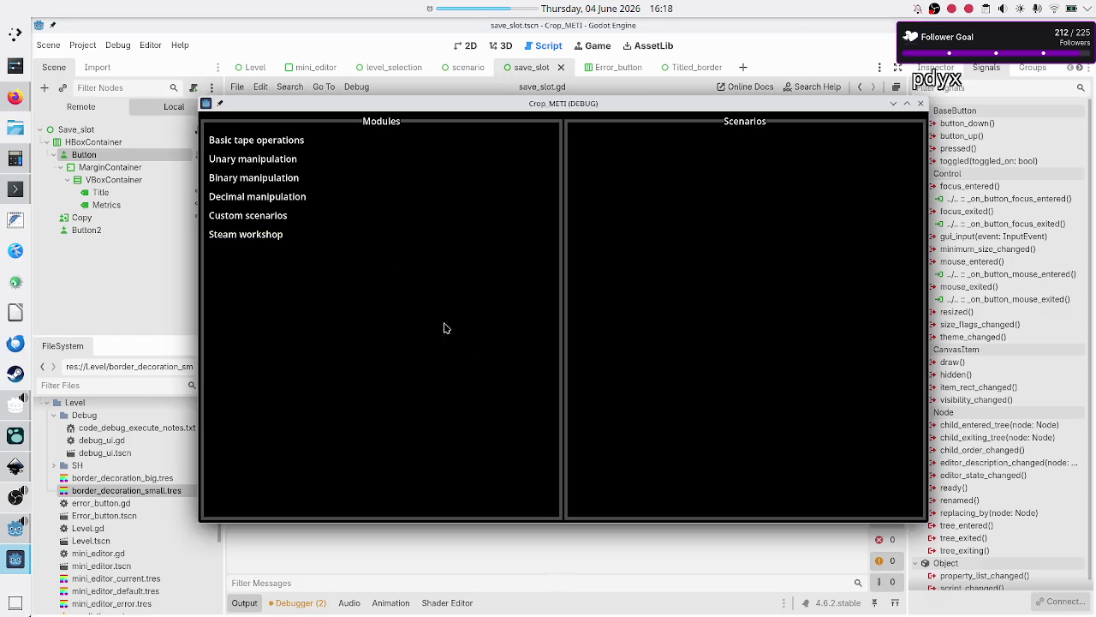
{"action": "left_click", "coordinate": [269, 139]}
{"action": "left_click", "coordinate": [598, 178]}
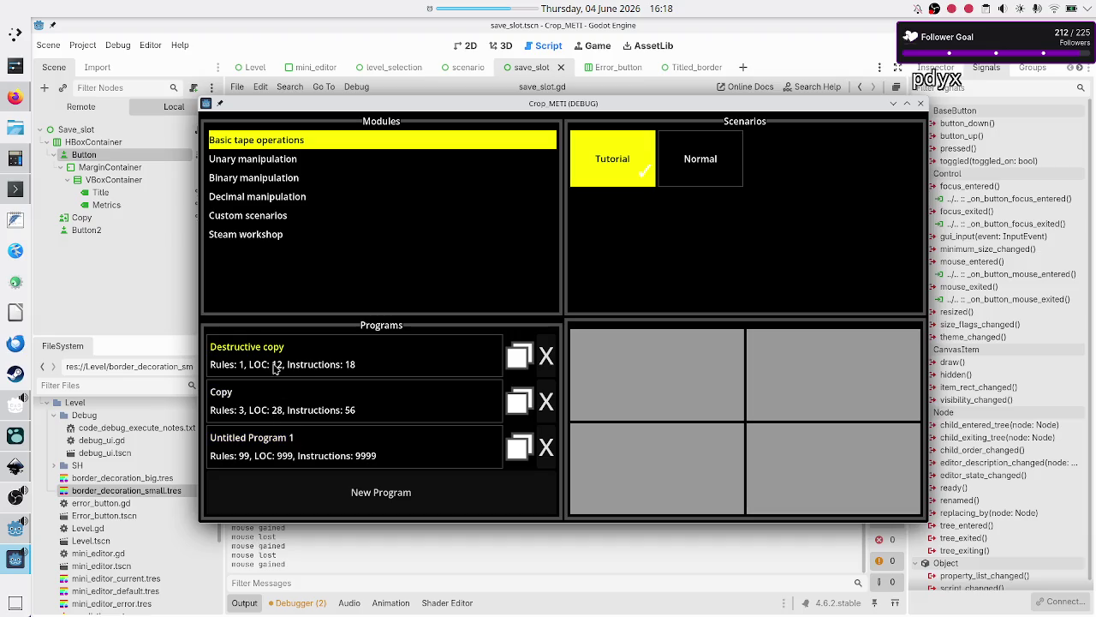
{"action": "left_click", "coordinate": [920, 104]}
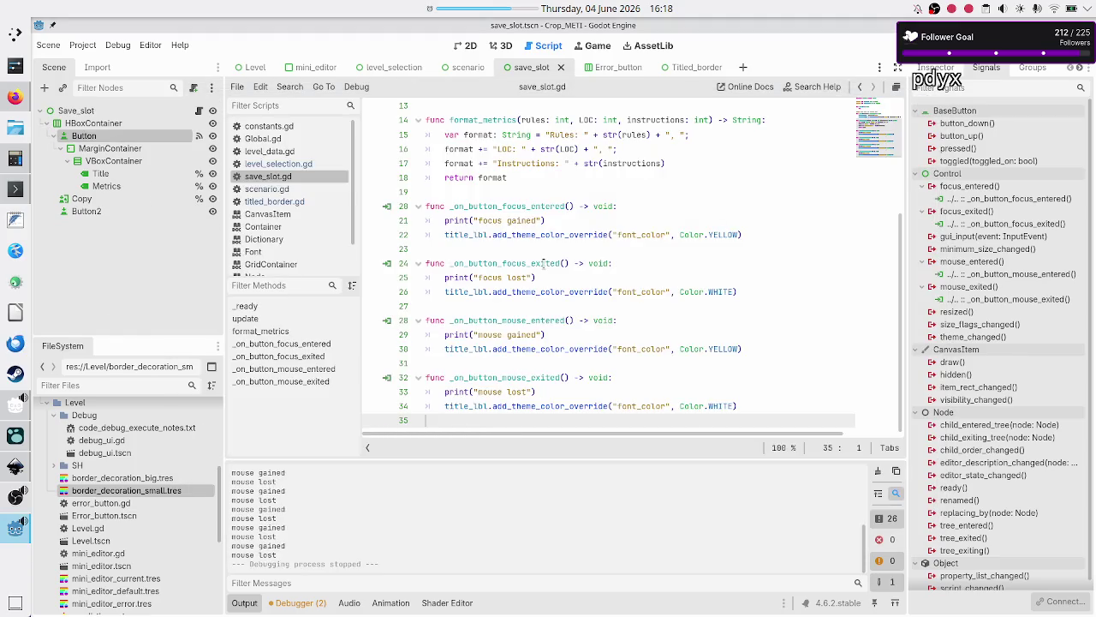
Disconnect the Button's focus_entered and focus_exited signals from their handlers
{"action": "left_click", "coordinate": [426, 206]}
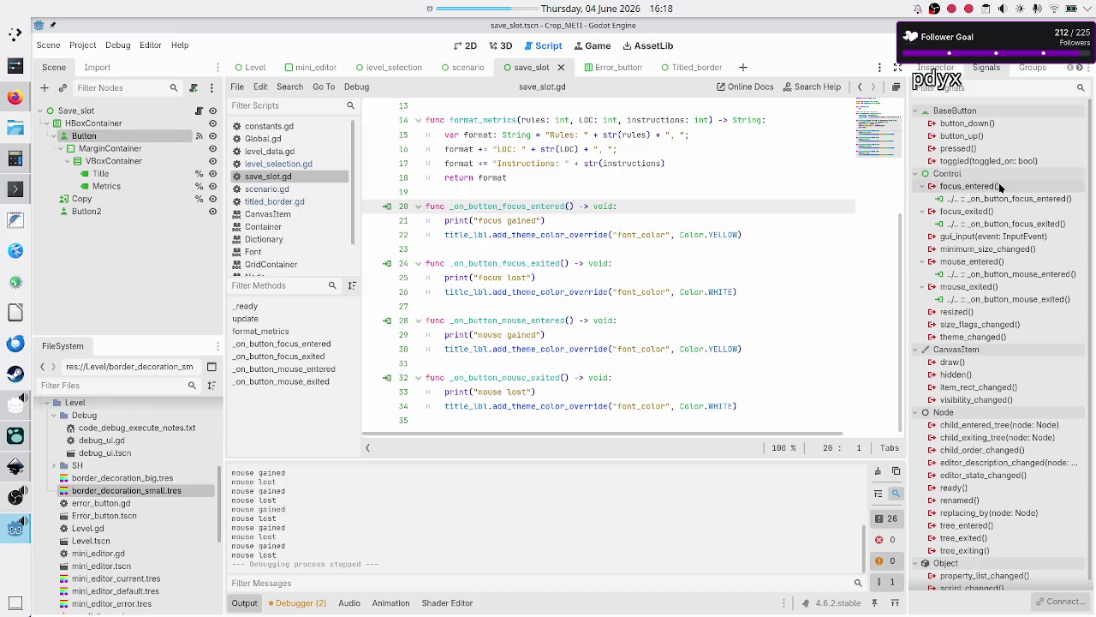
{"action": "left_click", "coordinate": [985, 209]}
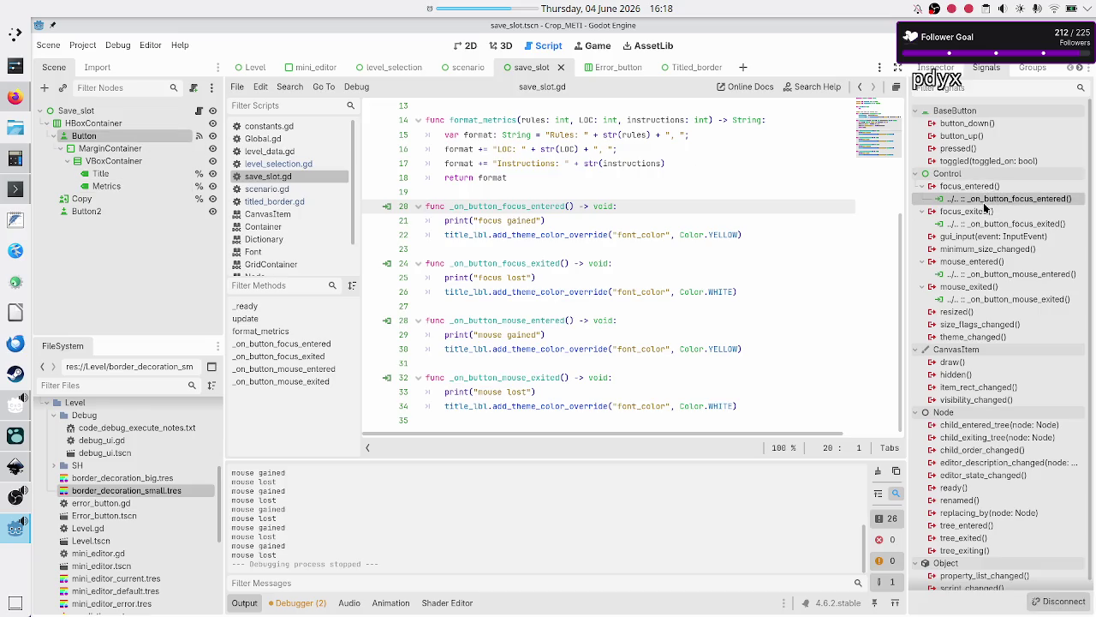
{"action": "right_click", "coordinate": [983, 203]}
{"action": "left_click", "coordinate": [1005, 240]}
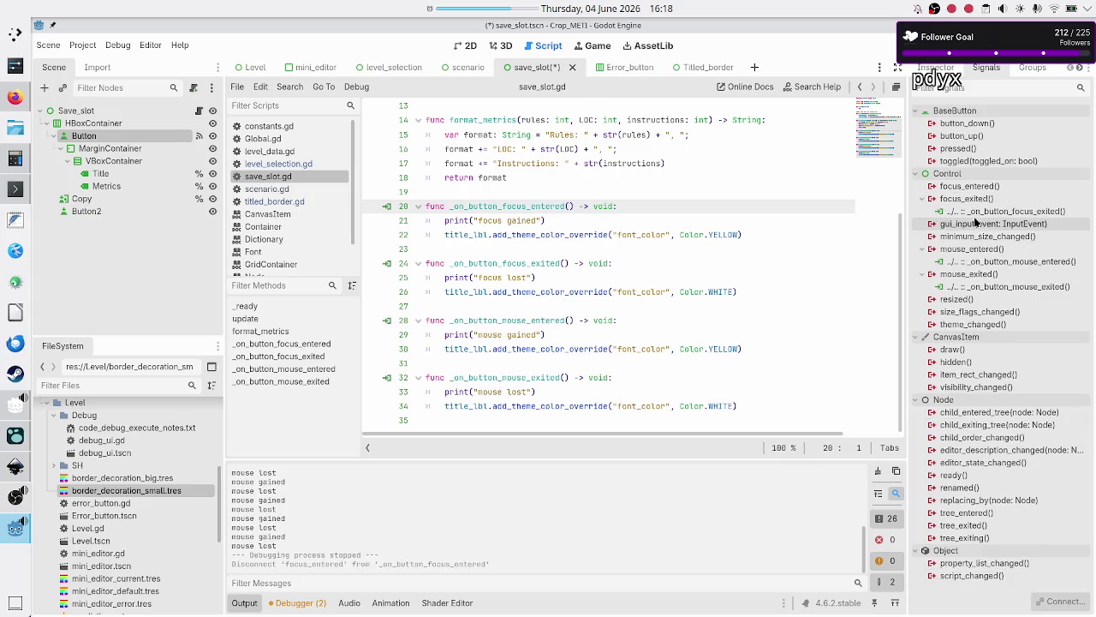
{"action": "right_click", "coordinate": [979, 214]}
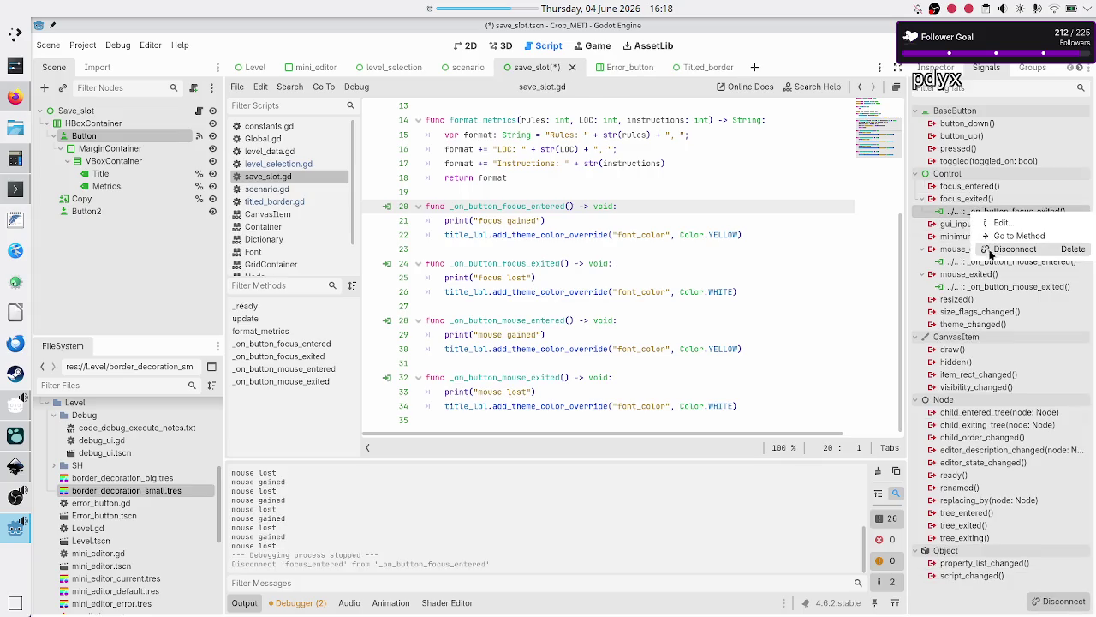
{"action": "left_click", "coordinate": [994, 249]}
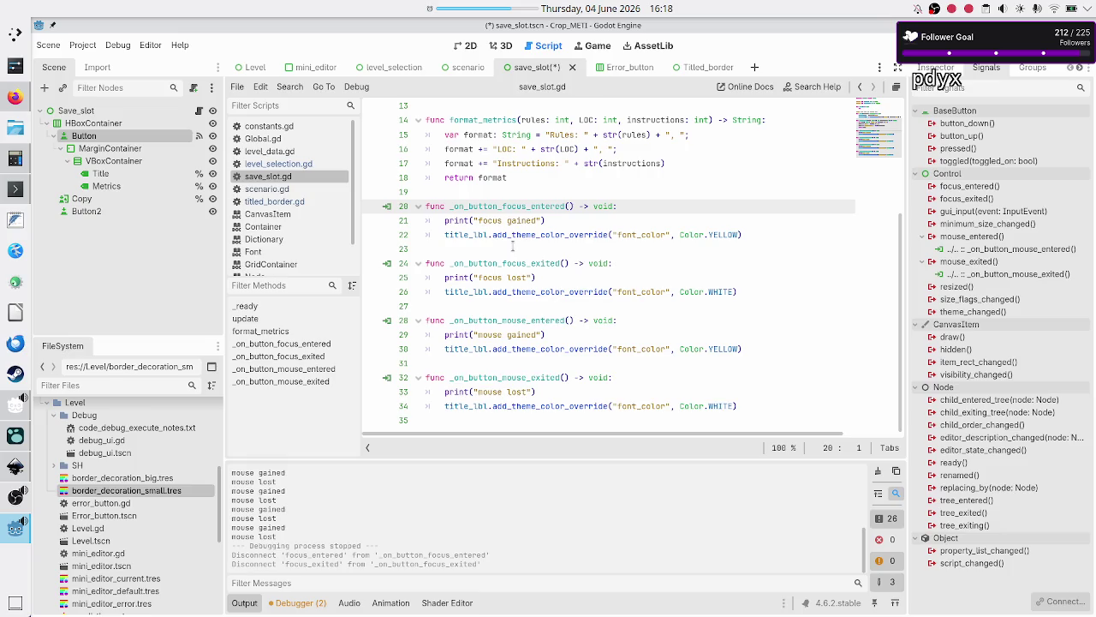
Delete both focus handler functions from save_slot.gd
{"action": "left_click", "coordinate": [492, 195]}
{"action": "key", "text": "Return"}
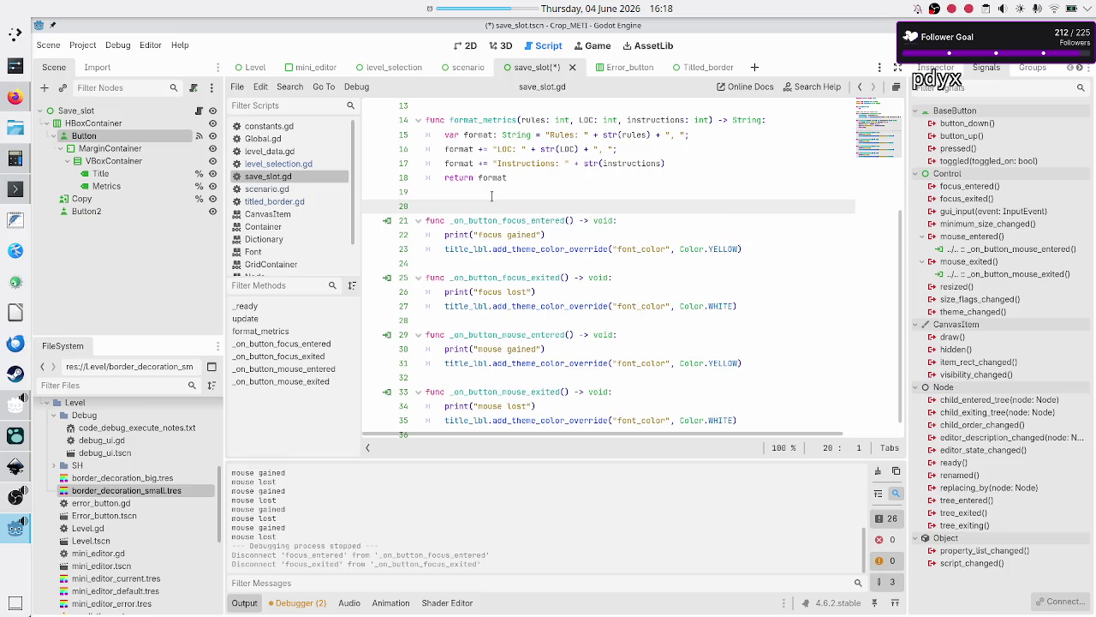
{"action": "left_click", "coordinate": [492, 195]}
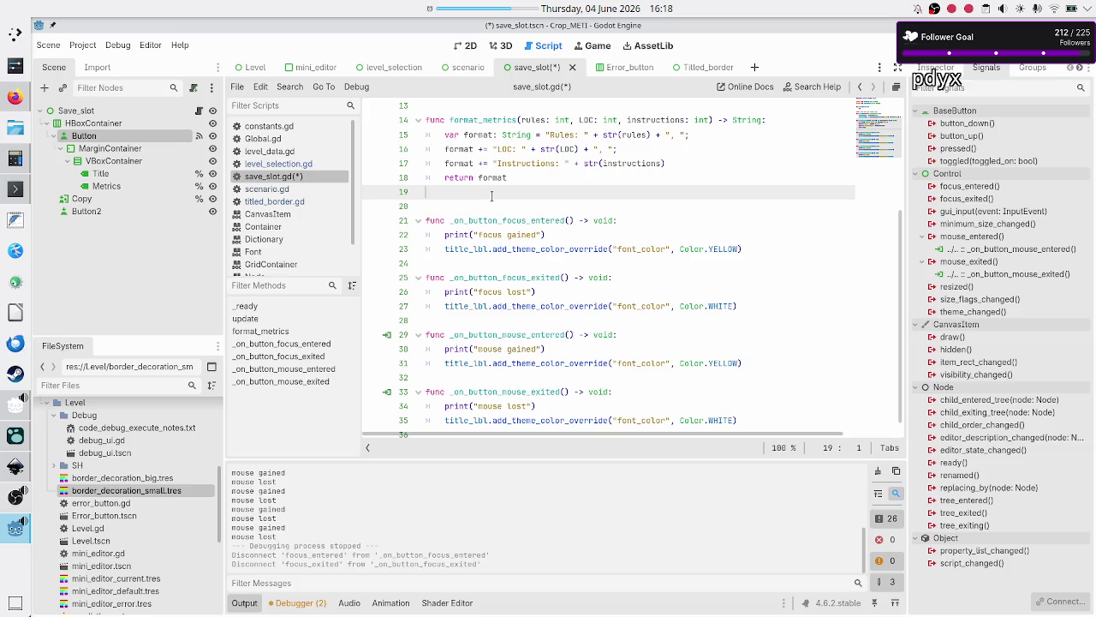
{"action": "key", "text": "shift+Down"}
{"action": "key", "text": "shift+Down"}
{"action": "key", "text": "shift+Down"}
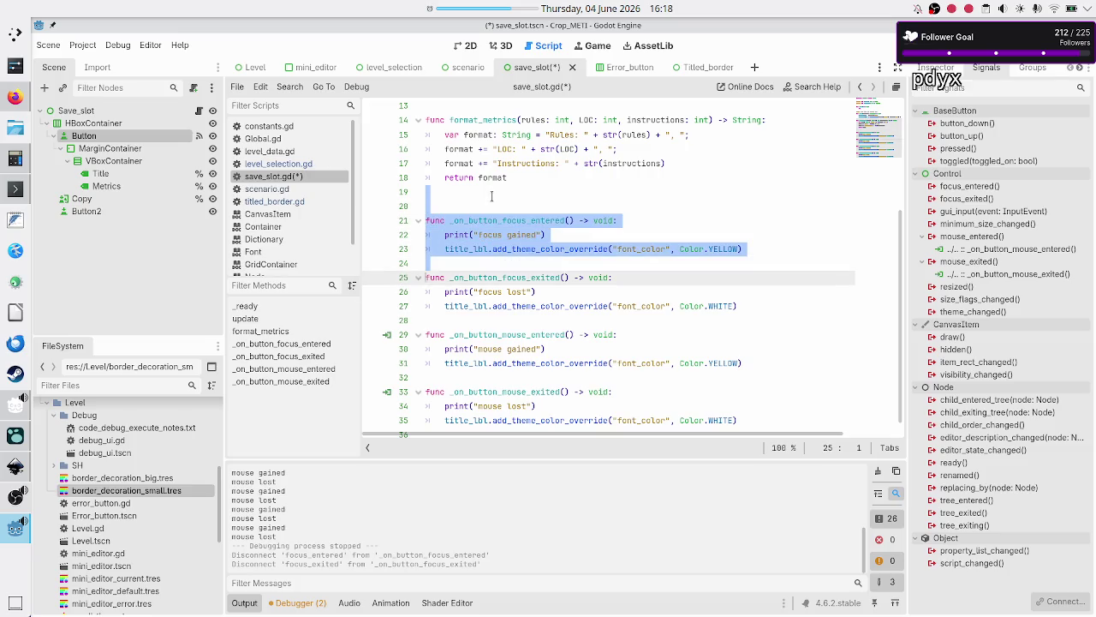
{"action": "key", "text": "Delete"}
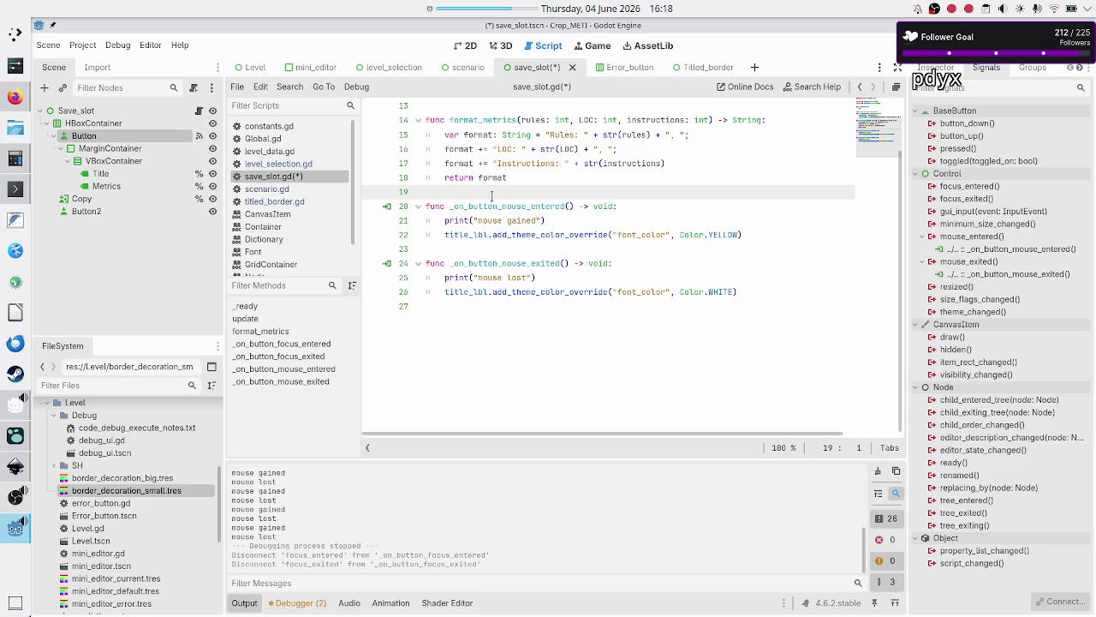
Remove the "mouse gained" and "mouse lost" print lines and save the script
{"action": "key", "text": "Down"}
{"action": "key", "text": "Down"}
{"action": "key", "text": "shift+End"}
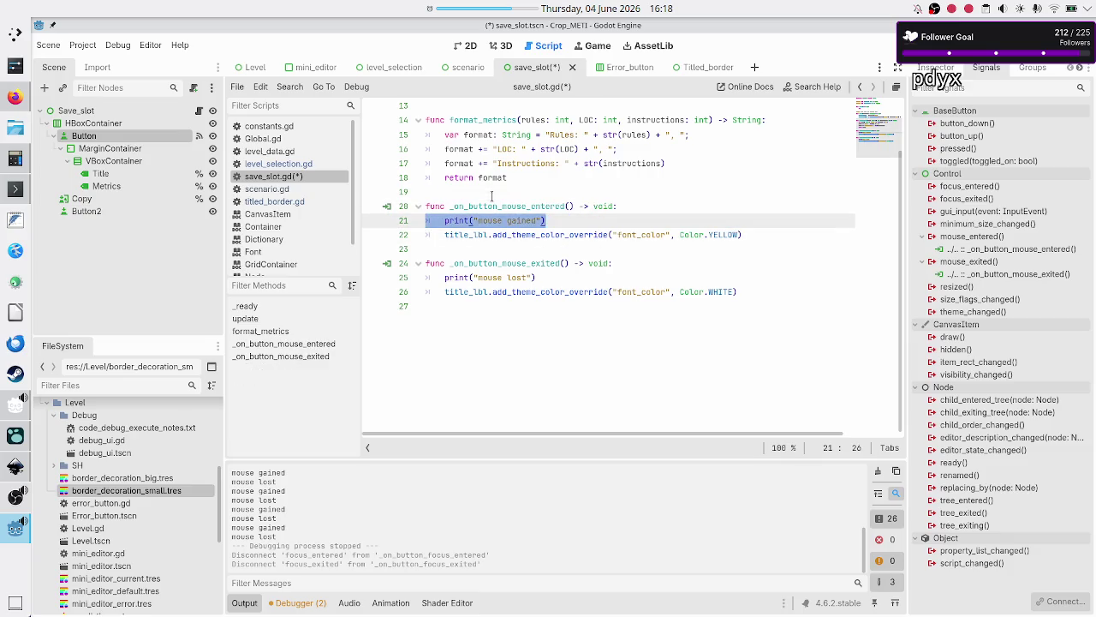
{"action": "key", "text": "BackSpace"}
{"action": "key", "text": "BackSpace"}
{"action": "key", "text": "Down"}
{"action": "key", "text": "Down"}
{"action": "key", "text": "Down"}
{"action": "key", "text": "shift+Home"}
{"action": "key", "text": "BackSpace"}
{"action": "key", "text": "BackSpace"}
{"action": "key", "text": "BackSpace"}
{"action": "key", "text": "Down"}
{"action": "key", "text": "Down"}
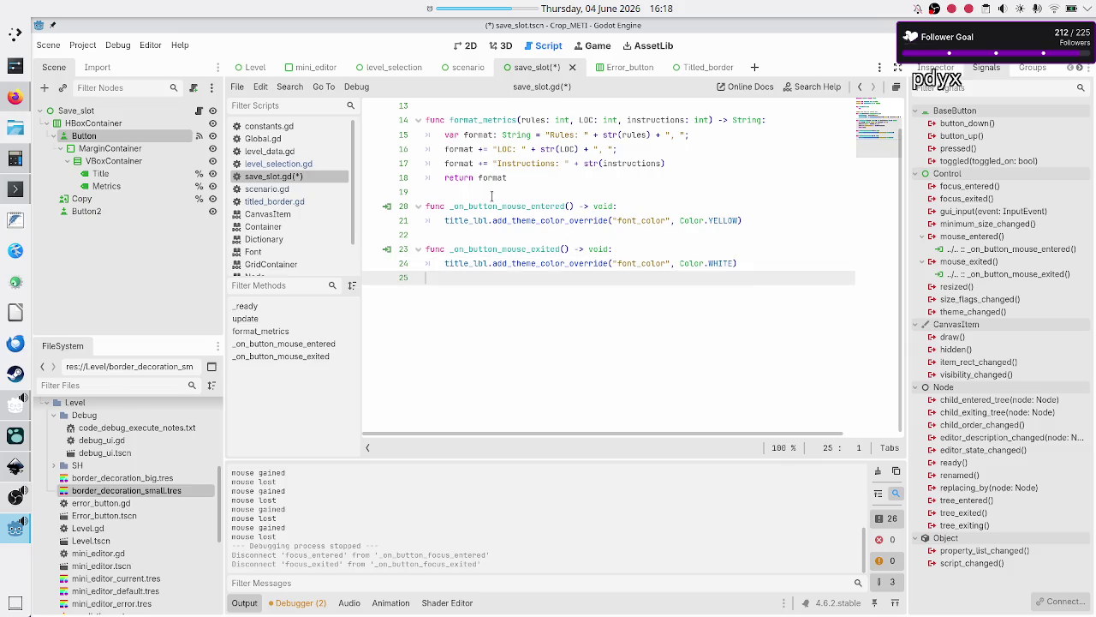
{"action": "key", "text": "ctrl+s"}
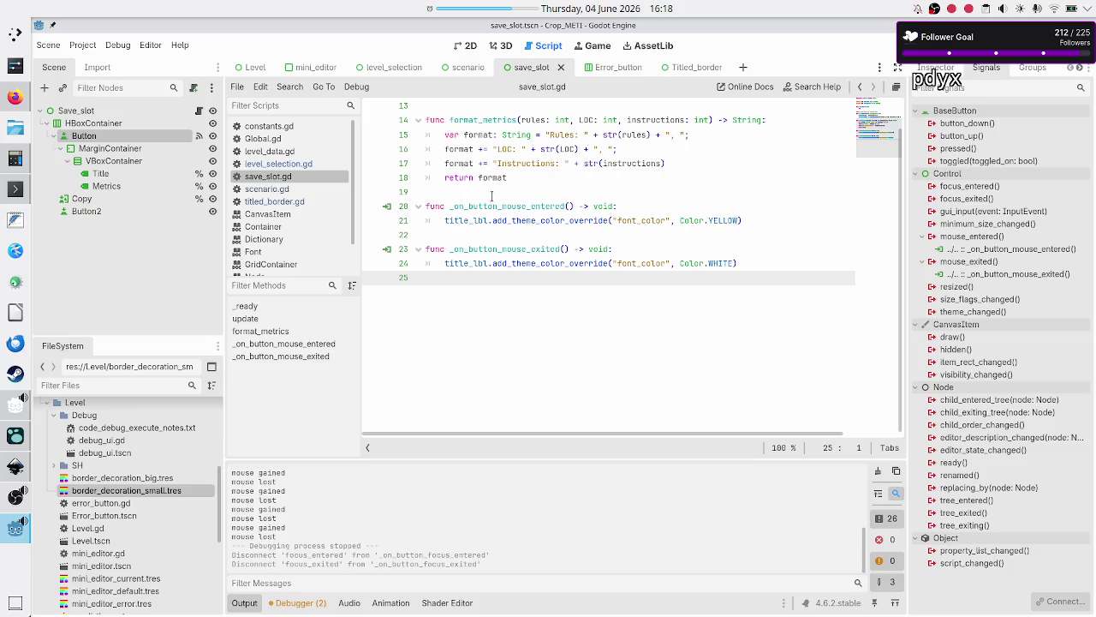
{"action": "key", "text": "F5"}
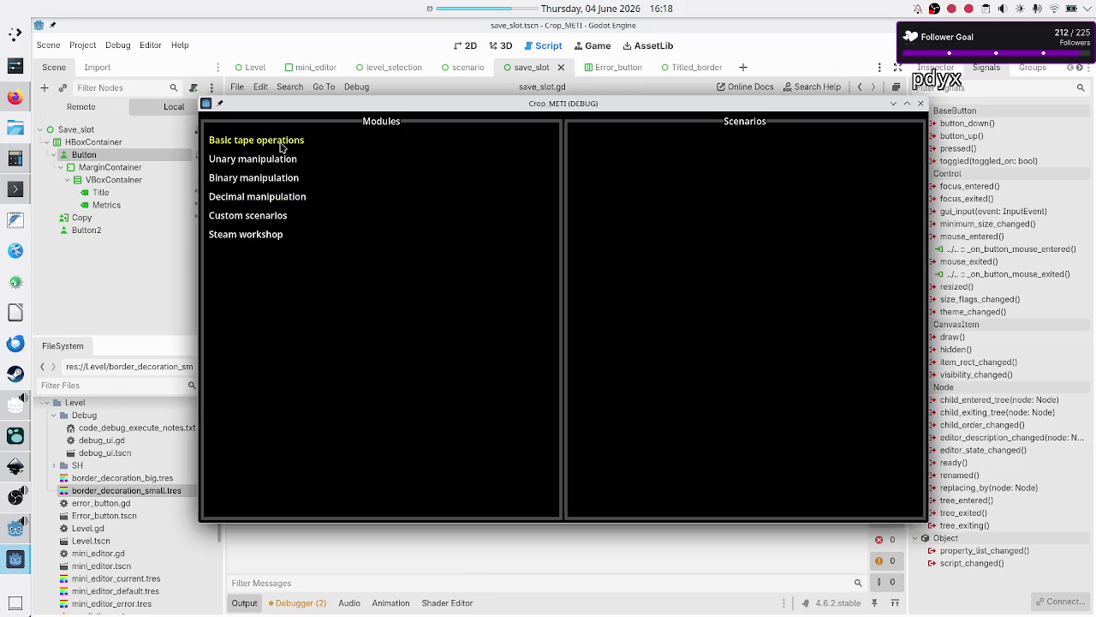
In the running game, open Basic tape operations > Tutorial to list its three programs
{"action": "left_click", "coordinate": [281, 146]}
{"action": "left_click", "coordinate": [609, 194]}
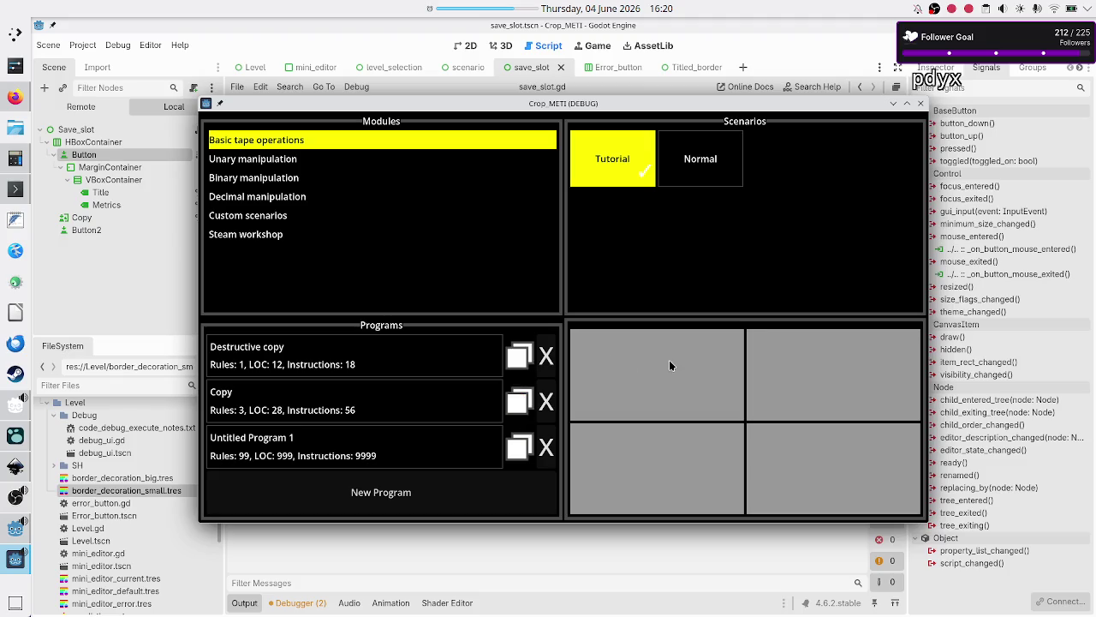
Stop the game, expand res://Assets, and select copy_btn.svg then copy_btn_hover.svg
{"action": "left_click", "coordinate": [920, 105]}
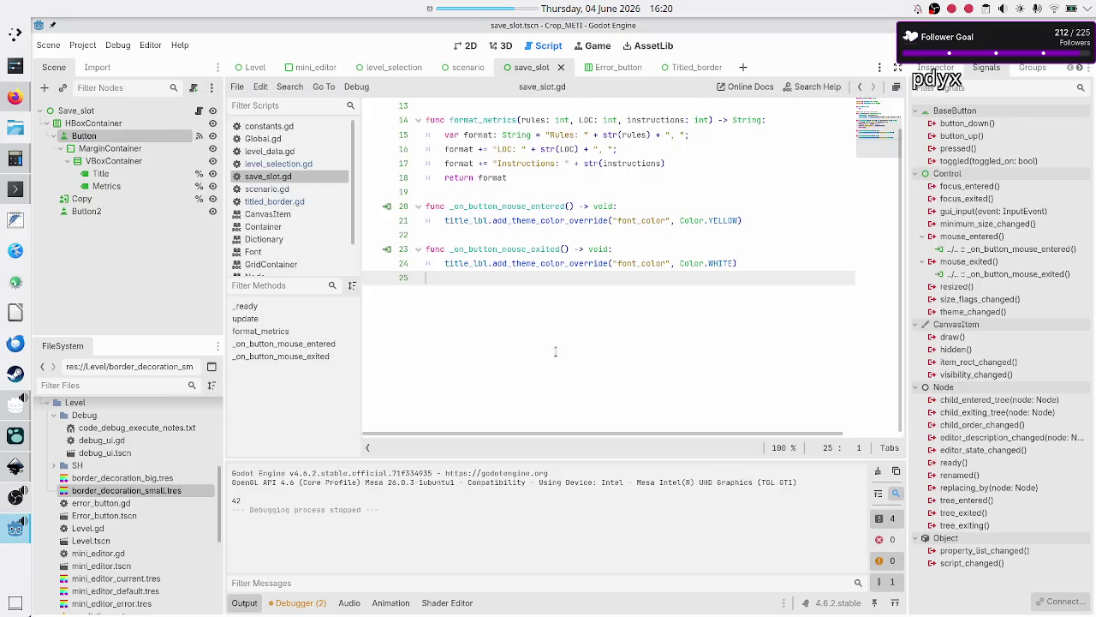
{"action": "scroll", "coordinate": [148, 512], "scroll_direction": "up", "scroll_amount": 5}
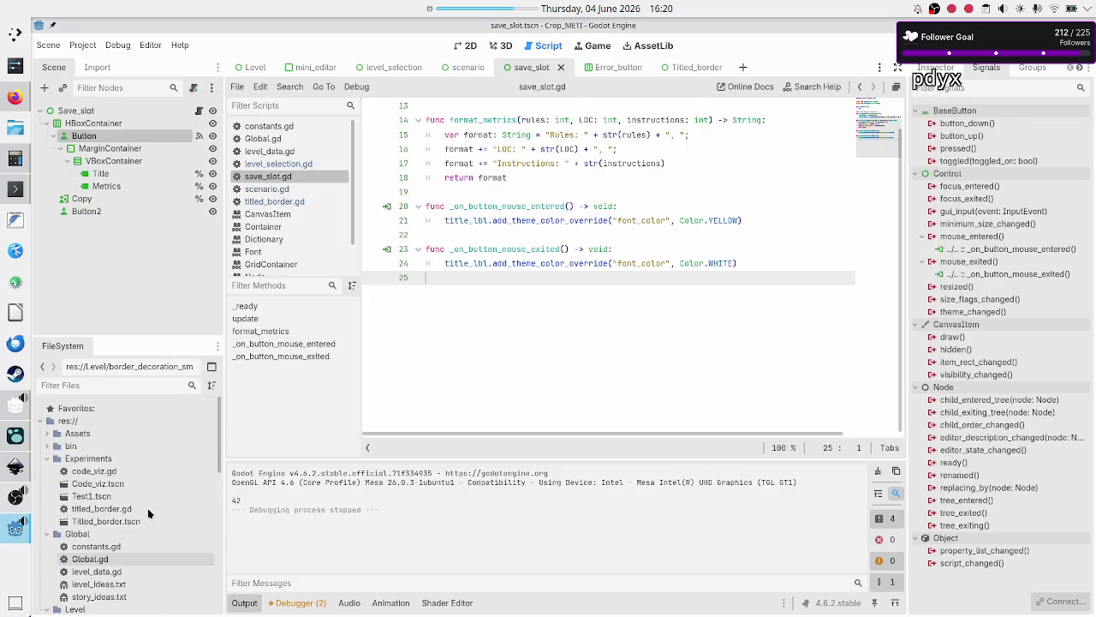
{"action": "left_click", "coordinate": [48, 434]}
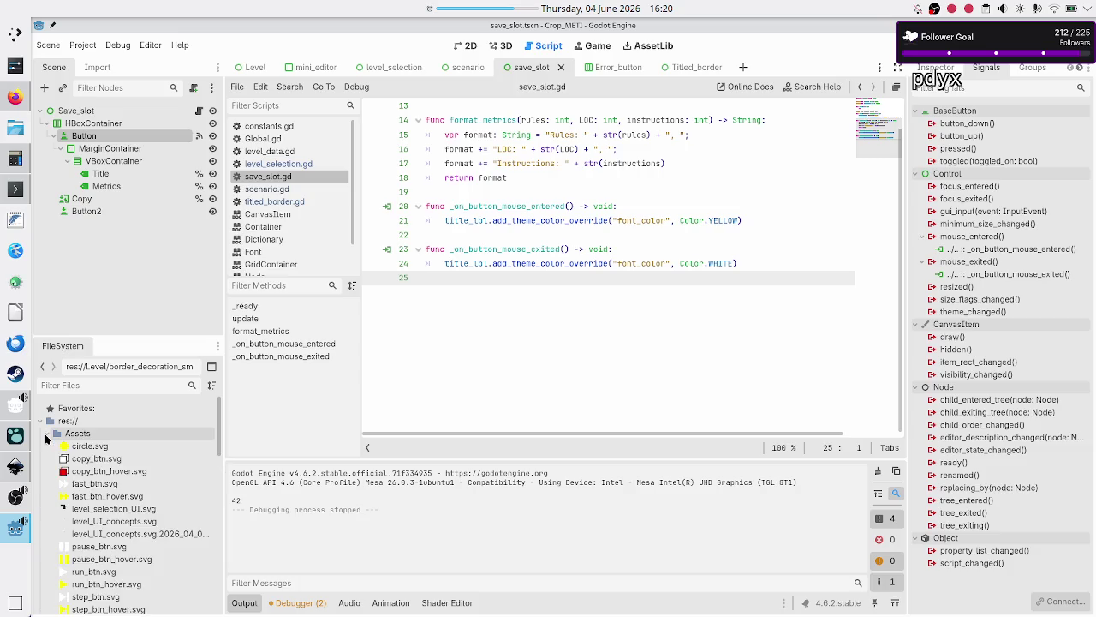
{"action": "left_click", "coordinate": [111, 460]}
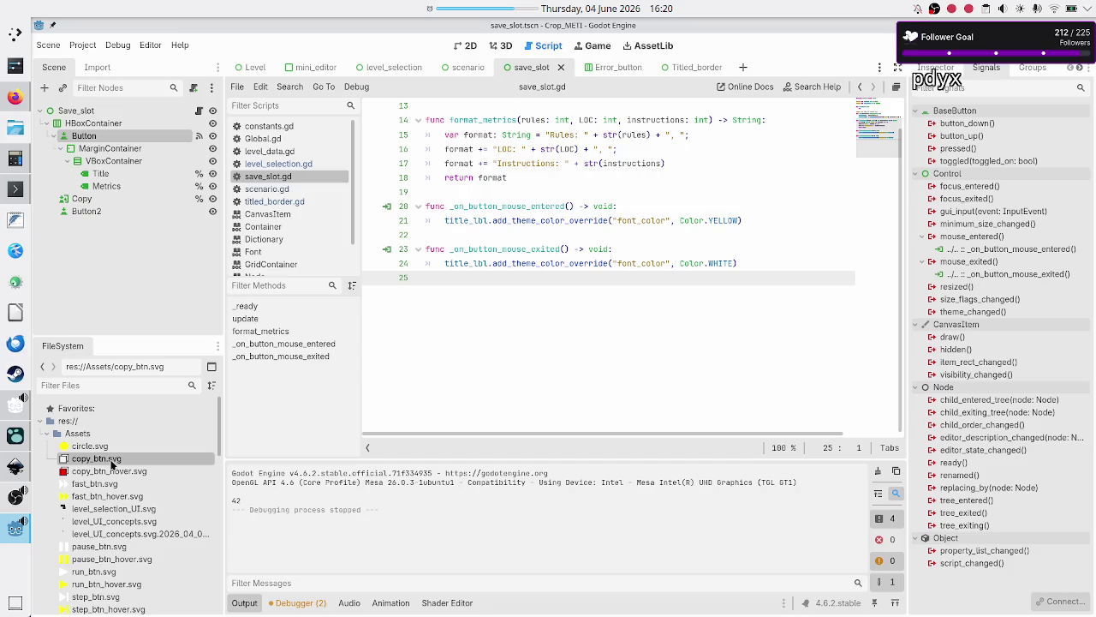
{"action": "left_click", "coordinate": [101, 471]}
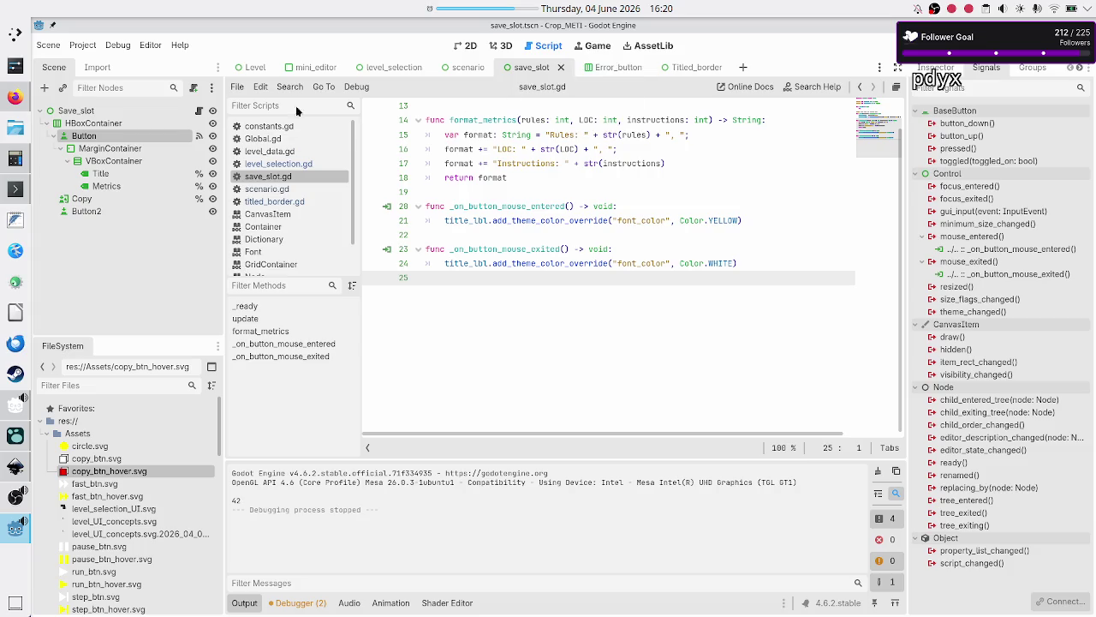
Switch to the 2D view, select the Copy node and expand its Textures section in the Inspector
{"action": "left_click", "coordinate": [465, 45]}
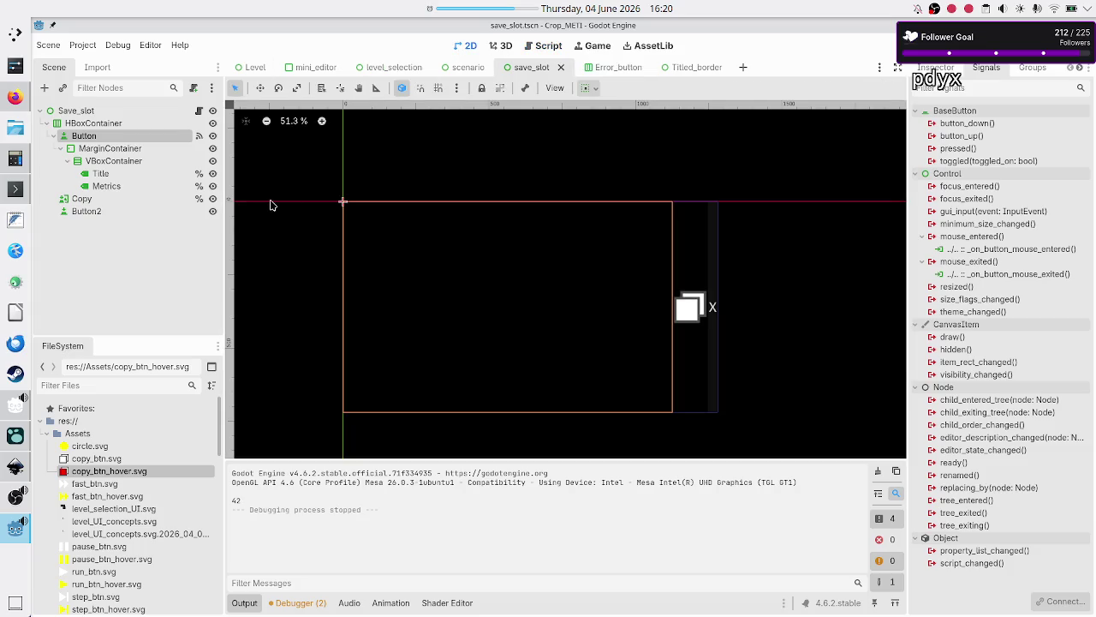
{"action": "left_click", "coordinate": [95, 201]}
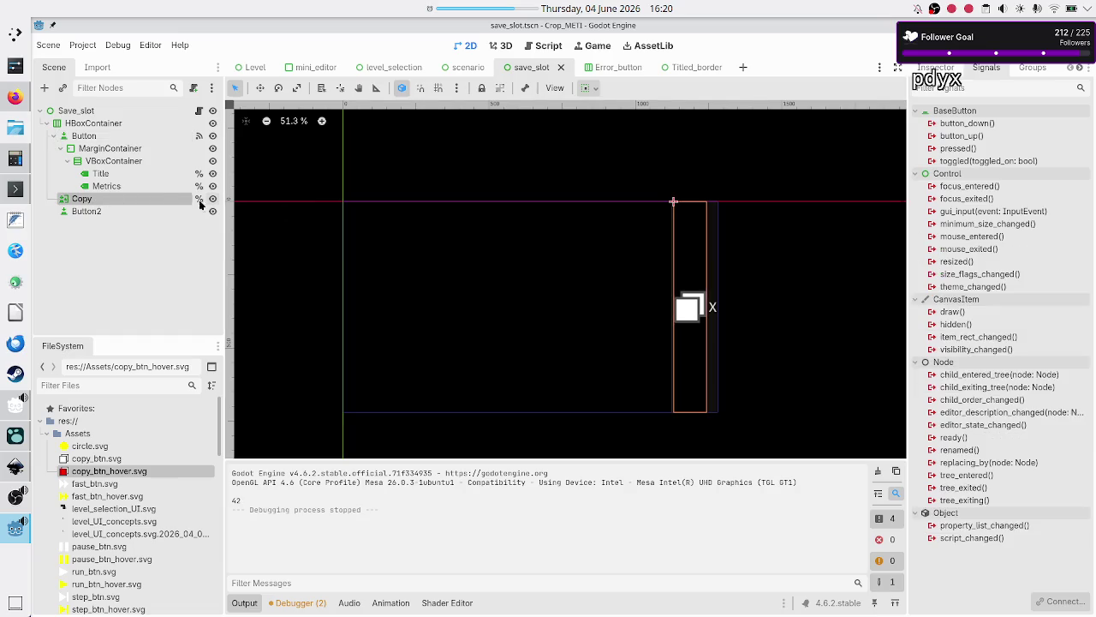
{"action": "left_click", "coordinate": [936, 68]}
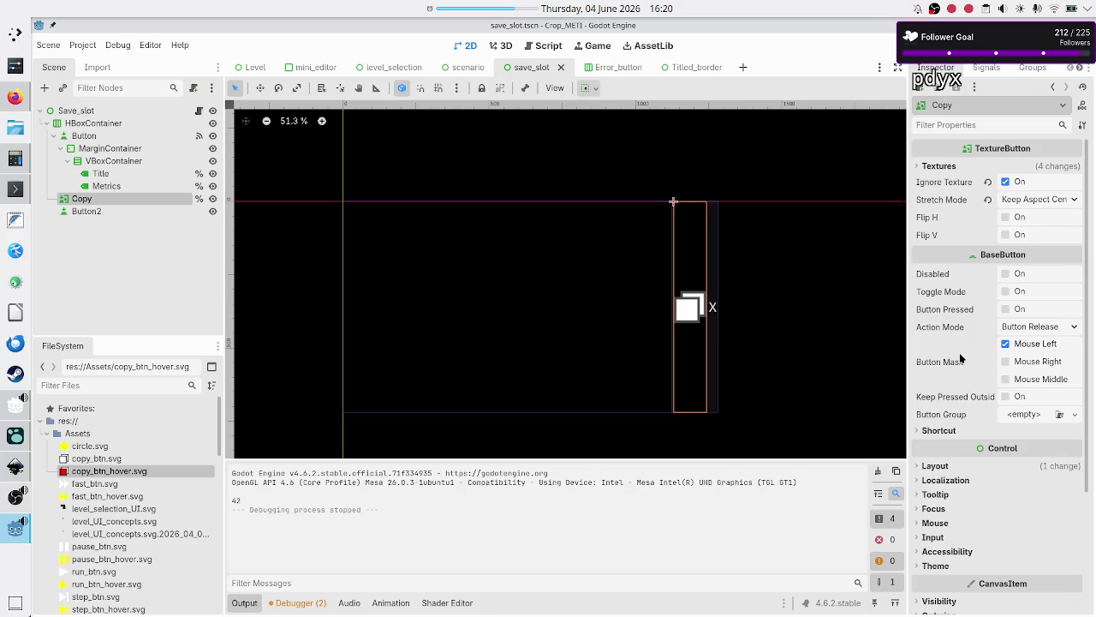
{"action": "left_click", "coordinate": [929, 167]}
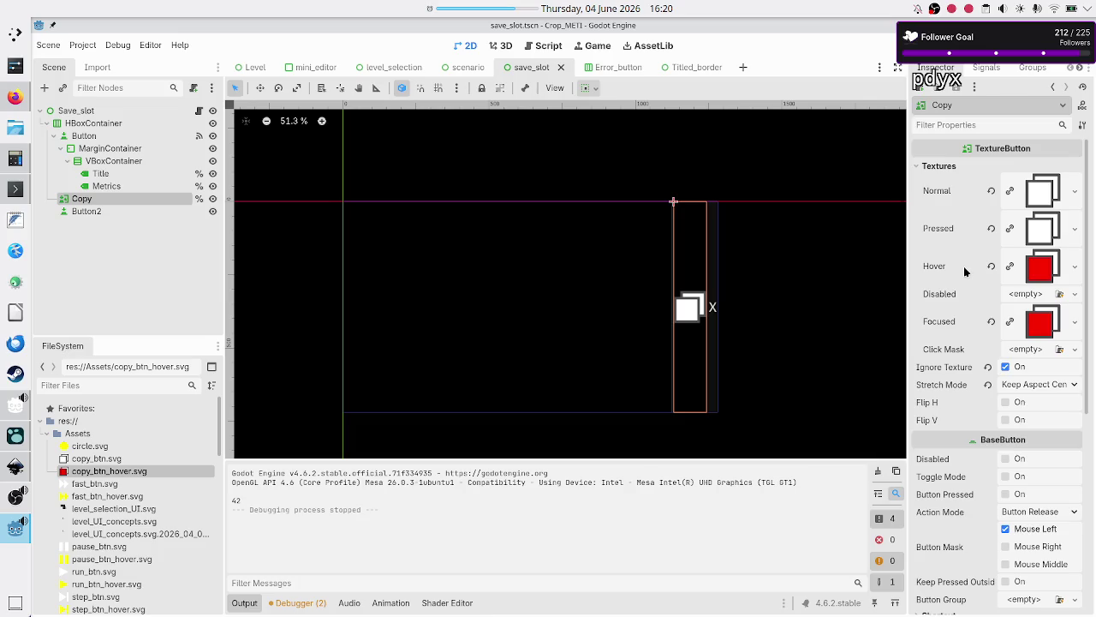
{"action": "mouse_move", "coordinate": [967, 273]}
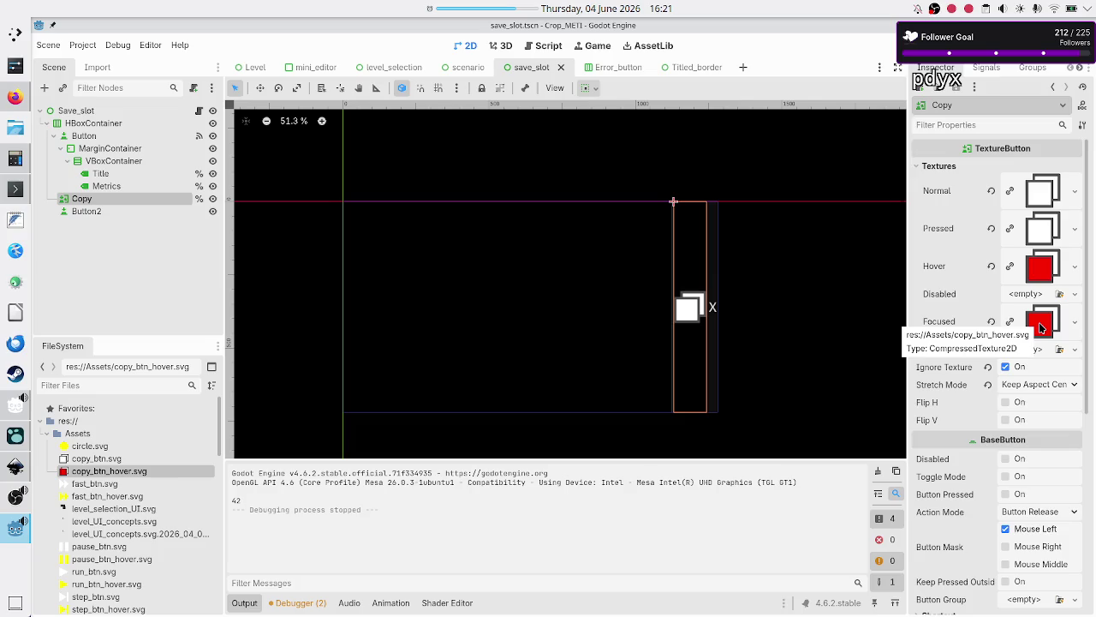
{"action": "mouse_move", "coordinate": [15, 498]}
{"action": "left_click", "coordinate": [14, 466]}
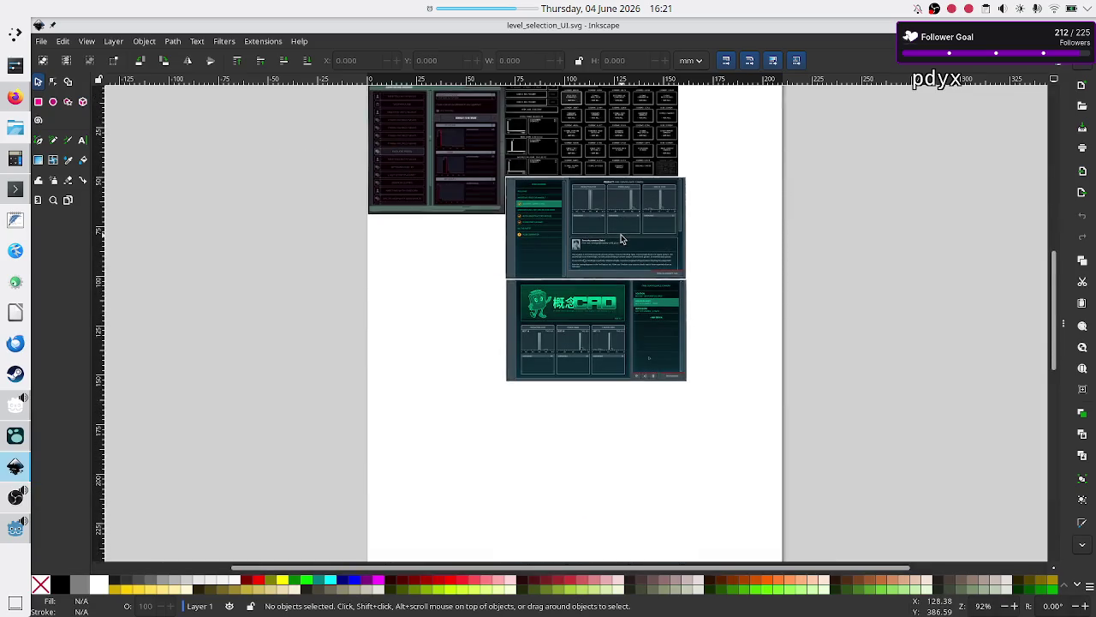
{"action": "scroll", "coordinate": [654, 270], "scroll_direction": "up", "scroll_amount": 5}
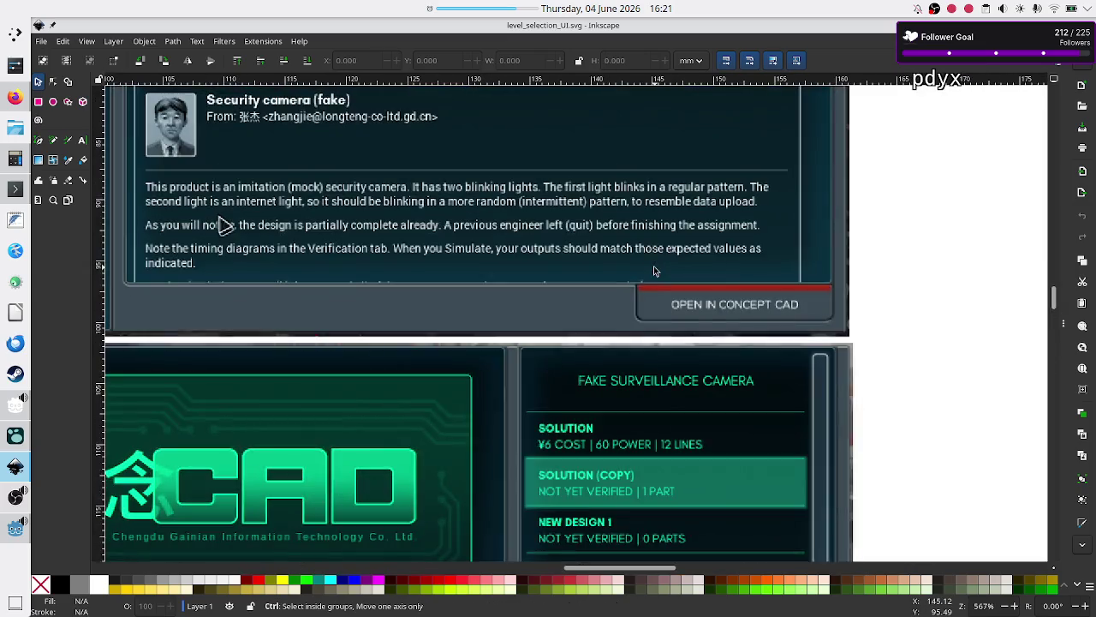
{"action": "scroll", "coordinate": [654, 271], "scroll_direction": "down", "scroll_amount": 10}
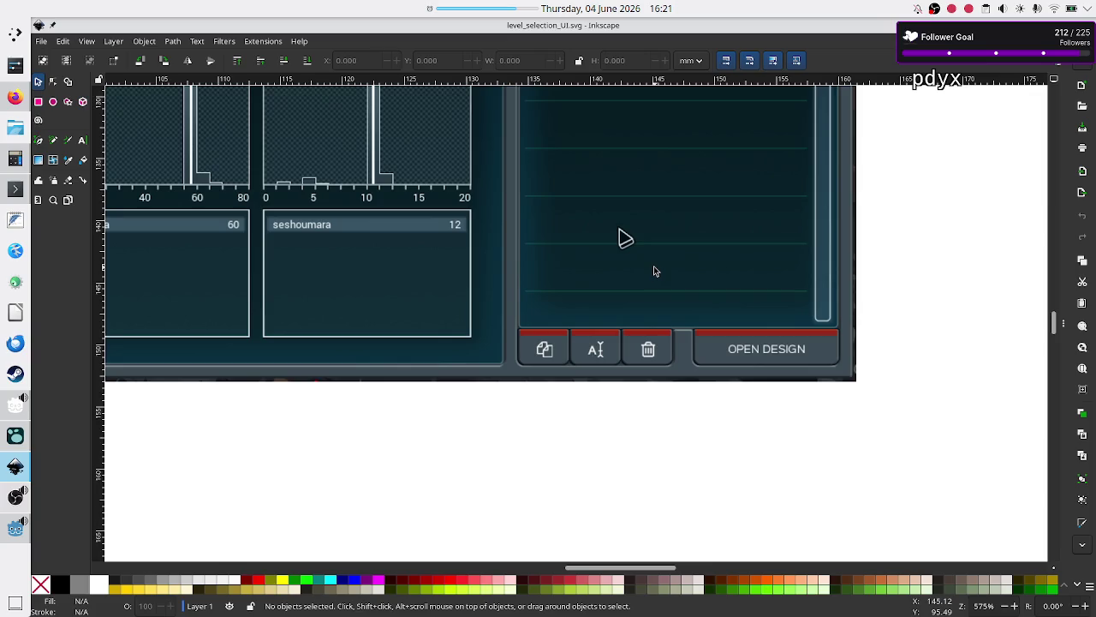
{"action": "scroll", "coordinate": [755, 185], "scroll_direction": "up", "scroll_amount": 5}
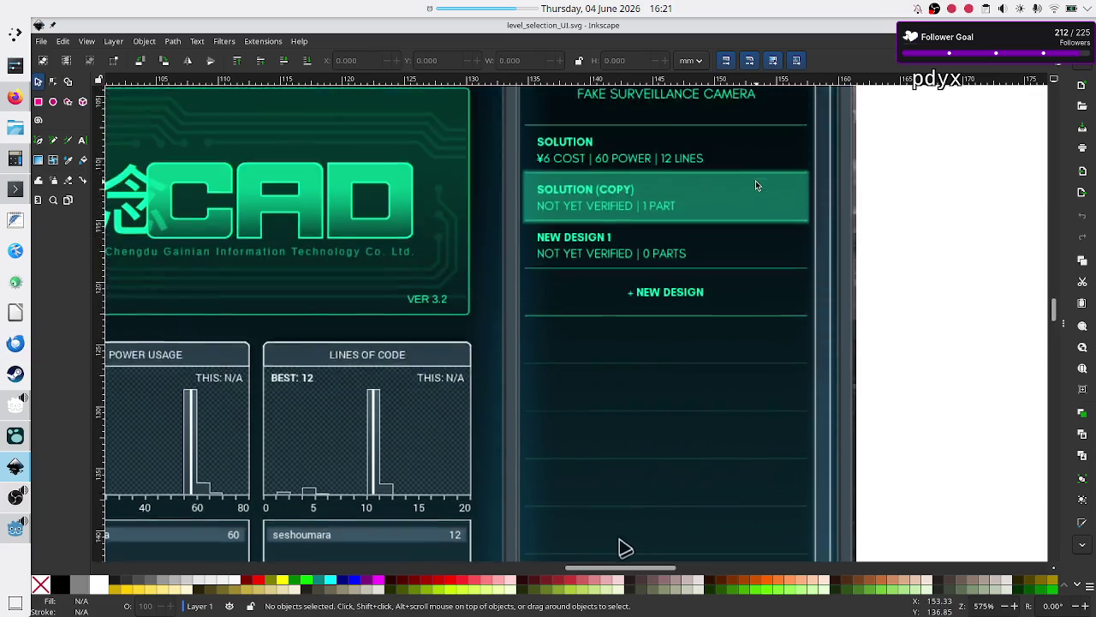
{"action": "scroll", "coordinate": [755, 185], "scroll_direction": "up", "scroll_amount": 15}
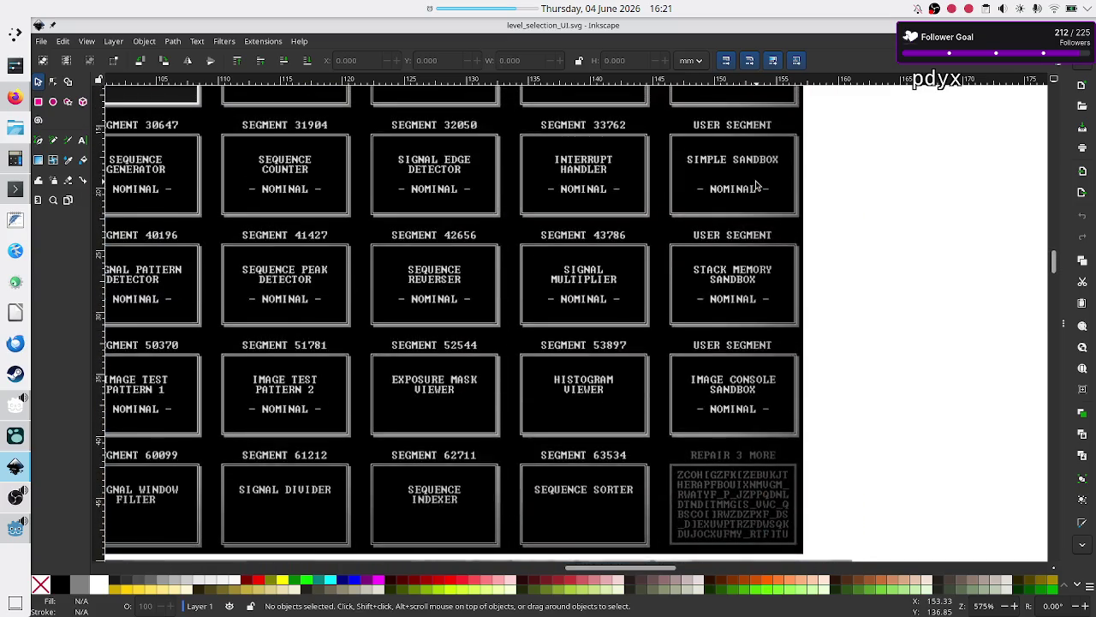
{"action": "scroll", "coordinate": [756, 185], "scroll_direction": "left", "scroll_amount": 10}
{"action": "scroll", "coordinate": [756, 185], "scroll_direction": "up", "scroll_amount": 3}
{"action": "scroll", "coordinate": [756, 185], "scroll_direction": "left", "scroll_amount": 5}
{"action": "scroll", "coordinate": [921, 196], "scroll_direction": "right", "scroll_amount": 8}
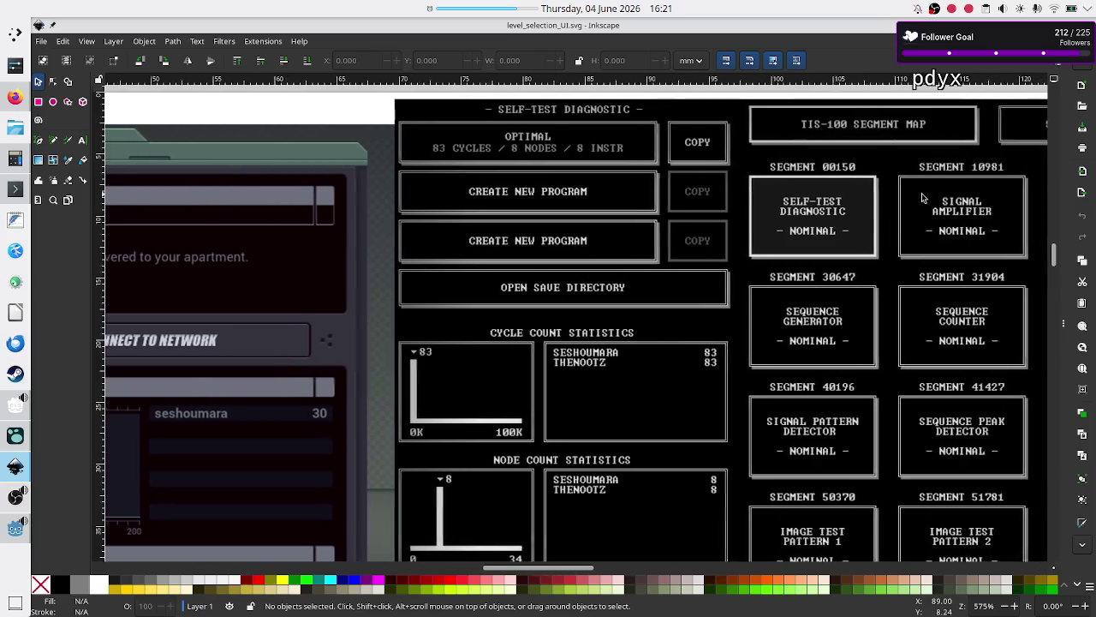
{"action": "scroll", "coordinate": [921, 198], "scroll_direction": "up", "scroll_amount": 3}
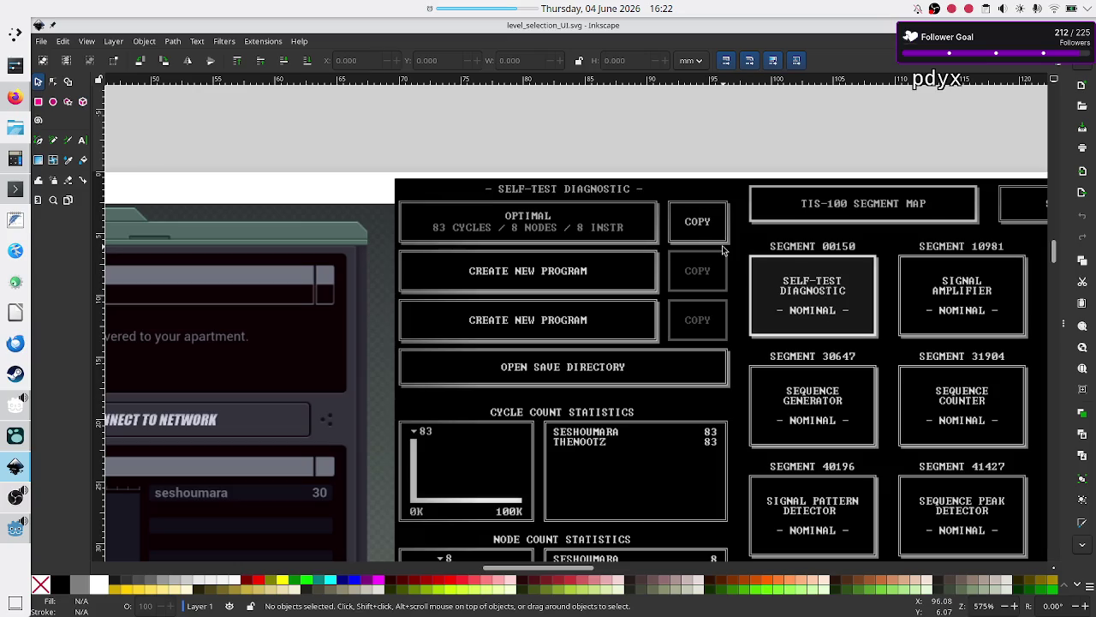
{"action": "scroll", "coordinate": [577, 269], "scroll_direction": "left", "scroll_amount": 5}
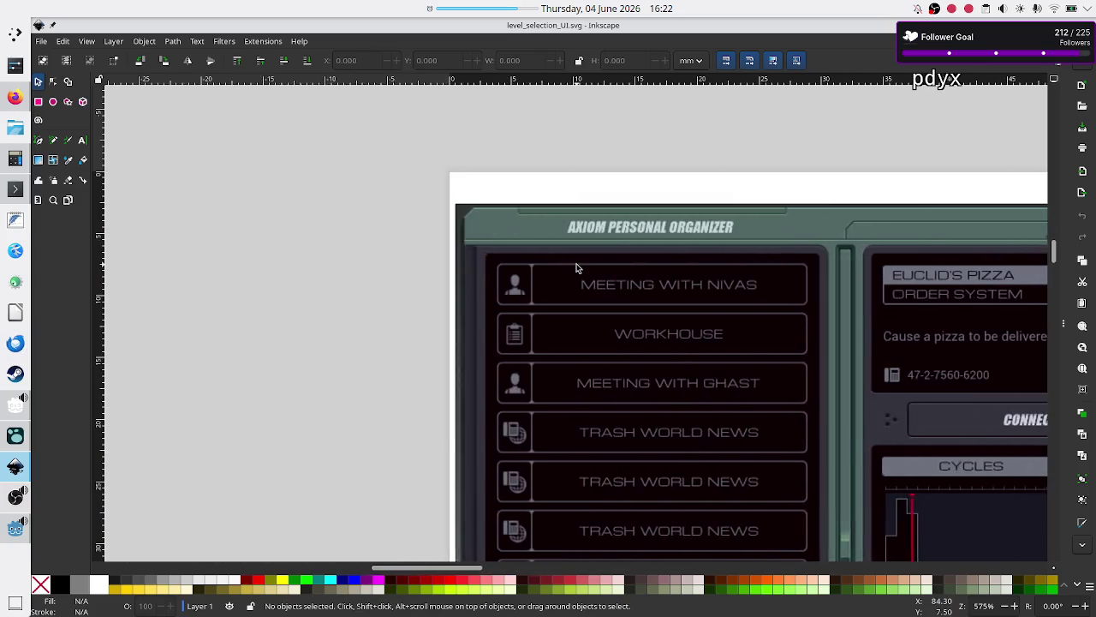
{"action": "scroll", "coordinate": [576, 268], "scroll_direction": "right", "scroll_amount": 8}
{"action": "scroll", "coordinate": [576, 268], "scroll_direction": "down", "scroll_amount": 3}
{"action": "scroll", "coordinate": [577, 268], "scroll_direction": "up", "scroll_amount": 5}
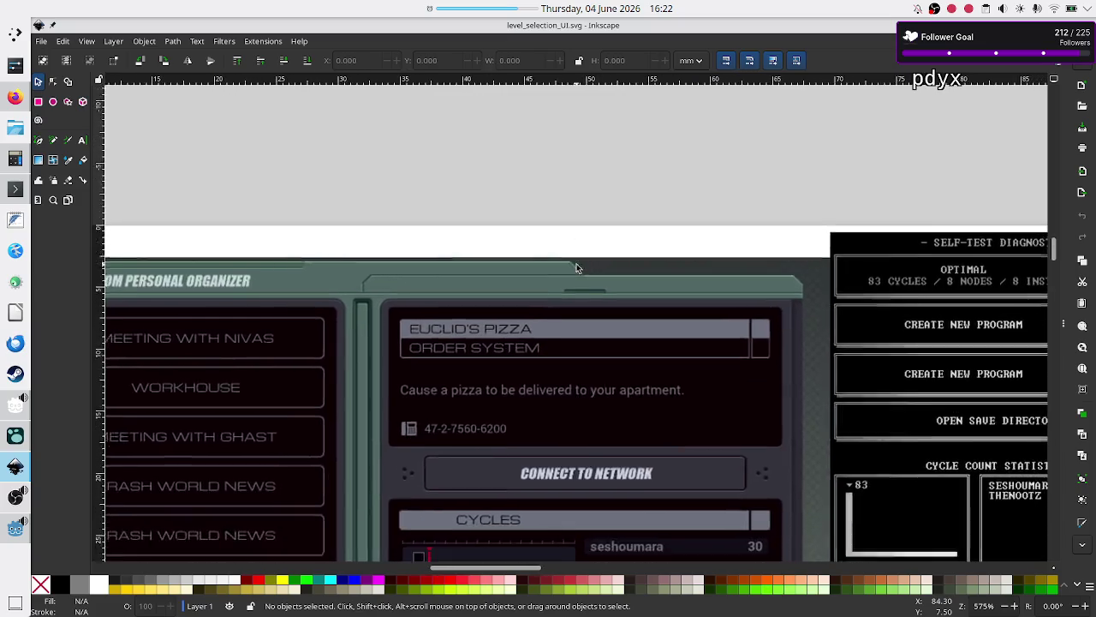
{"action": "scroll", "coordinate": [577, 268], "scroll_direction": "down", "scroll_amount": 1}
{"action": "scroll", "coordinate": [576, 268], "scroll_direction": "left", "scroll_amount": 5}
{"action": "scroll", "coordinate": [576, 268], "scroll_direction": "right", "scroll_amount": 5}
{"action": "scroll", "coordinate": [577, 269], "scroll_direction": "down", "scroll_amount": 6}
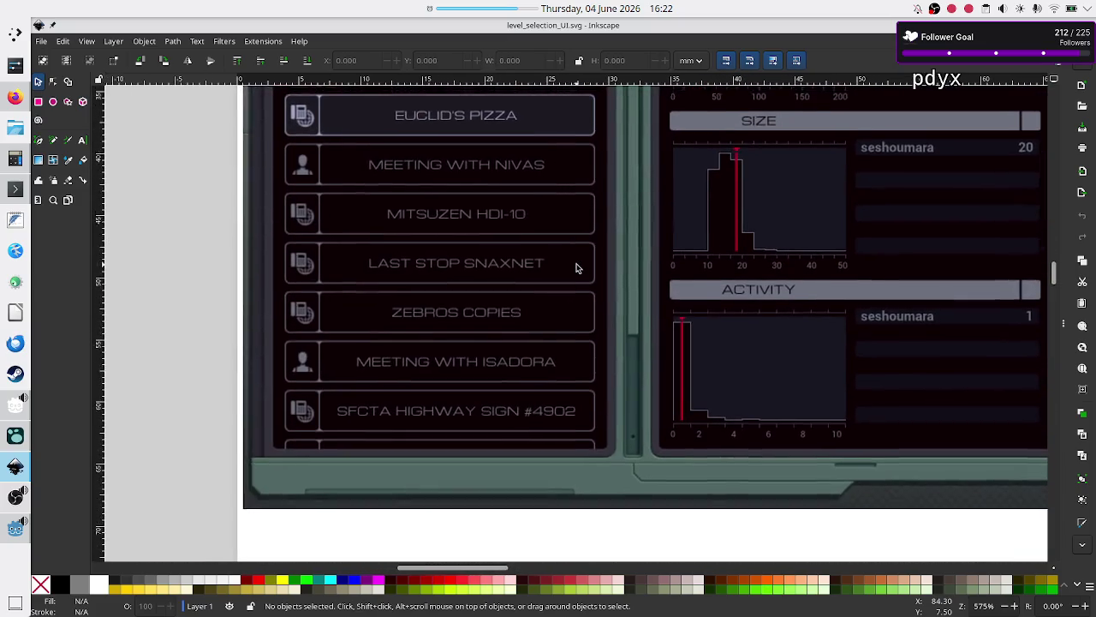
{"action": "scroll", "coordinate": [576, 268], "scroll_direction": "up", "scroll_amount": 1}
{"action": "scroll", "coordinate": [576, 268], "scroll_direction": "right", "scroll_amount": 5}
{"action": "scroll", "coordinate": [576, 268], "scroll_direction": "up", "scroll_amount": 5}
{"action": "scroll", "coordinate": [576, 268], "scroll_direction": "up", "scroll_amount": 1}
{"action": "scroll", "coordinate": [577, 268], "scroll_direction": "right", "scroll_amount": 8}
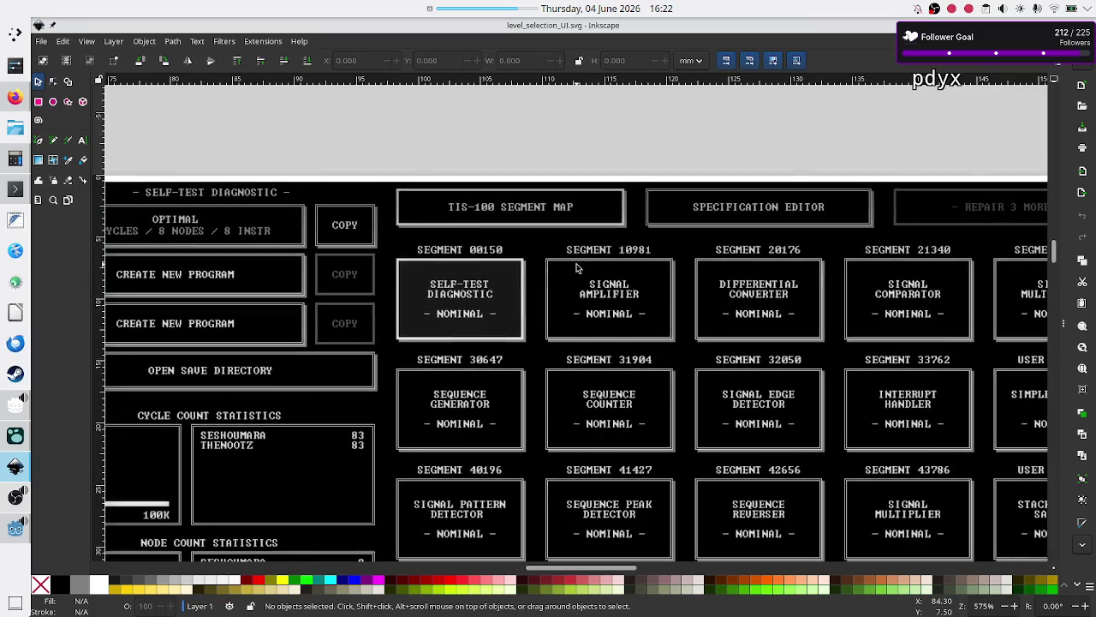
{"action": "scroll", "coordinate": [576, 268], "scroll_direction": "down", "scroll_amount": 10}
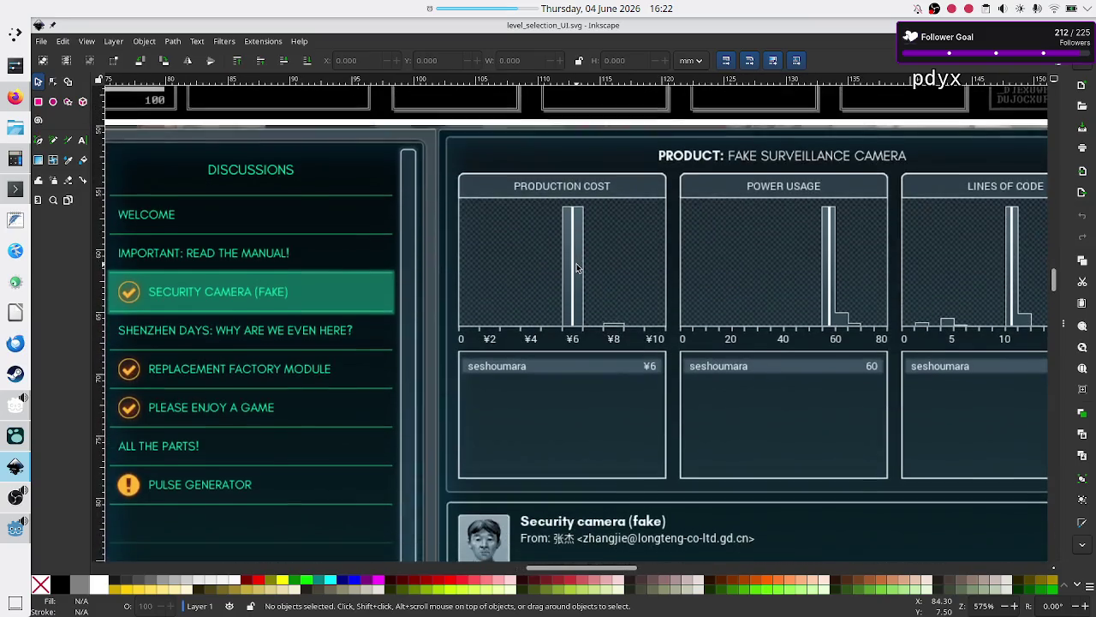
{"action": "scroll", "coordinate": [576, 268], "scroll_direction": "left", "scroll_amount": 5}
{"action": "scroll", "coordinate": [576, 268], "scroll_direction": "up", "scroll_amount": 1}
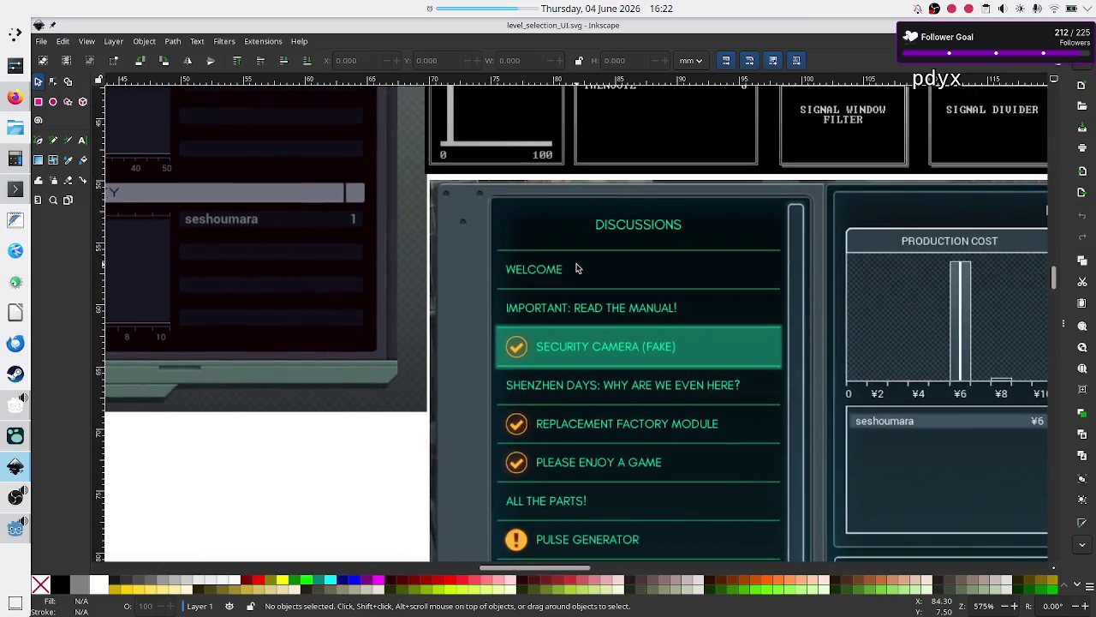
{"action": "scroll", "coordinate": [576, 269], "scroll_direction": "right", "scroll_amount": 16}
{"action": "scroll", "coordinate": [576, 269], "scroll_direction": "down", "scroll_amount": 10}
{"action": "scroll", "coordinate": [576, 268], "scroll_direction": "down", "scroll_amount": 2}
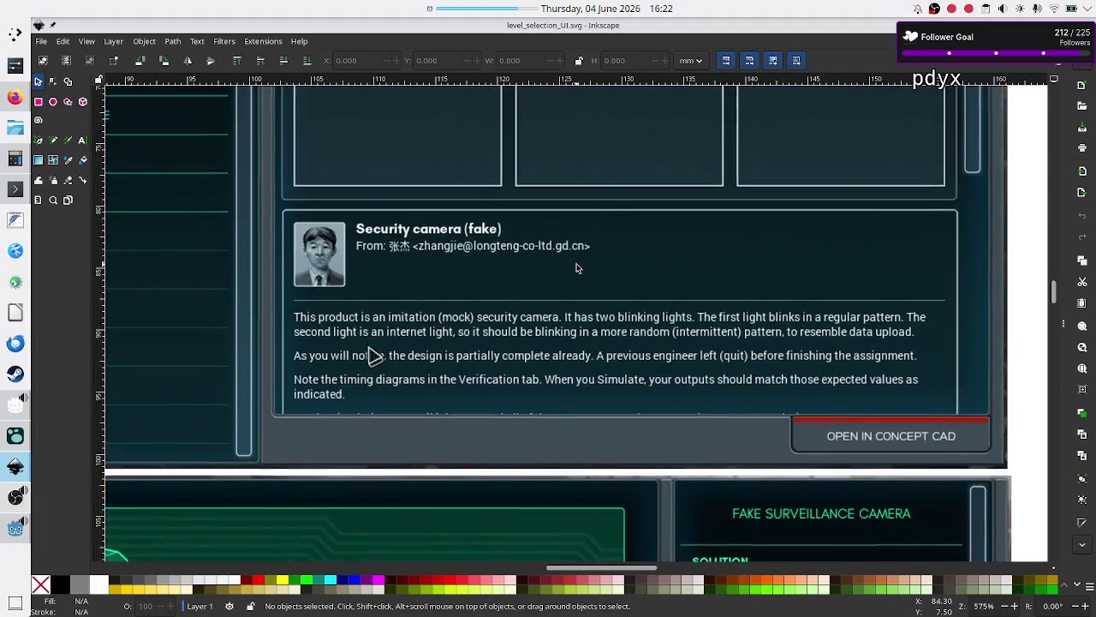
{"action": "scroll", "coordinate": [576, 268], "scroll_direction": "down", "scroll_amount": 11}
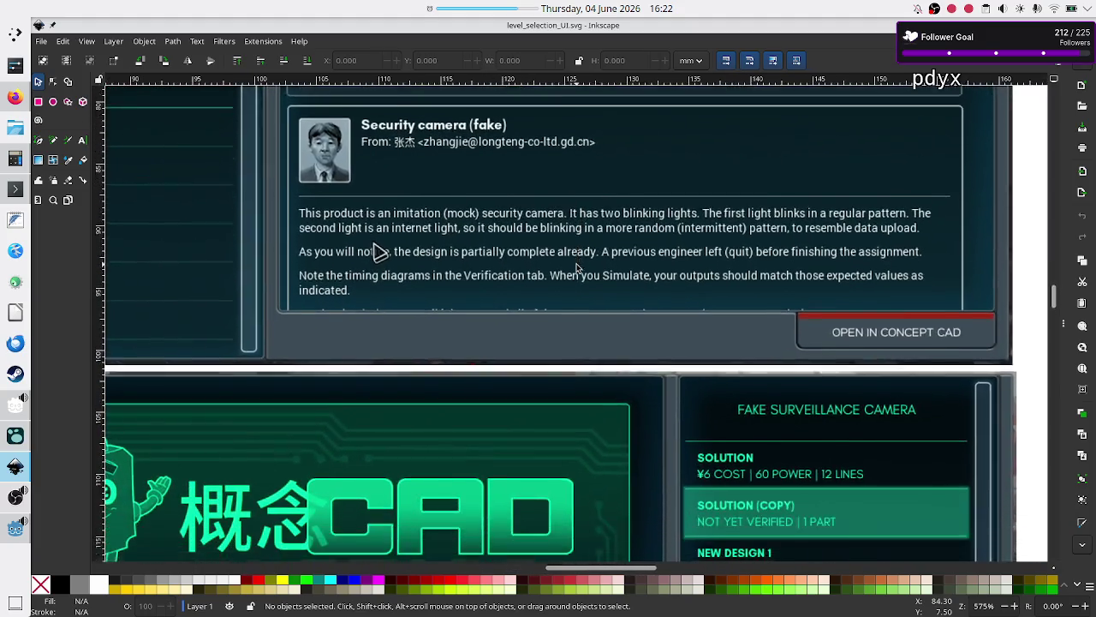
{"action": "scroll", "coordinate": [577, 268], "scroll_direction": "down", "scroll_amount": 1}
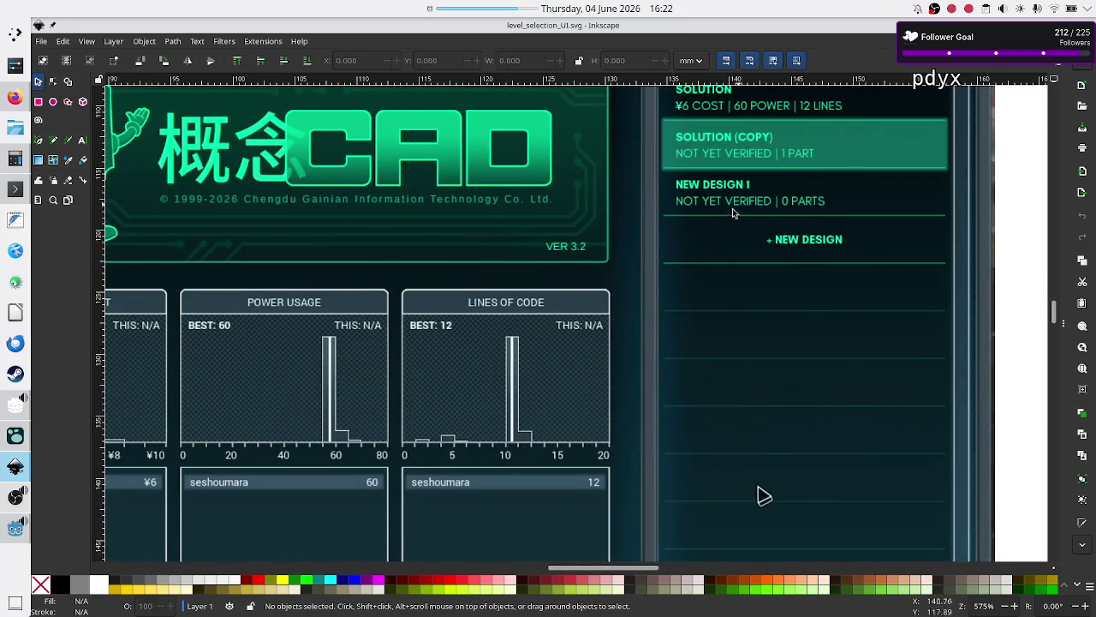
{"action": "scroll", "coordinate": [724, 295], "scroll_direction": "down", "scroll_amount": 5}
{"action": "scroll", "coordinate": [724, 296], "scroll_direction": "up", "scroll_amount": 8}
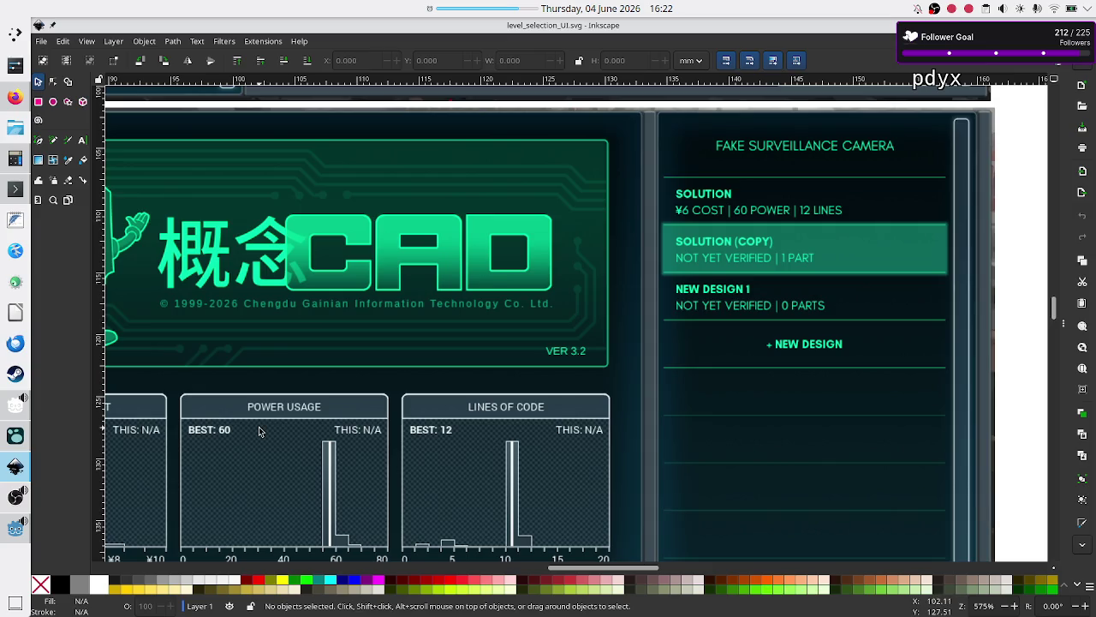
{"action": "left_click", "coordinate": [15, 468]}
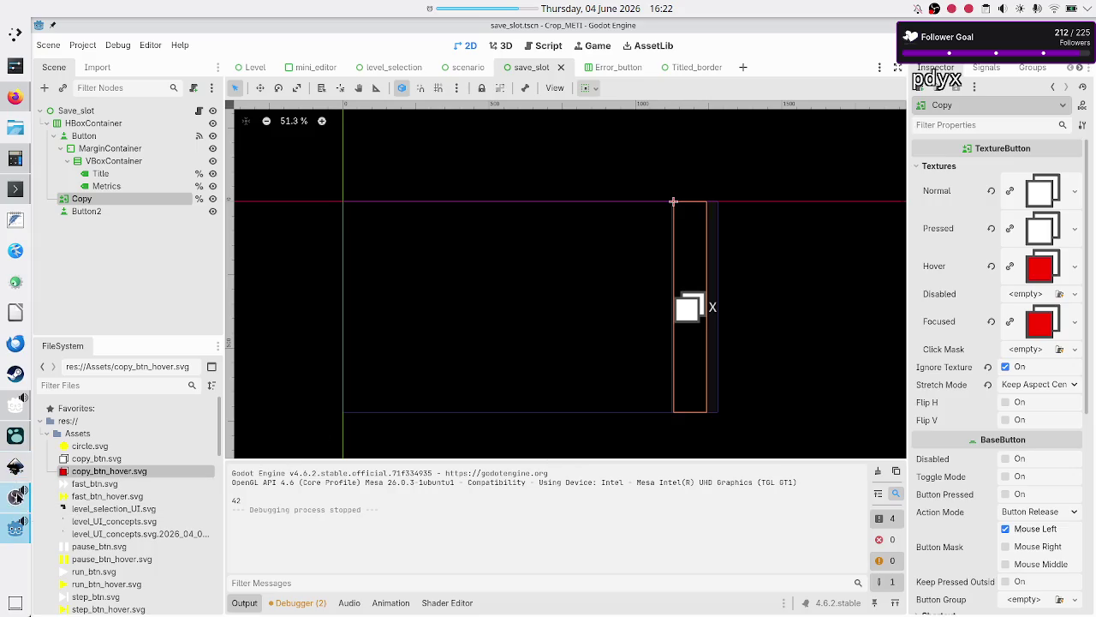
Switch to Inkscape to view the level_selection_UI.svg mockup
{"action": "left_click", "coordinate": [14, 467]}
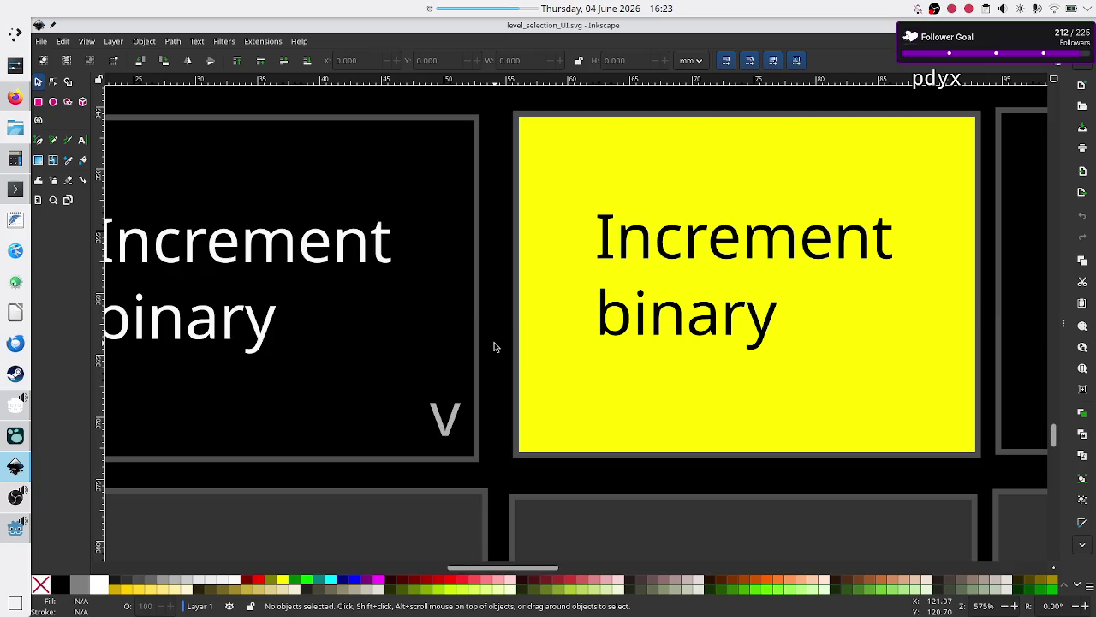
Pan across the level_selection_UI.svg mockup's Modules list and program entries, then return to Godot
{"action": "scroll", "coordinate": [493, 346], "scroll_direction": "down", "scroll_amount": 10}
{"action": "scroll", "coordinate": [493, 346], "scroll_direction": "left", "scroll_amount": 10}
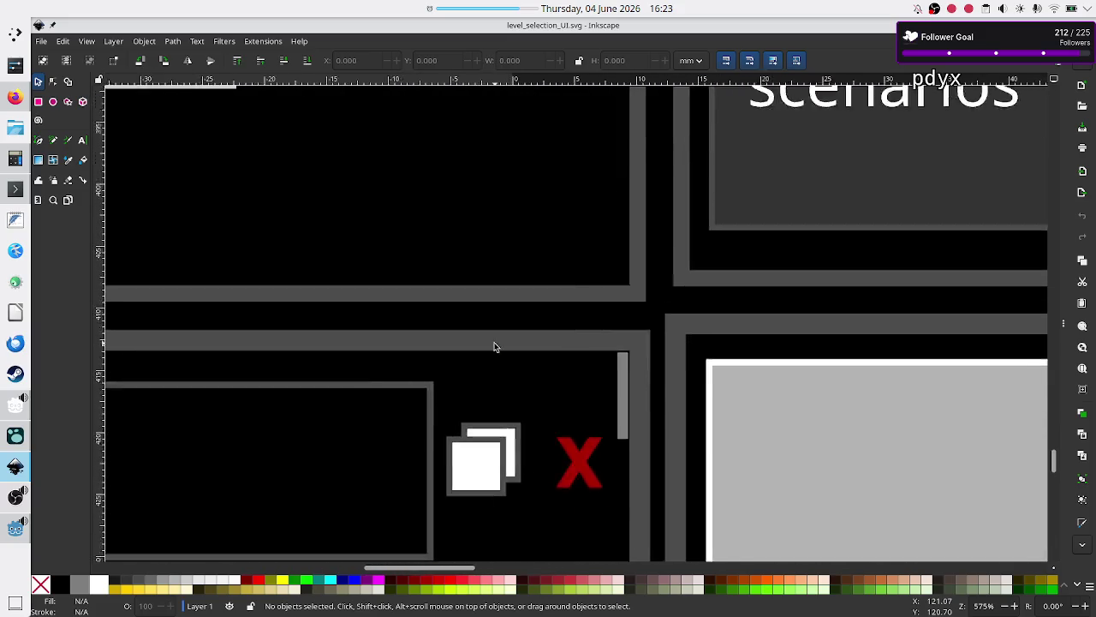
{"action": "scroll", "coordinate": [494, 346], "scroll_direction": "left", "scroll_amount": 15}
{"action": "scroll", "coordinate": [493, 346], "scroll_direction": "right", "scroll_amount": 2}
{"action": "scroll", "coordinate": [494, 346], "scroll_direction": "up", "scroll_amount": 3}
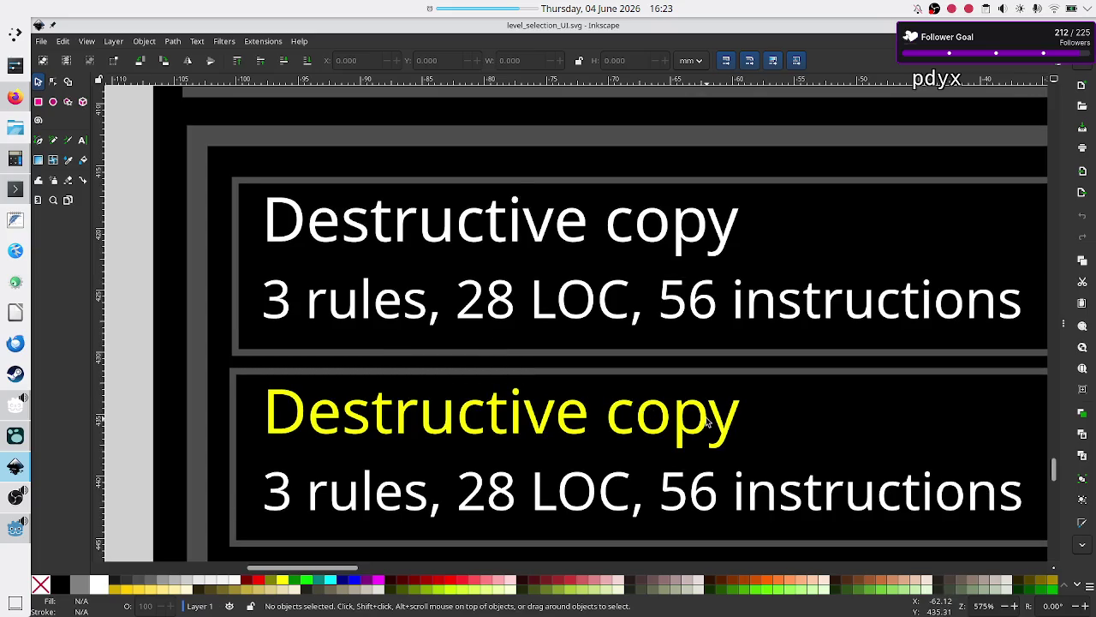
{"action": "scroll", "coordinate": [717, 365], "scroll_direction": "up", "scroll_amount": 10}
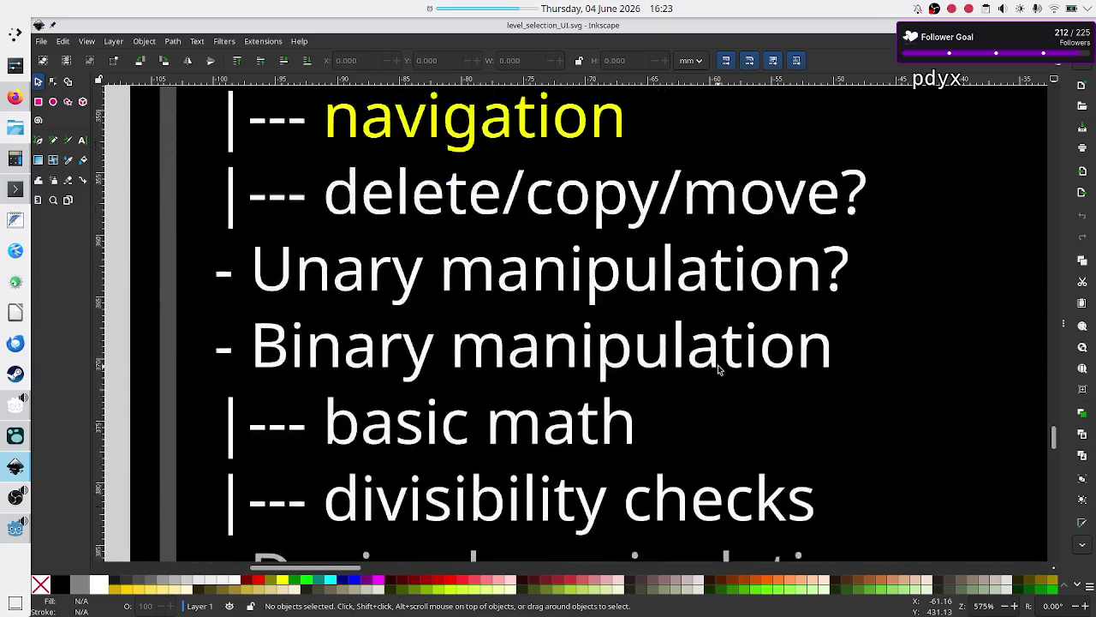
{"action": "scroll", "coordinate": [718, 365], "scroll_direction": "up", "scroll_amount": 4}
{"action": "scroll", "coordinate": [717, 364], "scroll_direction": "right", "scroll_amount": 12}
{"action": "scroll", "coordinate": [718, 364], "scroll_direction": "down", "scroll_amount": 2}
{"action": "scroll", "coordinate": [718, 365], "scroll_direction": "right", "scroll_amount": 1}
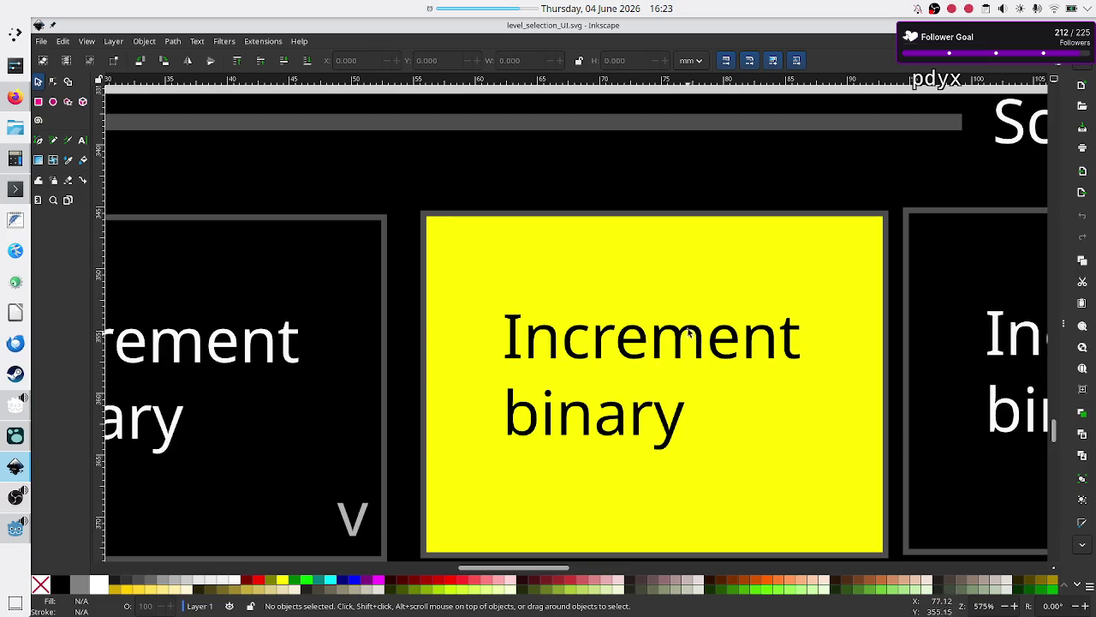
{"action": "scroll", "coordinate": [631, 355], "scroll_direction": "down", "scroll_amount": 5}
{"action": "scroll", "coordinate": [630, 354], "scroll_direction": "left", "scroll_amount": 10}
{"action": "scroll", "coordinate": [629, 353], "scroll_direction": "up", "scroll_amount": 5}
{"action": "scroll", "coordinate": [630, 353], "scroll_direction": "down", "scroll_amount": 5}
{"action": "scroll", "coordinate": [630, 353], "scroll_direction": "left", "scroll_amount": 10}
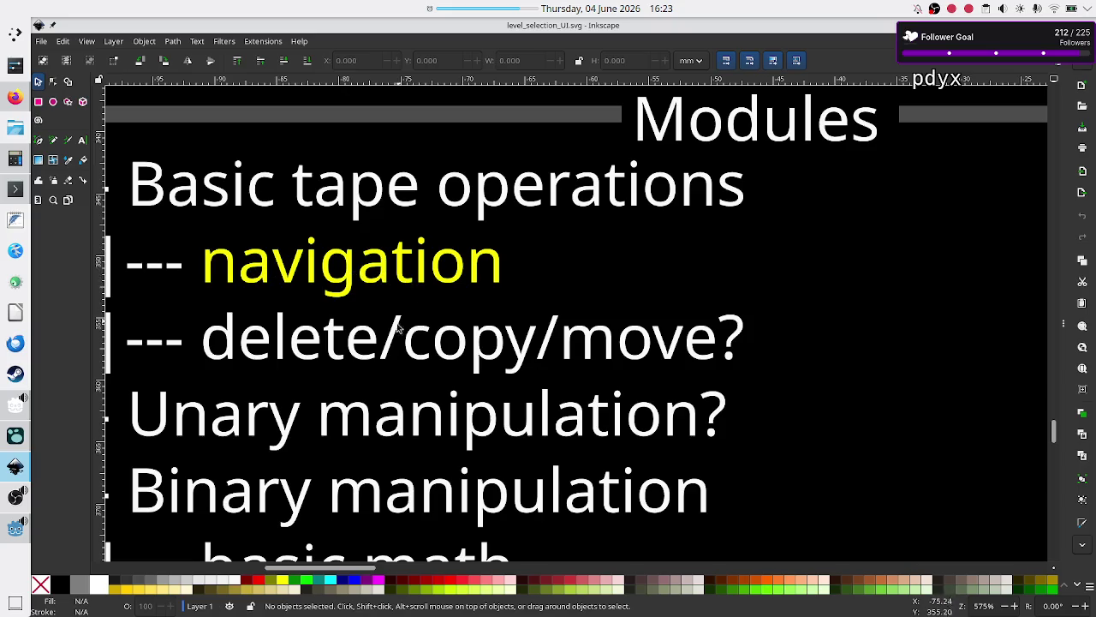
{"action": "scroll", "coordinate": [398, 317], "scroll_direction": "down", "scroll_amount": 10}
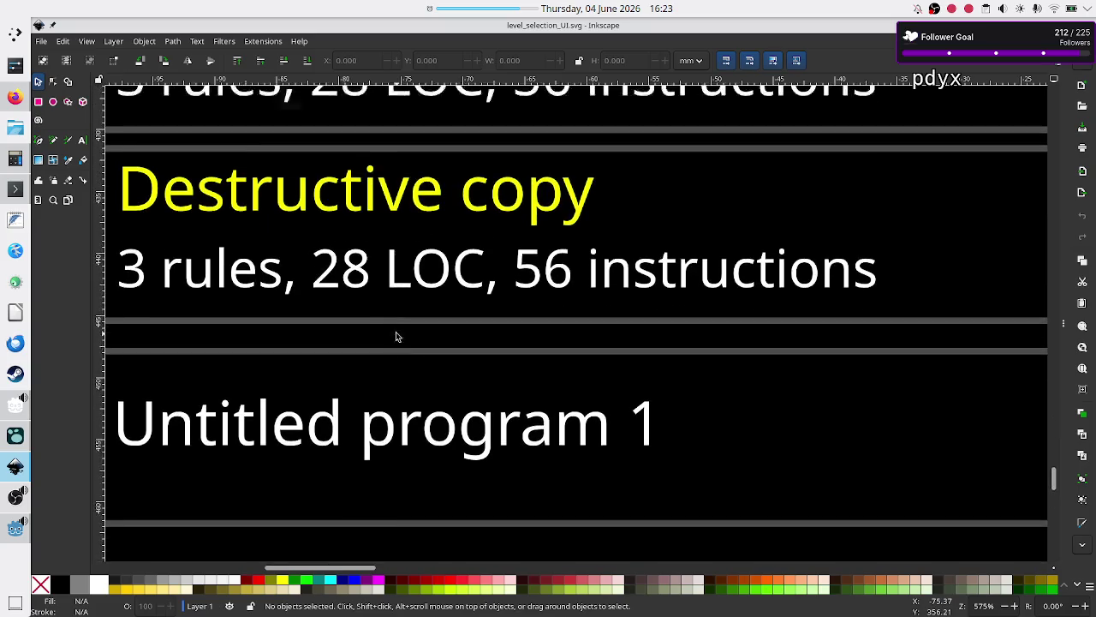
{"action": "scroll", "coordinate": [396, 335], "scroll_direction": "up", "scroll_amount": 4}
{"action": "scroll", "coordinate": [396, 336], "scroll_direction": "left", "scroll_amount": 5}
{"action": "scroll", "coordinate": [396, 336], "scroll_direction": "right", "scroll_amount": 2}
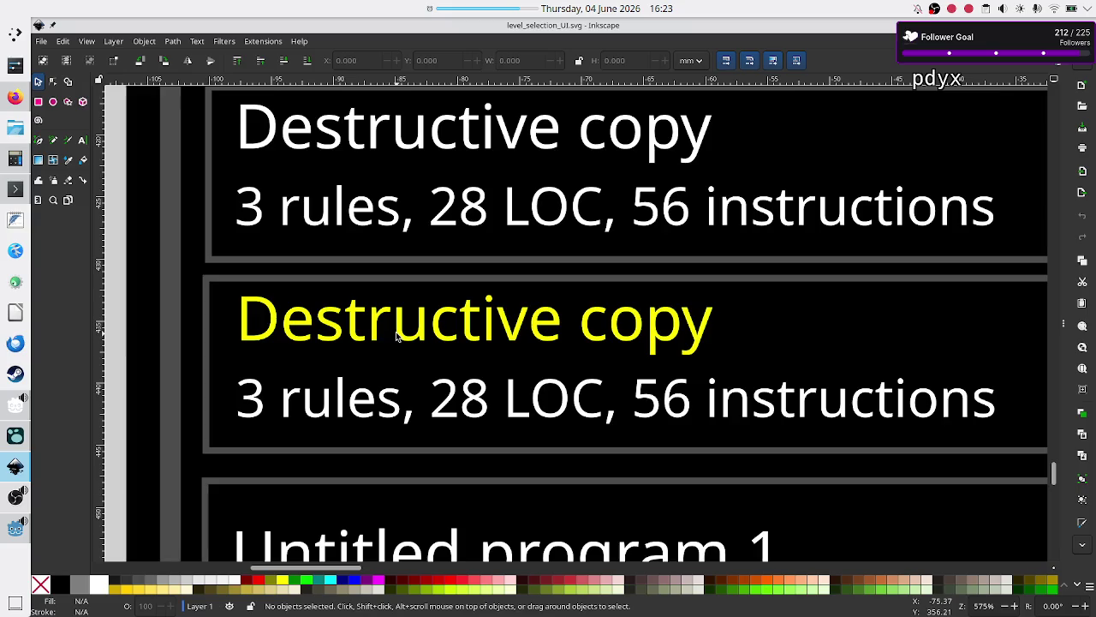
{"action": "mouse_move", "coordinate": [5, 453]}
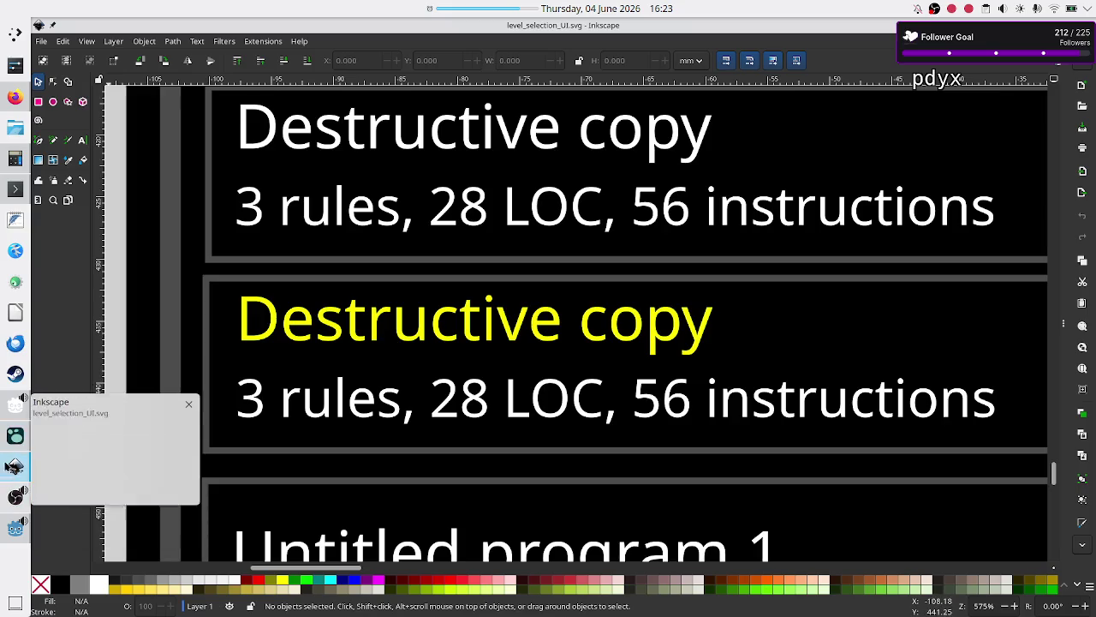
{"action": "left_click", "coordinate": [7, 529]}
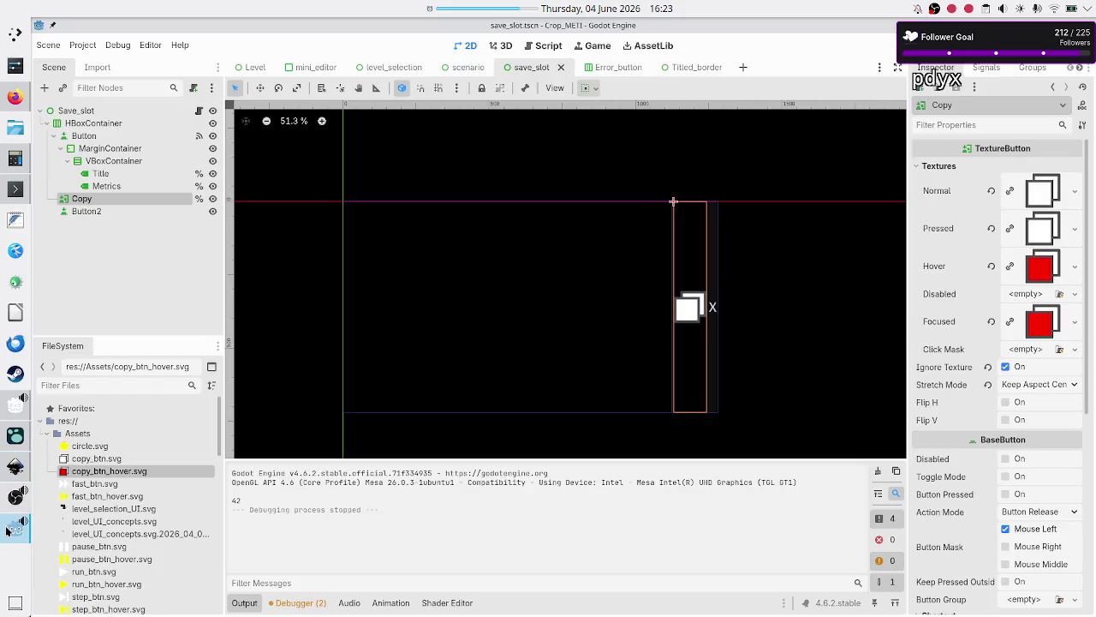
{"action": "key", "text": "F5"}
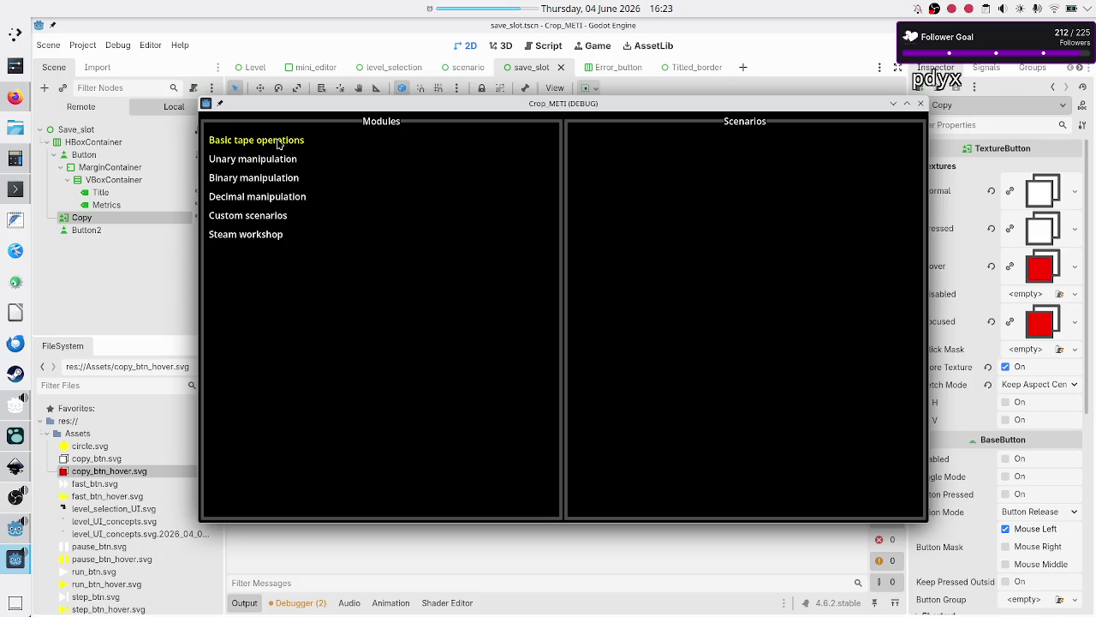
{"action": "left_click", "coordinate": [278, 146]}
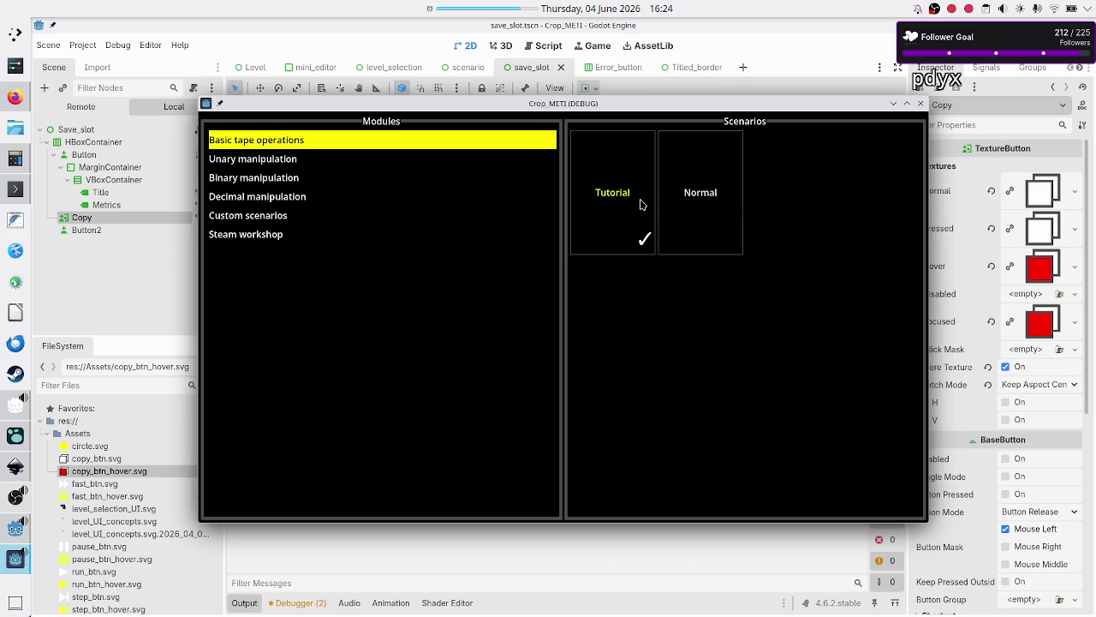
{"action": "left_click", "coordinate": [638, 204]}
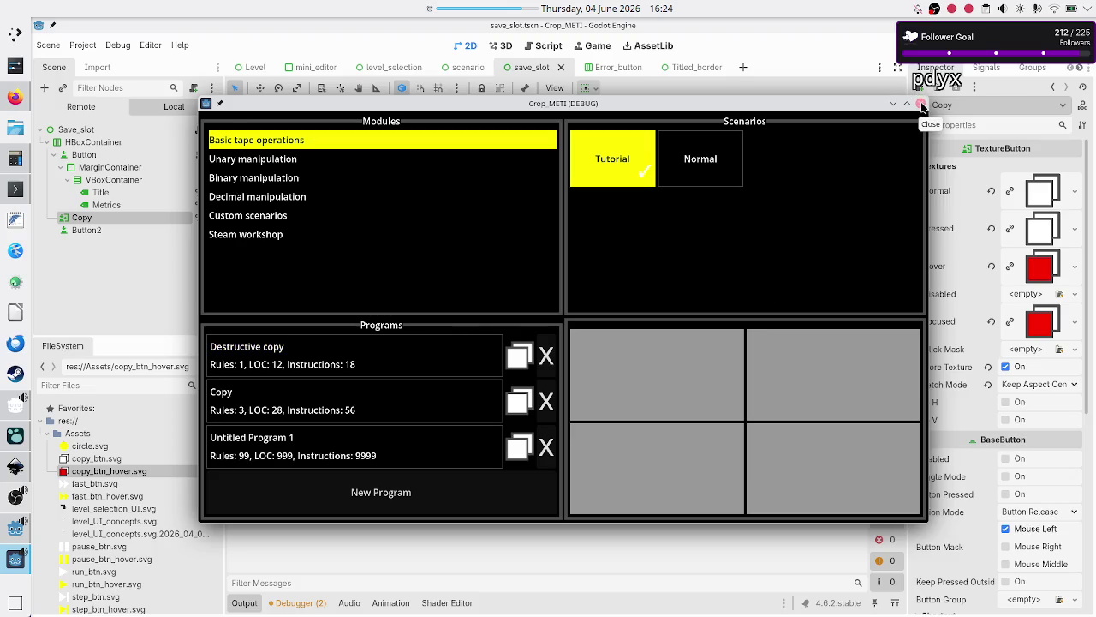
{"action": "left_click", "coordinate": [921, 104]}
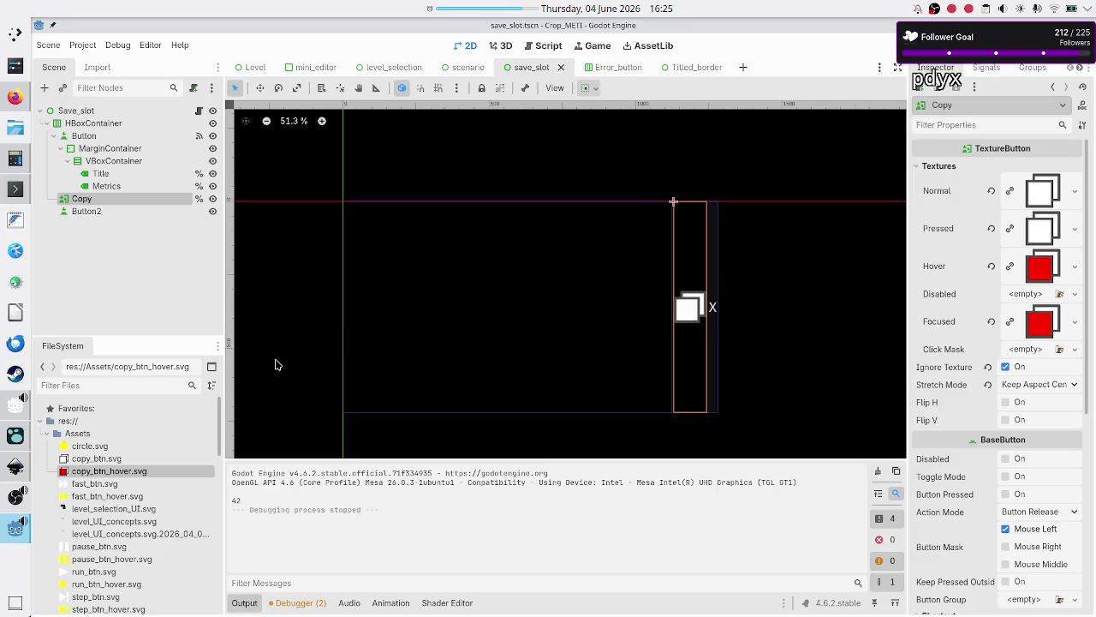
Use View Owners to check which scenes use copy_btn_hover.svg
{"action": "mouse_move", "coordinate": [106, 476]}
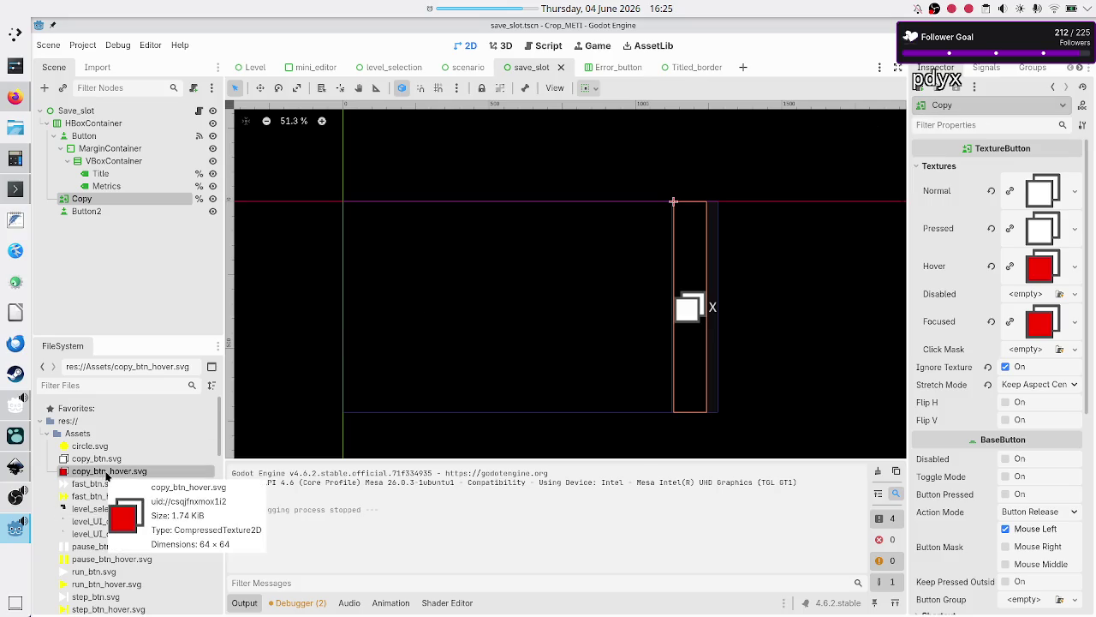
{"action": "left_click", "coordinate": [108, 461]}
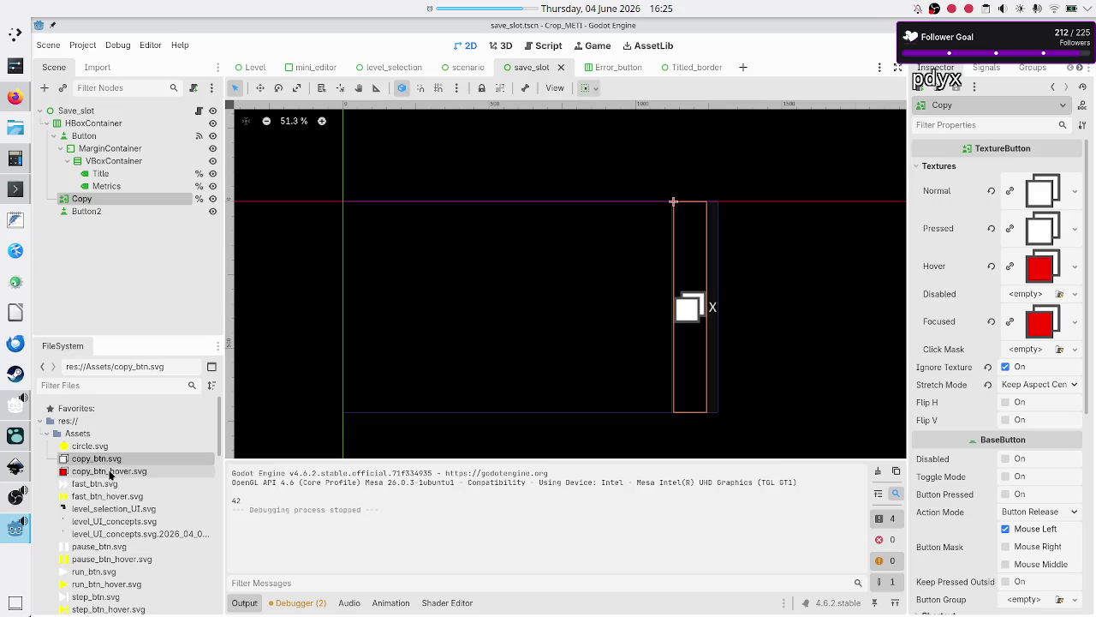
{"action": "left_click", "coordinate": [108, 471]}
{"action": "right_click", "coordinate": [108, 472]}
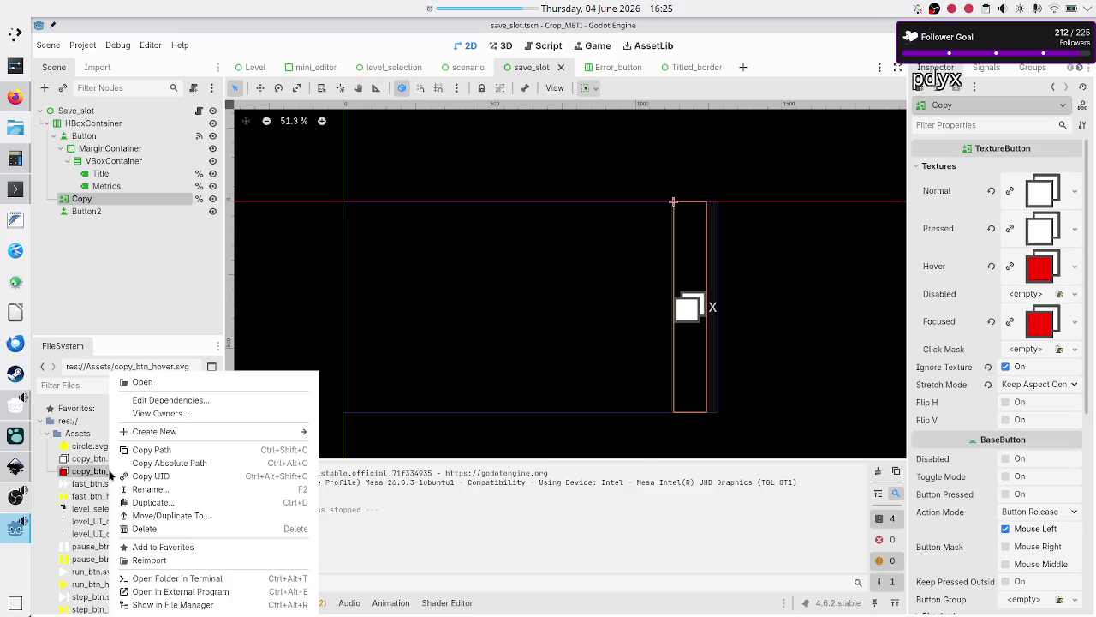
{"action": "left_click", "coordinate": [177, 415]}
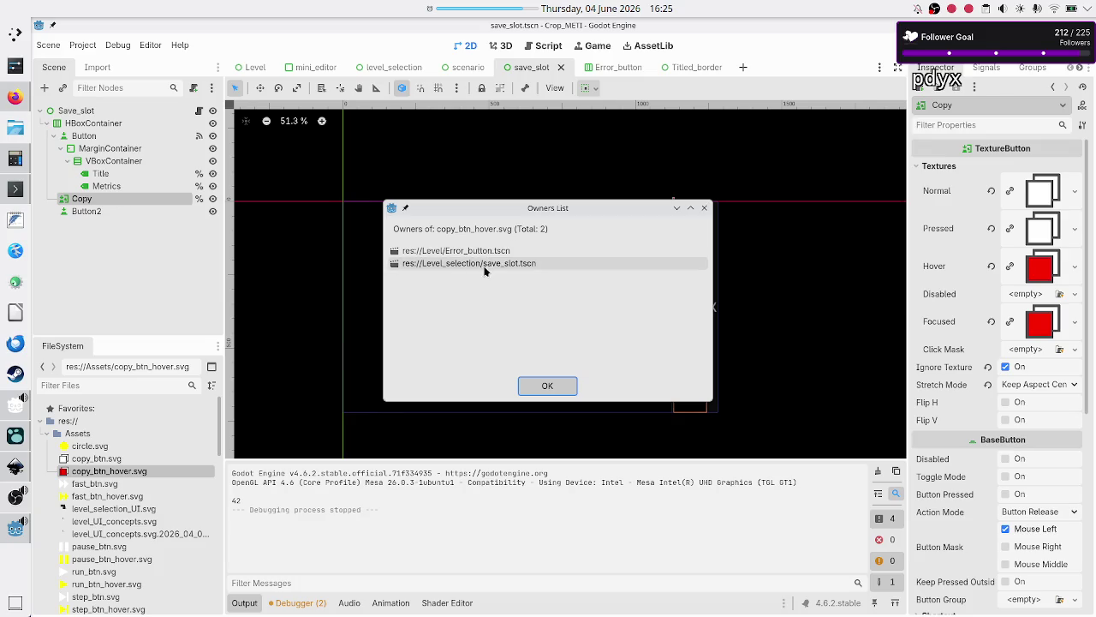
{"action": "left_click", "coordinate": [705, 207]}
Clear the Copy button's Hover and Focused textures and recheck copy_btn_hover.svg's owners
{"action": "left_click", "coordinate": [991, 265]}
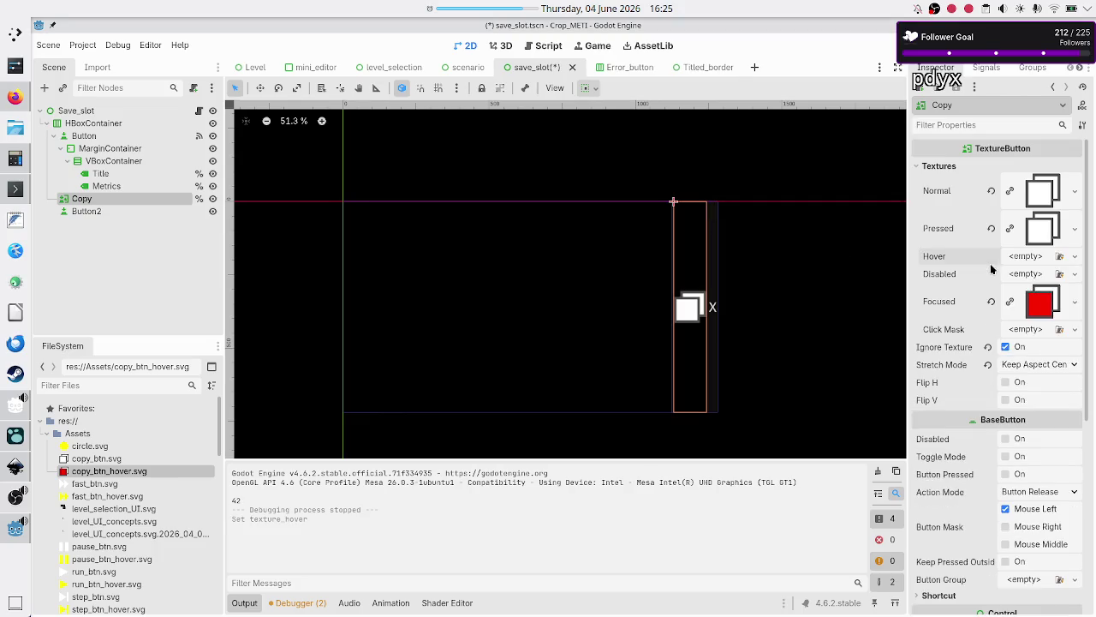
{"action": "left_click", "coordinate": [991, 302]}
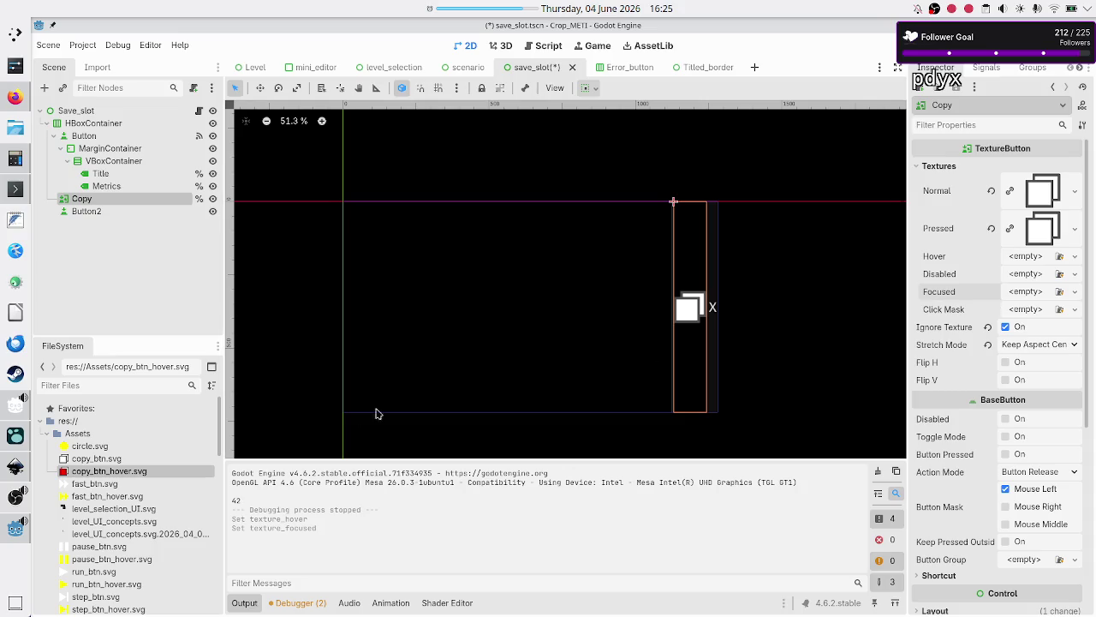
{"action": "right_click", "coordinate": [142, 471]}
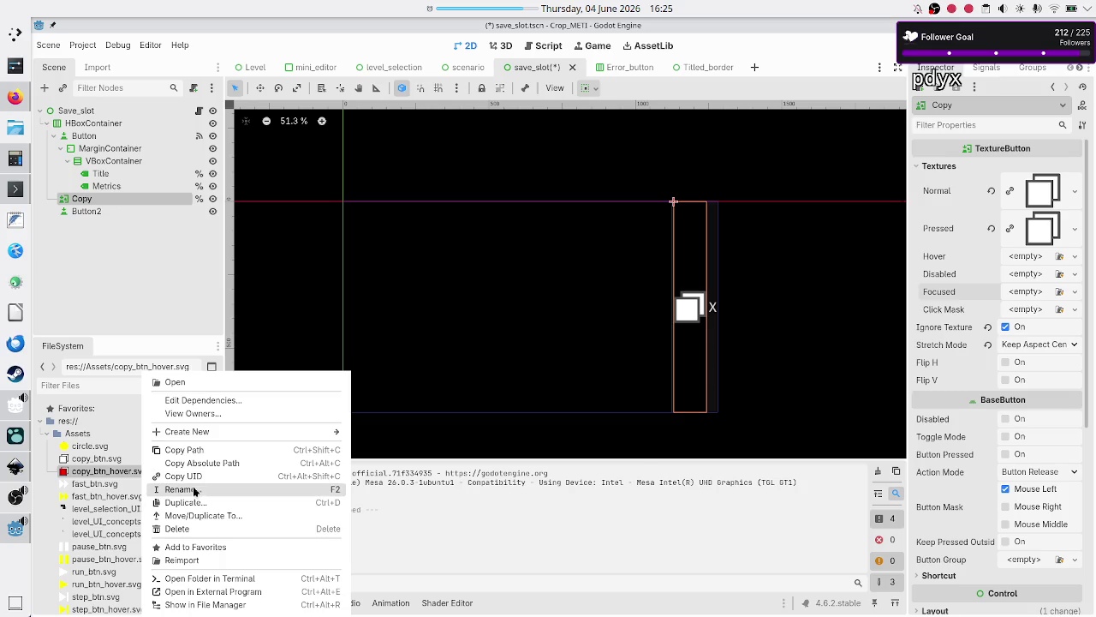
{"action": "left_click", "coordinate": [207, 414]}
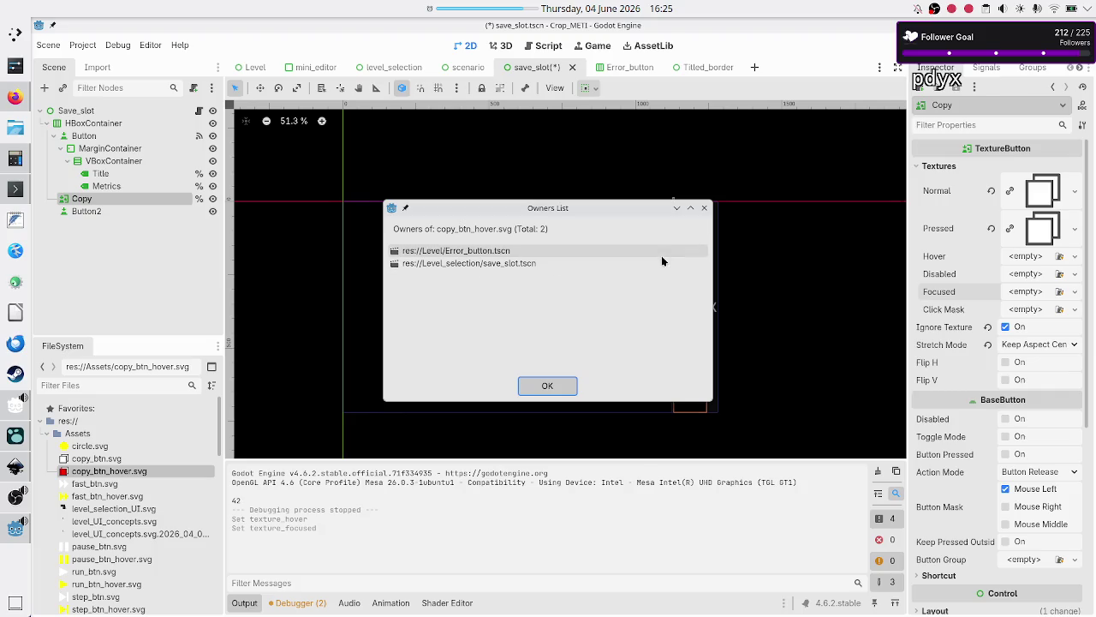
{"action": "left_click", "coordinate": [703, 208]}
Save save_slot, confirm only Error_button.tscn still uses copy_btn_hover.svg, and open the Level scene
{"action": "key", "text": "ctrl+s"}
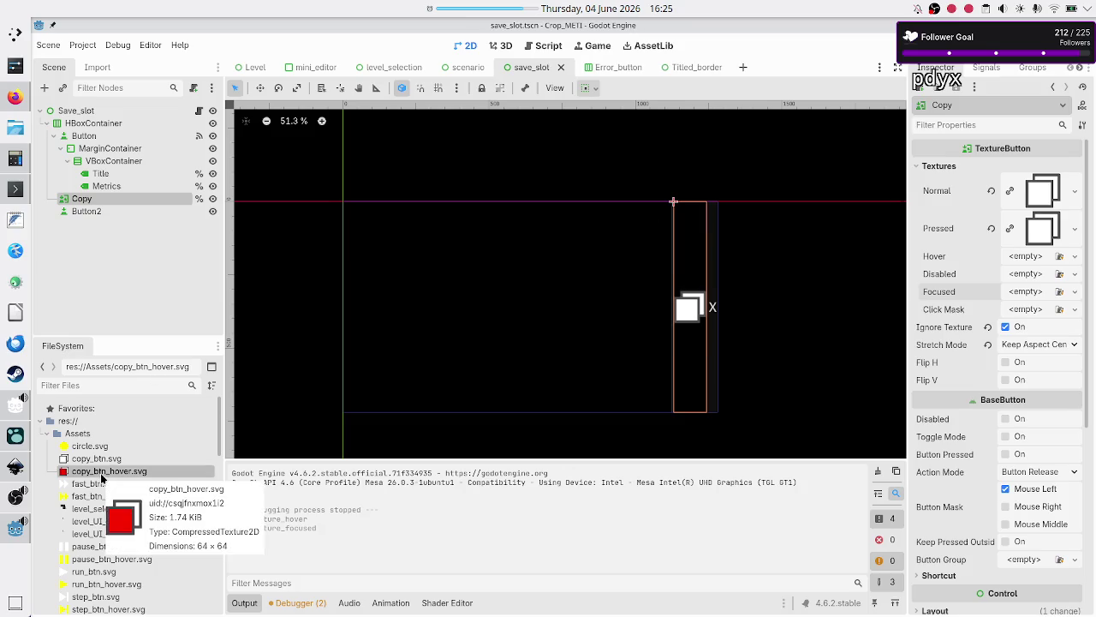
{"action": "right_click", "coordinate": [100, 472]}
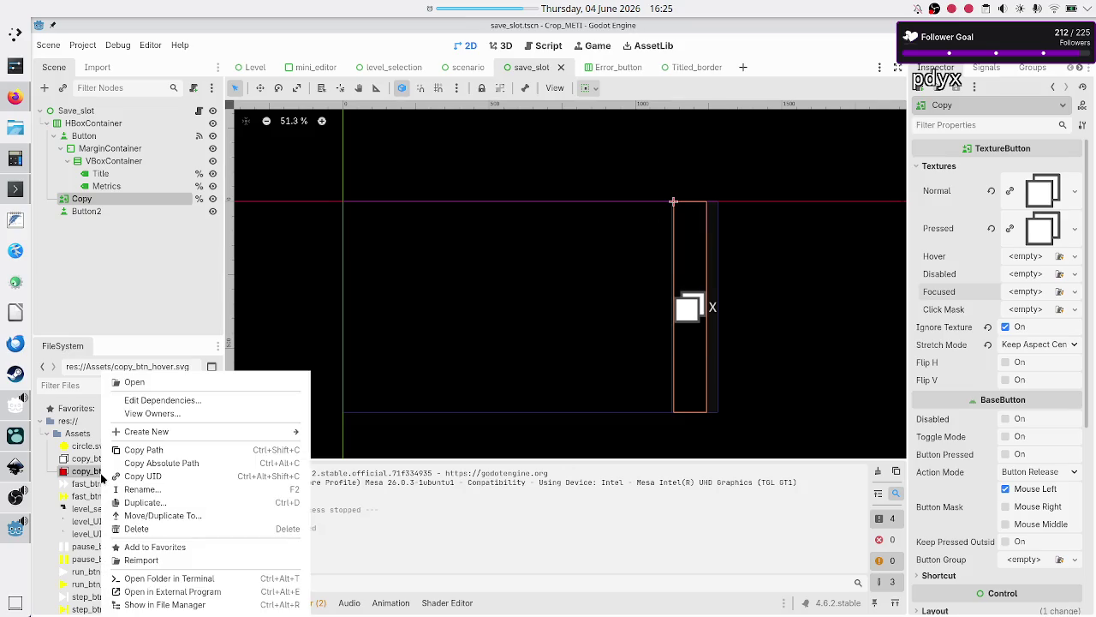
{"action": "left_click", "coordinate": [177, 412]}
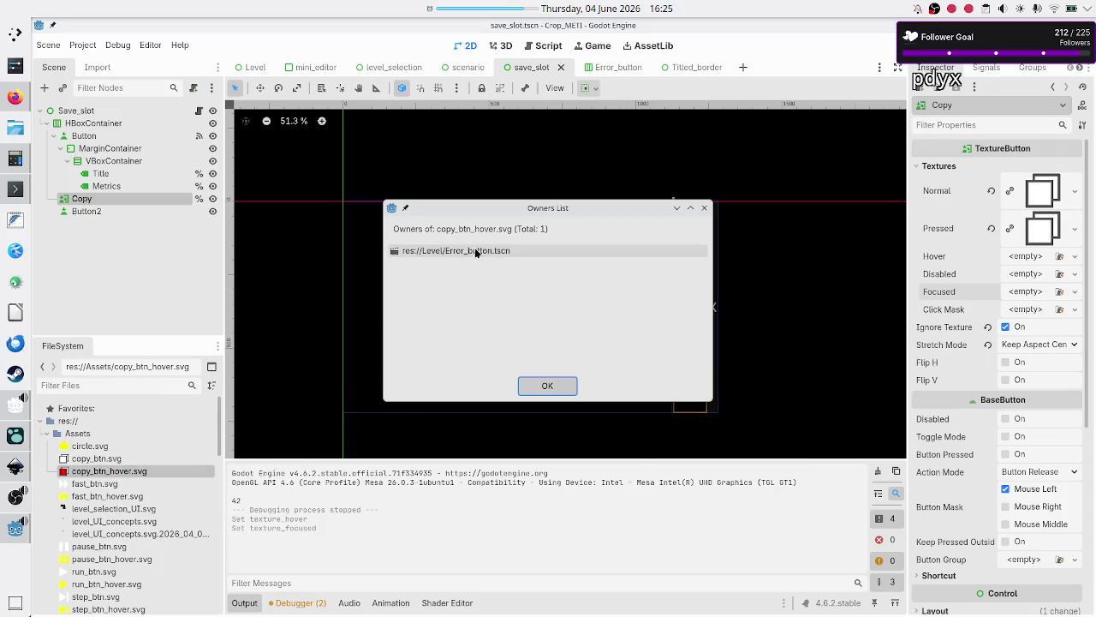
{"action": "left_click", "coordinate": [703, 208]}
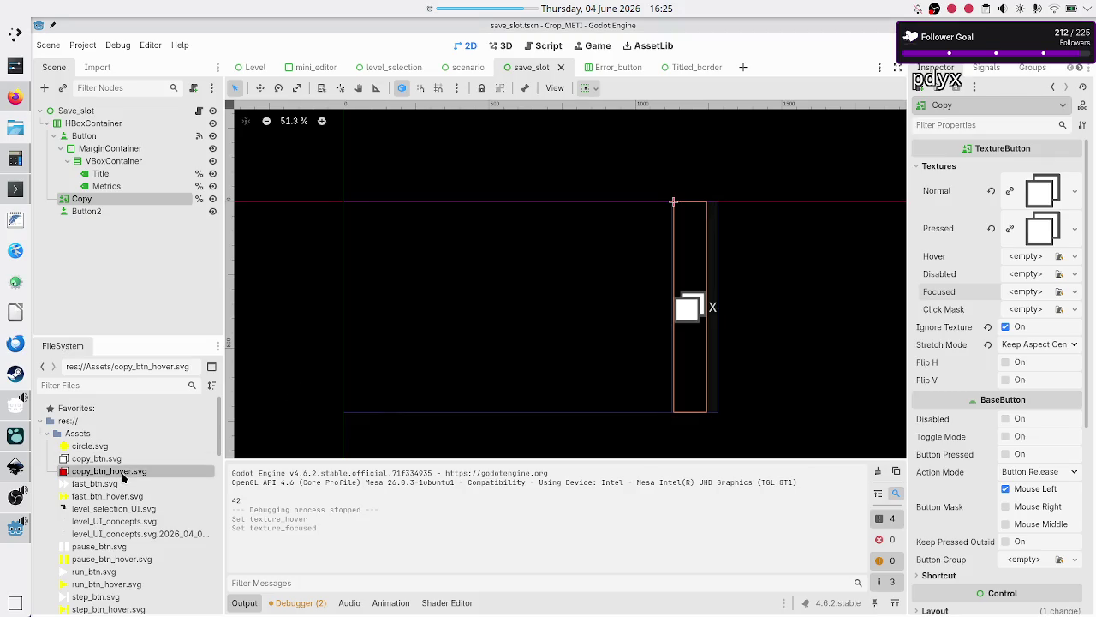
{"action": "left_click", "coordinate": [252, 69]}
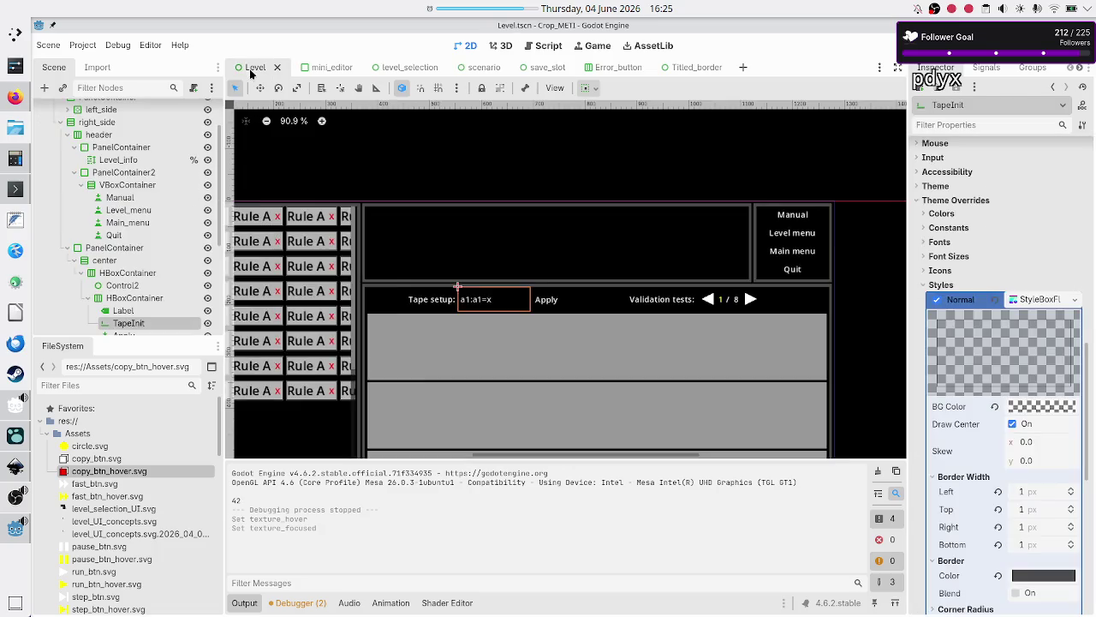
Open the Error_button scene from Level's footer Error_btn node and select its Copy node
{"action": "scroll", "coordinate": [135, 281], "scroll_direction": "down", "scroll_amount": 5}
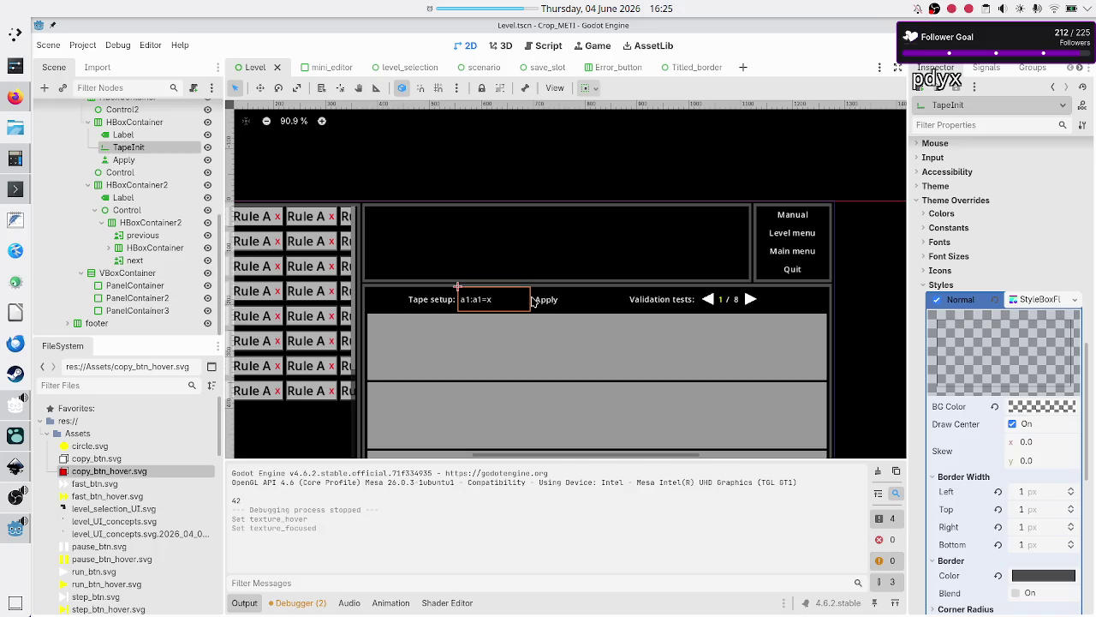
{"action": "scroll", "coordinate": [532, 301], "scroll_direction": "down", "scroll_amount": 10}
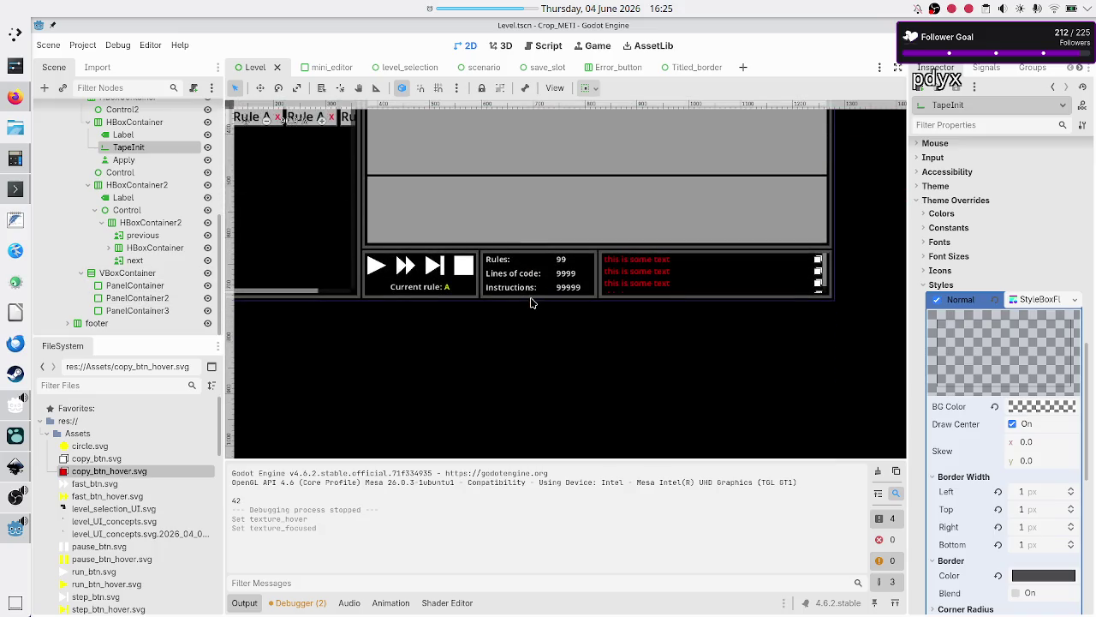
{"action": "left_click", "coordinate": [68, 323]}
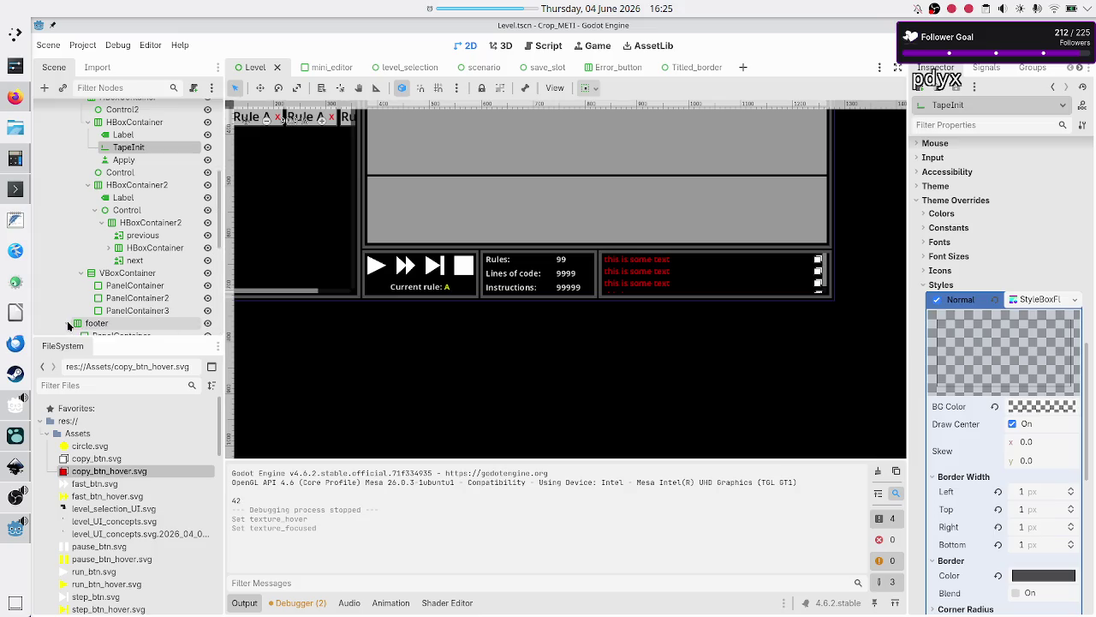
{"action": "scroll", "coordinate": [127, 312], "scroll_direction": "down", "scroll_amount": 5}
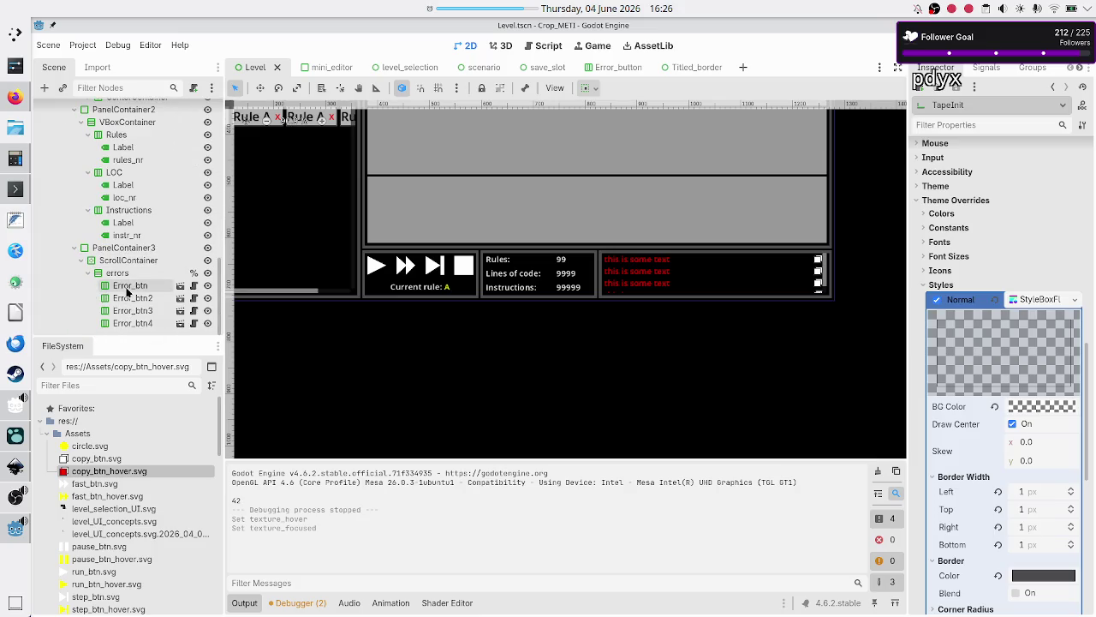
{"action": "left_click", "coordinate": [130, 288]}
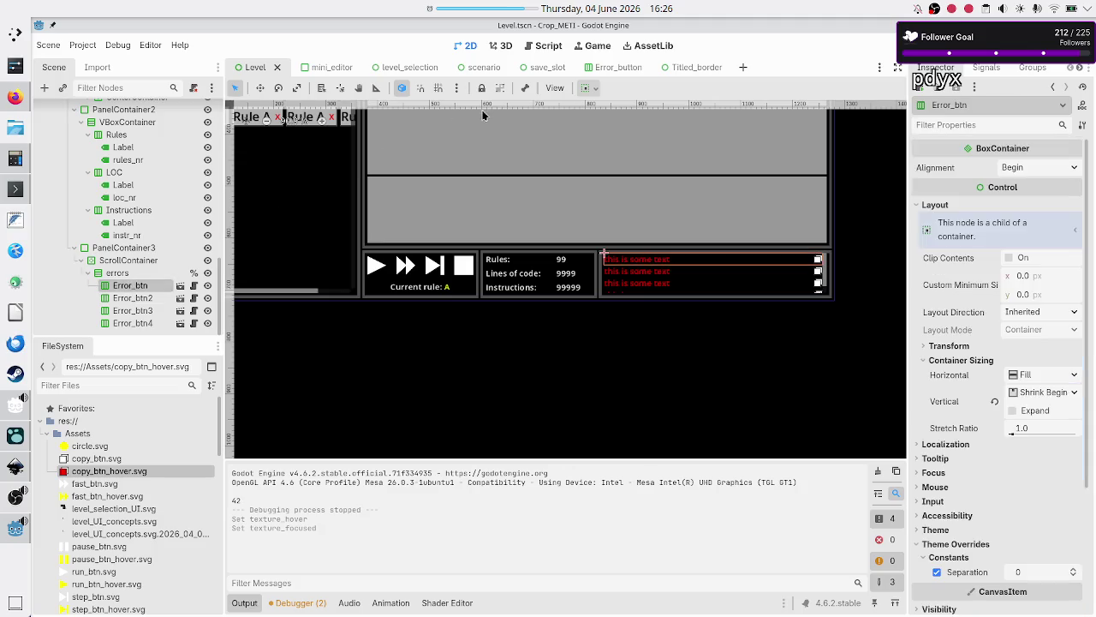
{"action": "left_click", "coordinate": [602, 67]}
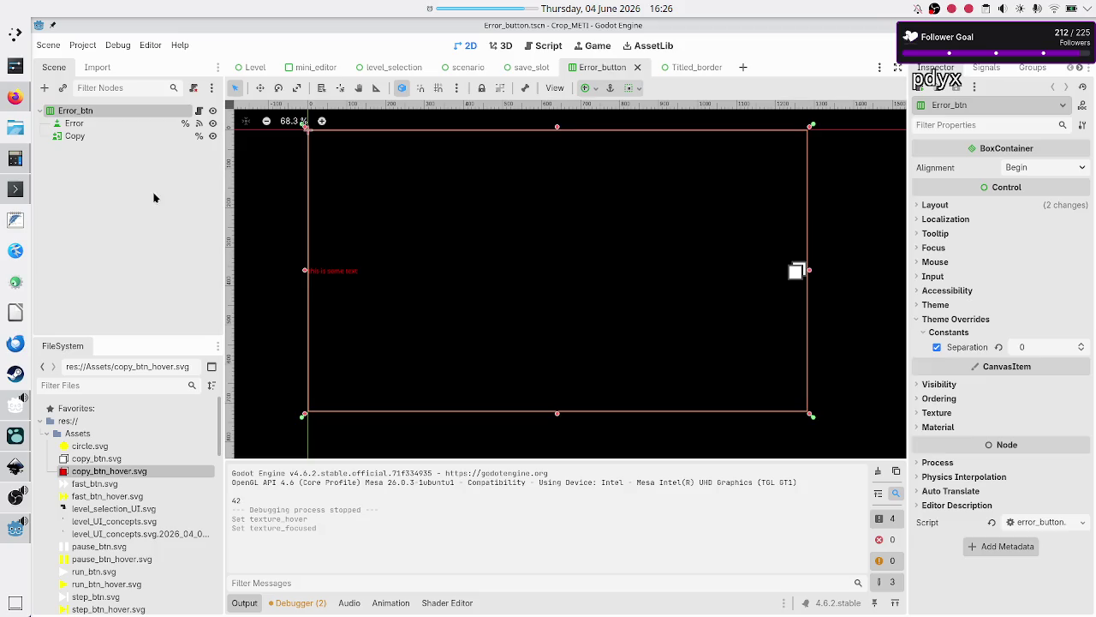
{"action": "left_click", "coordinate": [87, 138]}
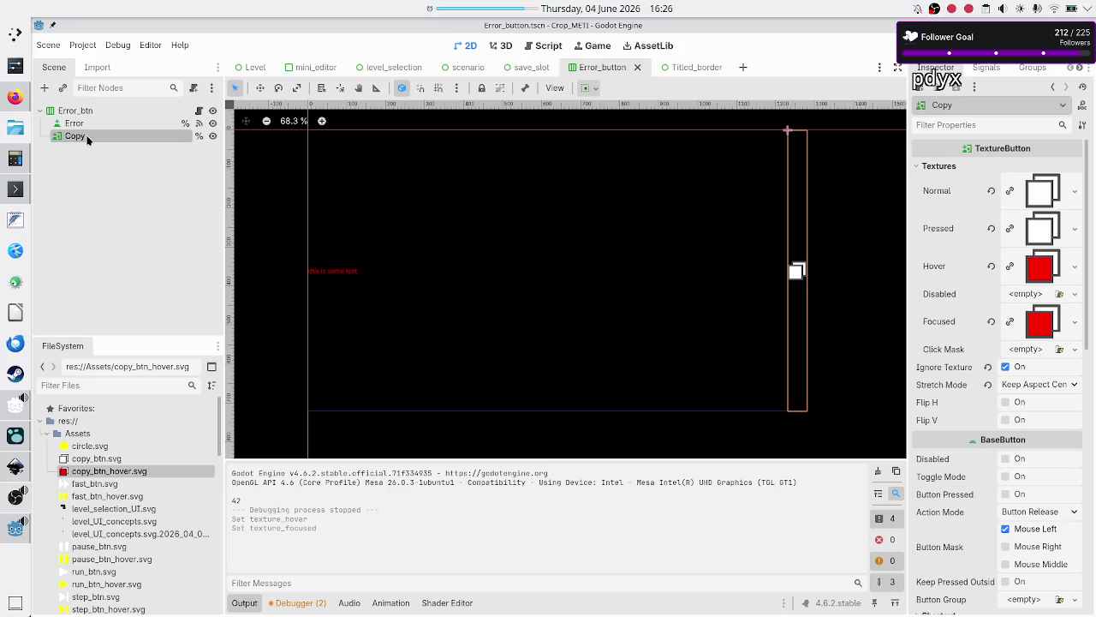
Rename copy_btn_hover.svg to copy_btn_hover_error.svg, then switch to the Konsole terminal
{"action": "right_click", "coordinate": [110, 471]}
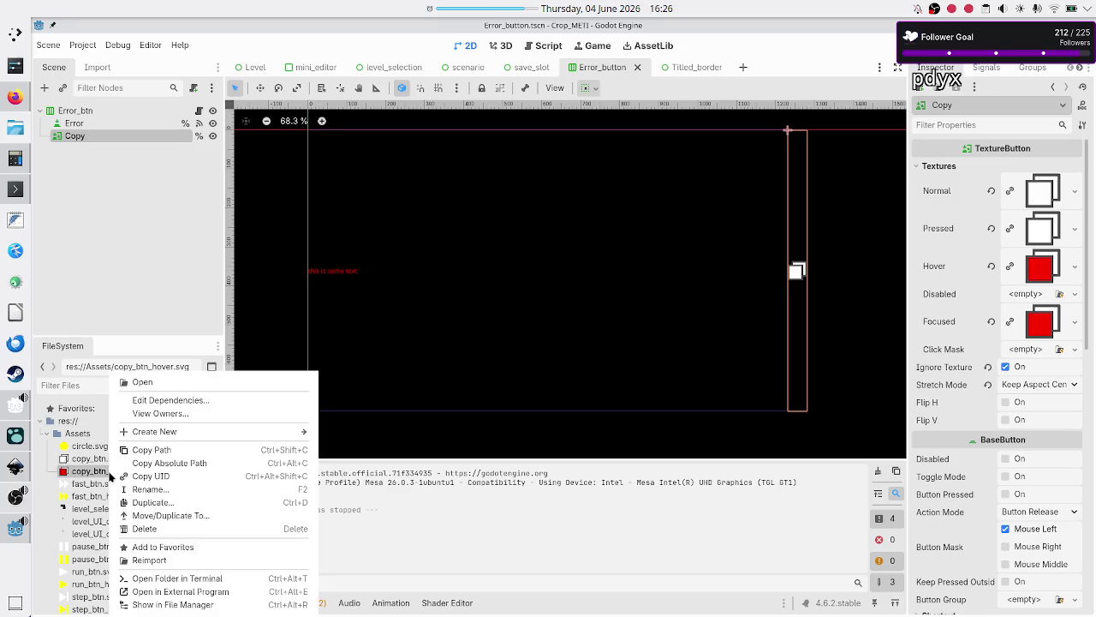
{"action": "left_click", "coordinate": [154, 489]}
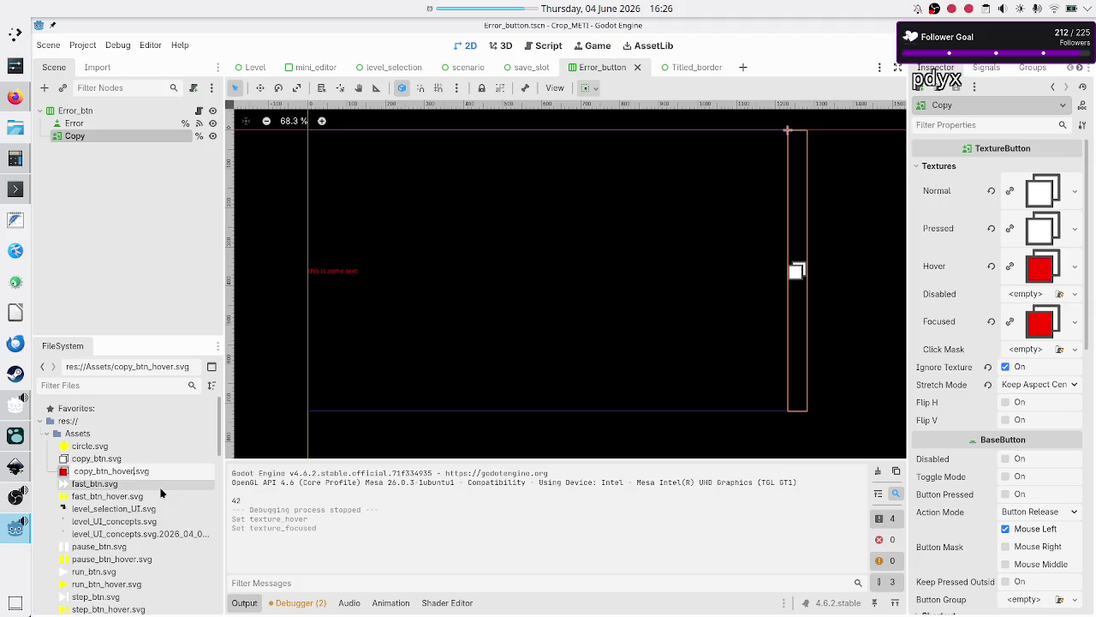
{"action": "type", "text": "_error"}
{"action": "key", "text": "Return"}
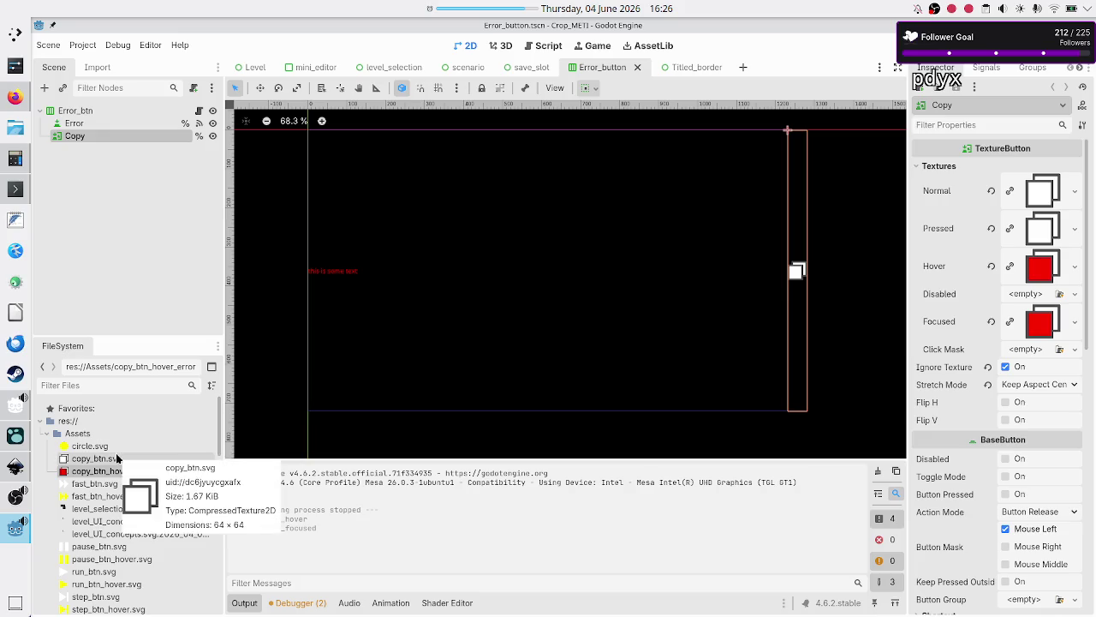
{"action": "mouse_move", "coordinate": [111, 463]}
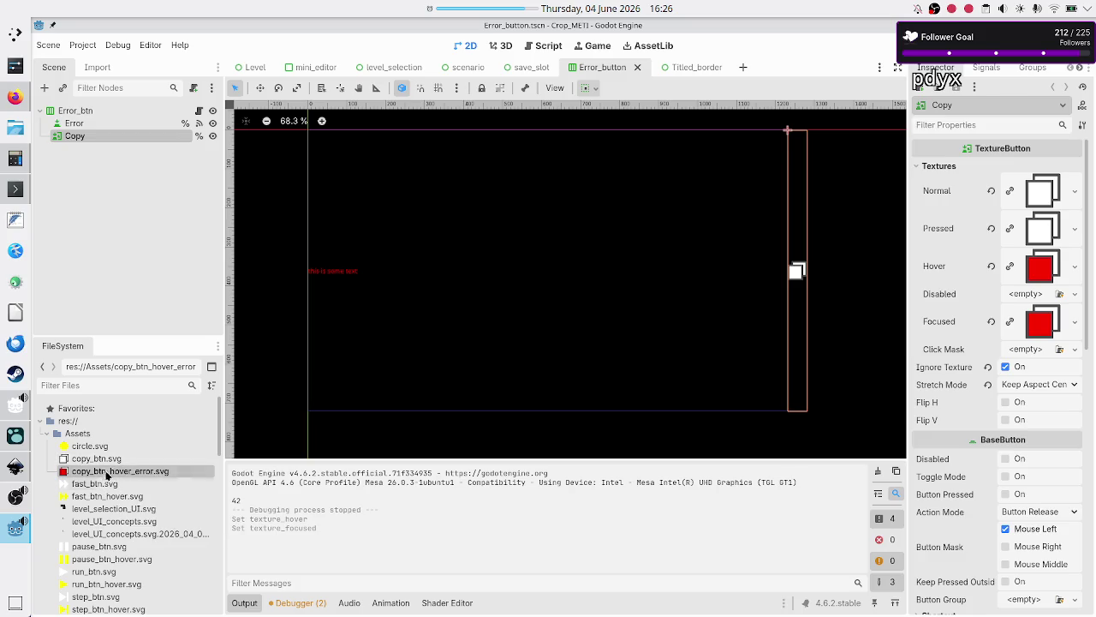
{"action": "left_click", "coordinate": [107, 460]}
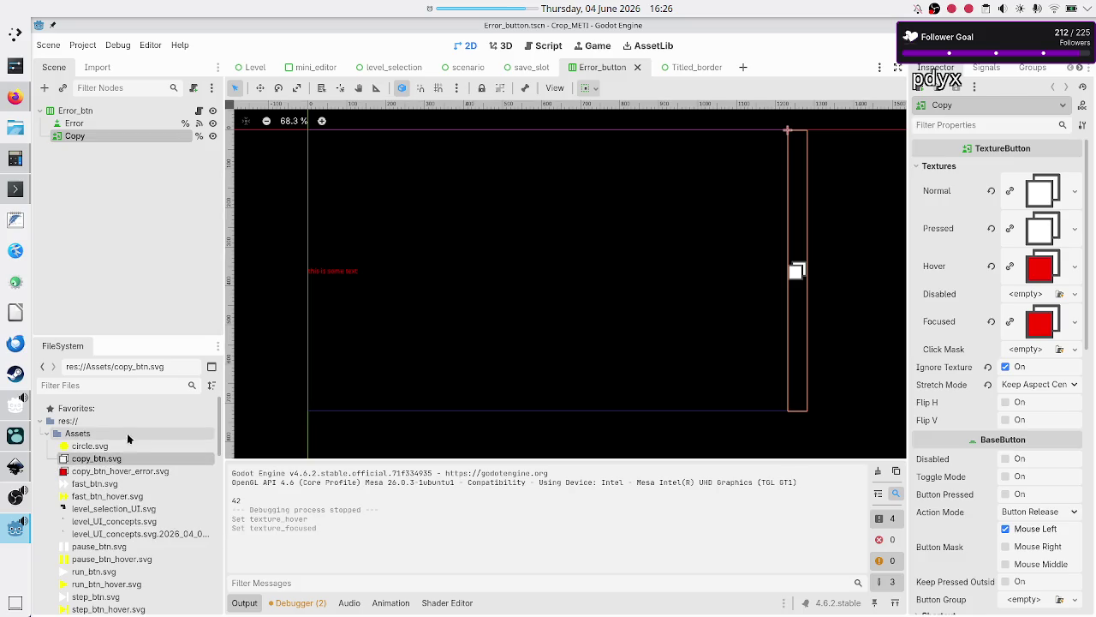
{"action": "left_click", "coordinate": [134, 267]}
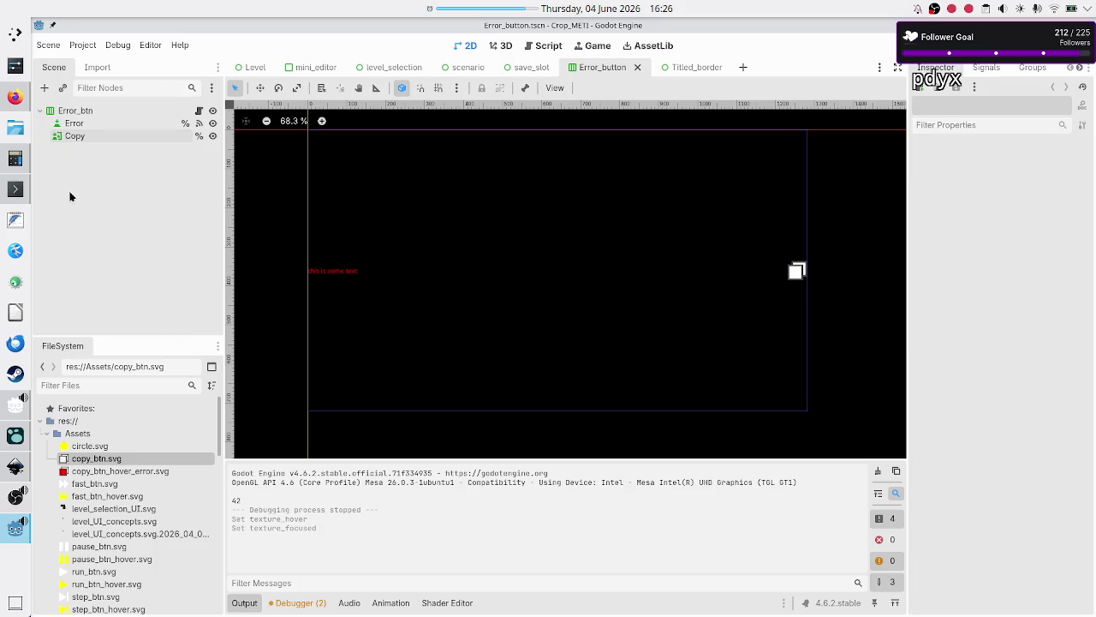
{"action": "left_click", "coordinate": [15, 189]}
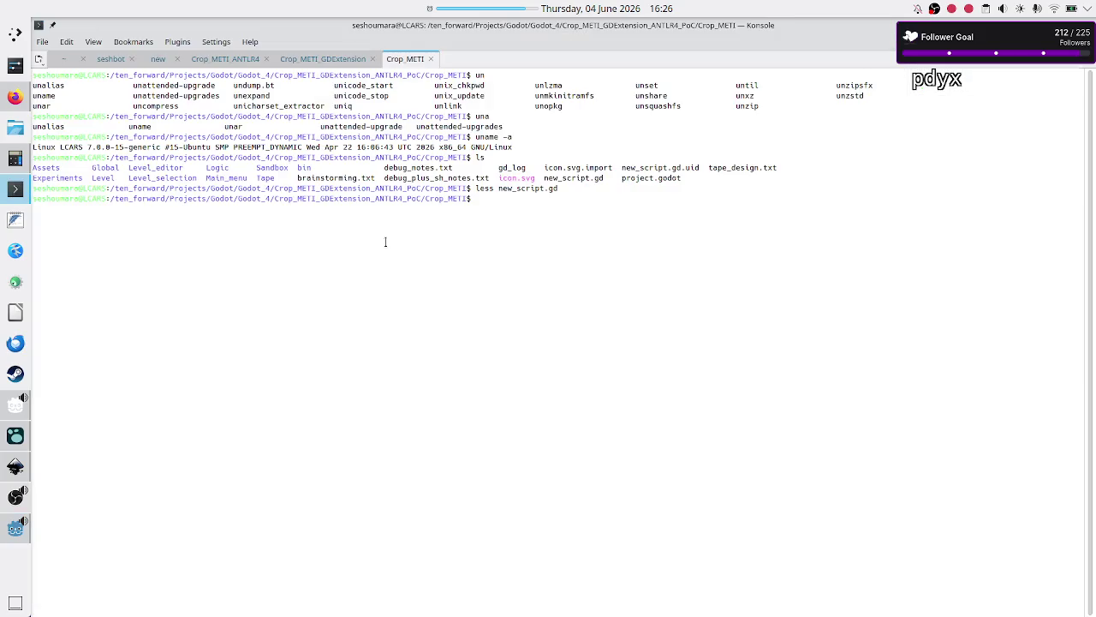
Change into the Assets folder and list its files
{"action": "type", "text": "cd A"}
{"action": "key", "text": "Tab"}
{"action": "key", "text": "Return"}
{"action": "type", "text": "ls"}
{"action": "key", "text": "Return"}
{"action": "key", "text": "Return"}
Open copy_btn.svg in Inkscape from the terminal
{"action": "key", "text": "BackSpace"}
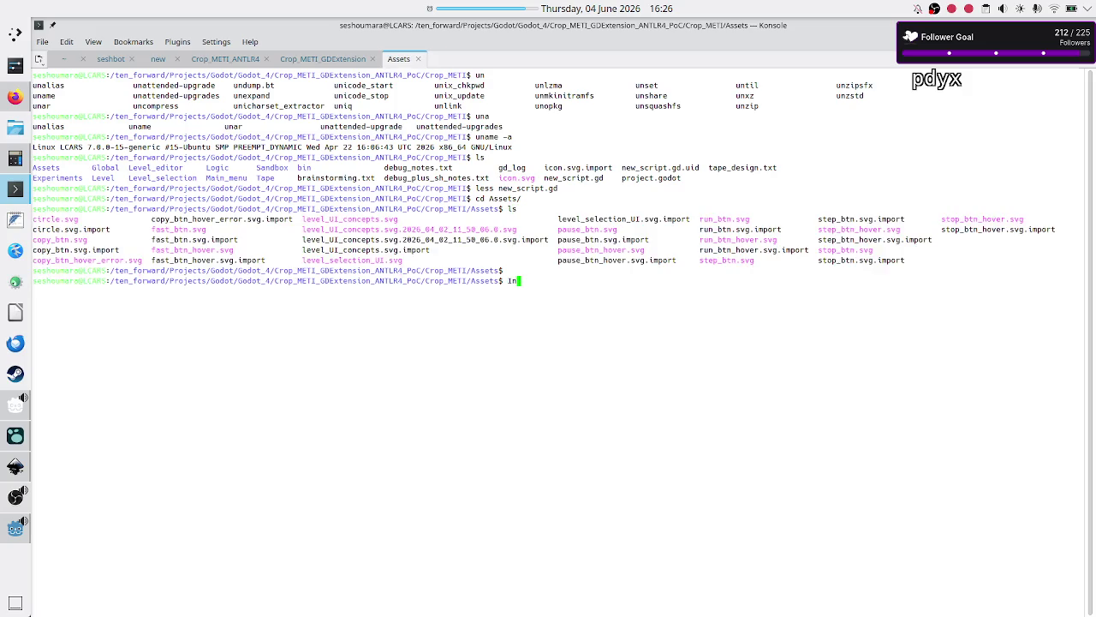
{"action": "type", "text": "scape co"}
{"action": "key", "text": "Tab"}
{"action": "type", "text": "p"}
{"action": "key", "text": "Tab"}
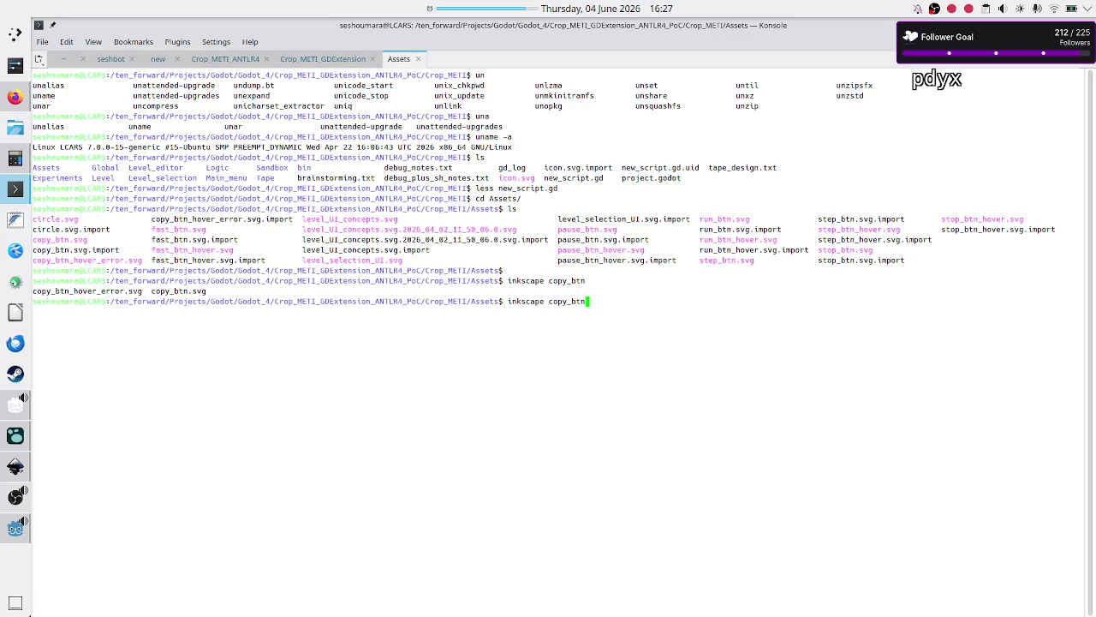
{"action": "key", "text": "Tab"}
{"action": "key", "text": "Return"}
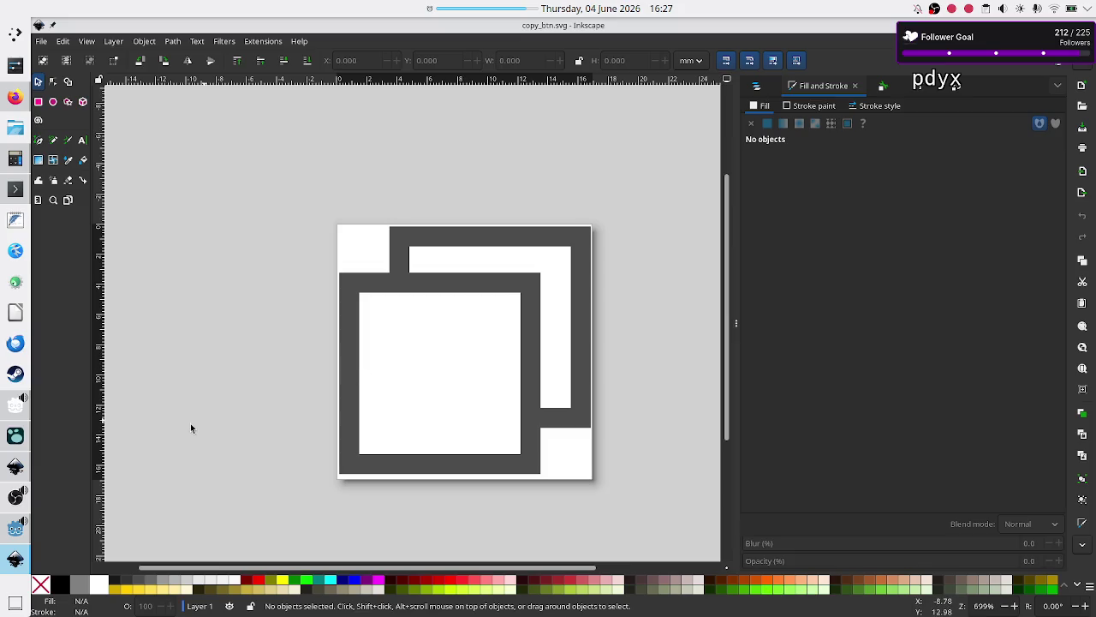
Also open copy_btn_hover_error.svg in Inkscape and bring it forward
{"action": "left_click", "coordinate": [16, 189]}
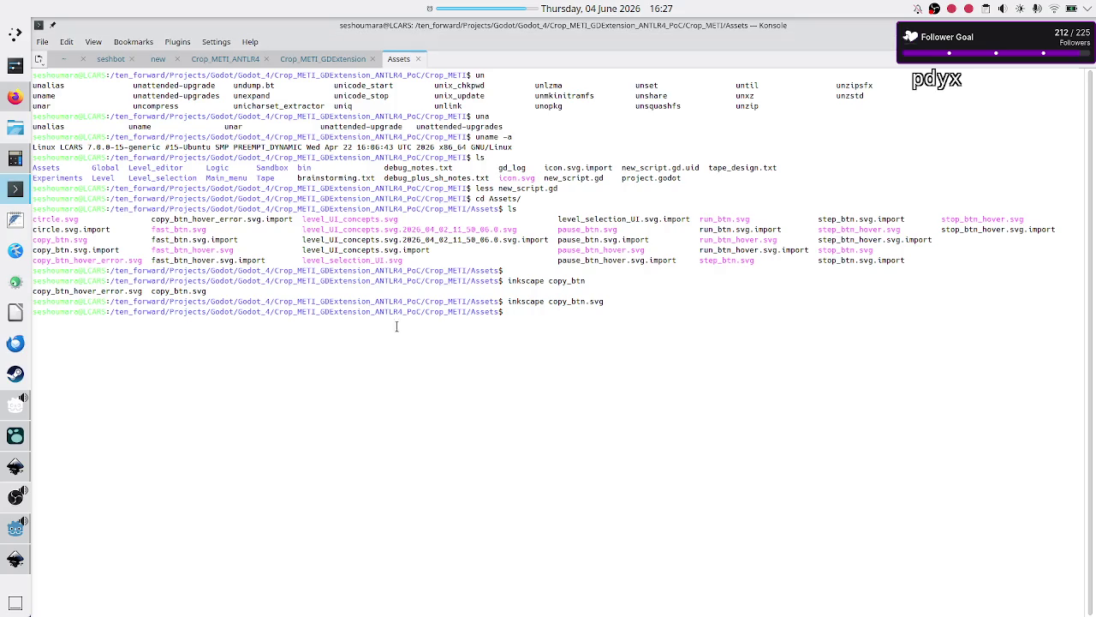
{"action": "type", "text": "inkscape copy_btn"}
{"action": "type", "text": "_"}
{"action": "key", "text": "Tab"}
{"action": "key", "text": "Return"}
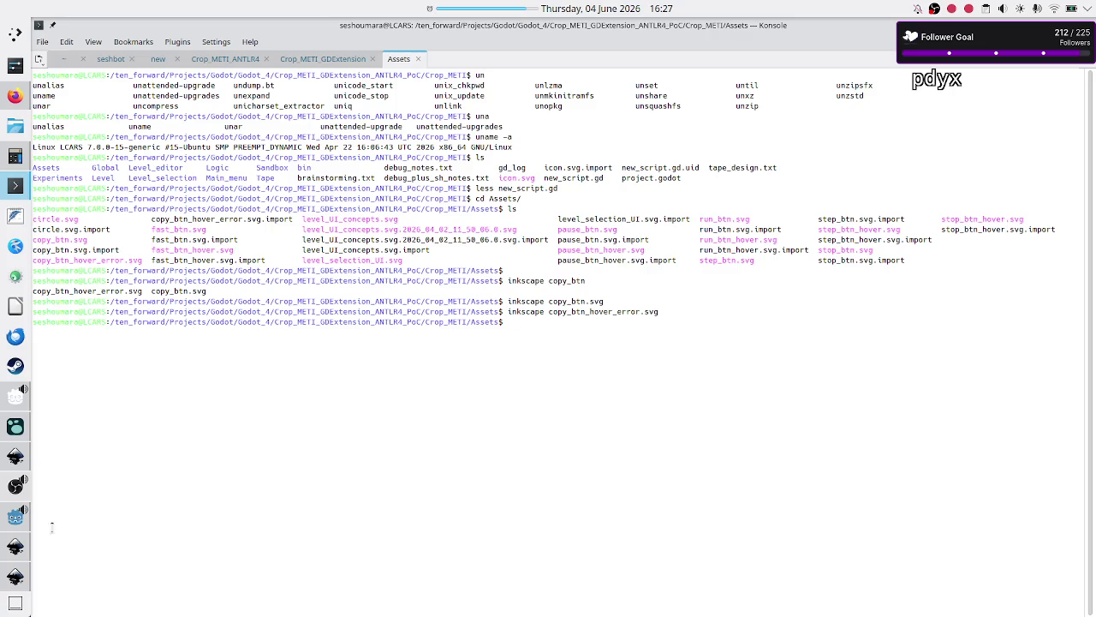
{"action": "left_click", "coordinate": [7, 581]}
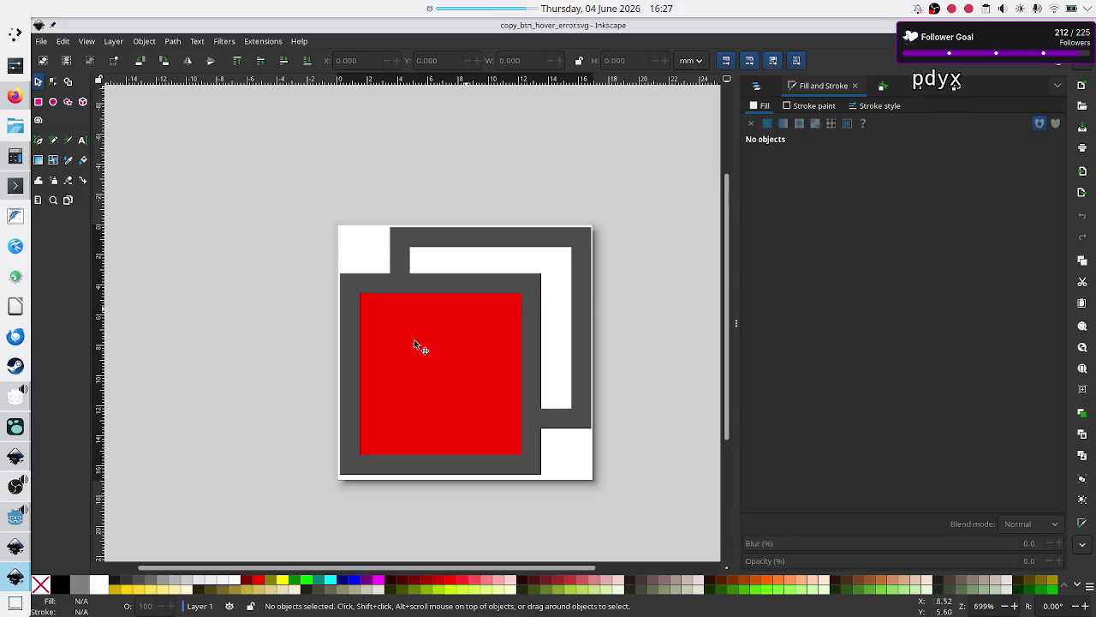
Switch to the copy_btn.svg window and select the copy icon's white front square
{"action": "left_click", "coordinate": [15, 548]}
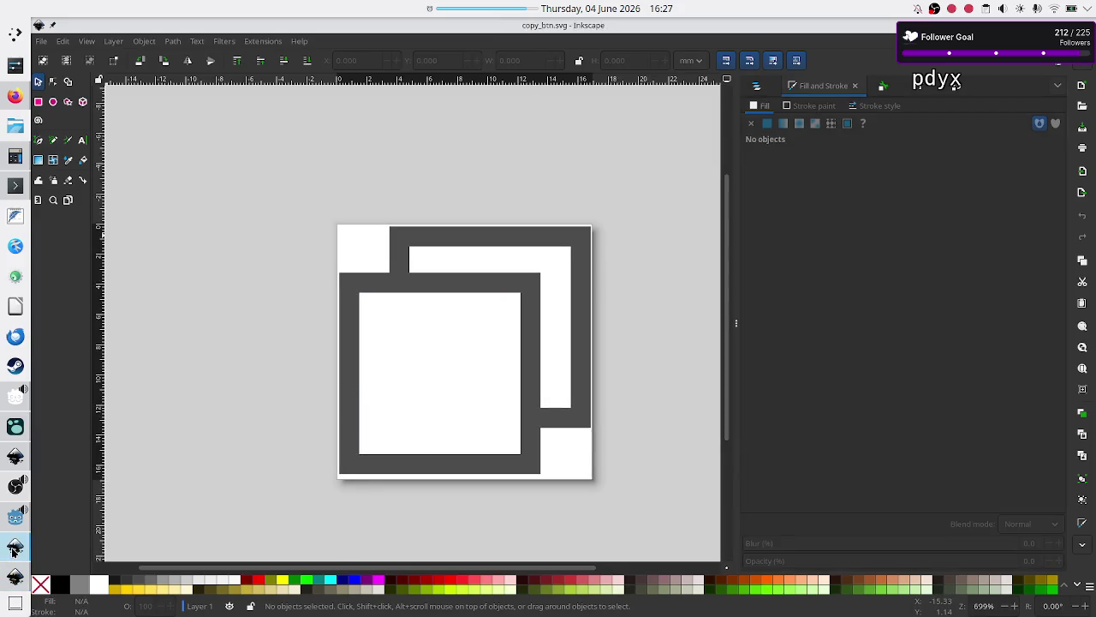
{"action": "left_click", "coordinate": [383, 388]}
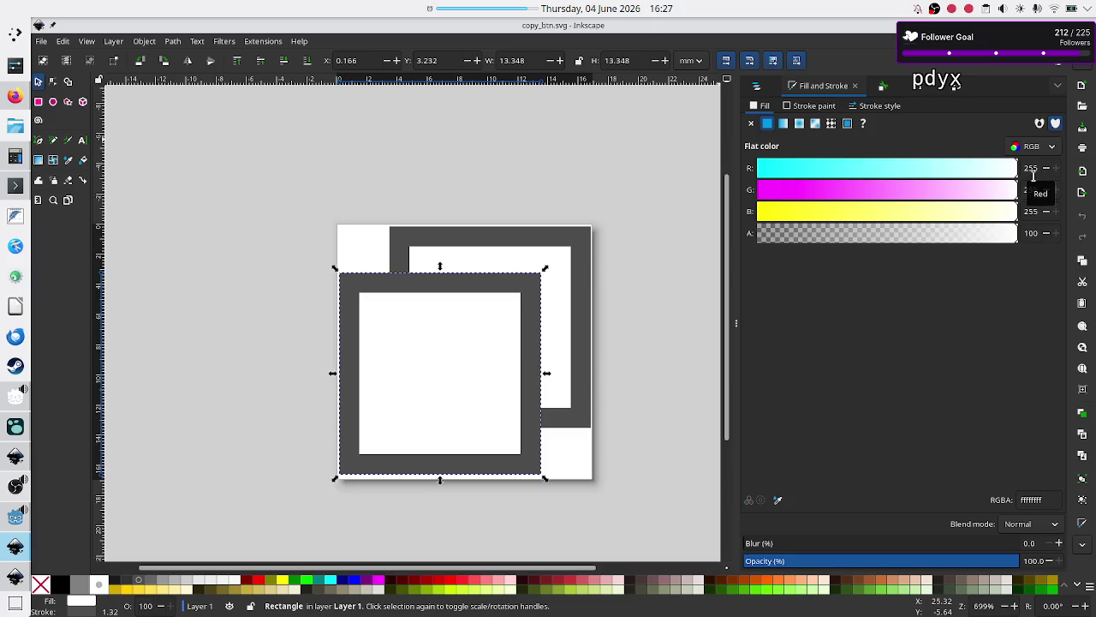
Fill the front square yellow (ffff00) by setting its blue channel to 0, then choose Save As
{"action": "triple_click", "coordinate": [1031, 211]}
{"action": "type", "text": "0"}
{"action": "key", "text": "Return"}
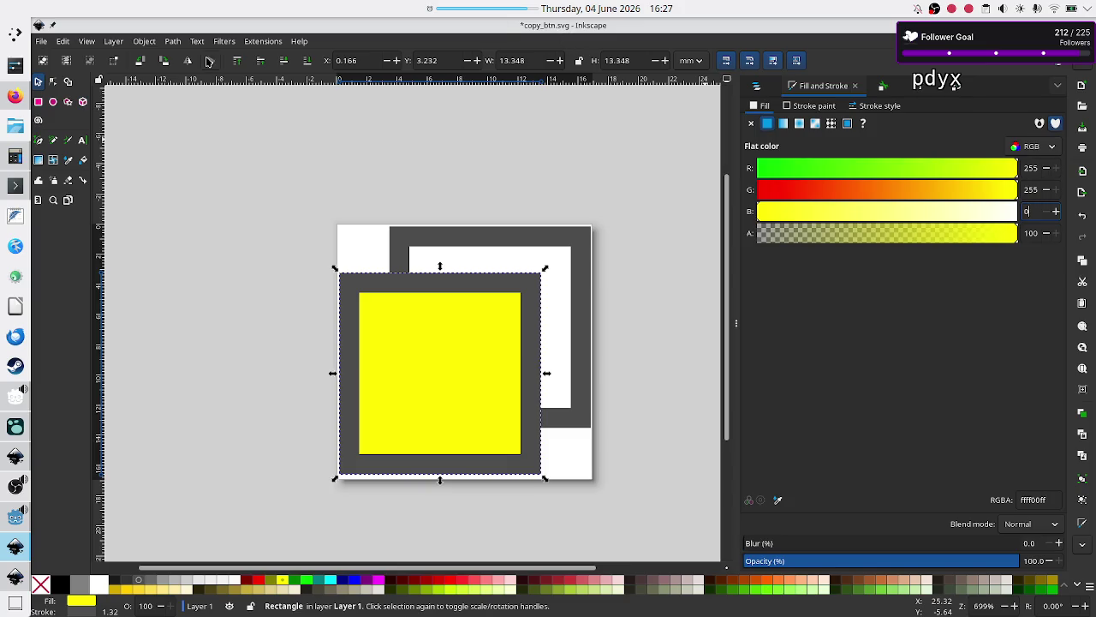
{"action": "left_click", "coordinate": [41, 41]}
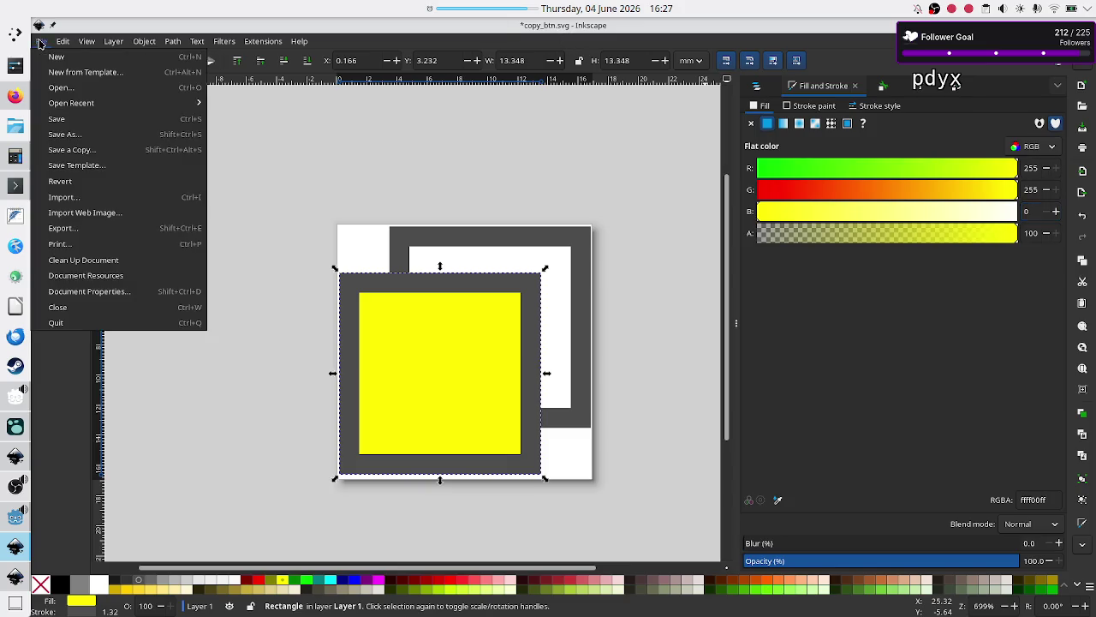
{"action": "left_click", "coordinate": [85, 136]}
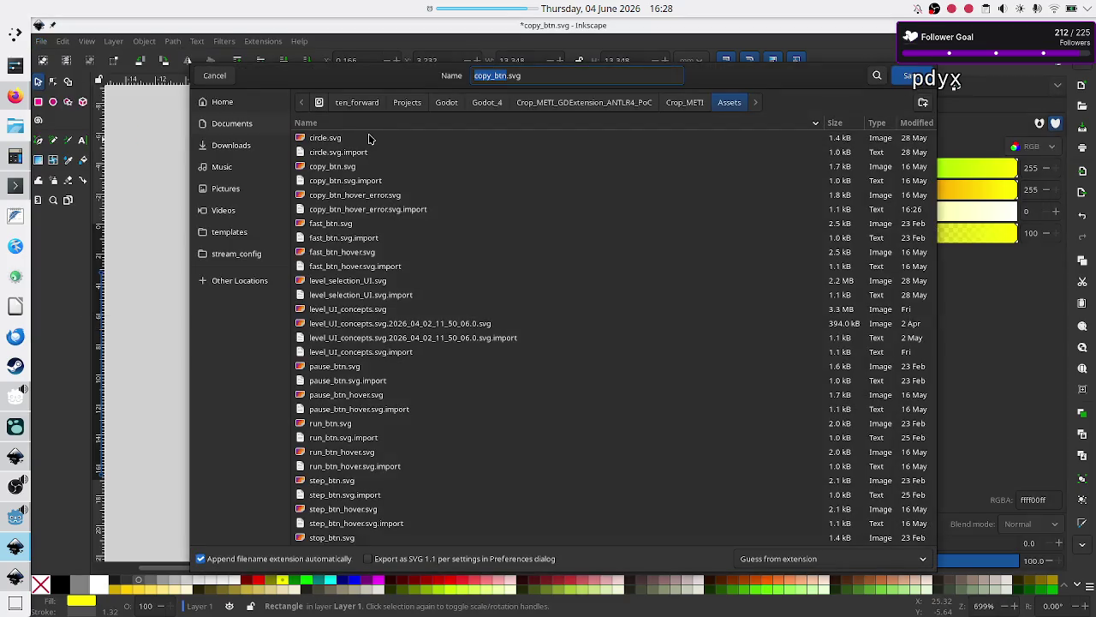
Save the yellow icon as copy_btn_hover.svg in Assets and close the document
{"action": "left_click", "coordinate": [541, 78]}
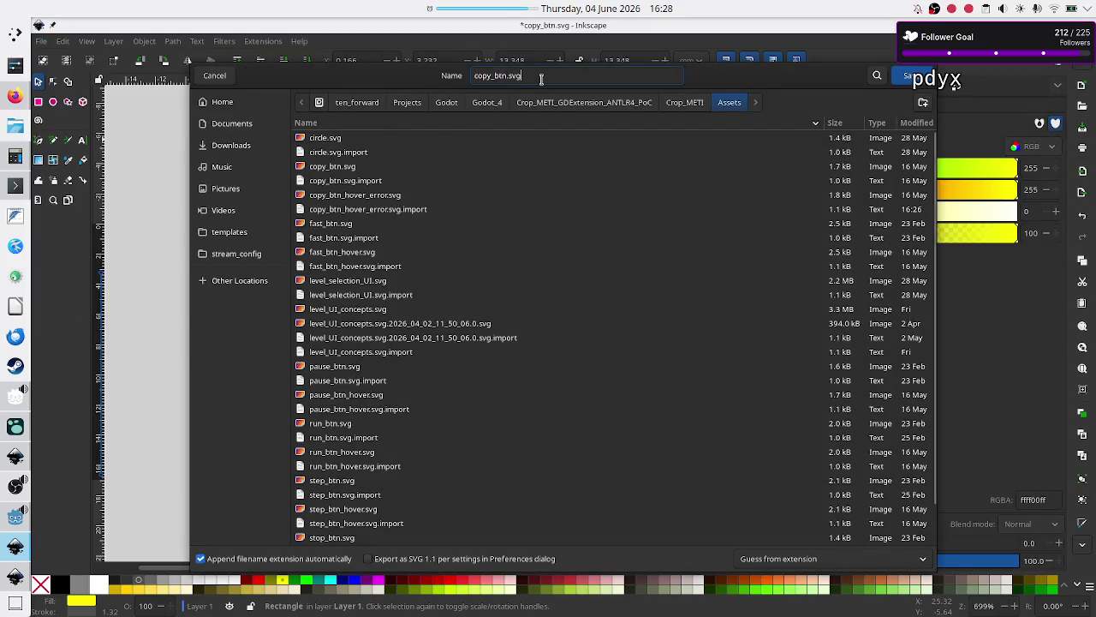
{"action": "key", "text": "Left"}
{"action": "key", "text": "Left"}
{"action": "key", "text": "Left"}
{"action": "type", "text": "_"}
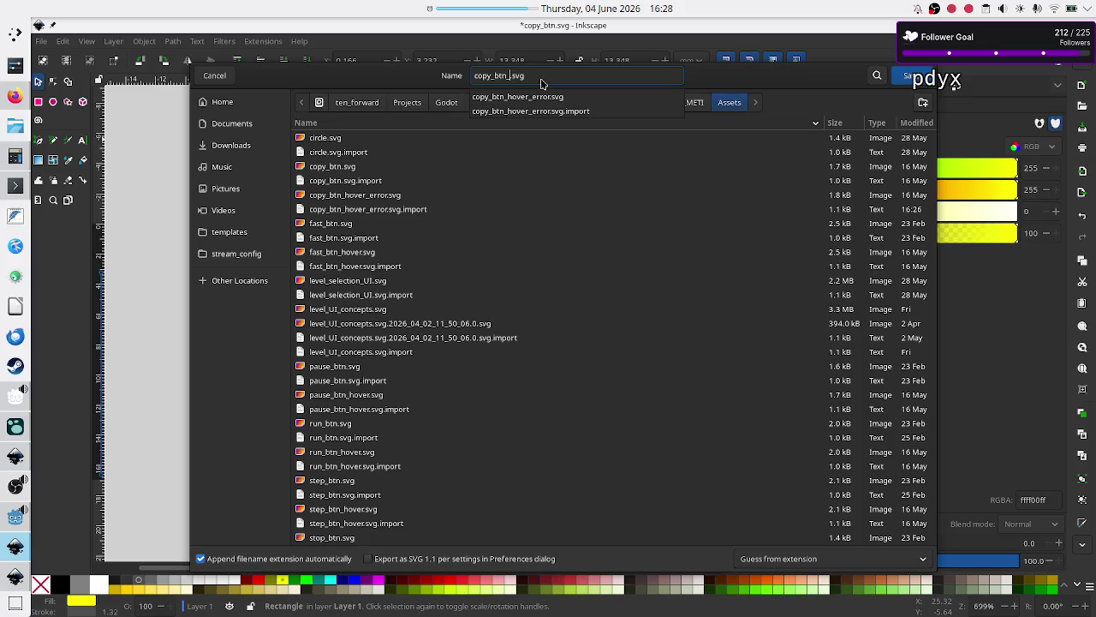
{"action": "type", "text": "hover_"}
{"action": "type", "text": "no"}
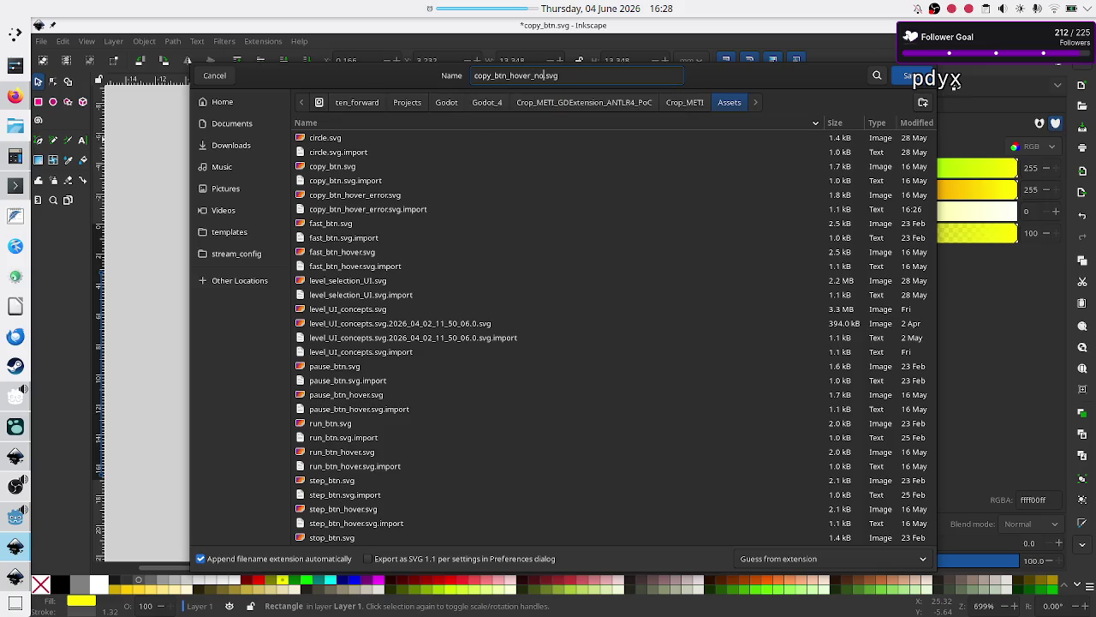
{"action": "key", "text": "BackSpace"}
{"action": "key", "text": "BackSpace"}
{"action": "key", "text": "BackSpace"}
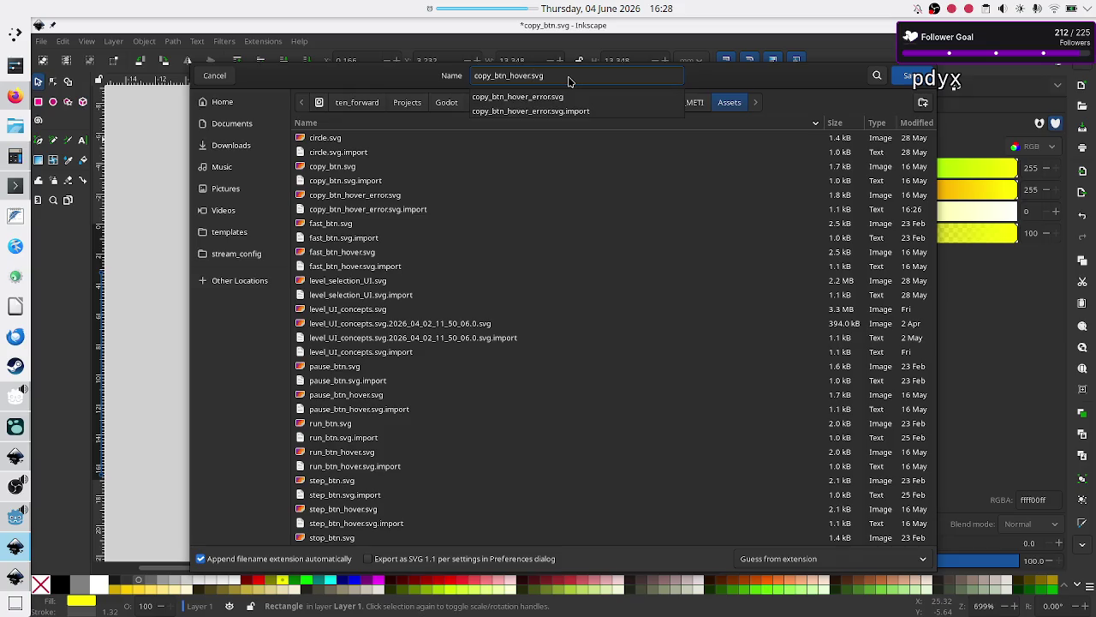
{"action": "key", "text": "Escape"}
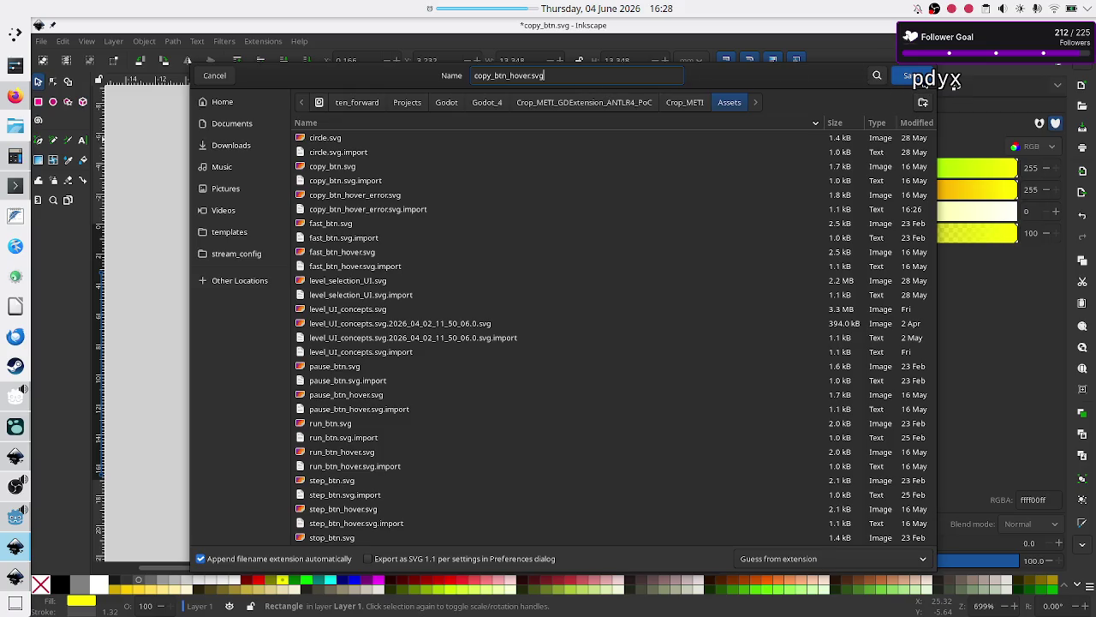
{"action": "left_click", "coordinate": [917, 76]}
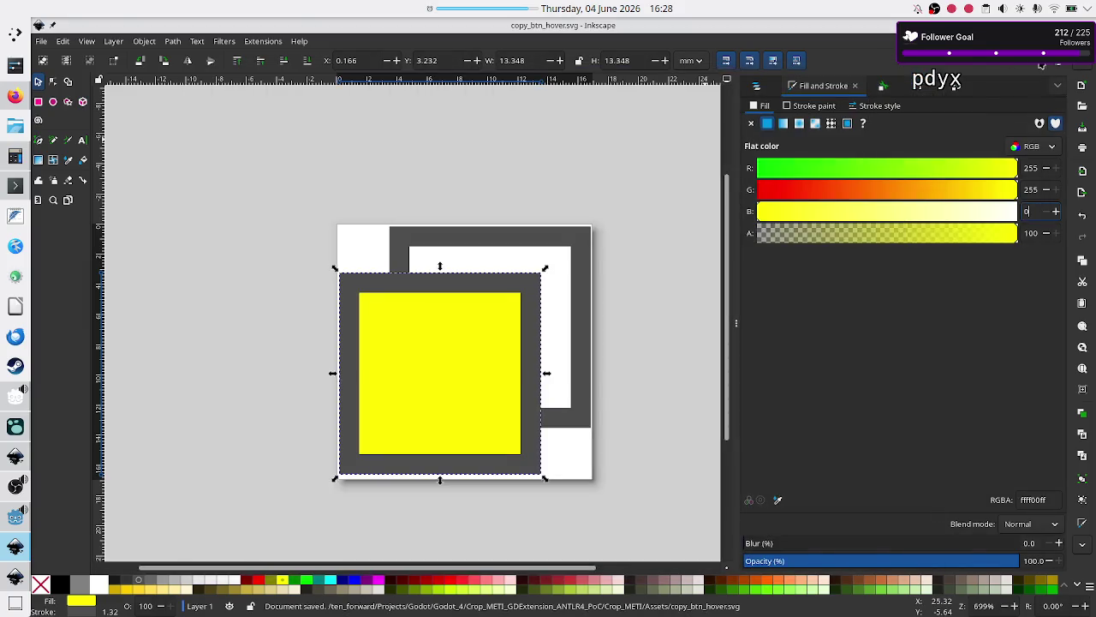
{"action": "key", "text": "alt+Tab"}
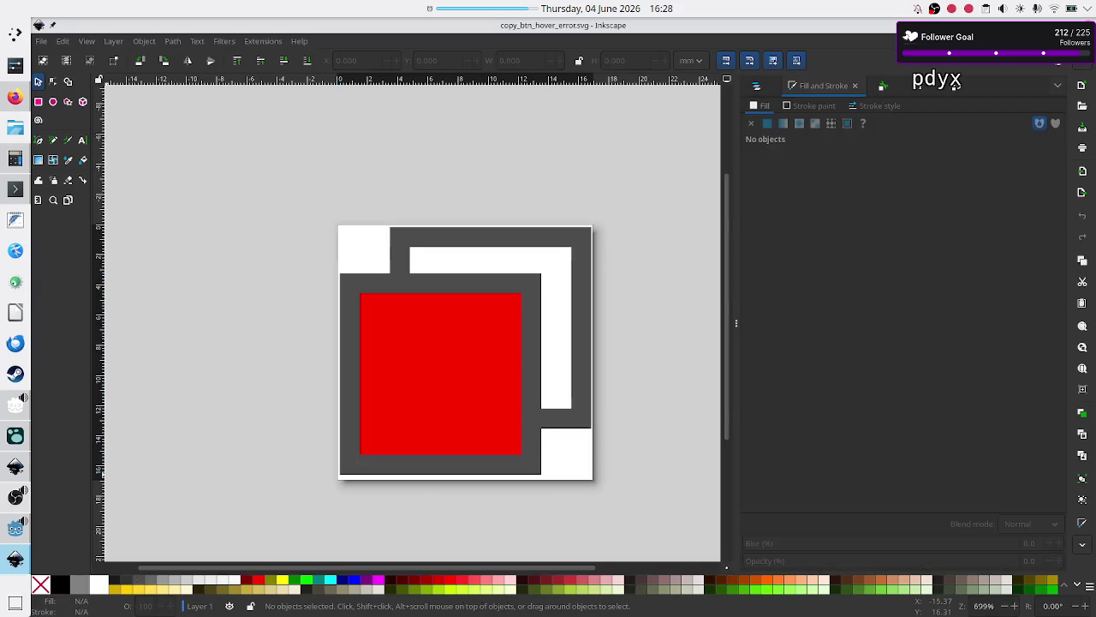
Quit Inkscape, select the new copy_btn_hover.svg in Godot, and select save_slot's Copy node
{"action": "key", "text": "ctrl+q"}
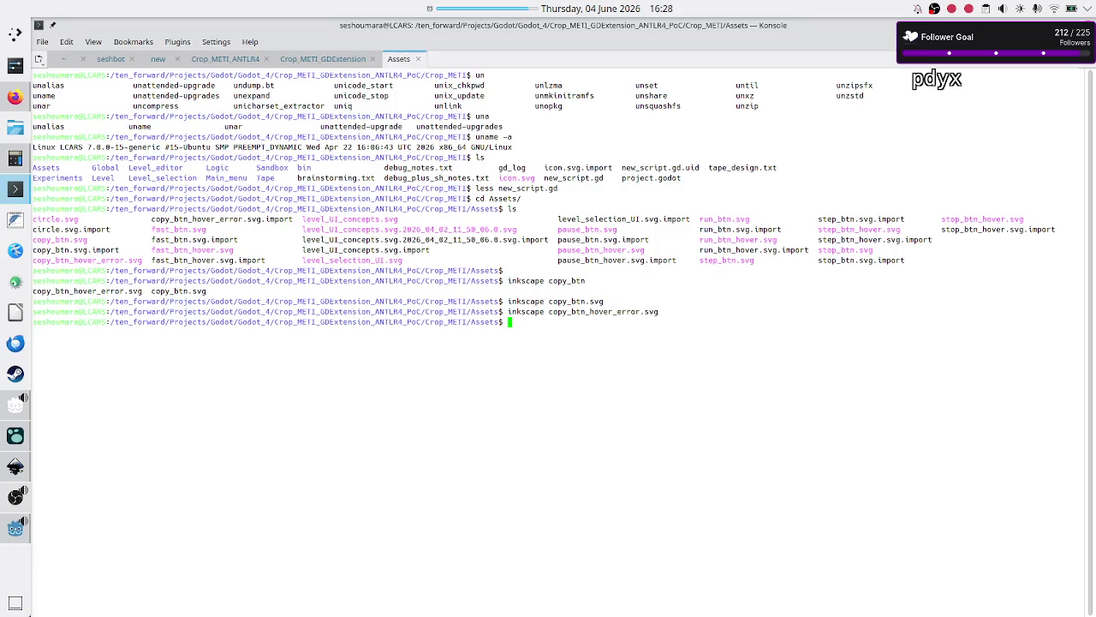
{"action": "left_click", "coordinate": [16, 528]}
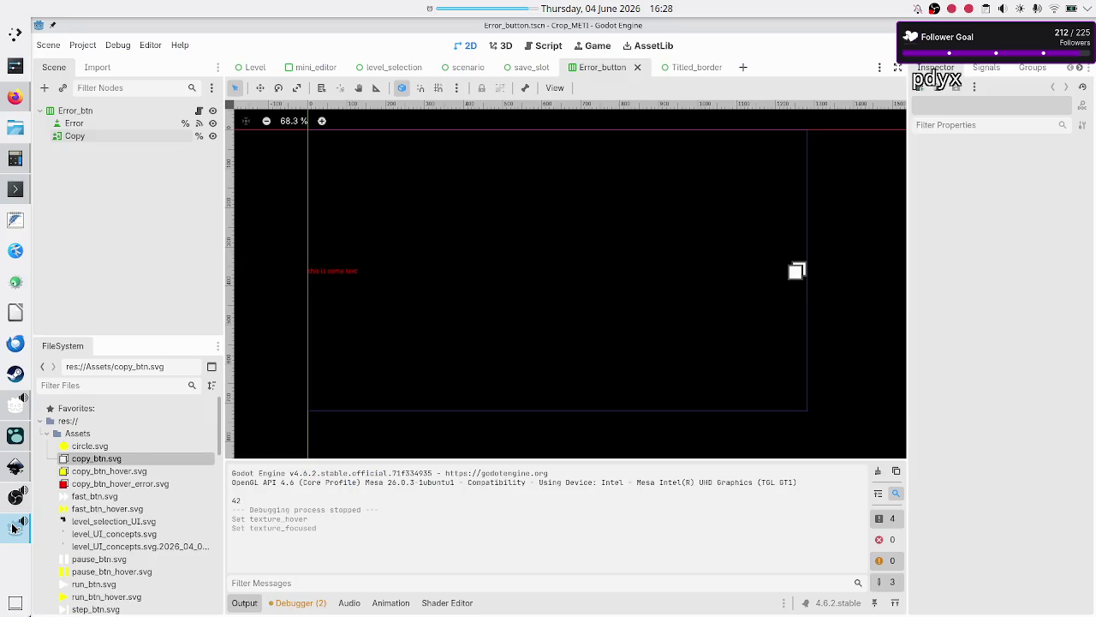
{"action": "left_click", "coordinate": [135, 474]}
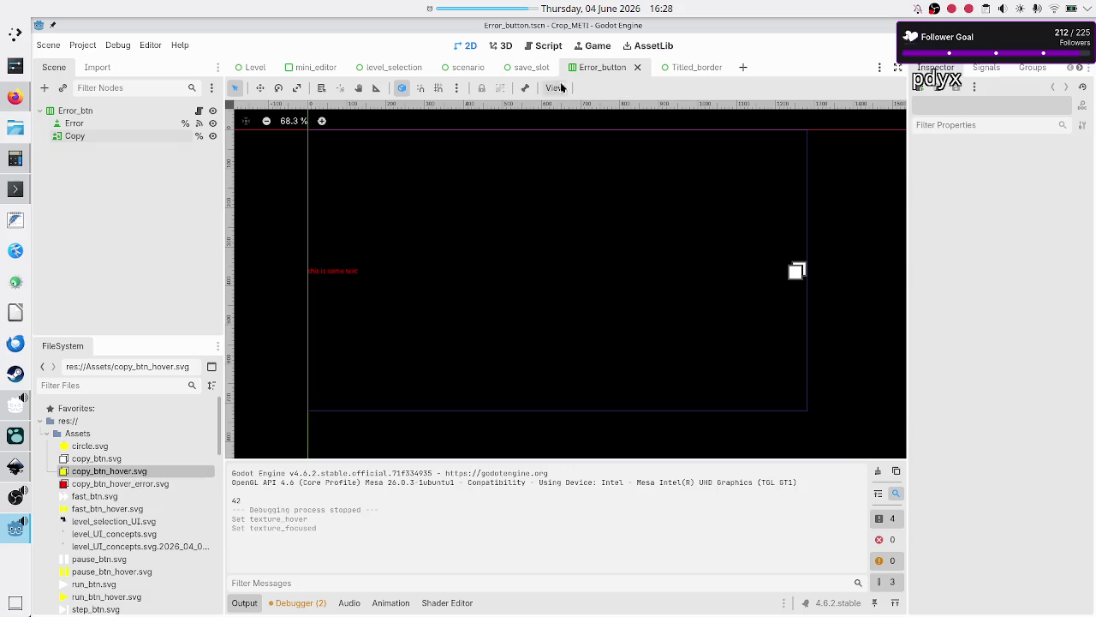
{"action": "left_click", "coordinate": [527, 70]}
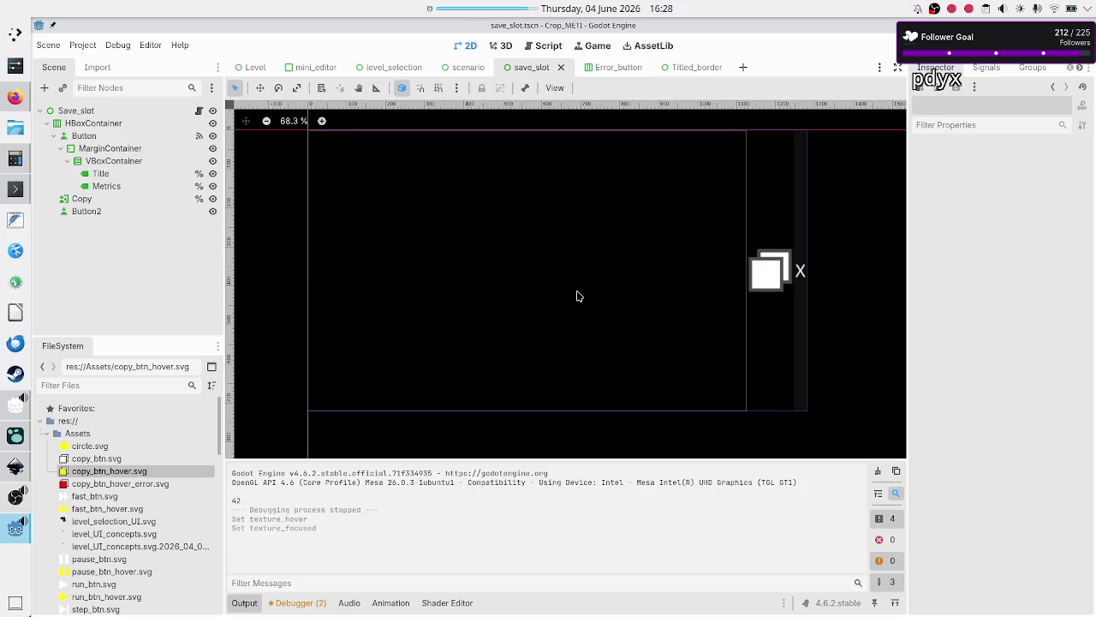
{"action": "left_click", "coordinate": [107, 198]}
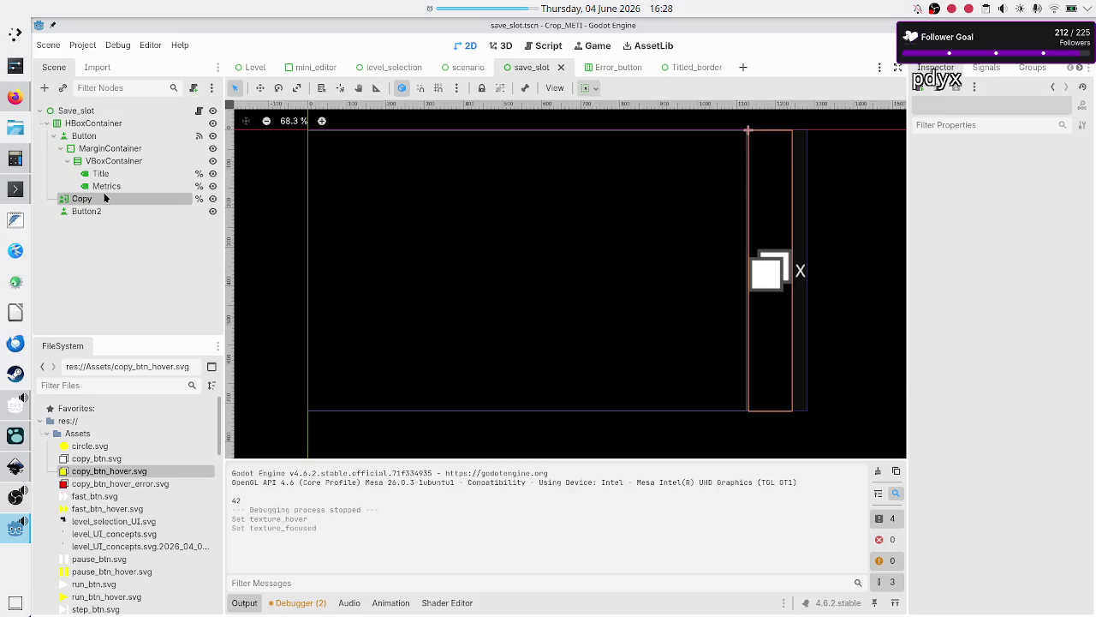
Drag copy_btn_hover.svg onto the Copy button's Hover and Focused texture slots
{"action": "mouse_move", "coordinate": [131, 467]}
{"action": "left_mouse_down"}
{"action": "mouse_move", "coordinate": [141, 475]}
{"action": "mouse_move", "coordinate": [611, 354]}
{"action": "mouse_move", "coordinate": [783, 277]}
{"action": "mouse_move", "coordinate": [894, 253]}
{"action": "mouse_move", "coordinate": [1027, 259]}
{"action": "left_mouse_up"}
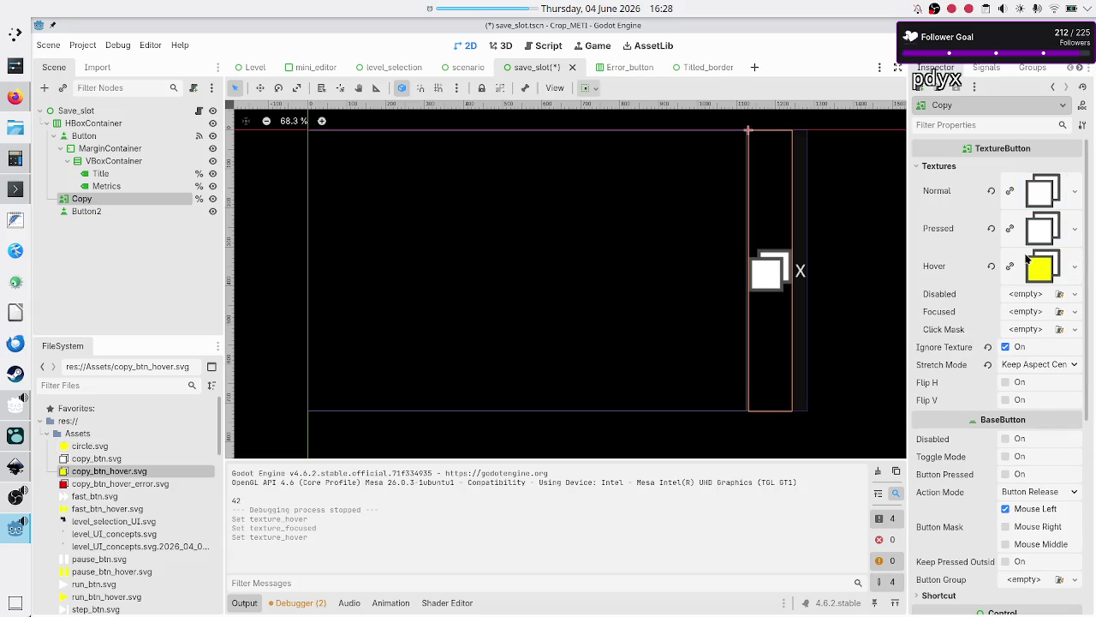
{"action": "mouse_move", "coordinate": [157, 464]}
{"action": "left_mouse_down"}
{"action": "mouse_move", "coordinate": [393, 425]}
{"action": "mouse_move", "coordinate": [632, 330]}
{"action": "mouse_move", "coordinate": [923, 334]}
{"action": "mouse_move", "coordinate": [1020, 316]}
{"action": "left_mouse_up"}
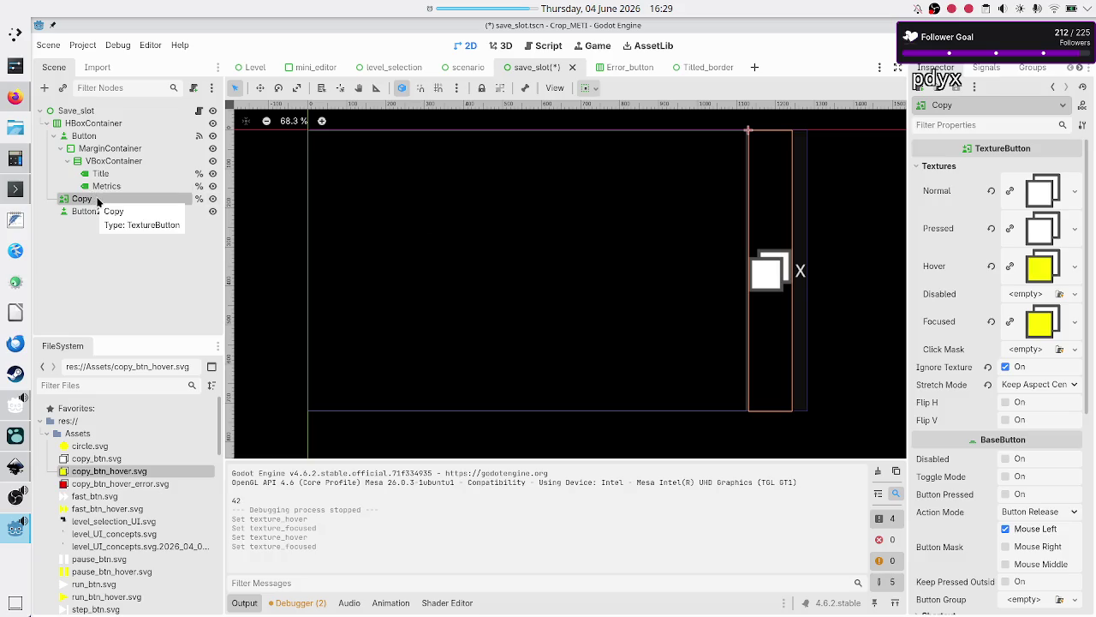
{"action": "scroll", "coordinate": [972, 381], "scroll_direction": "down", "scroll_amount": 5}
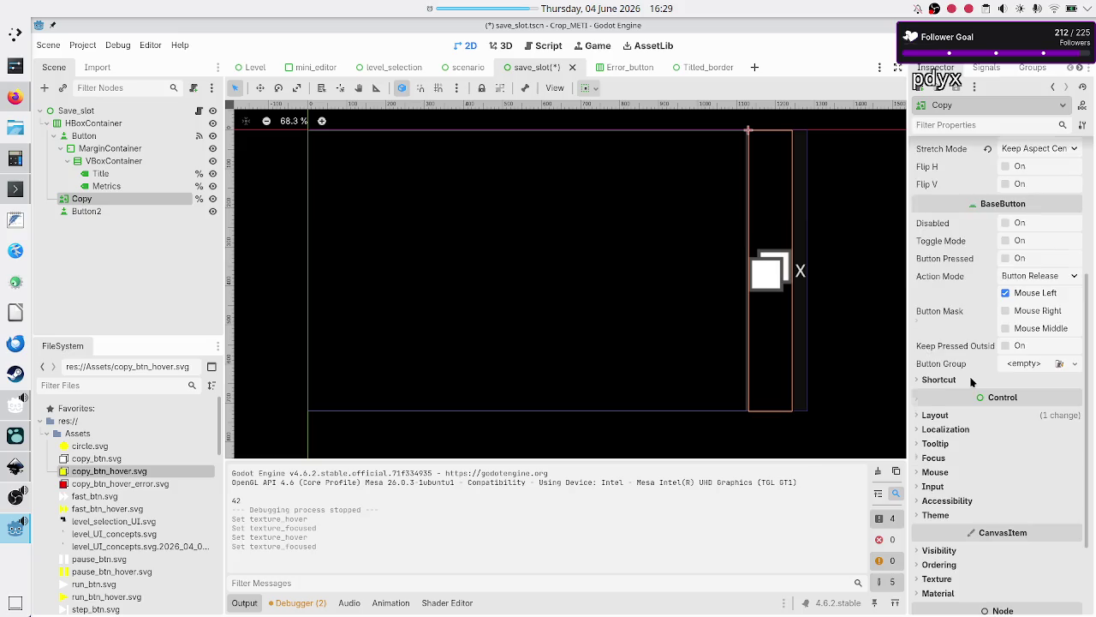
{"action": "scroll", "coordinate": [972, 381], "scroll_direction": "down", "scroll_amount": 2}
Set the Copy button's Container Sizing stretch ratio to 0.5, then save and run with F5
{"action": "left_click", "coordinate": [956, 359]}
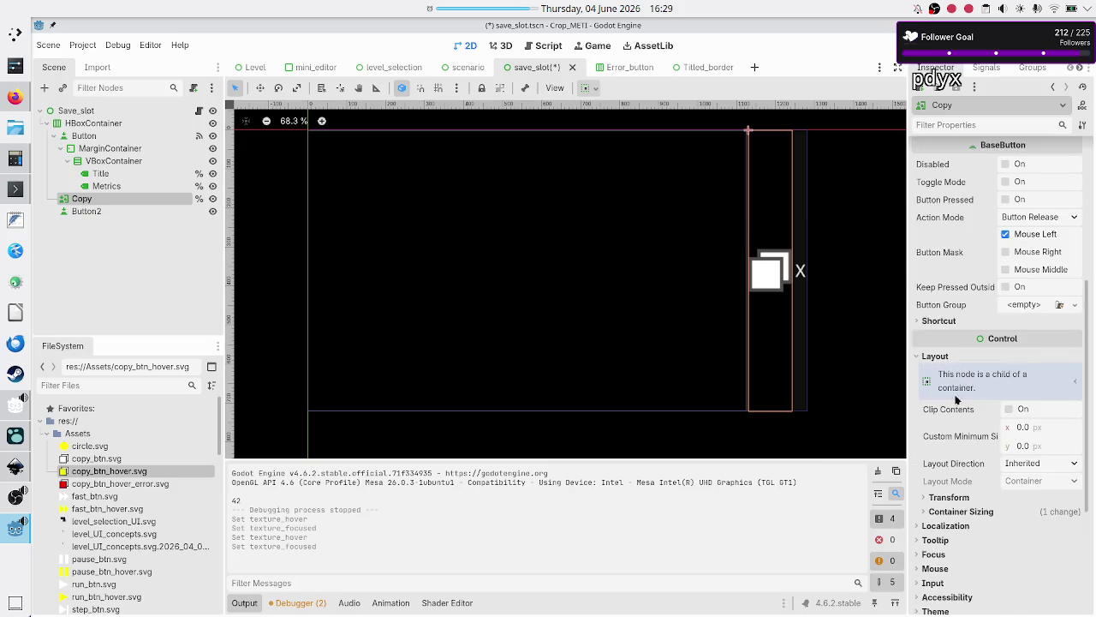
{"action": "left_click", "coordinate": [963, 511]}
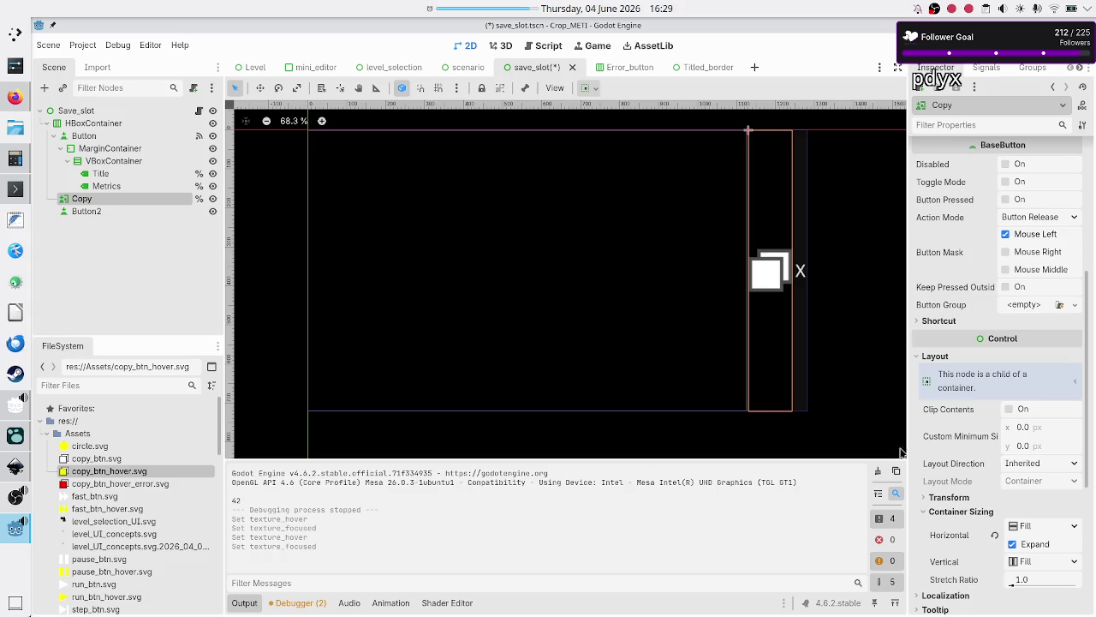
{"action": "left_click", "coordinate": [1033, 586]}
{"action": "type", "text": "0.5"}
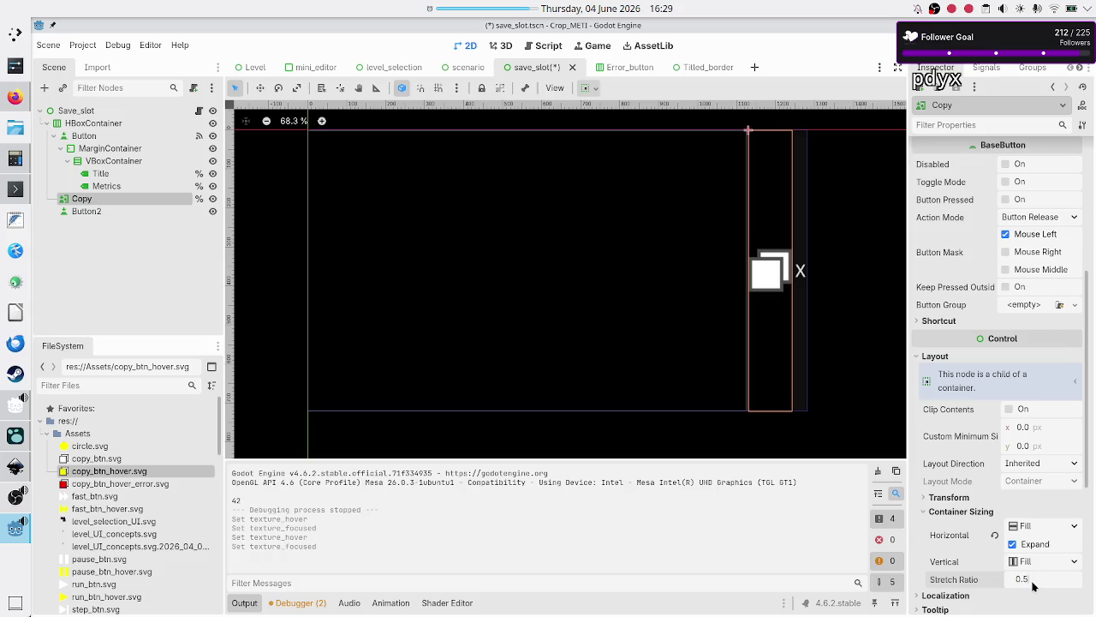
{"action": "key", "text": "Return"}
{"action": "key", "text": "F5"}
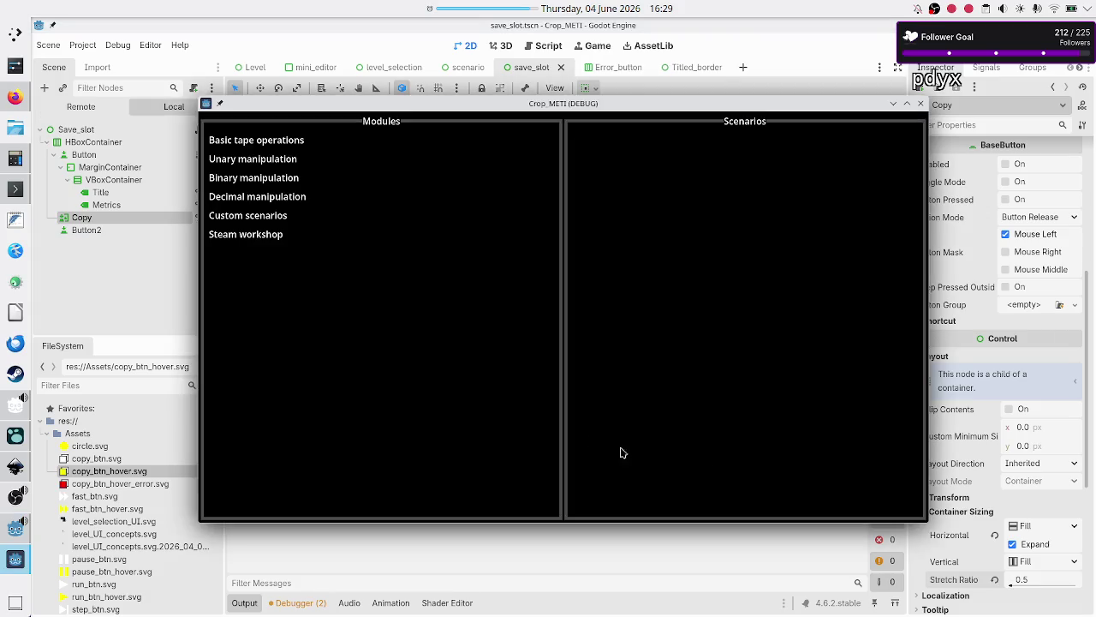
In the debug game, review the save slots under Basic tape operations' Tutorial, then close the game
{"action": "left_click", "coordinate": [298, 142]}
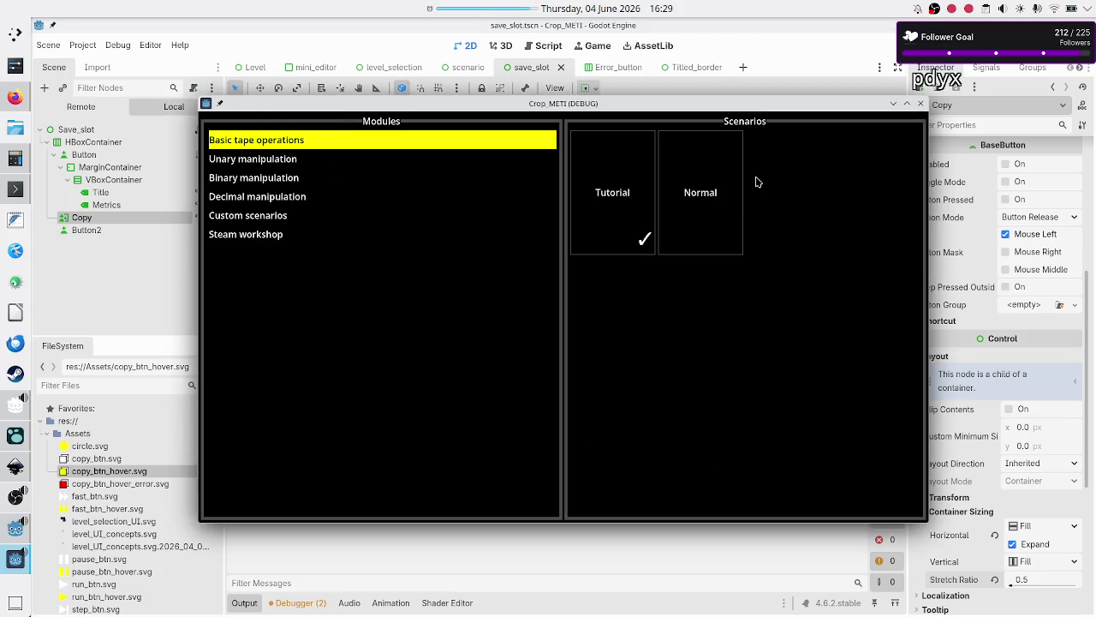
{"action": "left_click", "coordinate": [615, 184]}
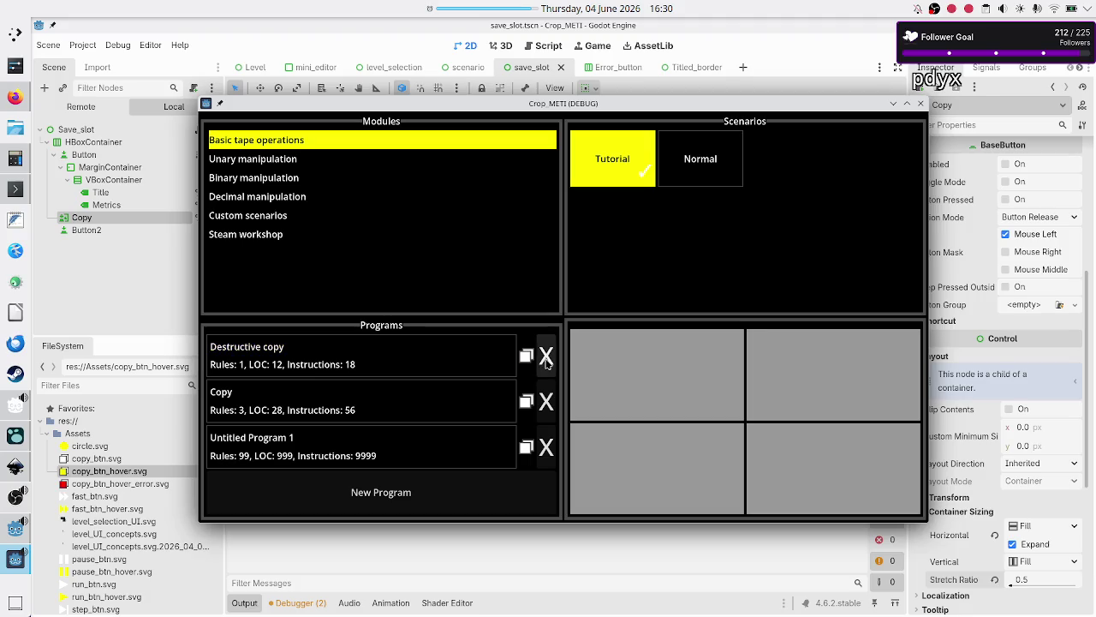
{"action": "left_click", "coordinate": [921, 104]}
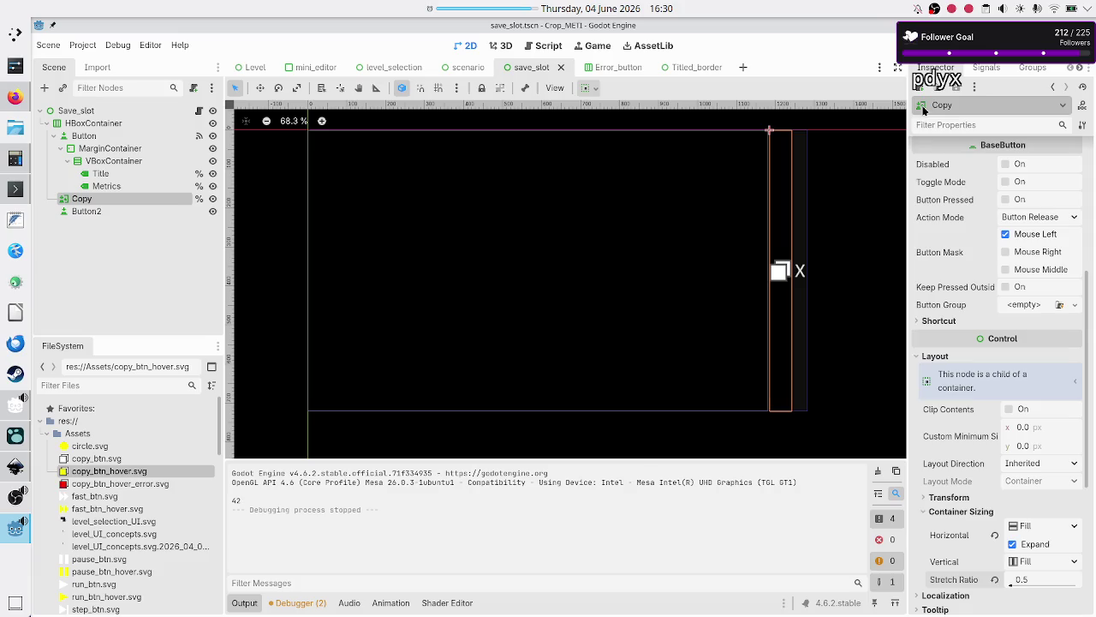
Rename the Button2 node to Delete
{"action": "left_click", "coordinate": [92, 212]}
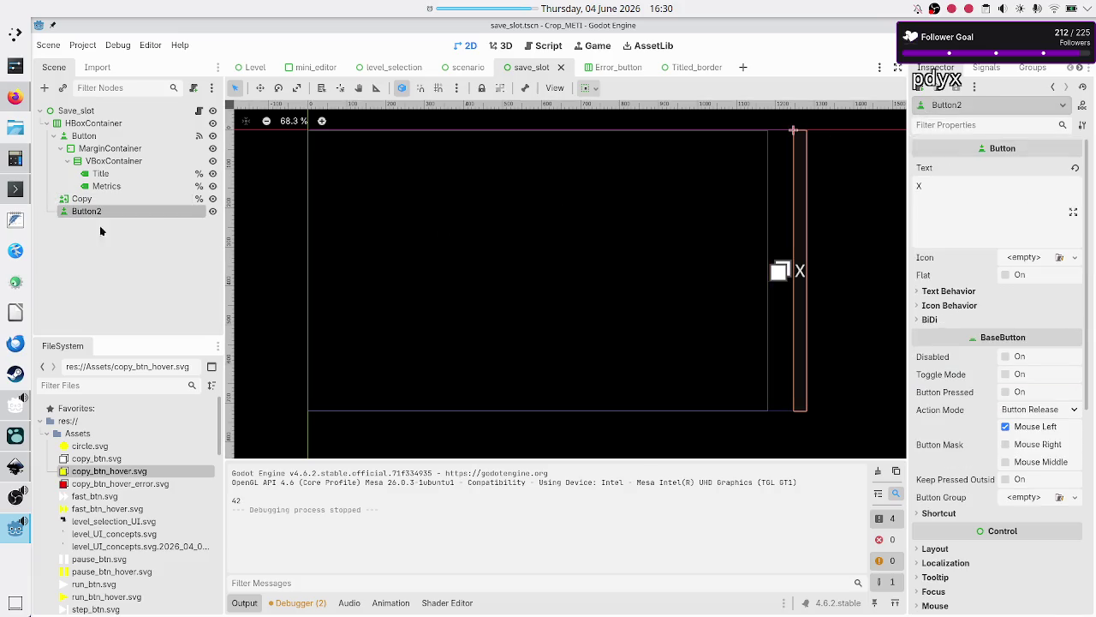
{"action": "left_click", "coordinate": [119, 265]}
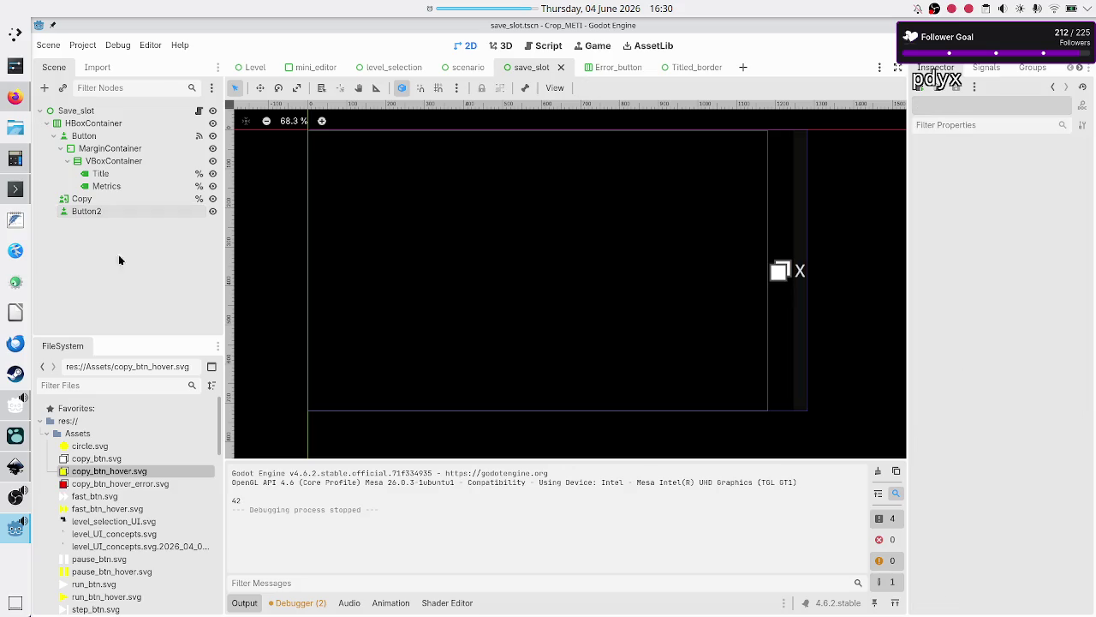
{"action": "double_click", "coordinate": [112, 212]}
{"action": "type", "text": "Delete"}
{"action": "key", "text": "Return"}
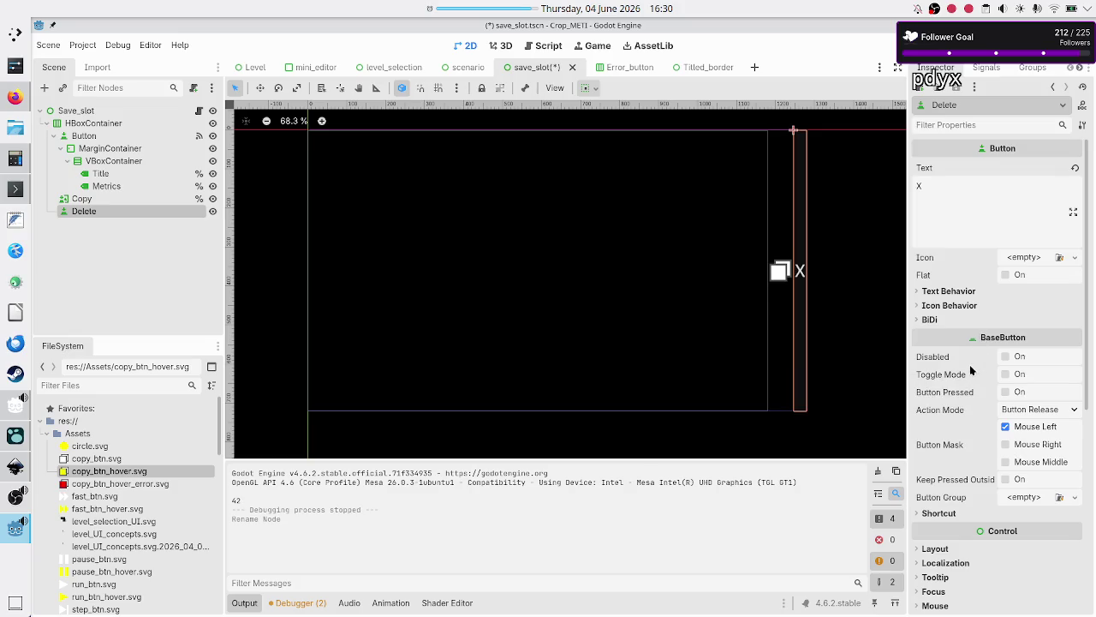
Try a Stretch Ratio of 0.5 on Delete, then reset it to 1.0
{"action": "scroll", "coordinate": [973, 370], "scroll_direction": "down", "scroll_amount": 3}
{"action": "scroll", "coordinate": [972, 370], "scroll_direction": "down", "scroll_amount": 5}
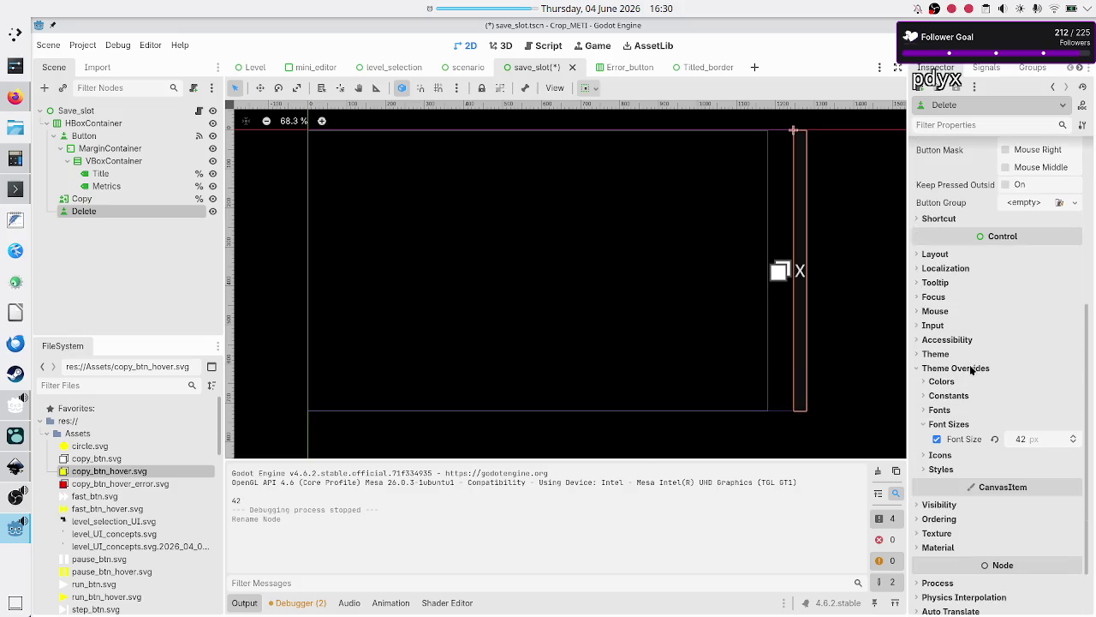
{"action": "left_click", "coordinate": [942, 255]}
{"action": "left_click", "coordinate": [973, 410]}
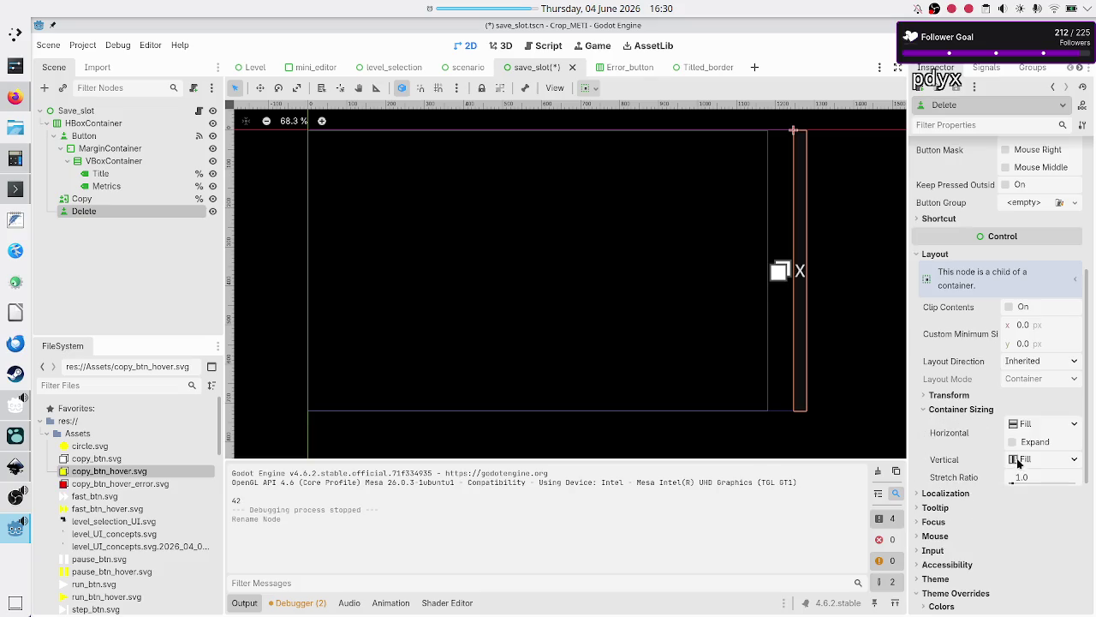
{"action": "left_click", "coordinate": [1025, 477]}
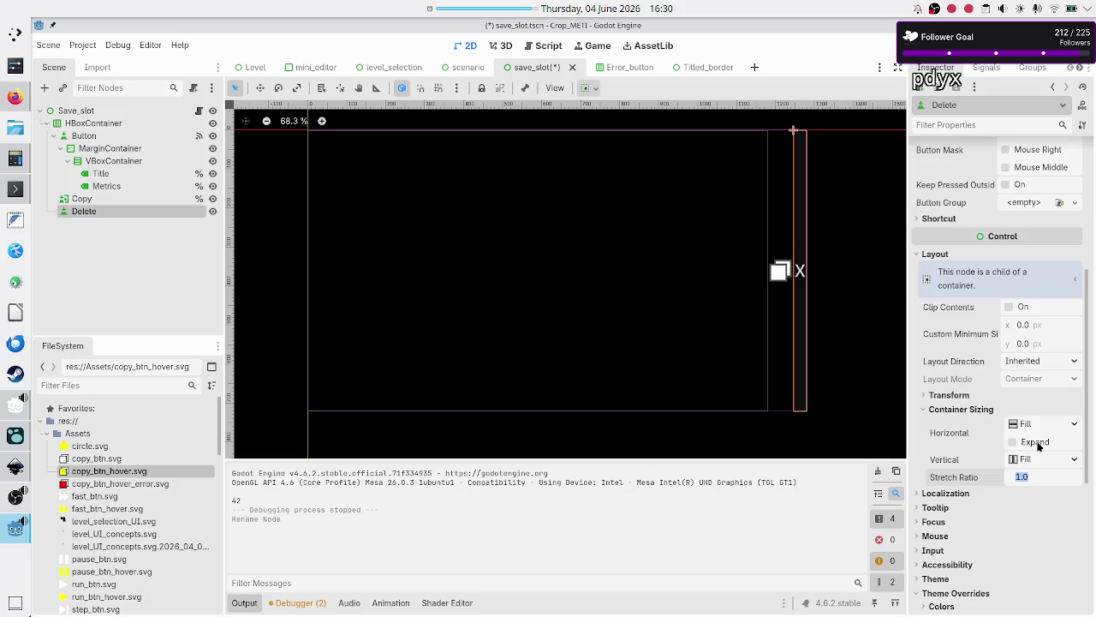
{"action": "type", "text": "0.5"}
{"action": "key", "text": "Return"}
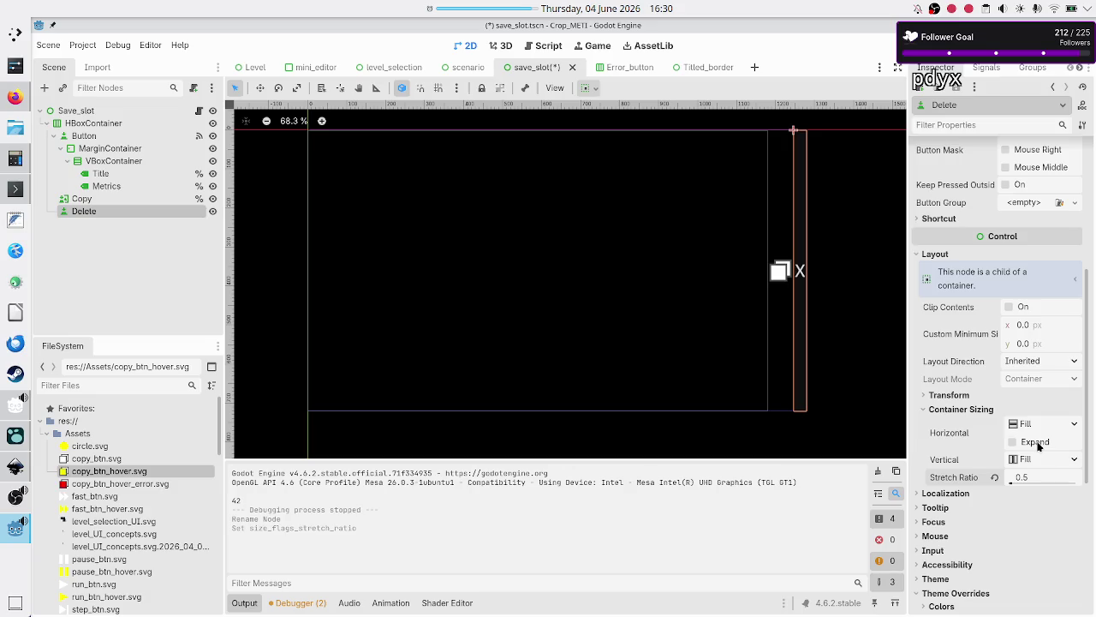
{"action": "left_click", "coordinate": [996, 477]}
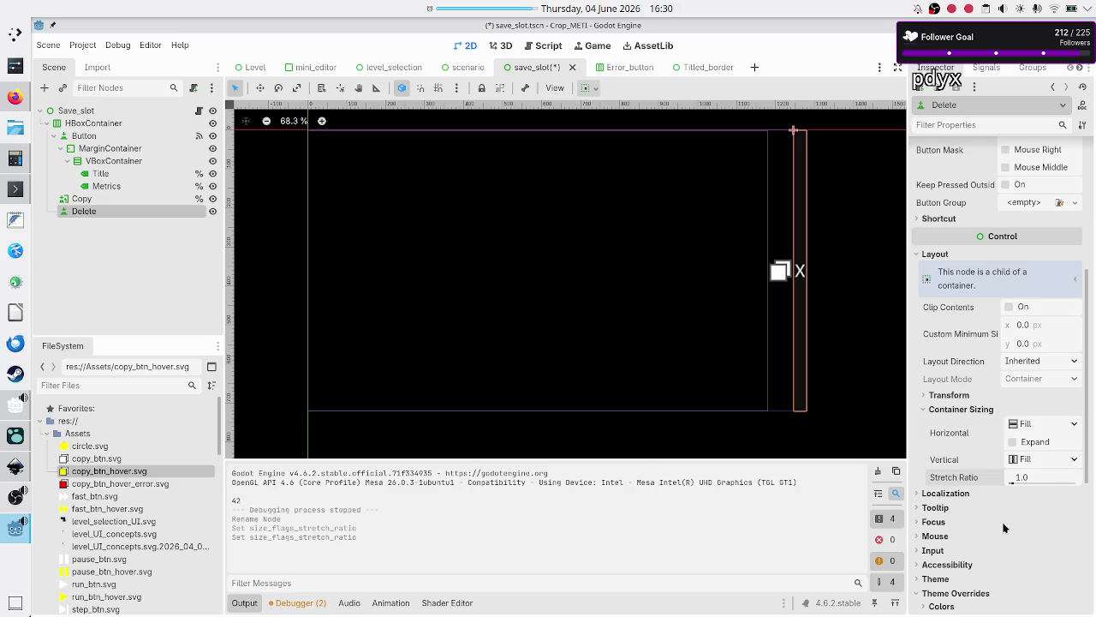
Set the Delete button's font size override to 32 px
{"action": "scroll", "coordinate": [970, 524], "scroll_direction": "down", "scroll_amount": 3}
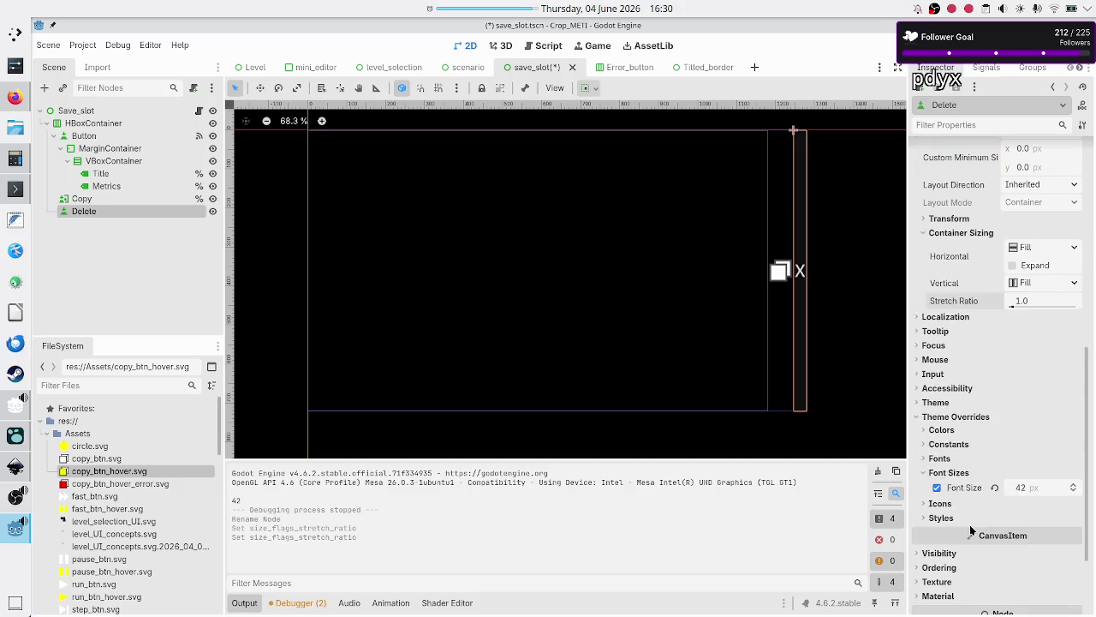
{"action": "left_click", "coordinate": [1041, 490]}
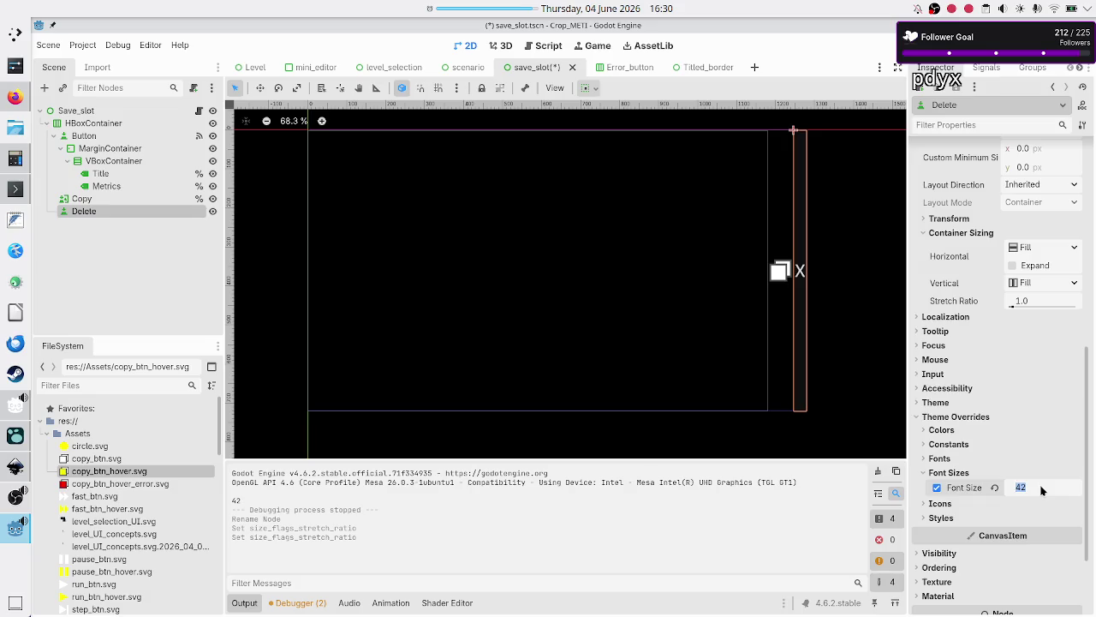
{"action": "type", "text": "32"}
{"action": "key", "text": "Return"}
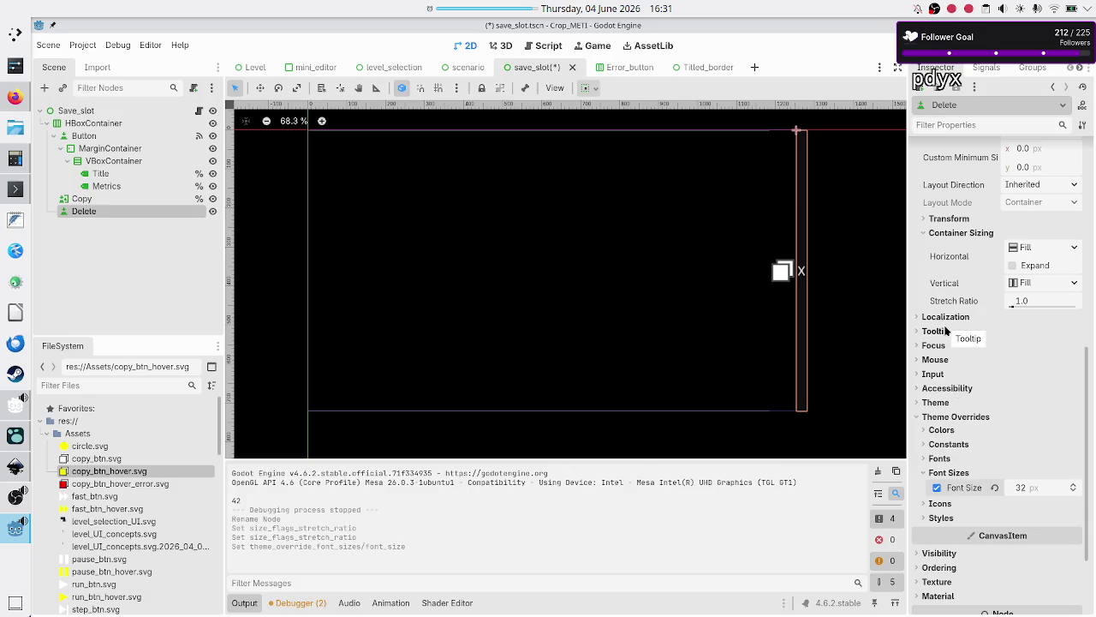
Expand the Theme Overrides Colors section for the Delete button
{"action": "left_click", "coordinate": [949, 445]}
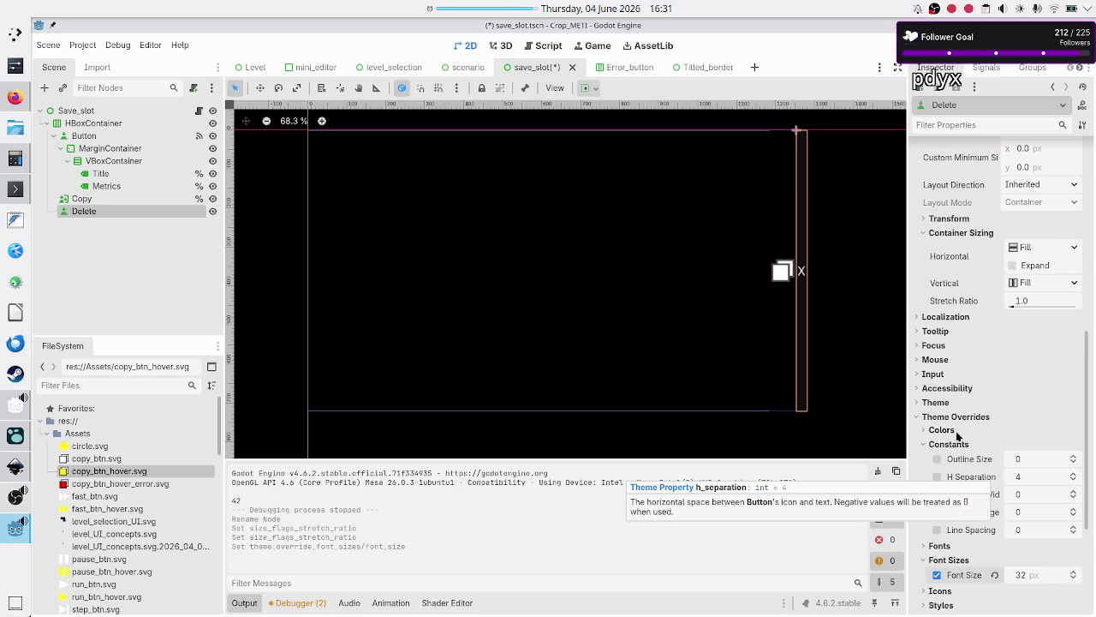
{"action": "left_click", "coordinate": [947, 430]}
{"action": "scroll", "coordinate": [957, 523], "scroll_direction": "down", "scroll_amount": 3}
{"action": "scroll", "coordinate": [956, 522], "scroll_direction": "down", "scroll_amount": 2}
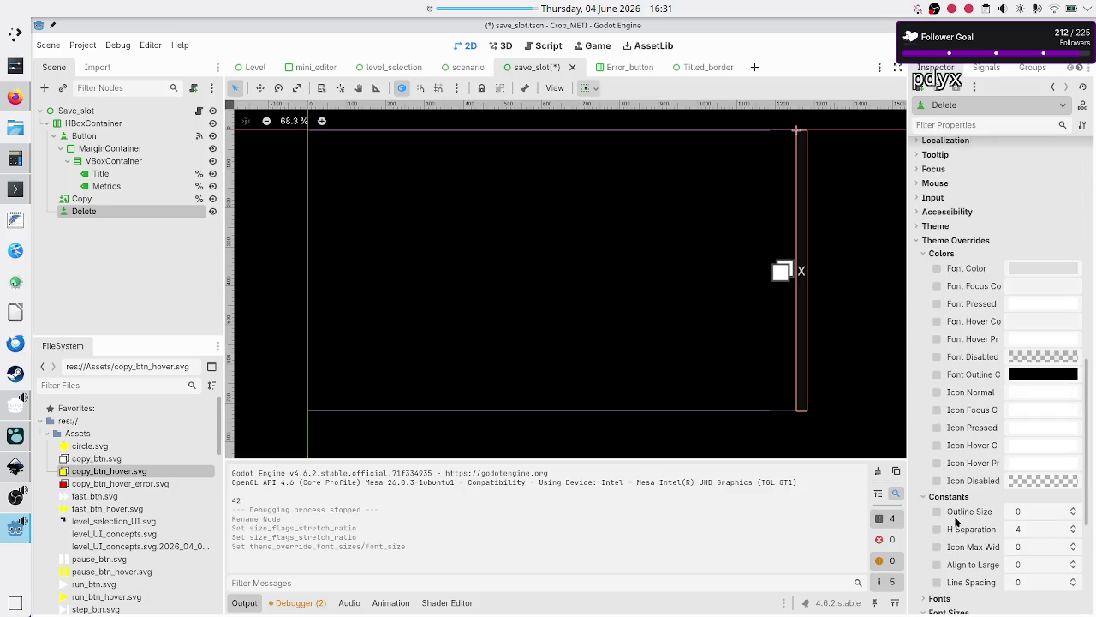
{"action": "left_click", "coordinate": [941, 496]}
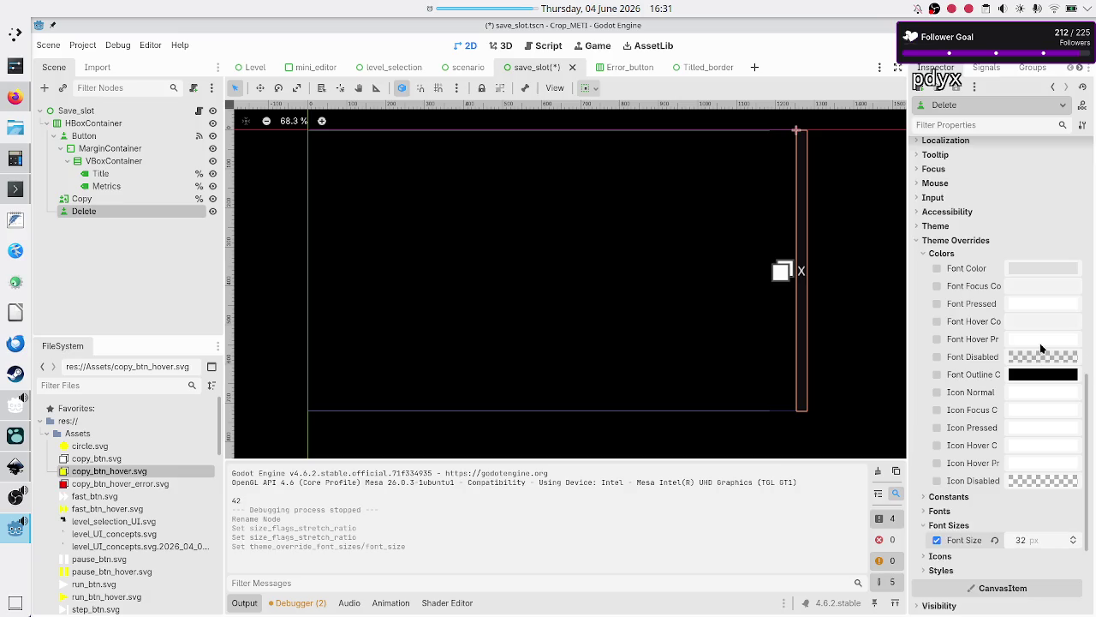
{"action": "left_click", "coordinate": [941, 497]}
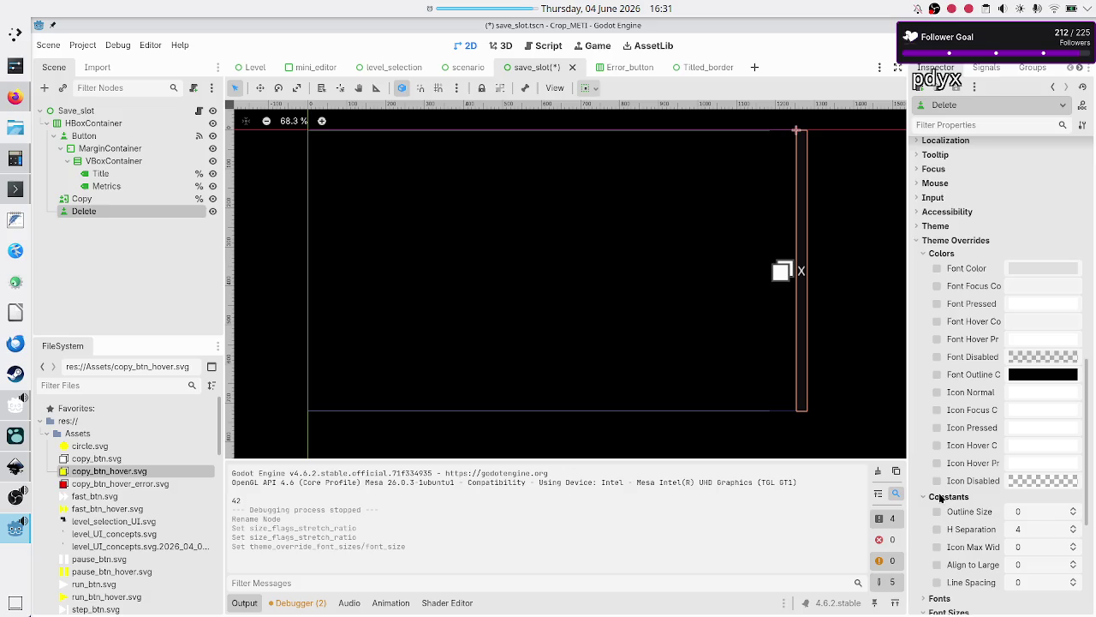
{"action": "left_click", "coordinate": [940, 496]}
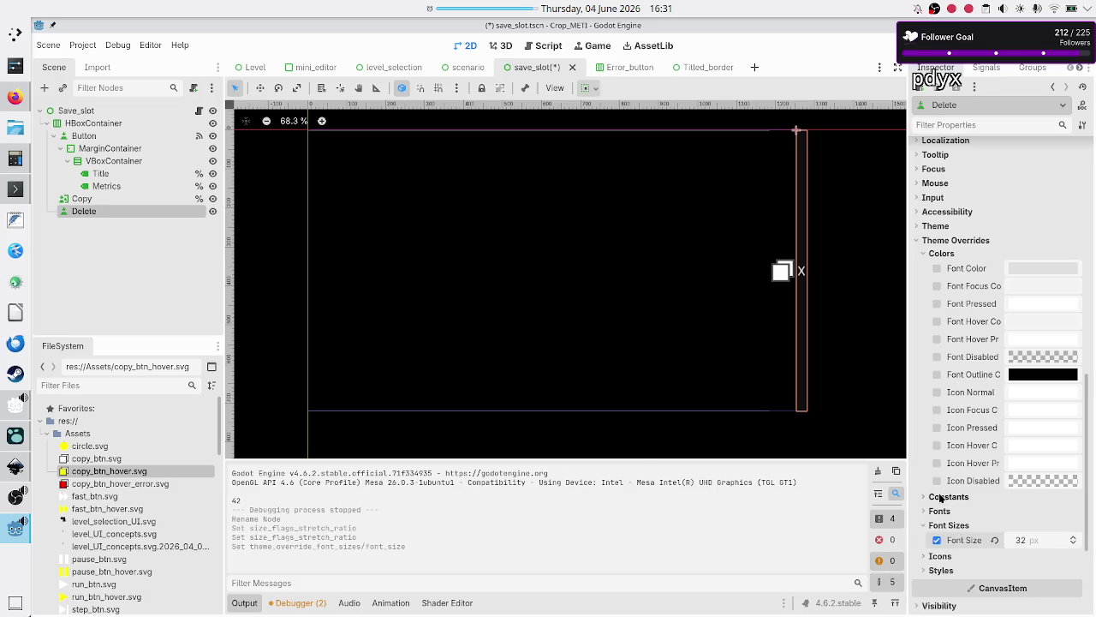
Set the Delete button's Font Color to red (RGB 255, 0, 0)
{"action": "left_click", "coordinate": [1032, 270]}
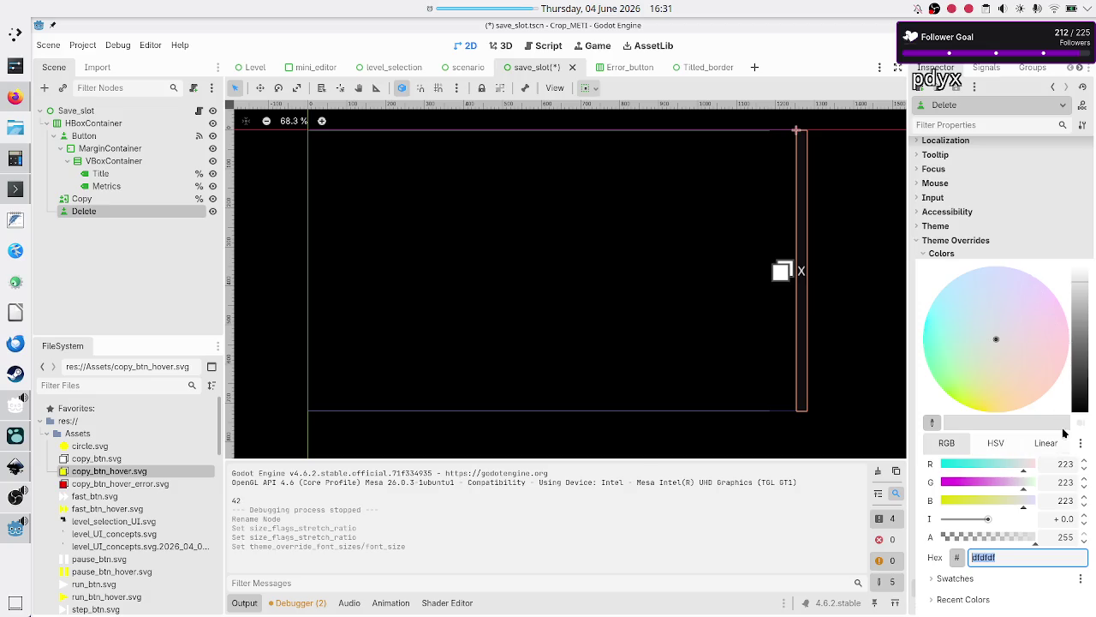
{"action": "left_click", "coordinate": [1062, 464]}
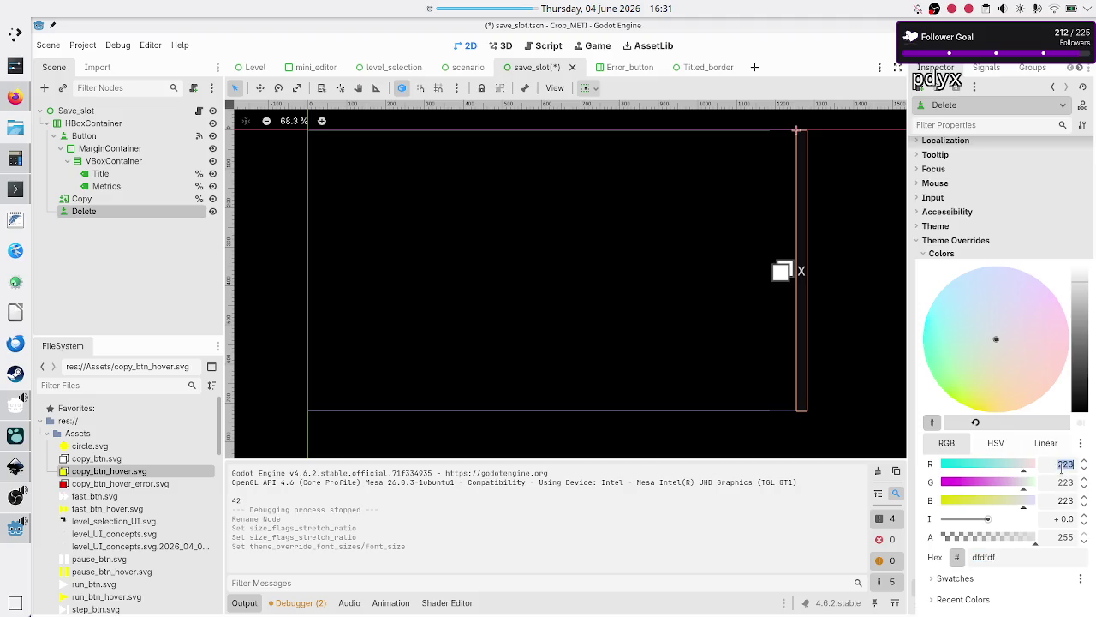
{"action": "type", "text": "255"}
{"action": "left_click", "coordinate": [1062, 482]}
{"action": "type", "text": "255"}
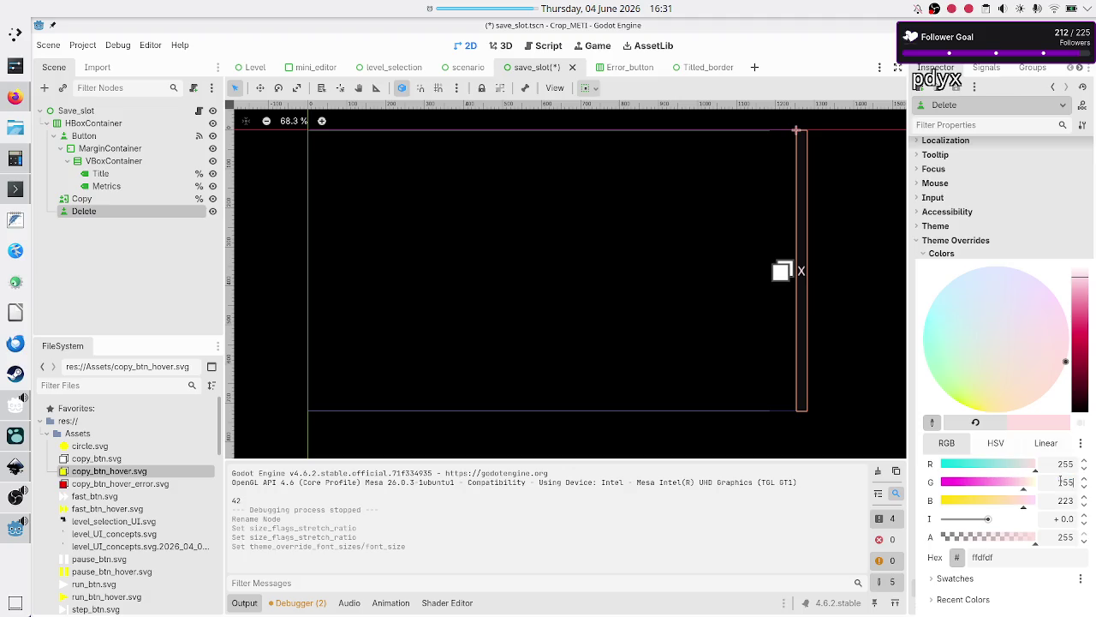
{"action": "left_click", "coordinate": [1062, 499]}
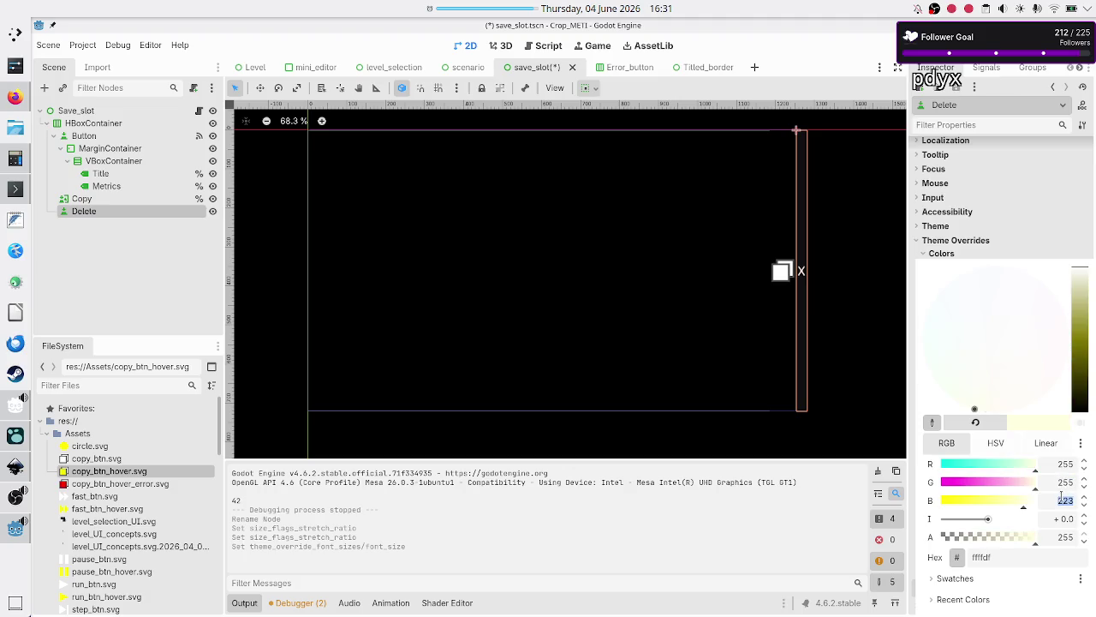
{"action": "left_click", "coordinate": [1064, 484]}
{"action": "type", "text": "0"}
{"action": "left_click", "coordinate": [1064, 501]}
{"action": "type", "text": "0"}
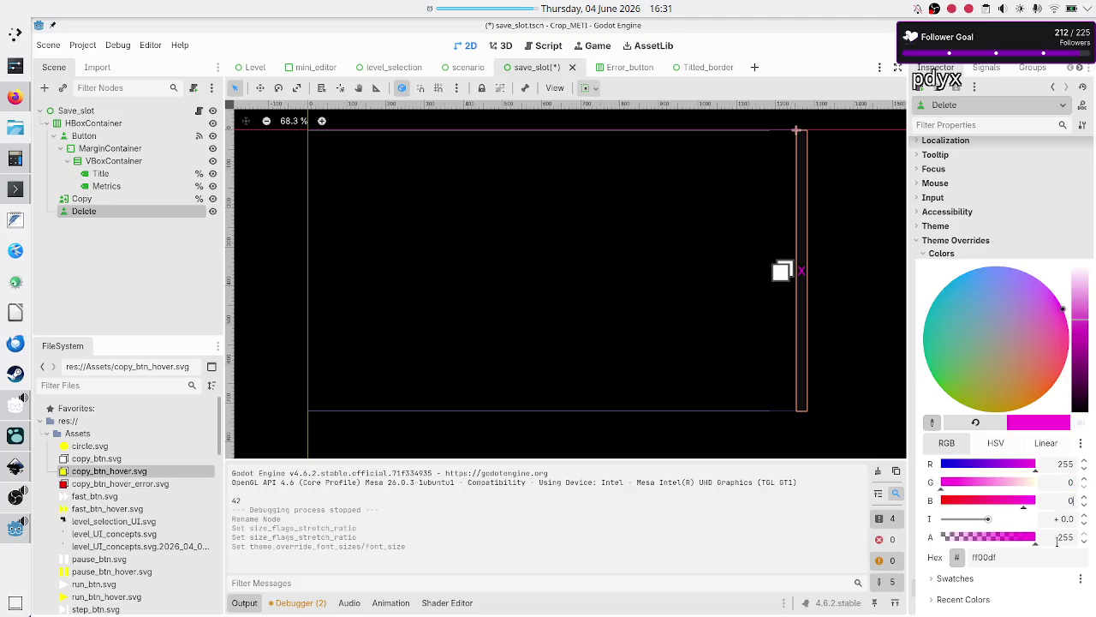
{"action": "left_click", "coordinate": [1057, 538]}
{"action": "left_click", "coordinate": [1031, 555]}
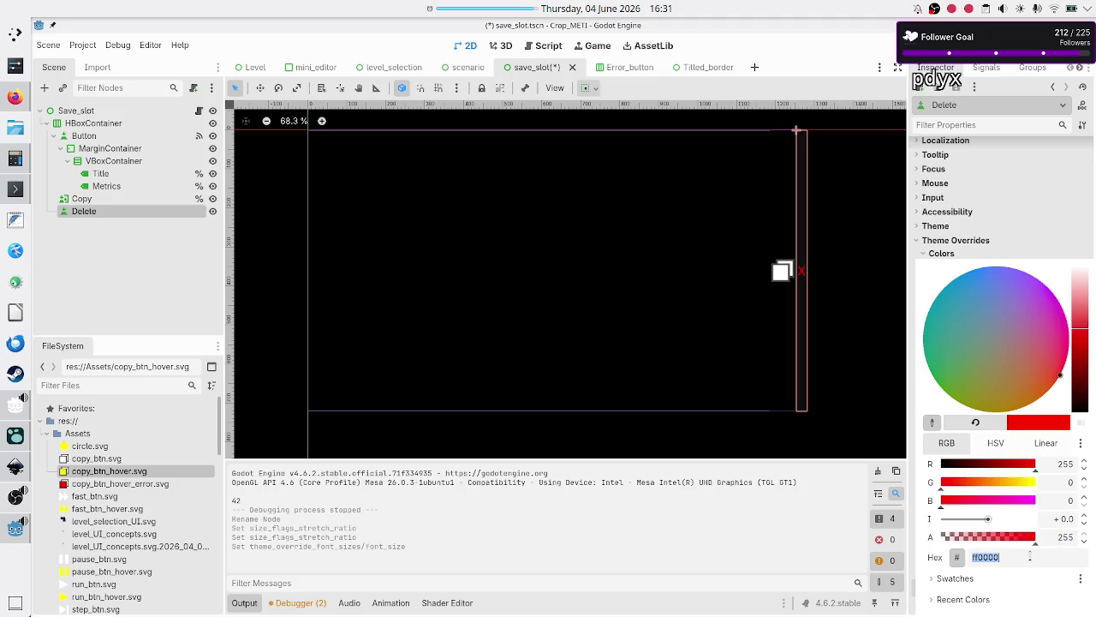
{"action": "key", "text": "Escape"}
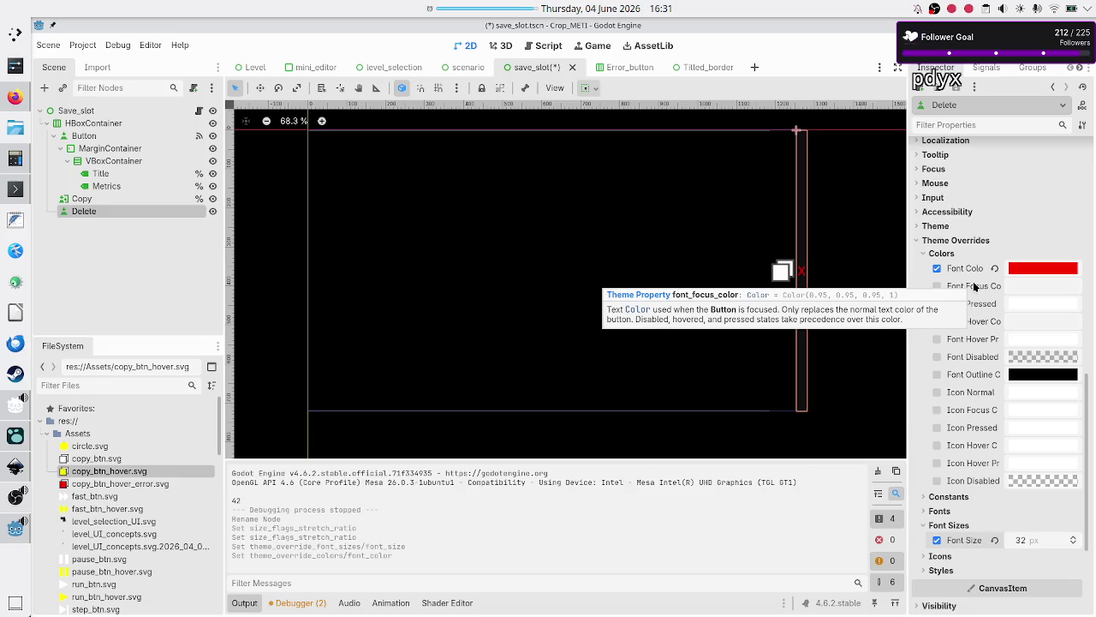
Change the Delete button's Font Color to white (ffffff)
{"action": "left_click", "coordinate": [1032, 272]}
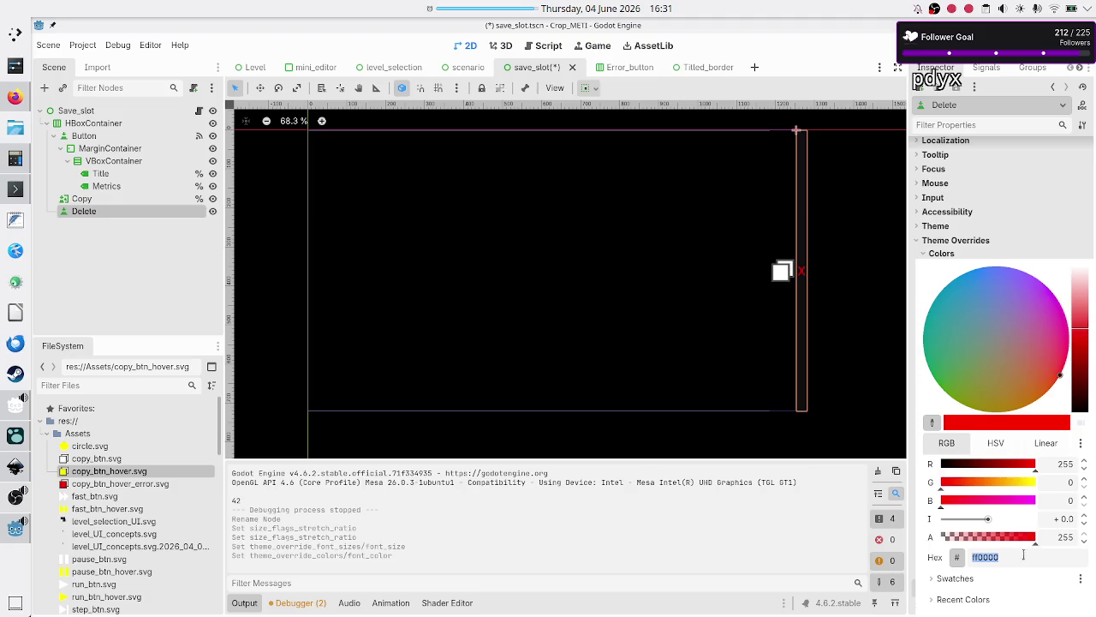
{"action": "left_click", "coordinate": [1062, 463]}
{"action": "type", "text": "2"}
{"action": "type", "text": "25"}
{"action": "left_click", "coordinate": [1067, 499]}
{"action": "type", "text": "255"}
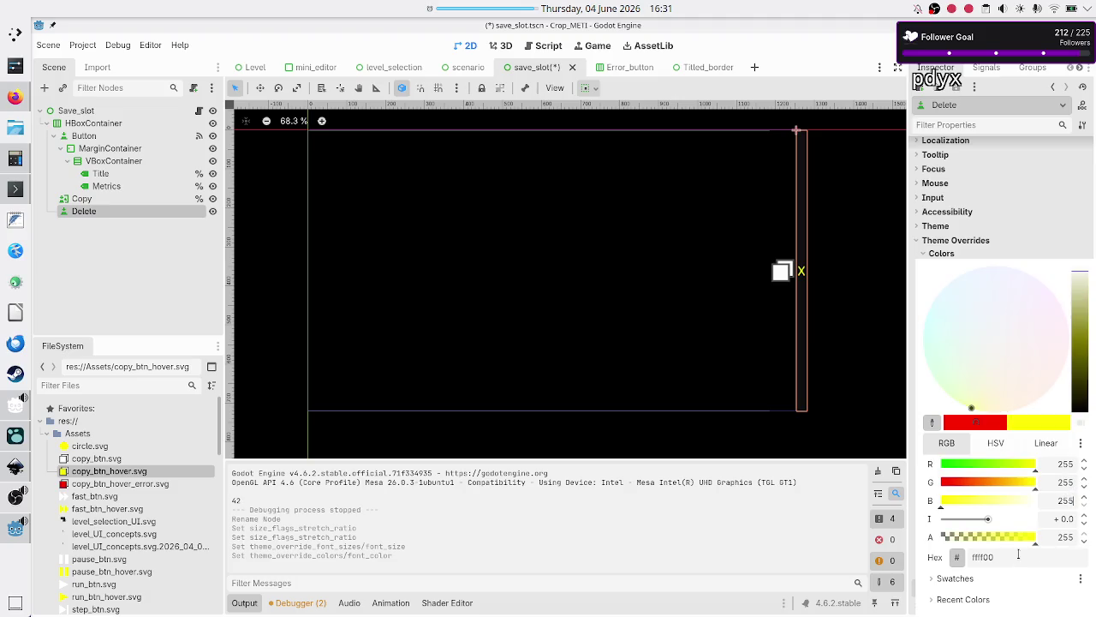
{"action": "left_click", "coordinate": [1020, 552]}
{"action": "key", "text": "Escape"}
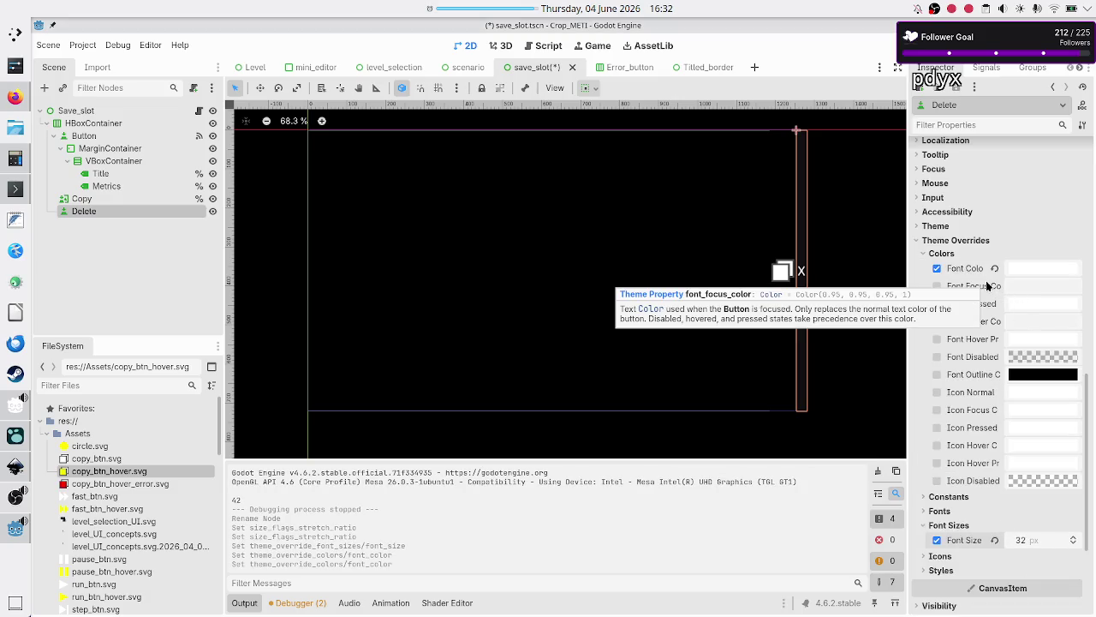
Set Font Focus and Font Hover Color to ff0000, then save and run the game
{"action": "left_click", "coordinate": [1027, 286]}
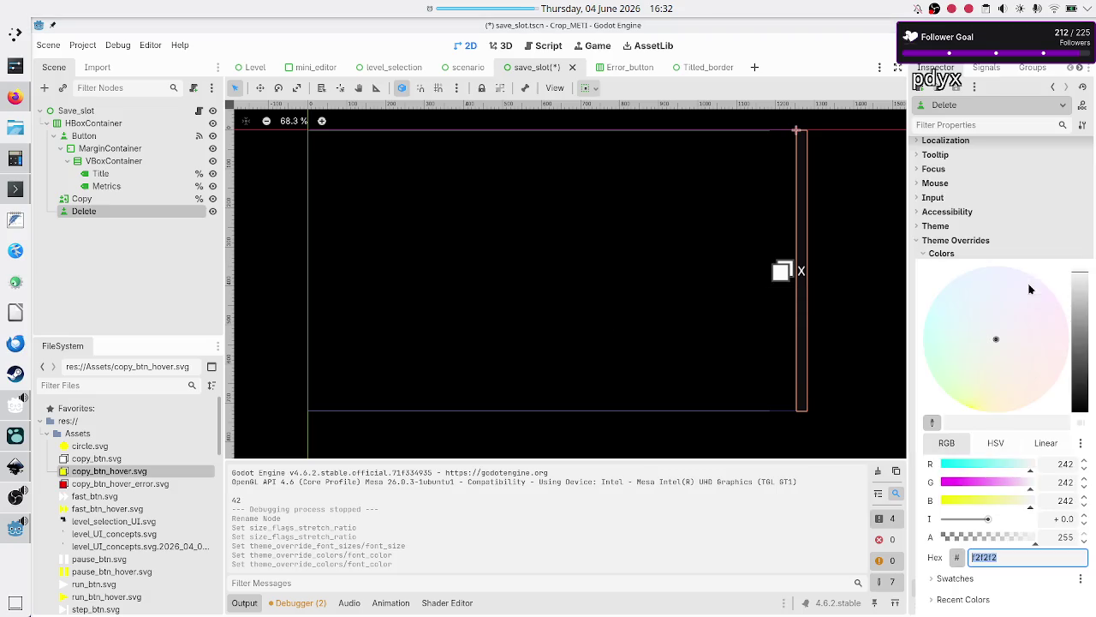
{"action": "type", "text": "#0000"}
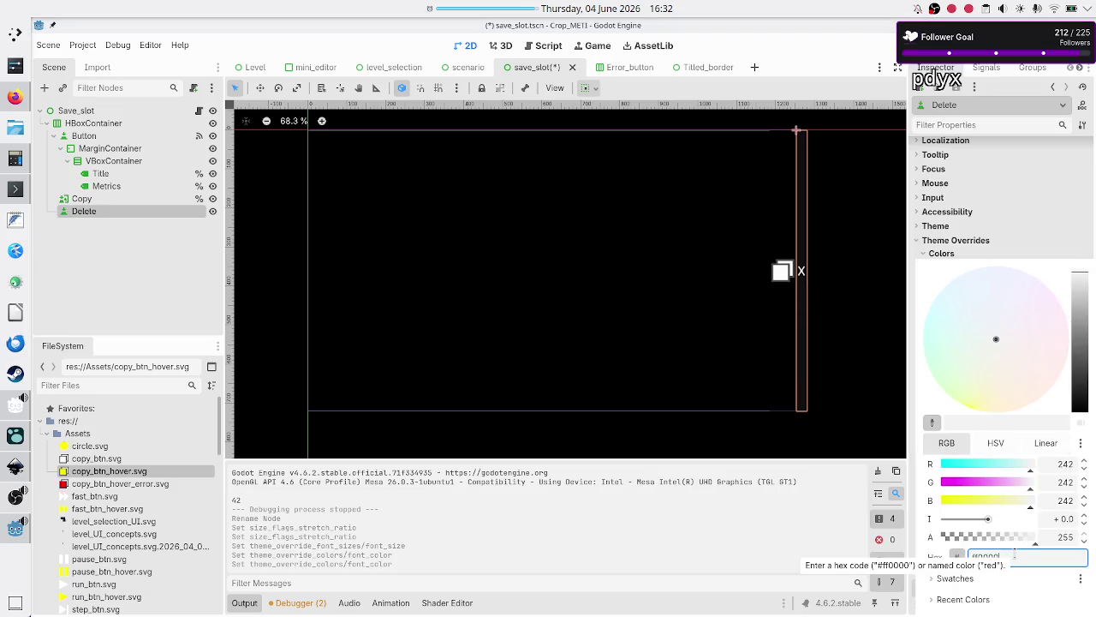
{"action": "key", "text": "Return"}
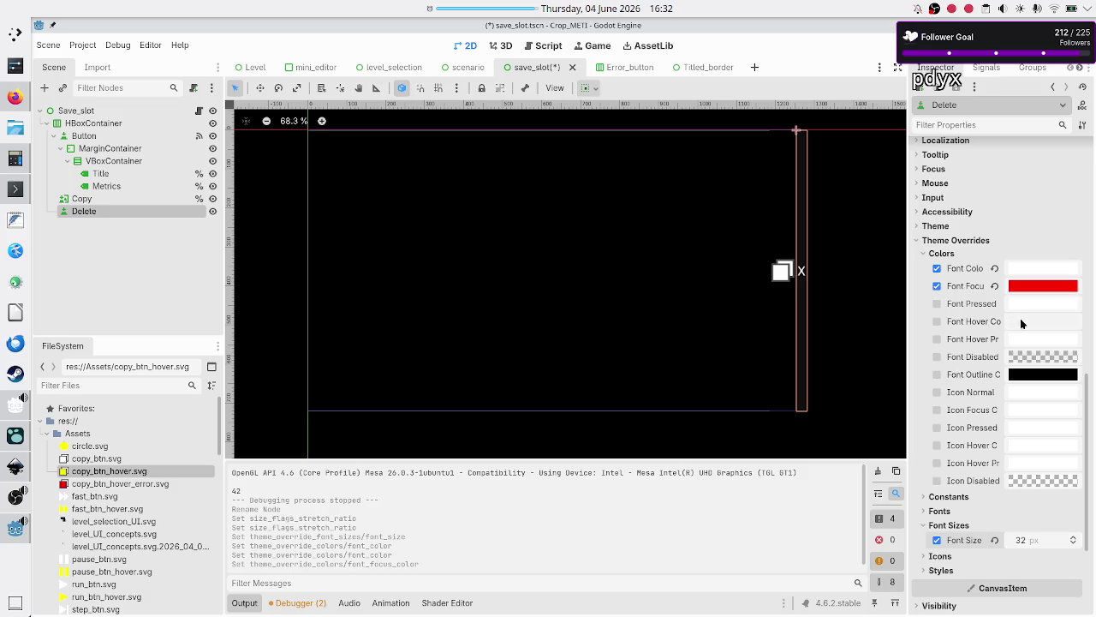
{"action": "left_click", "coordinate": [1021, 322]}
{"action": "type", "text": "ff0000"}
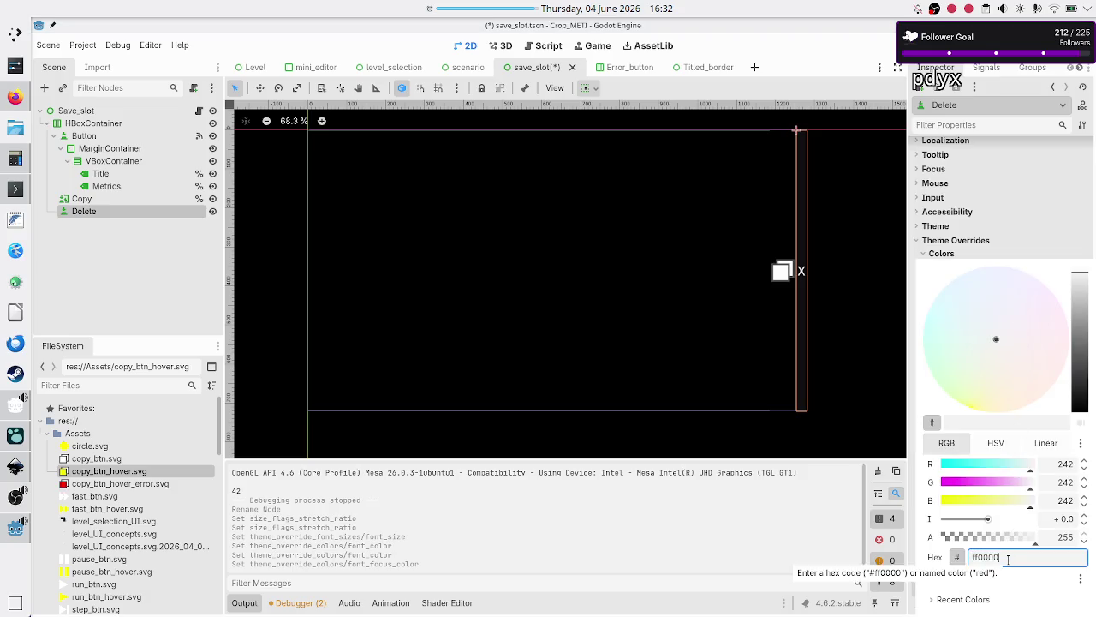
{"action": "key", "text": "Return"}
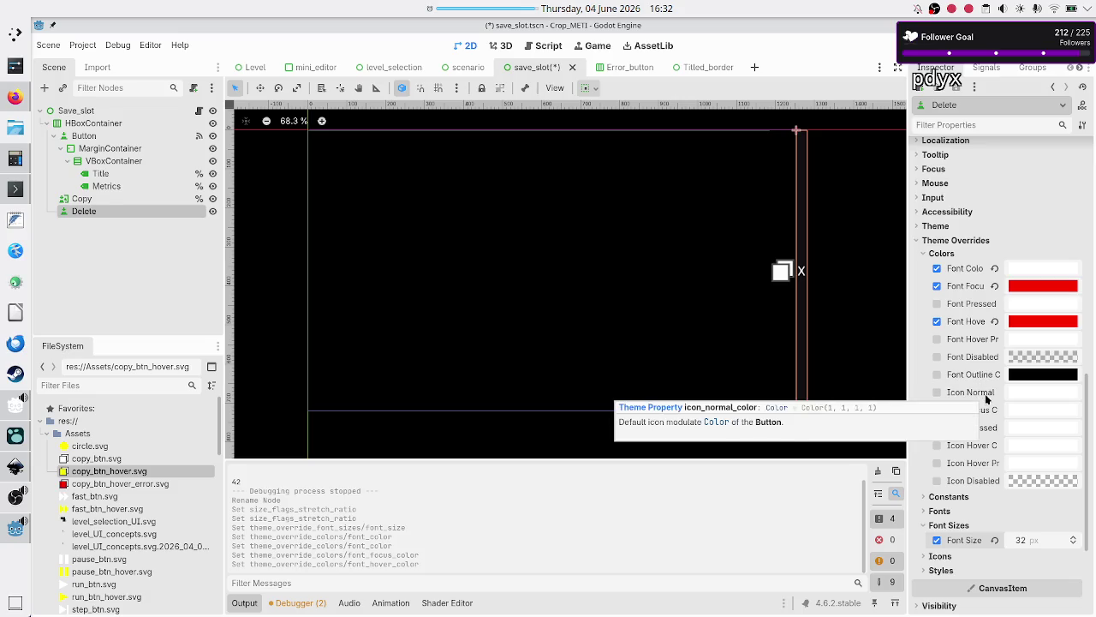
{"action": "key", "text": "F5"}
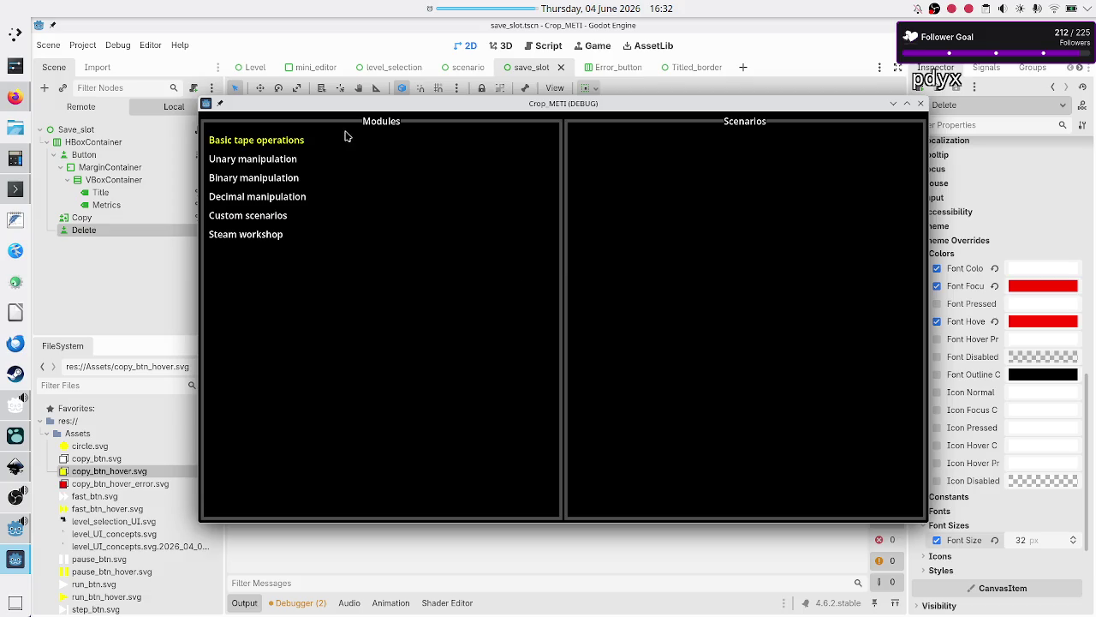
Check the X buttons in Basic tape operations > Tutorial programs, then close the game
{"action": "left_click", "coordinate": [322, 141]}
{"action": "left_click", "coordinate": [616, 168]}
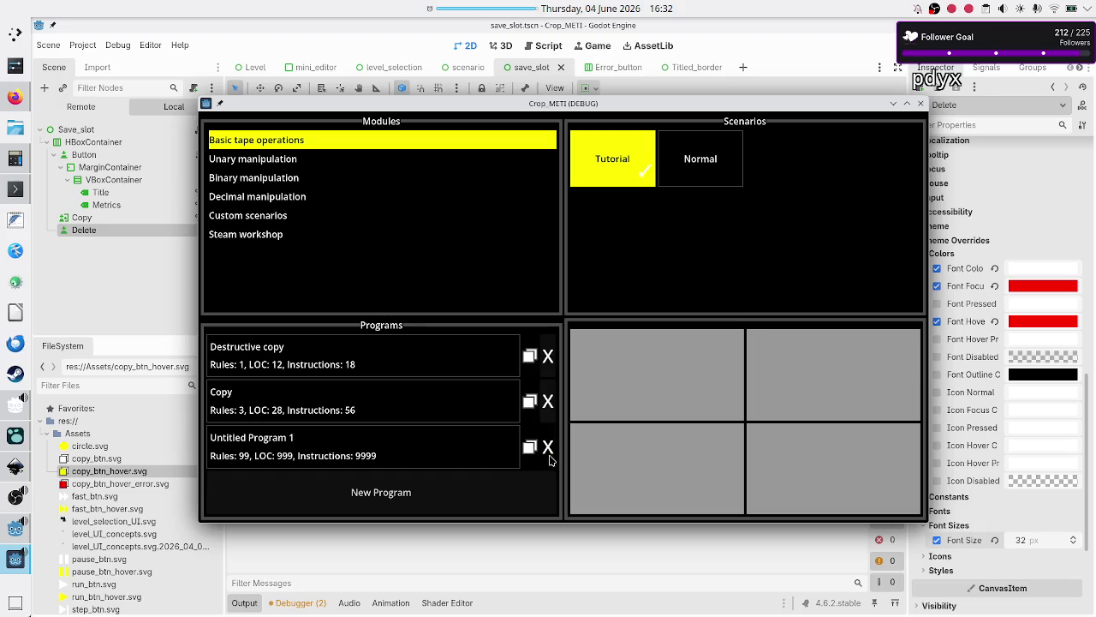
{"action": "left_click", "coordinate": [921, 105]}
{"action": "scroll", "coordinate": [963, 450], "scroll_direction": "down", "scroll_amount": 5}
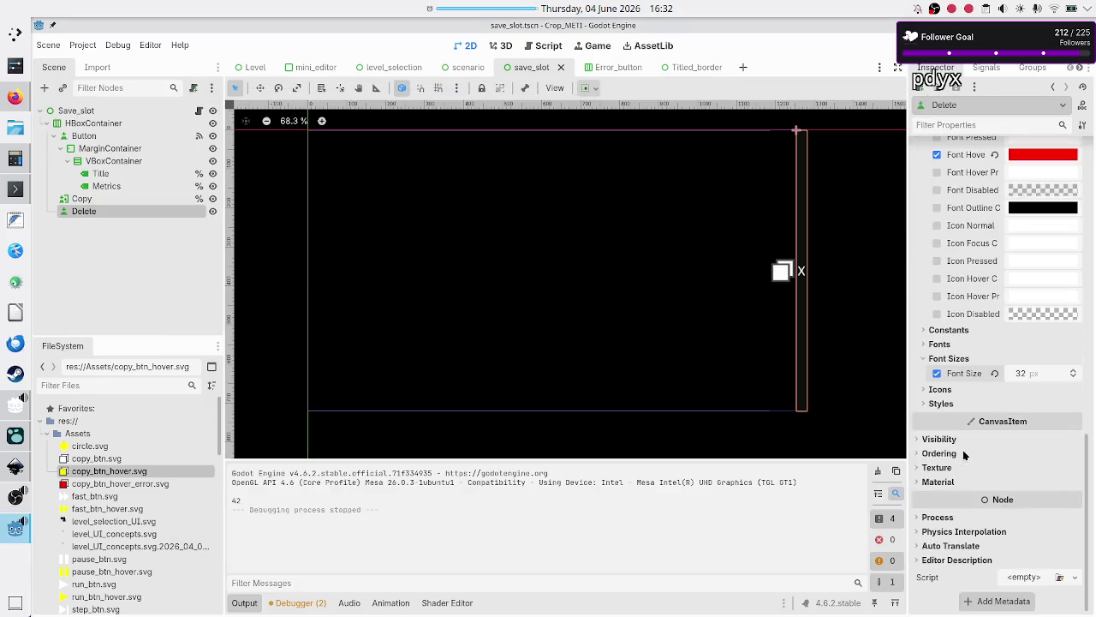
Review the Styles overrides, turn on Flat for Delete, then save and run with F5
{"action": "left_click", "coordinate": [957, 403]}
{"action": "scroll", "coordinate": [971, 466], "scroll_direction": "down", "scroll_amount": 5}
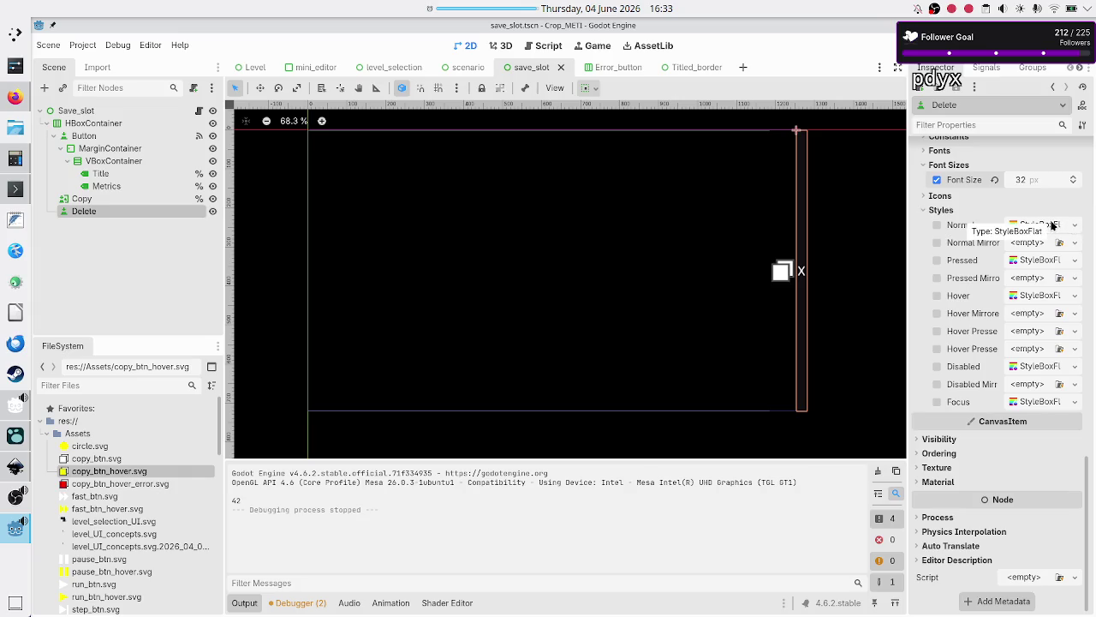
{"action": "left_click", "coordinate": [1053, 224]}
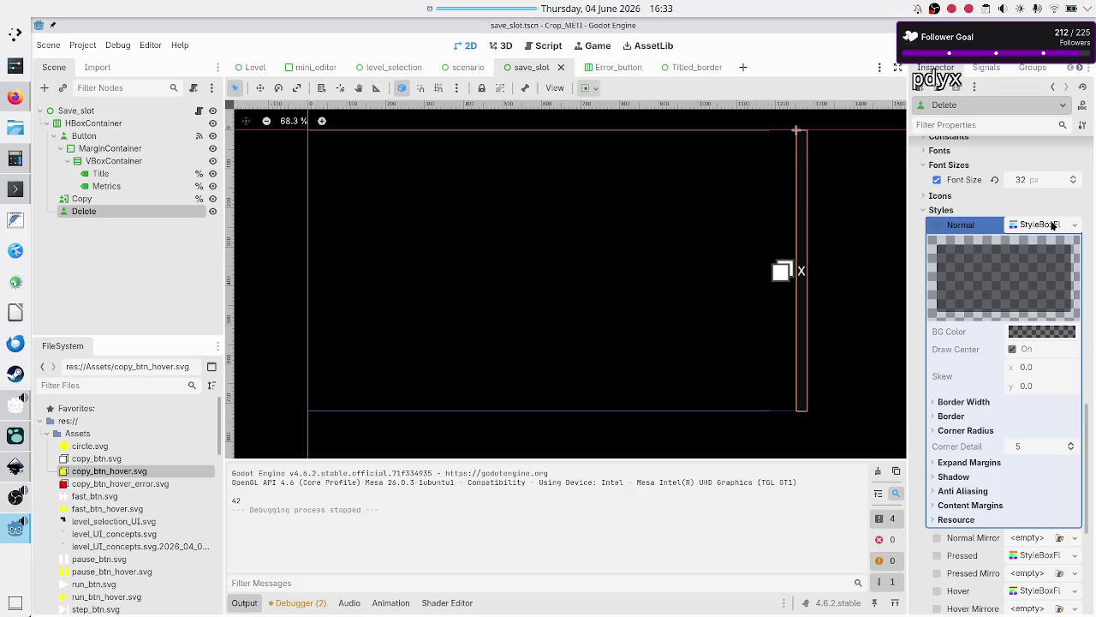
{"action": "left_click", "coordinate": [1053, 224]}
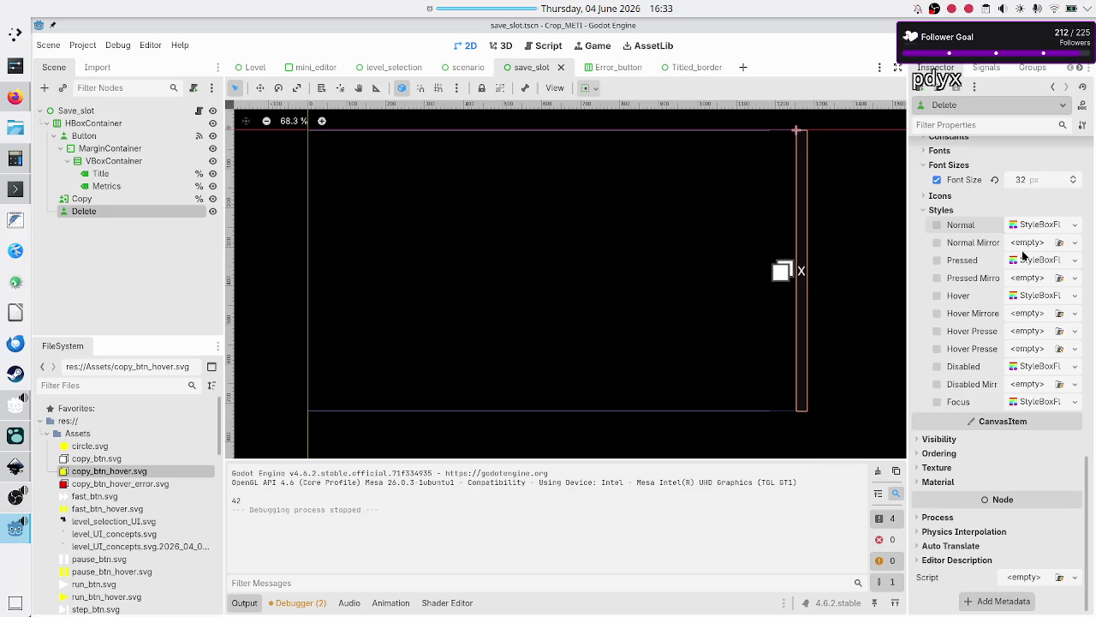
{"action": "scroll", "coordinate": [1024, 257], "scroll_direction": "up", "scroll_amount": 10}
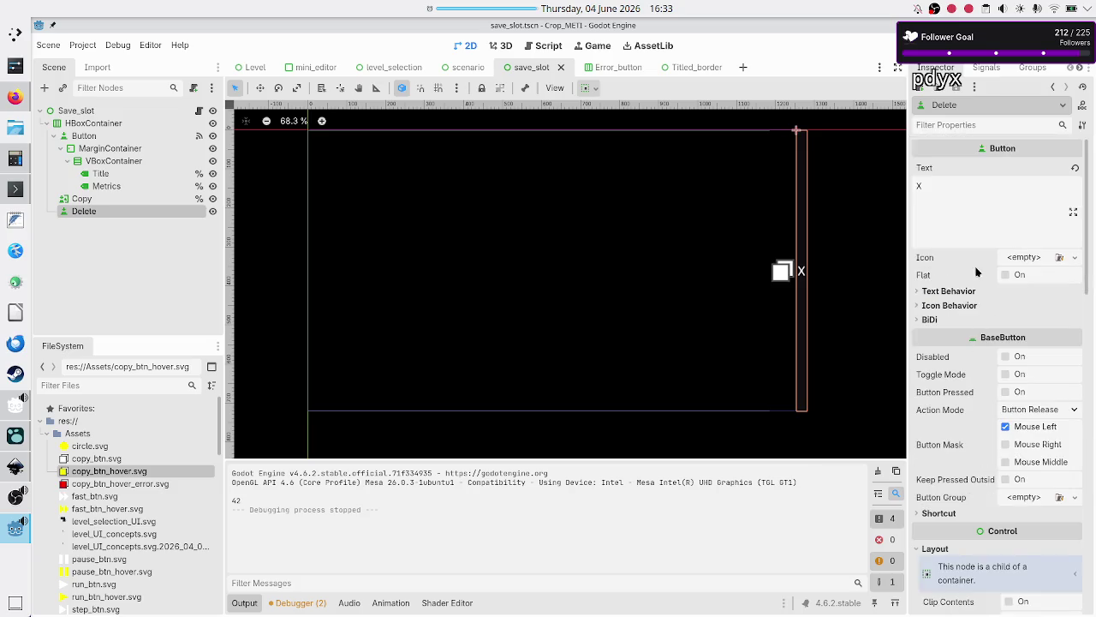
{"action": "left_click", "coordinate": [1010, 276]}
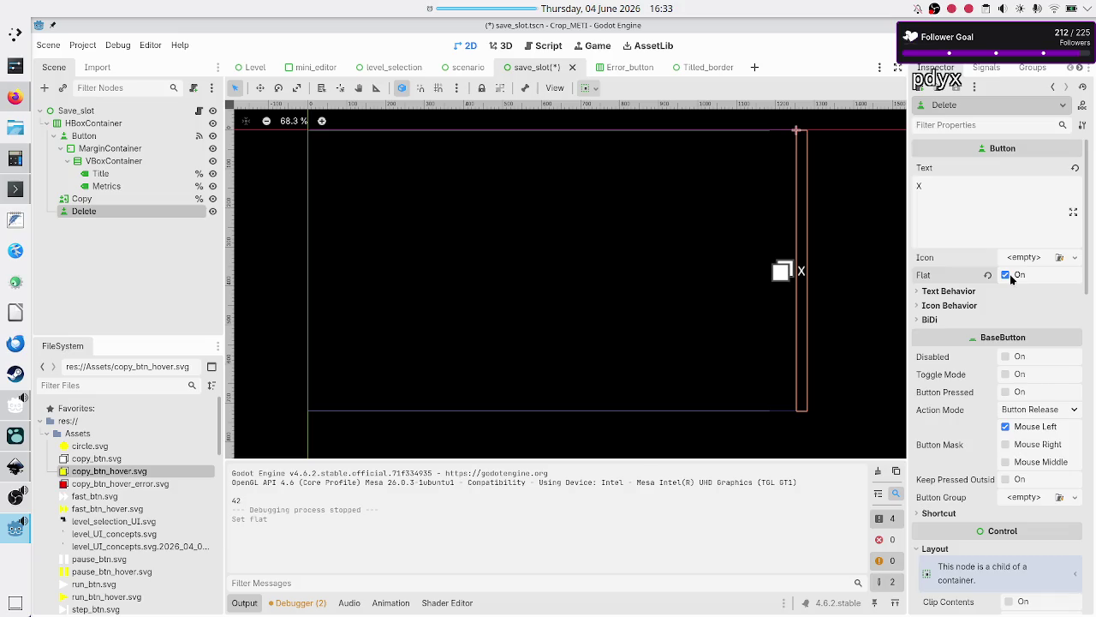
{"action": "key", "text": "F5"}
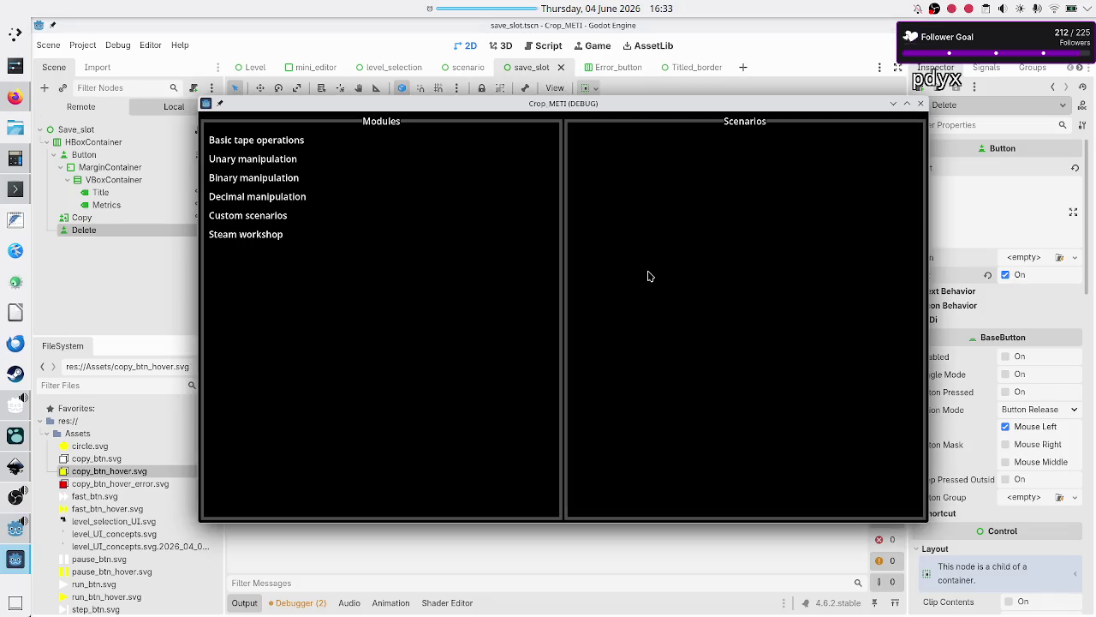
Review the flat X buttons in Basic tape operations > Tutorial, then close the game window
{"action": "left_click", "coordinate": [328, 142]}
{"action": "left_click", "coordinate": [582, 187]}
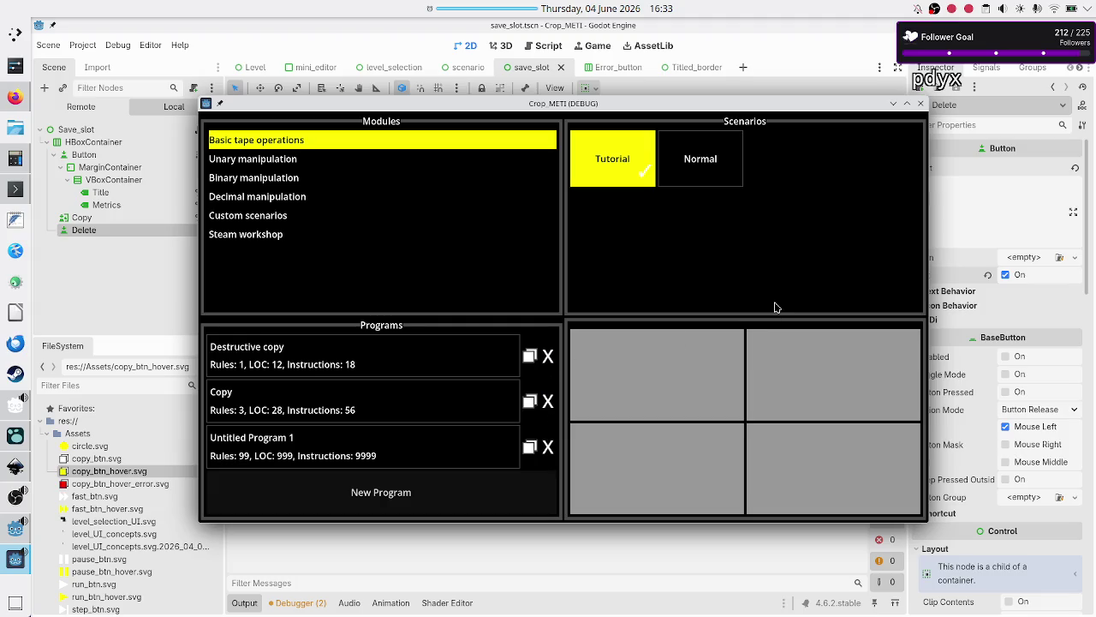
{"action": "left_click", "coordinate": [921, 104]}
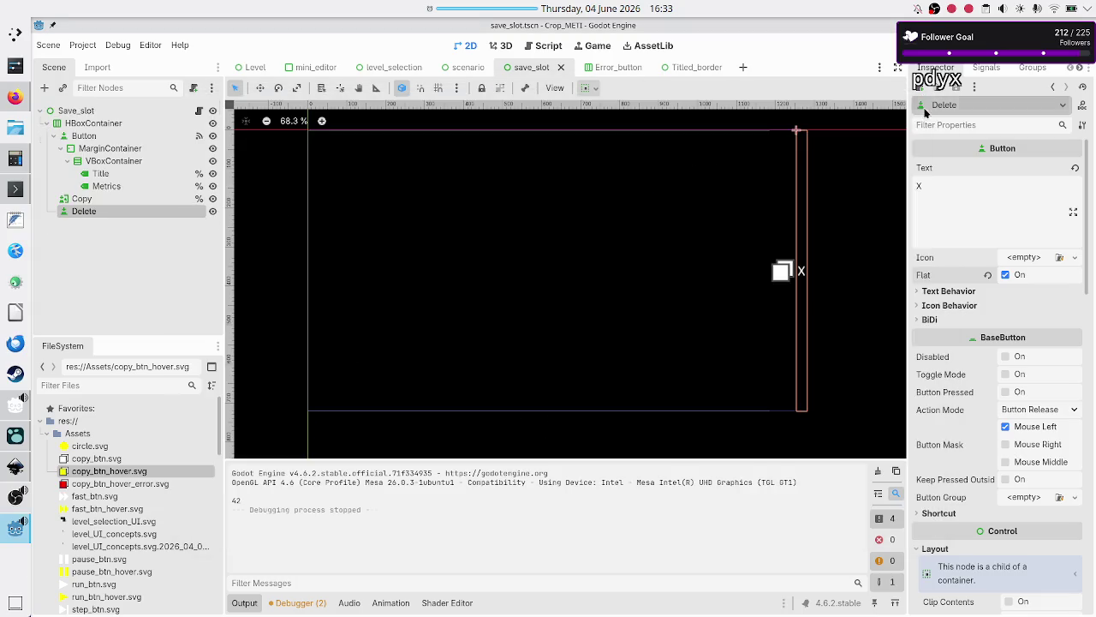
Reduce the Delete button's font size override to 22 px, then save and run
{"action": "scroll", "coordinate": [972, 400], "scroll_direction": "down", "scroll_amount": 3}
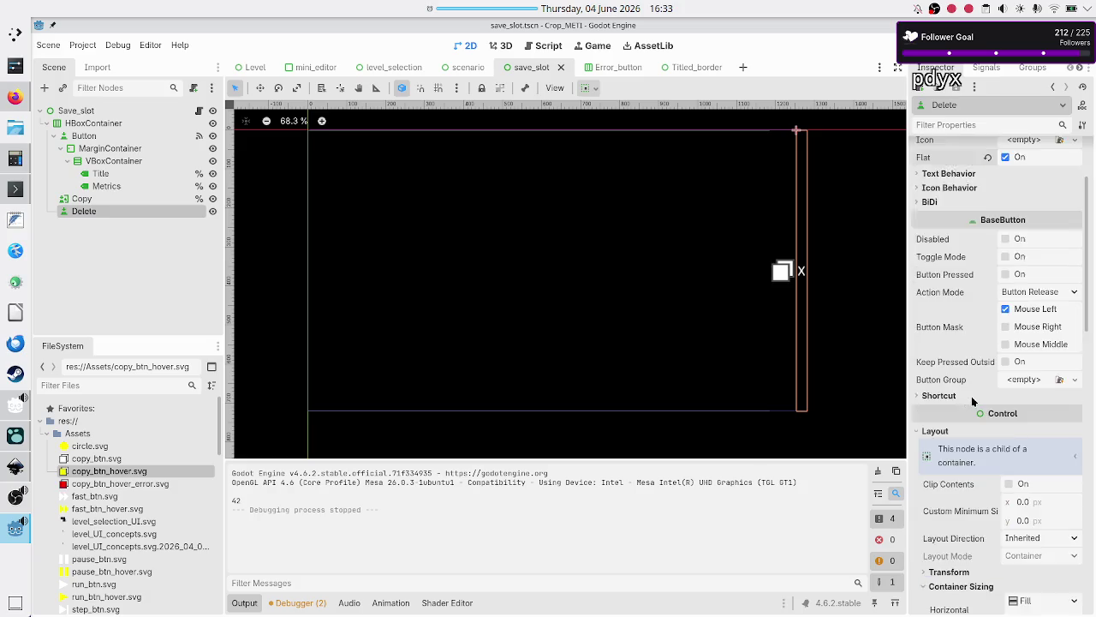
{"action": "scroll", "coordinate": [972, 400], "scroll_direction": "down", "scroll_amount": 10}
{"action": "scroll", "coordinate": [972, 400], "scroll_direction": "up", "scroll_amount": 4}
{"action": "scroll", "coordinate": [972, 400], "scroll_direction": "down", "scroll_amount": 9}
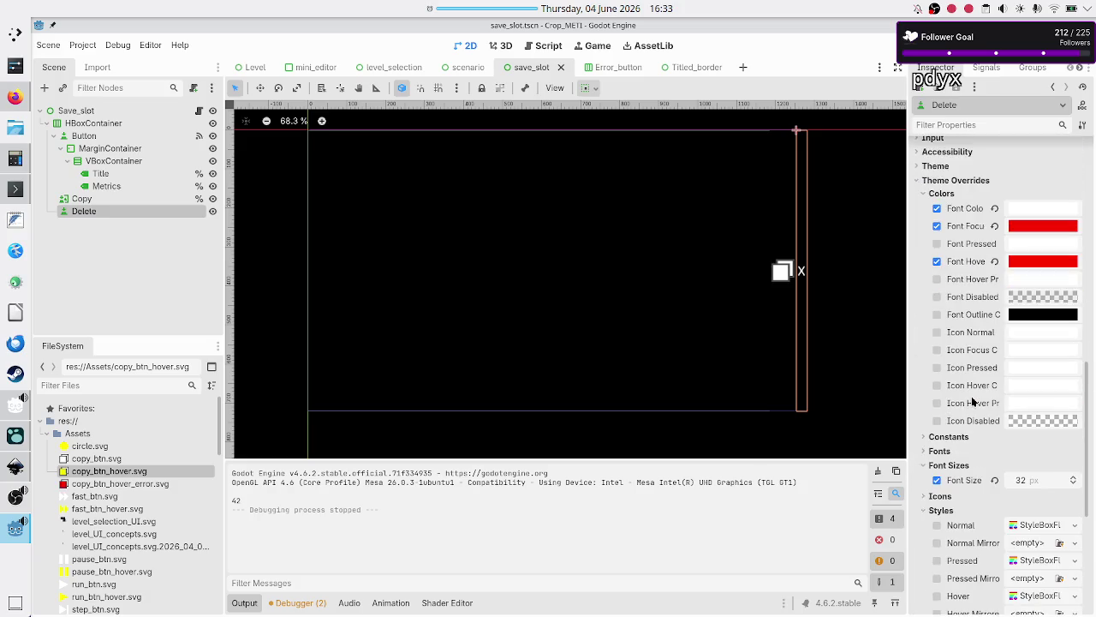
{"action": "left_click", "coordinate": [1035, 367]}
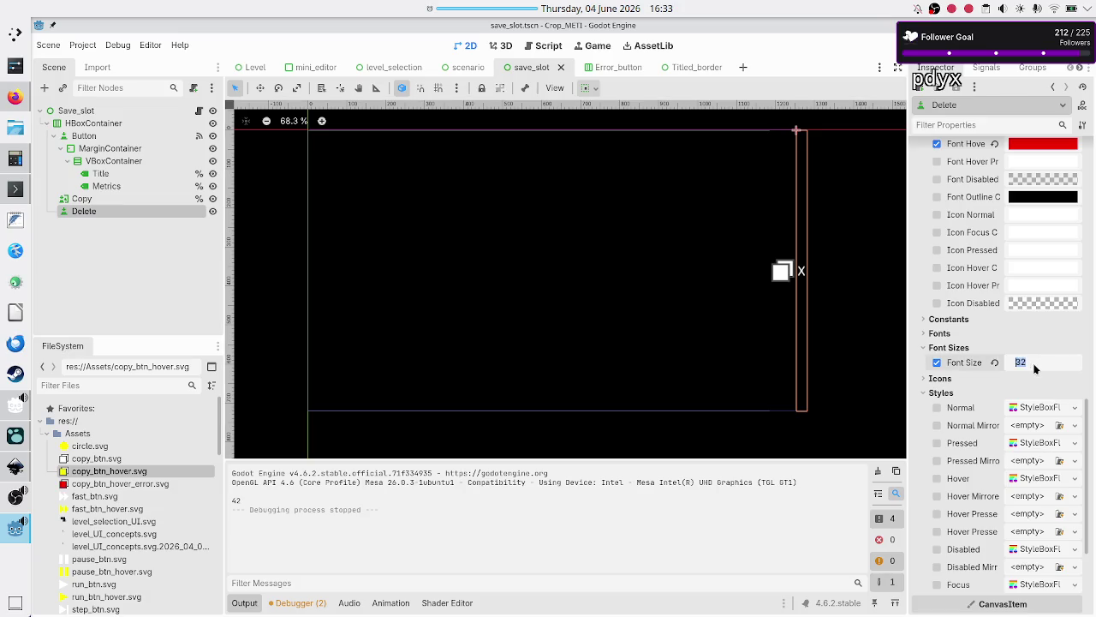
{"action": "type", "text": "22"}
{"action": "key", "text": "Return"}
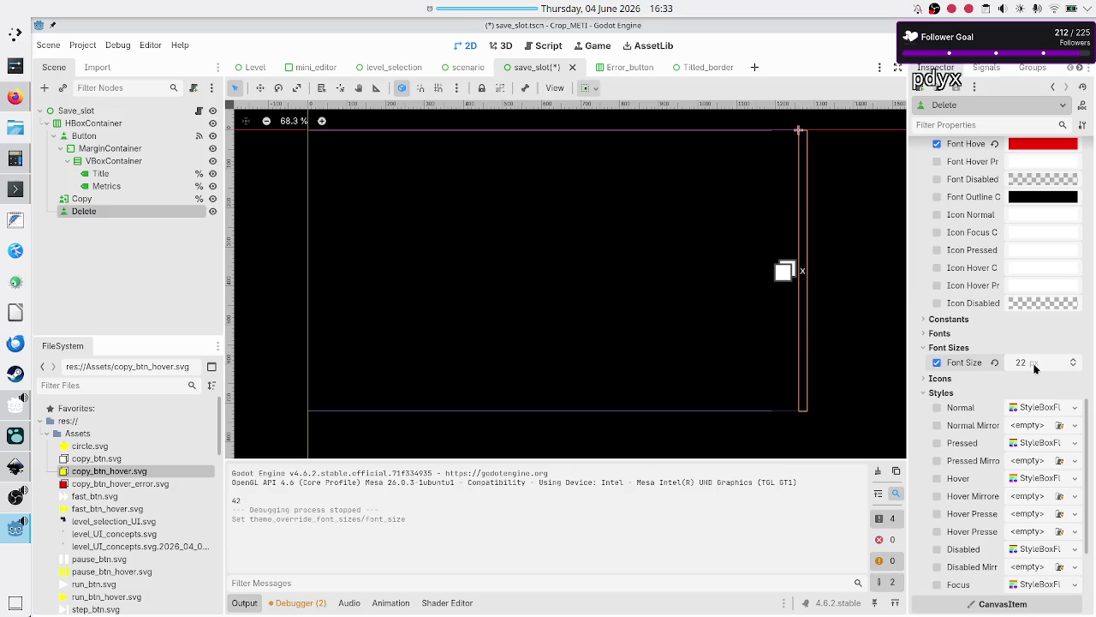
{"action": "key", "text": "F5"}
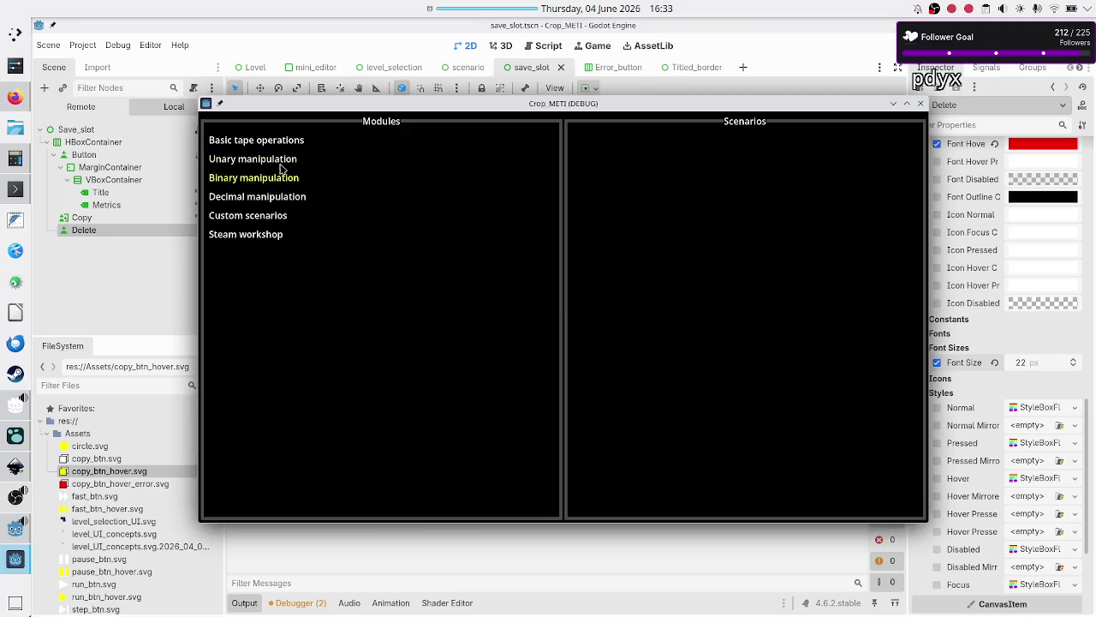
Open Basic tape operations > Tutorial and narrow the game window to test the layout
{"action": "left_click", "coordinate": [272, 144]}
{"action": "left_click", "coordinate": [597, 202]}
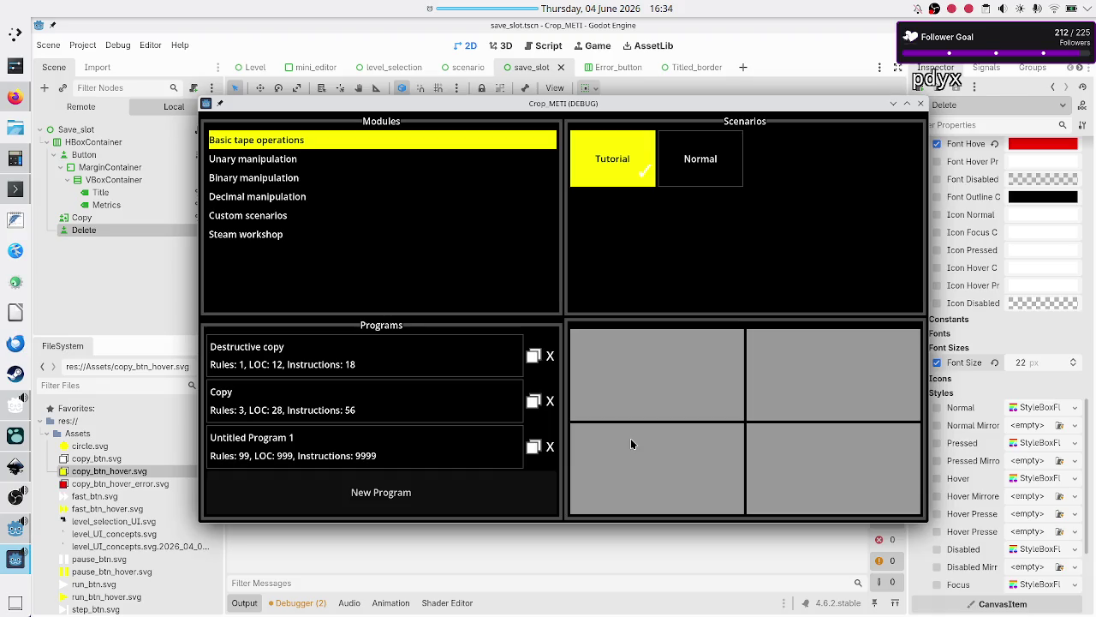
{"action": "double_click", "coordinate": [733, 100]}
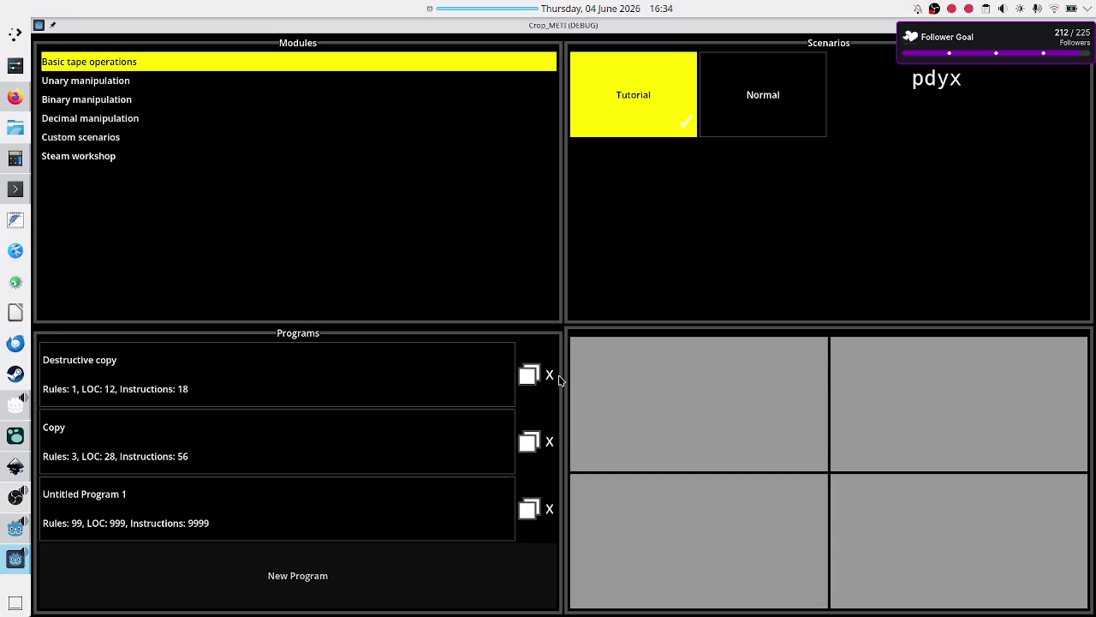
{"action": "double_click", "coordinate": [751, 29]}
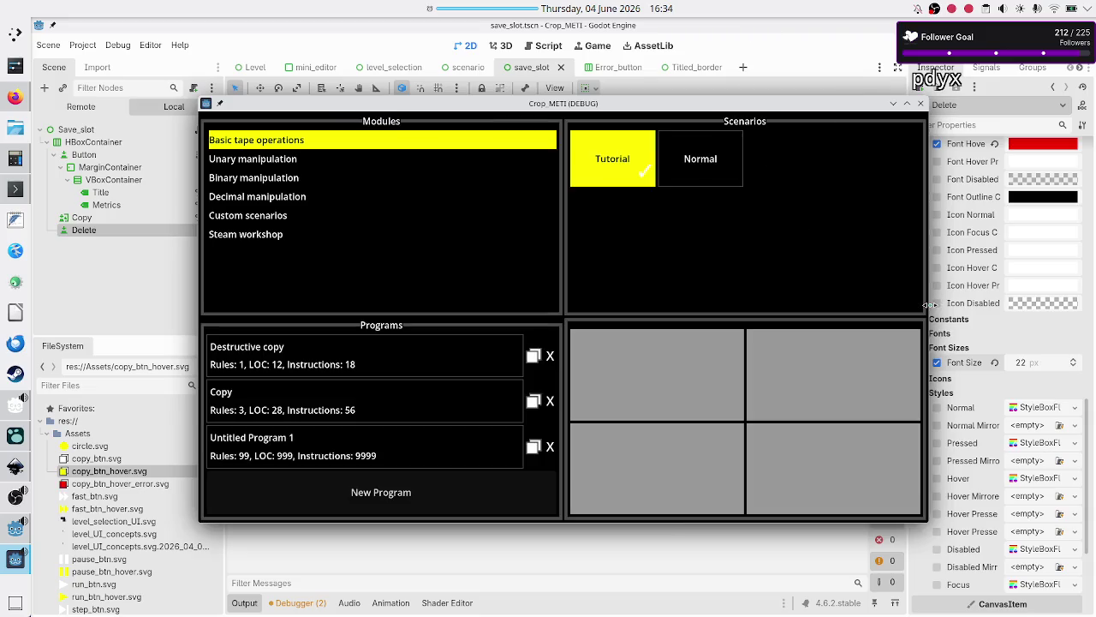
{"action": "mouse_move", "coordinate": [928, 305]}
{"action": "left_mouse_down"}
{"action": "mouse_move", "coordinate": [681, 329]}
{"action": "mouse_move", "coordinate": [870, 331]}
{"action": "mouse_move", "coordinate": [640, 332]}
{"action": "left_mouse_up"}
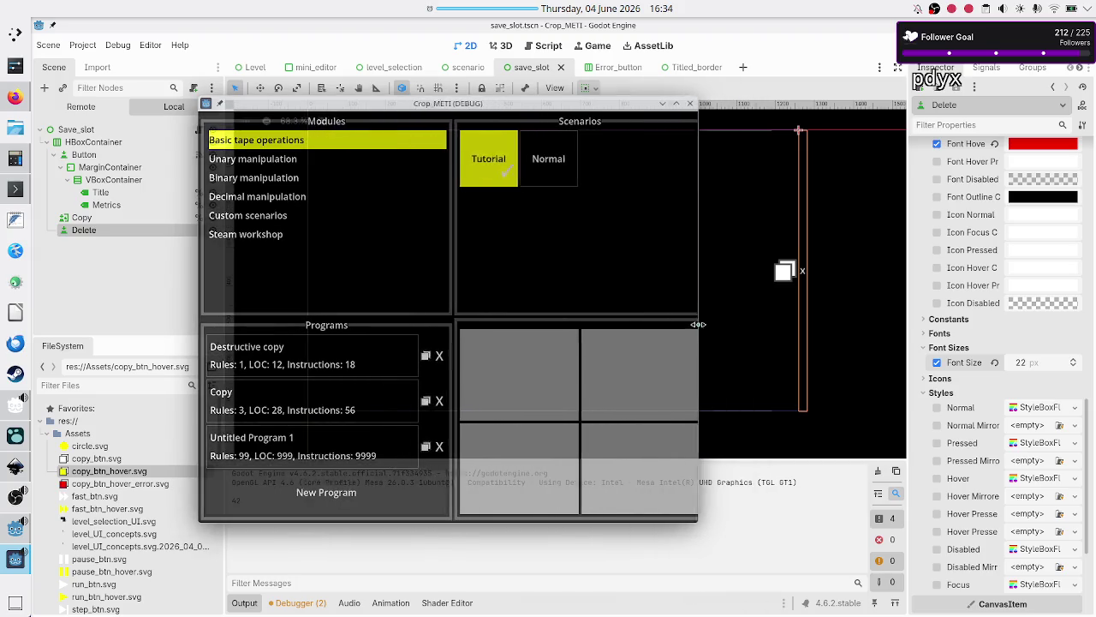
{"action": "left_click_drag", "start_coordinate": [642, 316], "coordinate": [620, 318]}
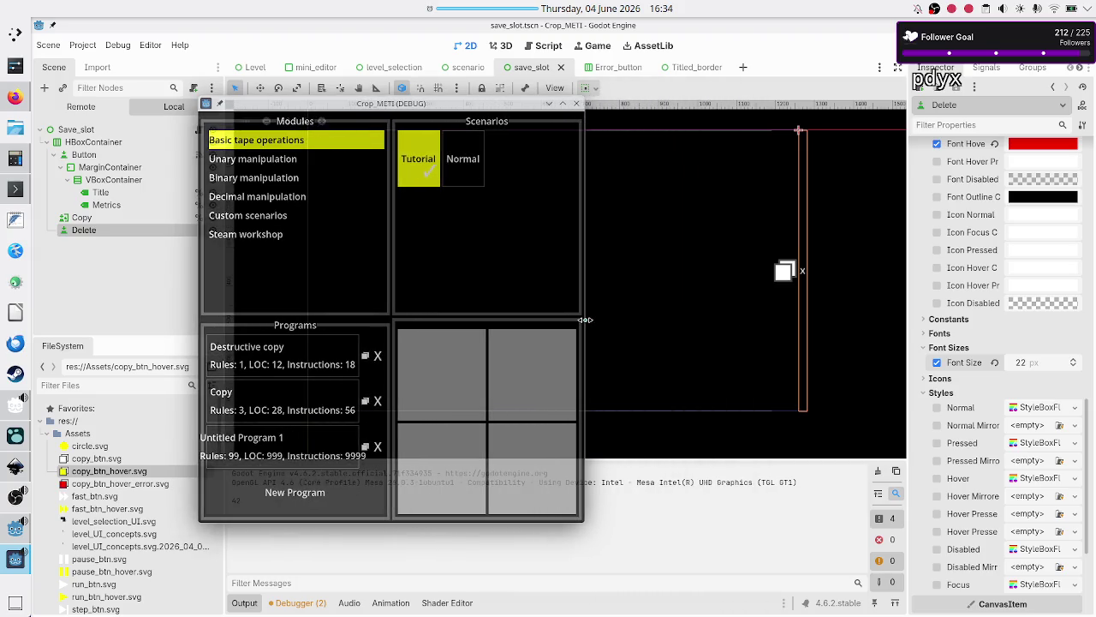
{"action": "left_click_drag", "start_coordinate": [585, 319], "coordinate": [489, 326]}
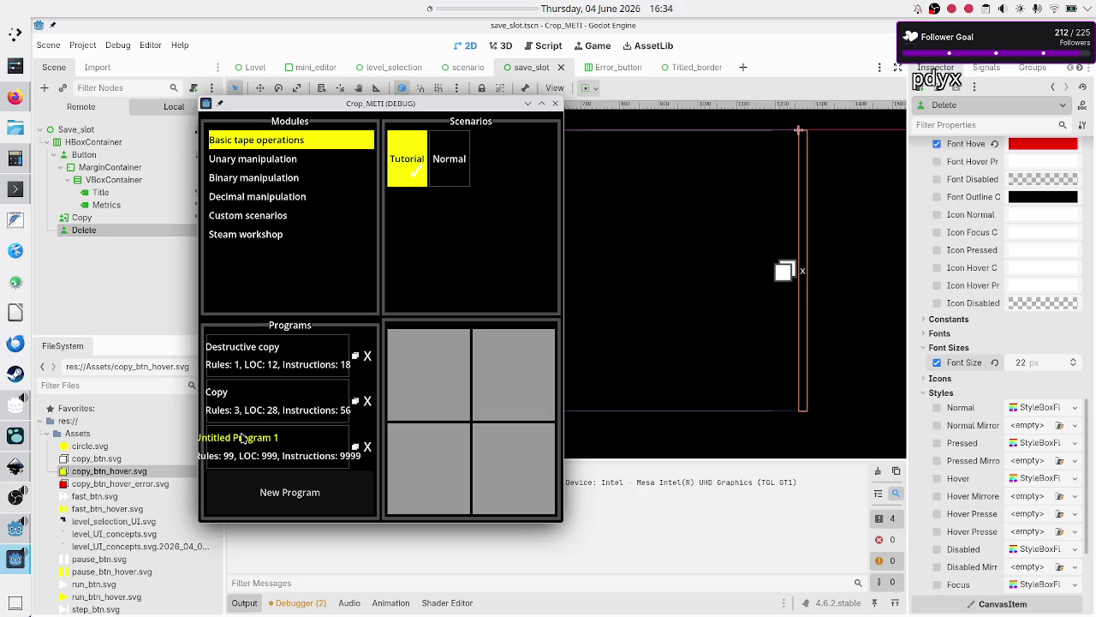
{"action": "left_click", "coordinate": [583, 344]}
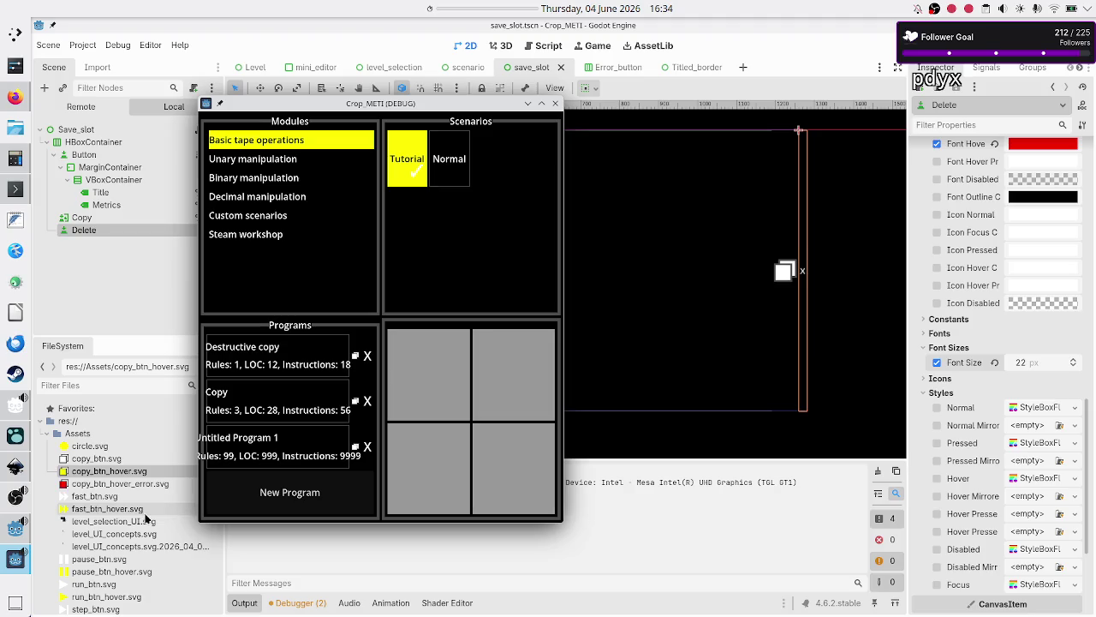
{"action": "scroll", "coordinate": [145, 517], "scroll_direction": "down", "scroll_amount": 5}
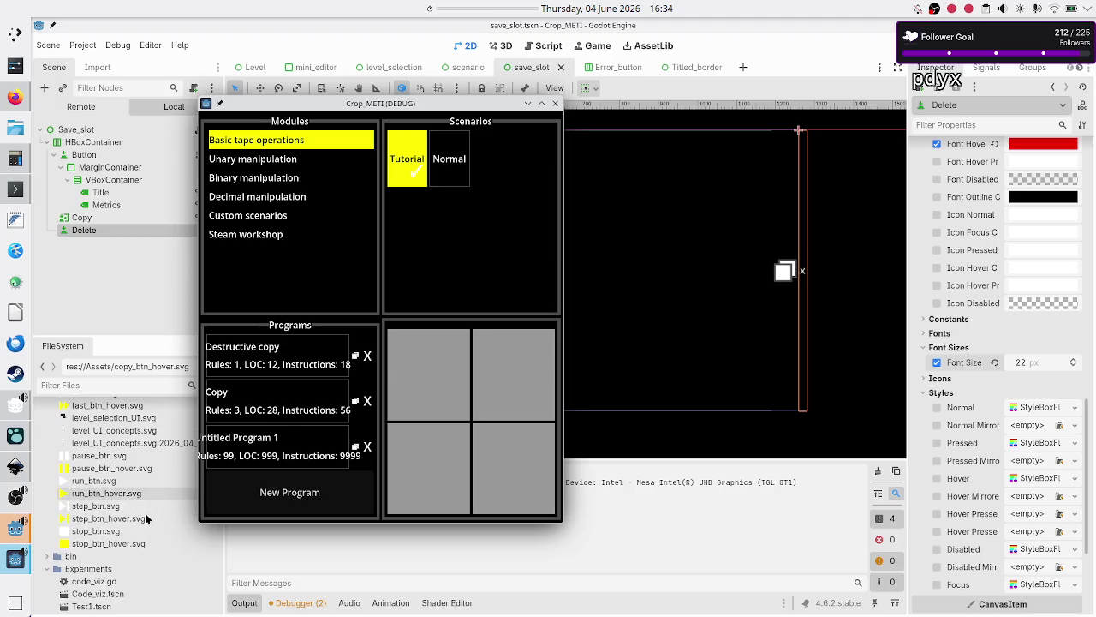
{"action": "scroll", "coordinate": [145, 518], "scroll_direction": "up", "scroll_amount": 1}
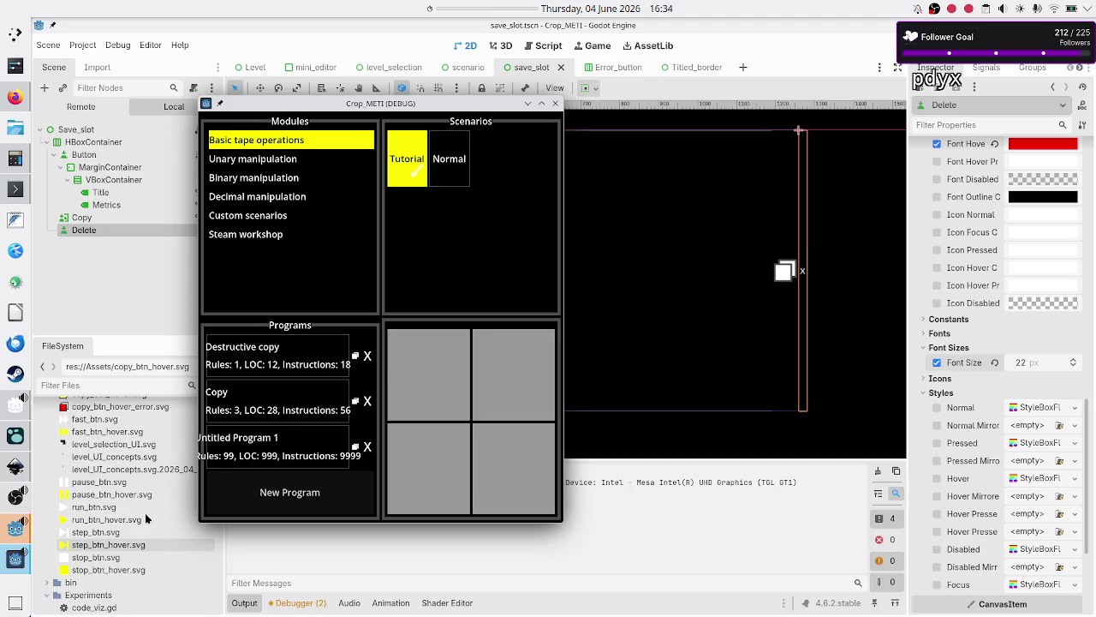
{"action": "scroll", "coordinate": [145, 512], "scroll_direction": "up", "scroll_amount": 2}
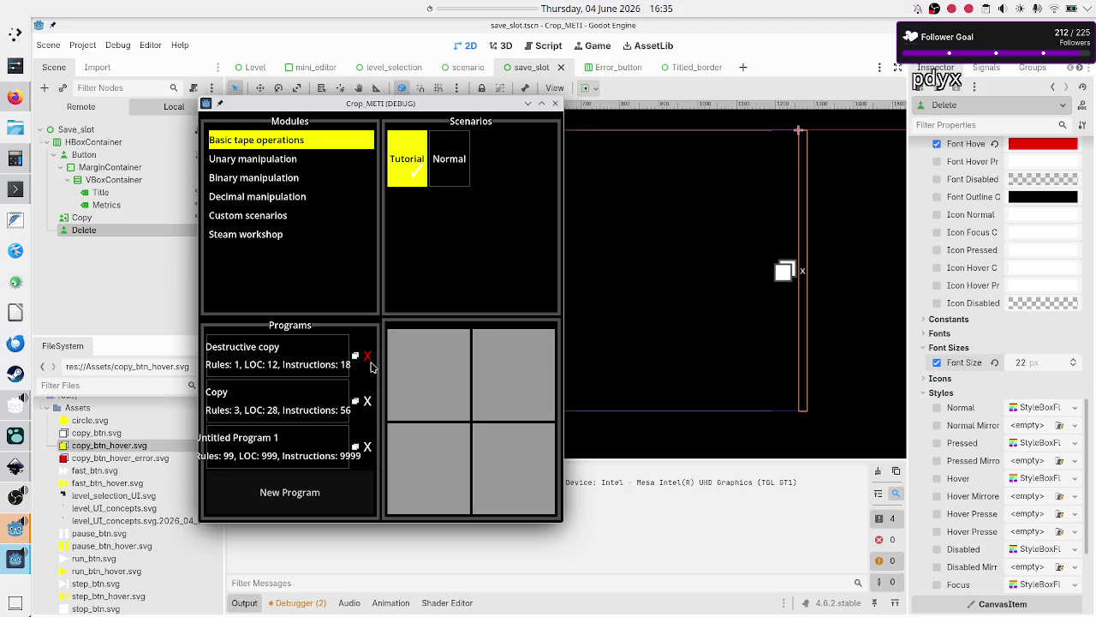
{"action": "left_click", "coordinate": [555, 105]}
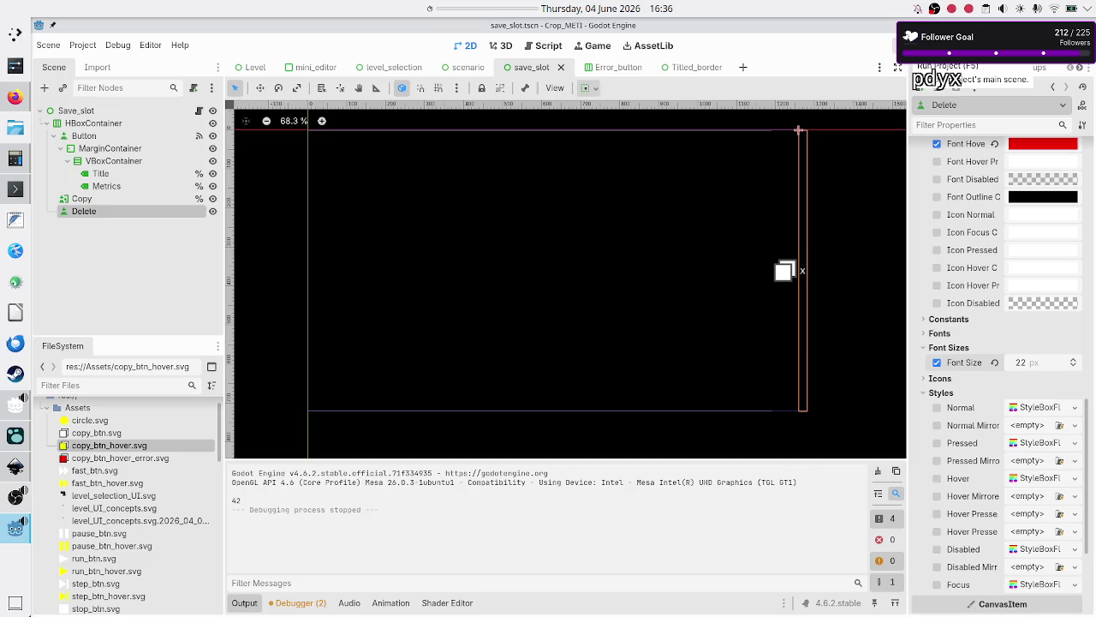
Show the Delete node's signals in the Signals dock
{"action": "left_click", "coordinate": [994, 68]}
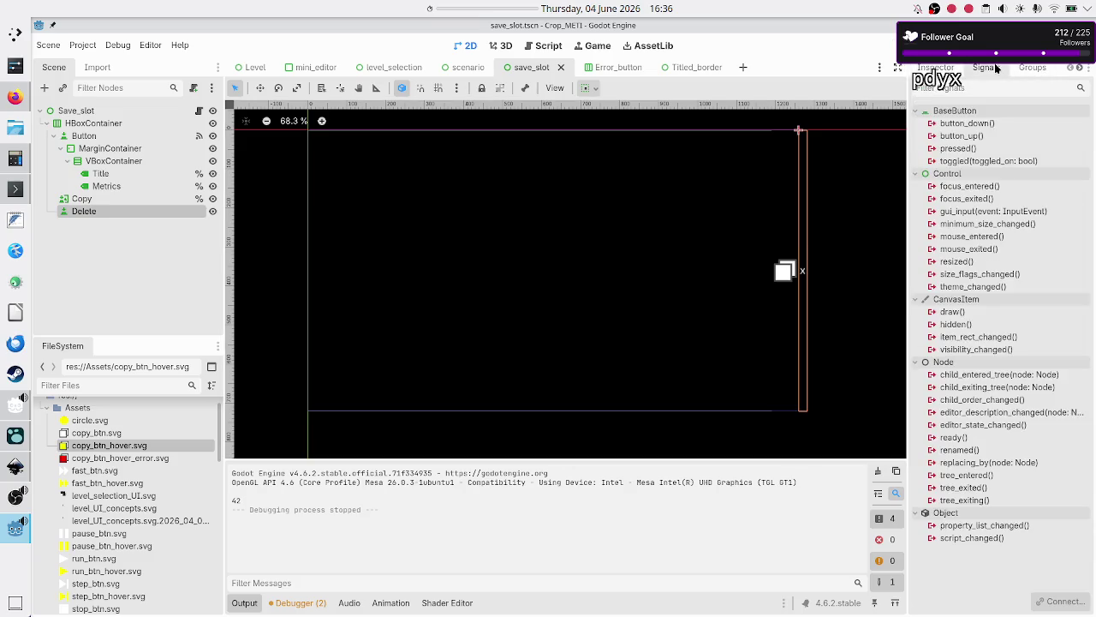
Connect Delete's pressed() signal to a new _on_delete_pressed method
{"action": "double_click", "coordinate": [982, 149]}
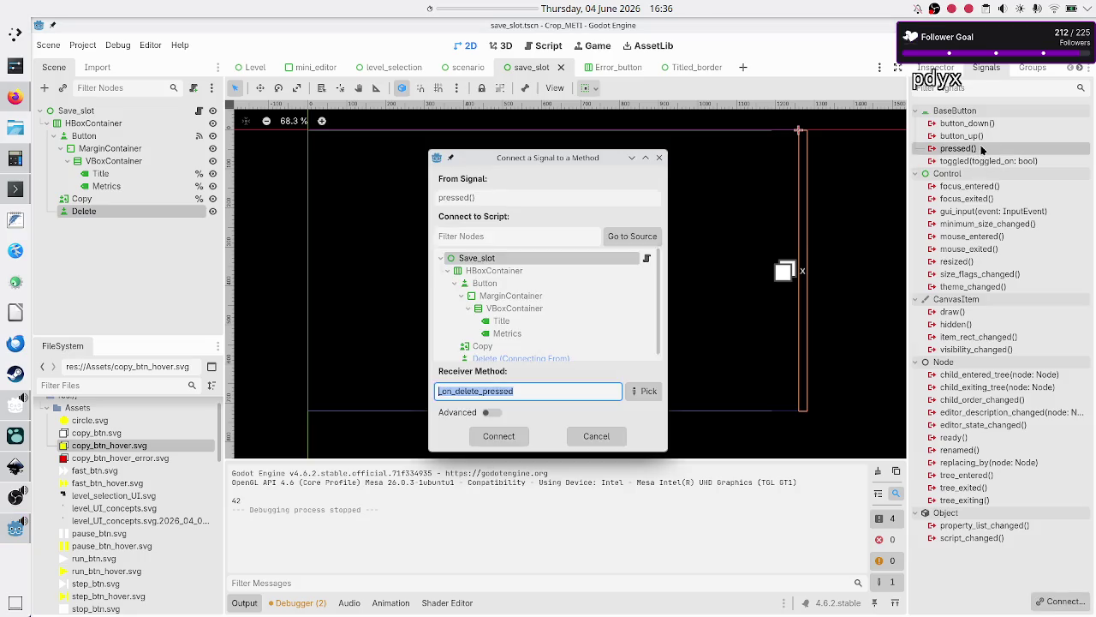
{"action": "left_click", "coordinate": [501, 436]}
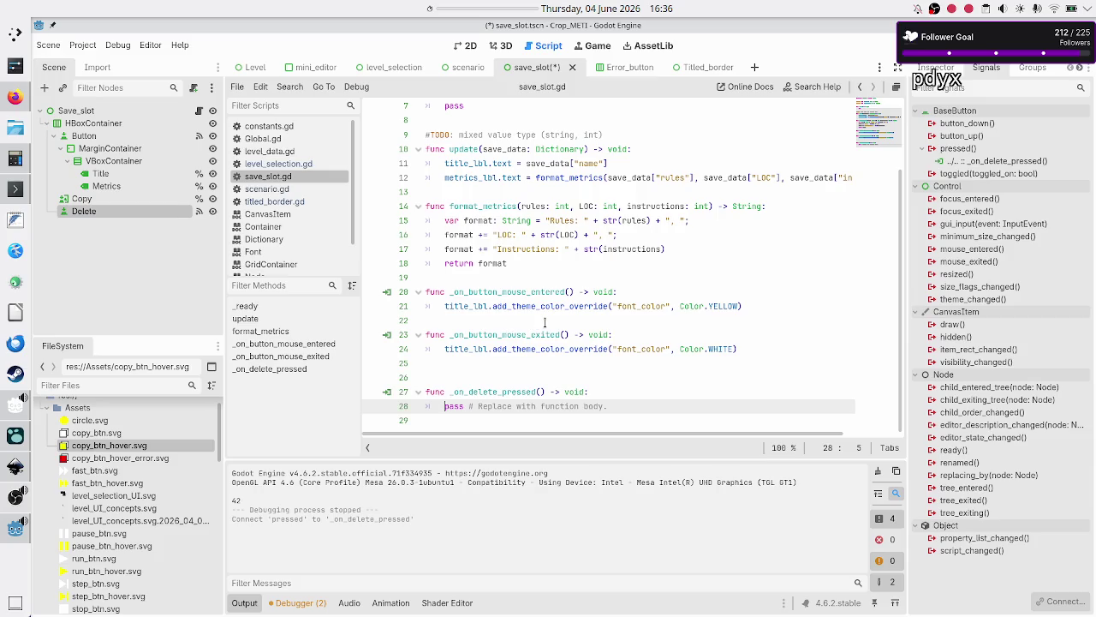
{"action": "left_click", "coordinate": [460, 379]}
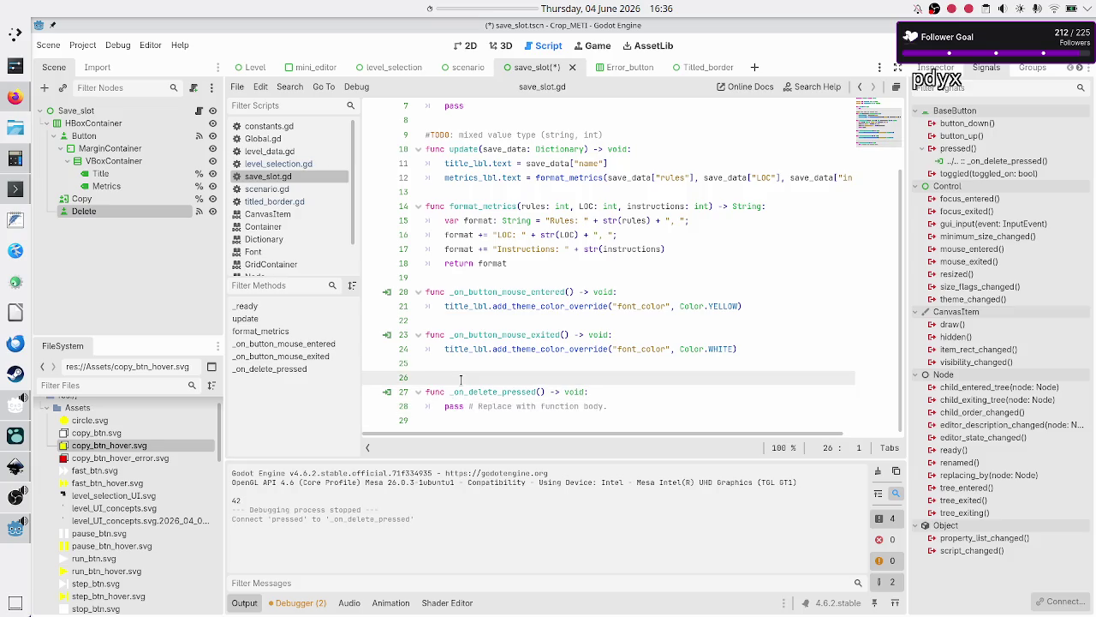
{"action": "key", "text": "BackSpace"}
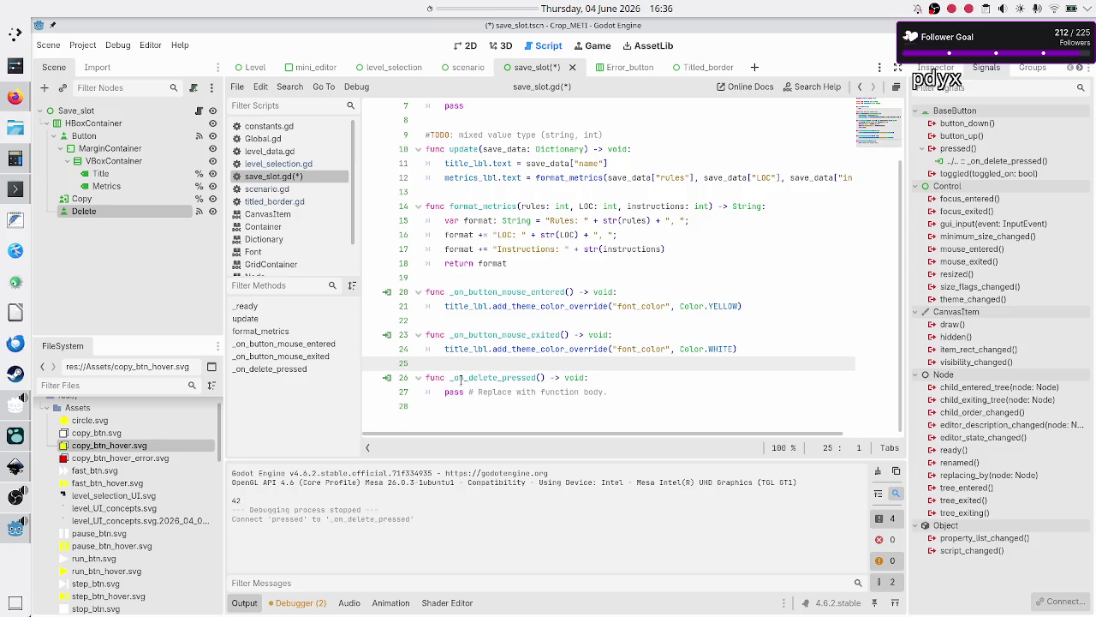
Delete the empty _ready function and add a blank line below class_name
{"action": "key", "text": "Up"}
{"action": "key", "text": "Up"}
{"action": "key", "text": "Up"}
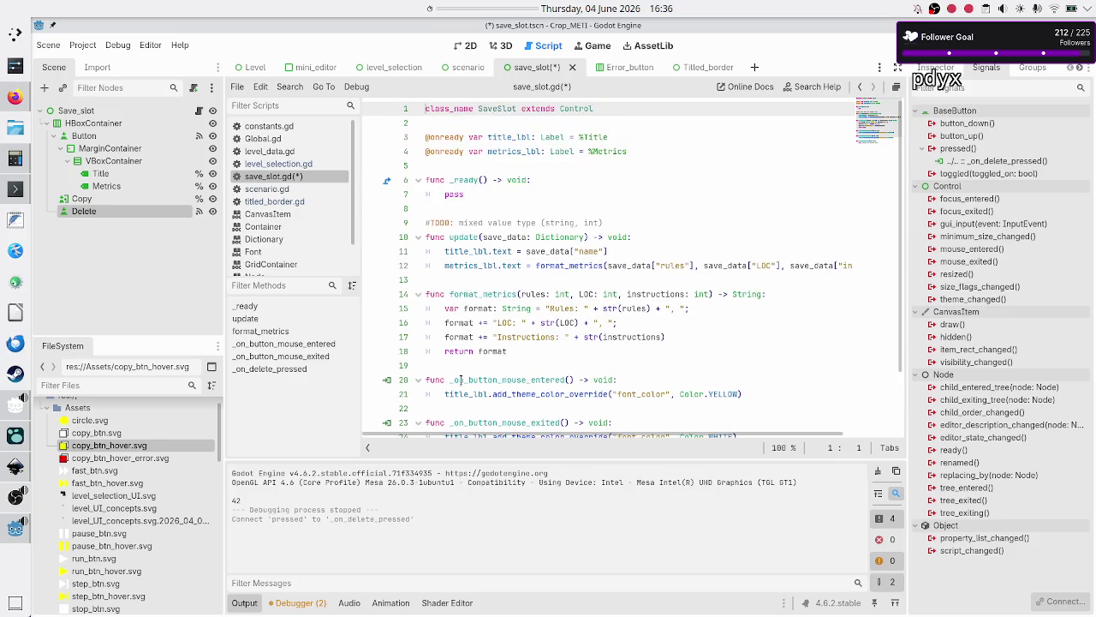
{"action": "key", "text": "Down"}
{"action": "key", "text": "Down"}
{"action": "key", "text": "Down"}
{"action": "key", "text": "shift+Down"}
{"action": "key", "text": "shift+Down"}
{"action": "key", "text": "Delete"}
{"action": "key", "text": "Delete"}
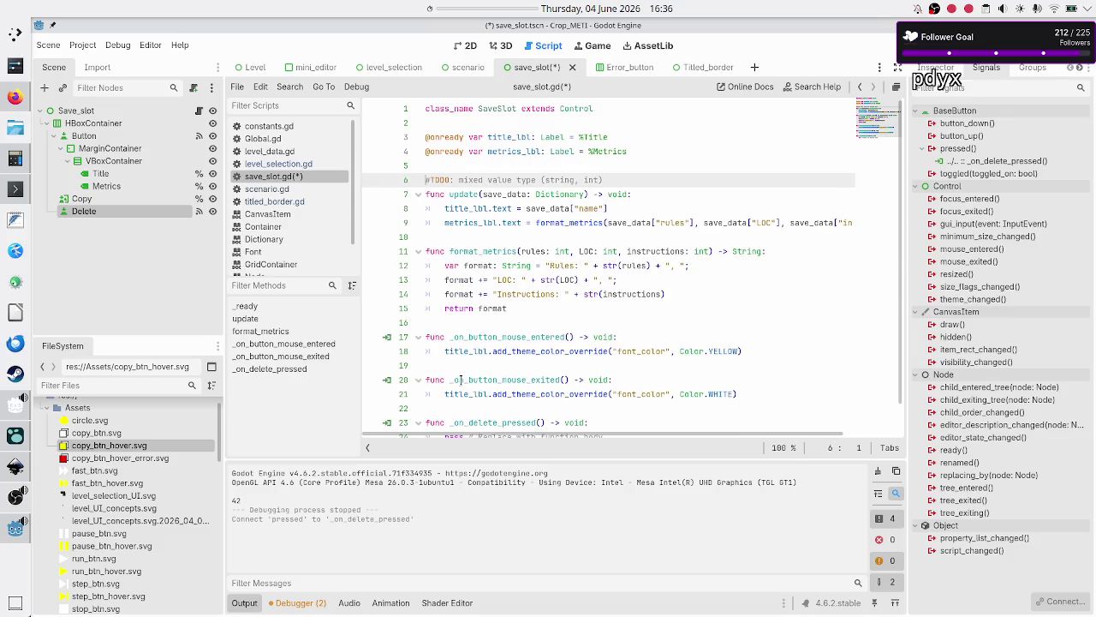
{"action": "key", "text": "Up"}
{"action": "key", "text": "Up"}
{"action": "key", "text": "Up"}
{"action": "key", "text": "Down"}
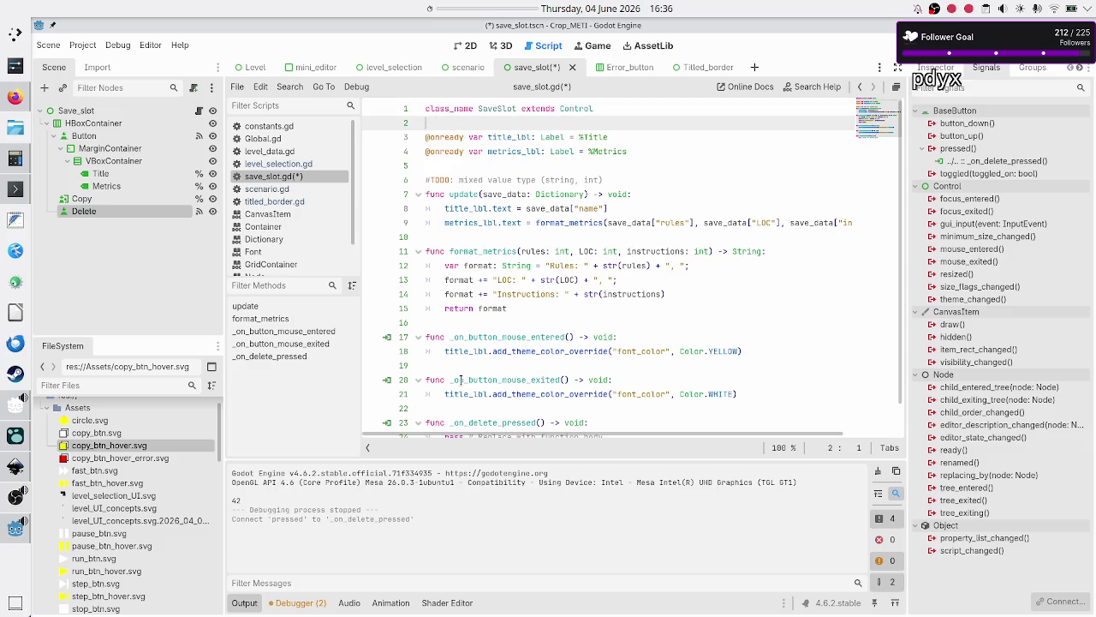
{"action": "key", "text": "Return"}
{"action": "key", "text": "Return"}
{"action": "key", "text": "Up"}
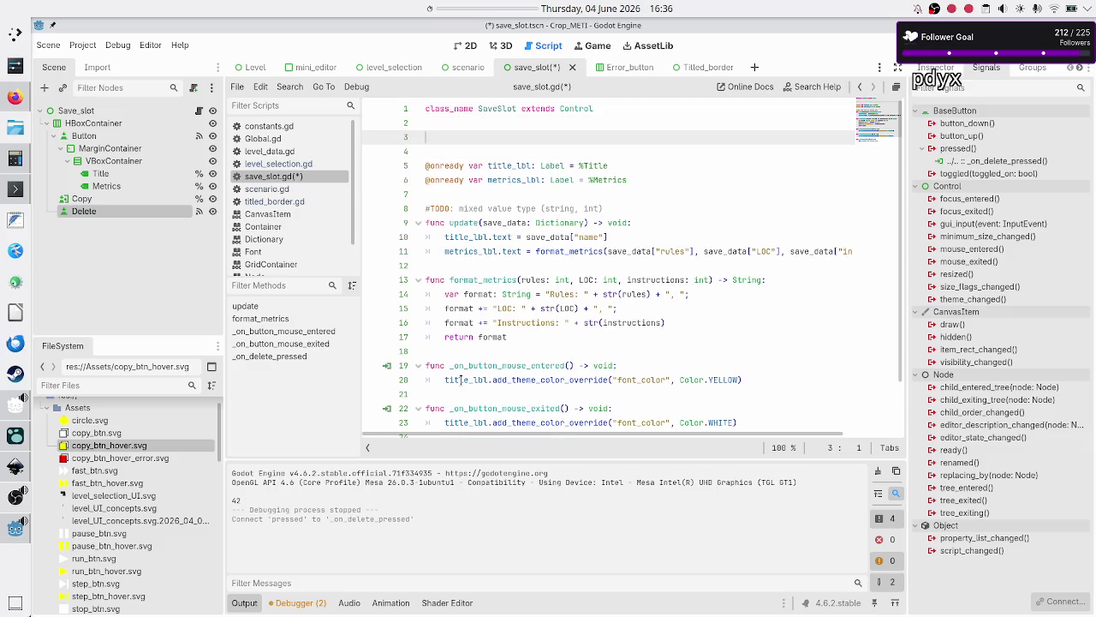
Declare 'signal save_slot_removed' near the top of save_slot.gd
{"action": "type", "text": "signal "}
{"action": "type", "text": "r"}
{"action": "type", "text": "slot_rem"}
{"action": "key", "text": "BackSpace"}
{"action": "key", "text": "BackSpace"}
{"action": "key", "text": "BackSpace"}
{"action": "type", "text": "a"}
{"action": "type", "text": "ve_slot_rem"}
{"action": "type", "text": "oved("}
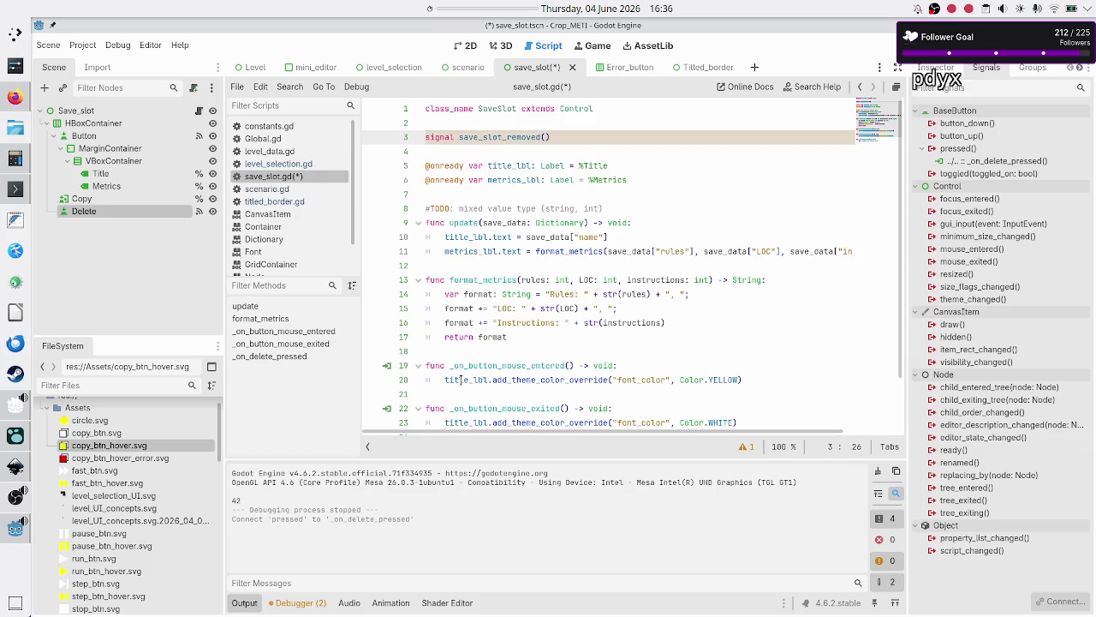
{"action": "key", "text": "BackSpace"}
{"action": "key", "text": "Down"}
{"action": "key", "text": "Down"}
{"action": "key", "text": "Down"}
Replace pass in _on_delete_pressed with save_slot_removed.emit() and save the script
{"action": "key", "text": "Down"}
{"action": "key", "text": "Down"}
{"action": "key", "text": "Down"}
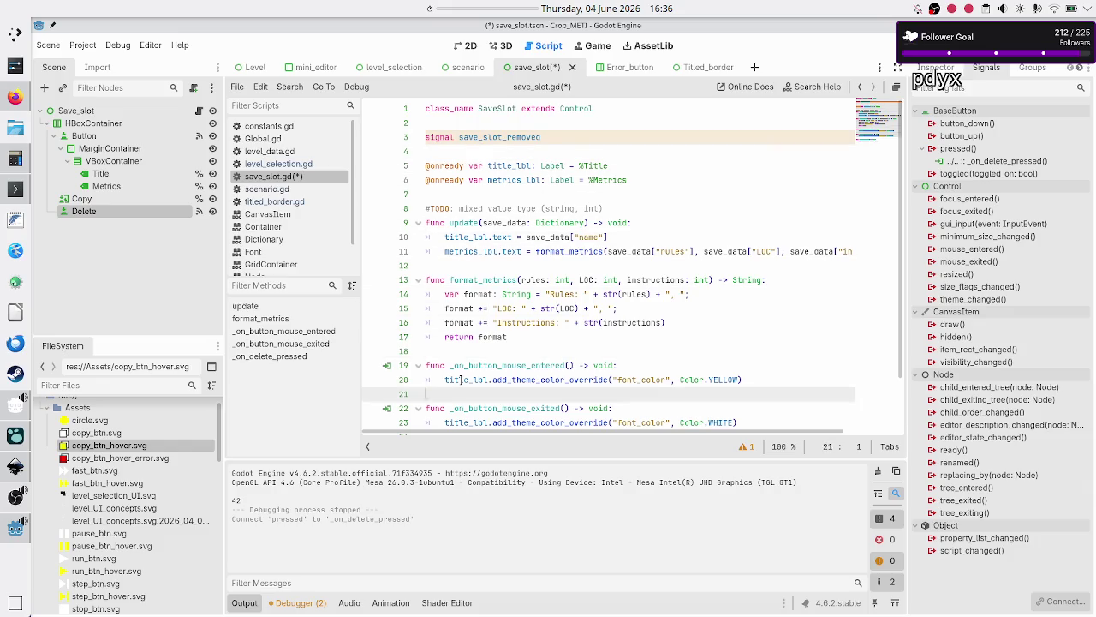
{"action": "key", "text": "Down"}
{"action": "key", "text": "Down"}
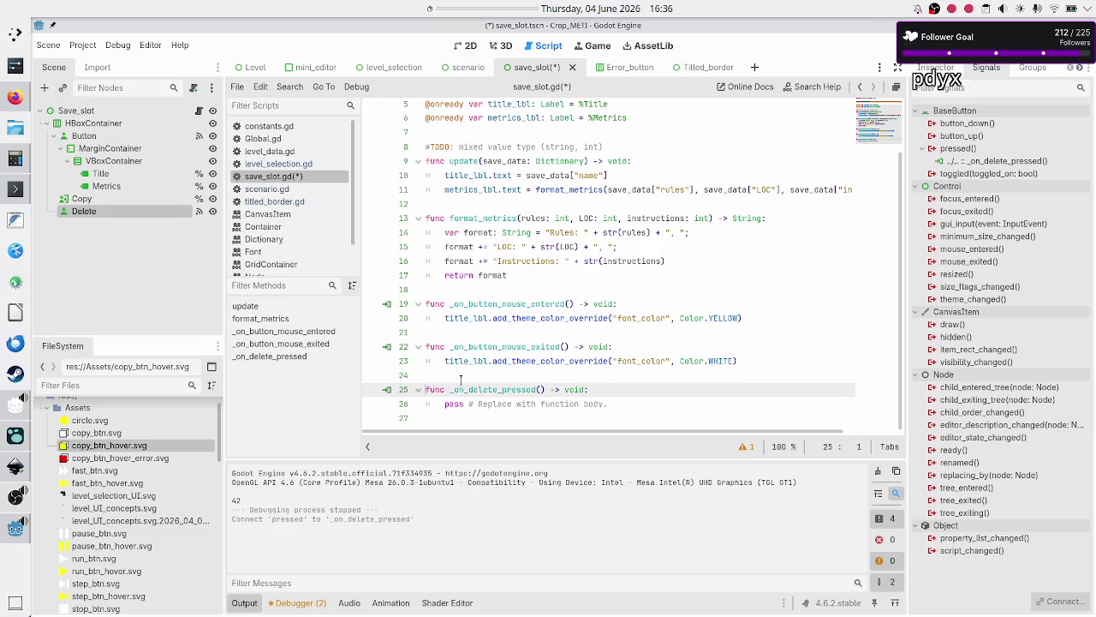
{"action": "key", "text": "Home"}
{"action": "key", "text": "shift+End"}
{"action": "key", "text": "BackSpace"}
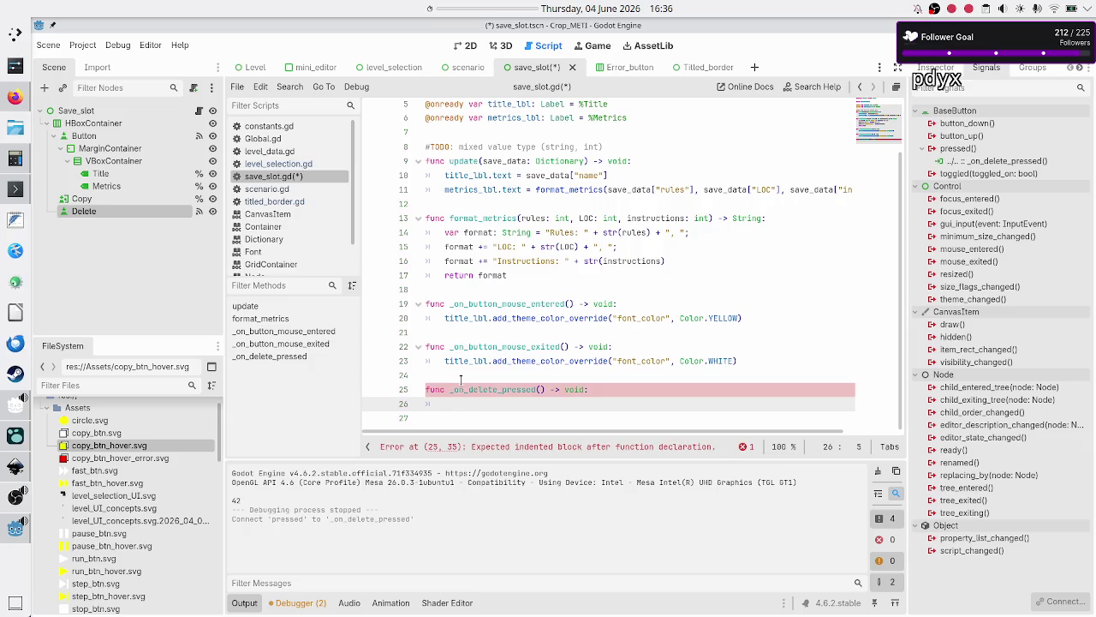
{"action": "type", "text": "save_slot_removed"}
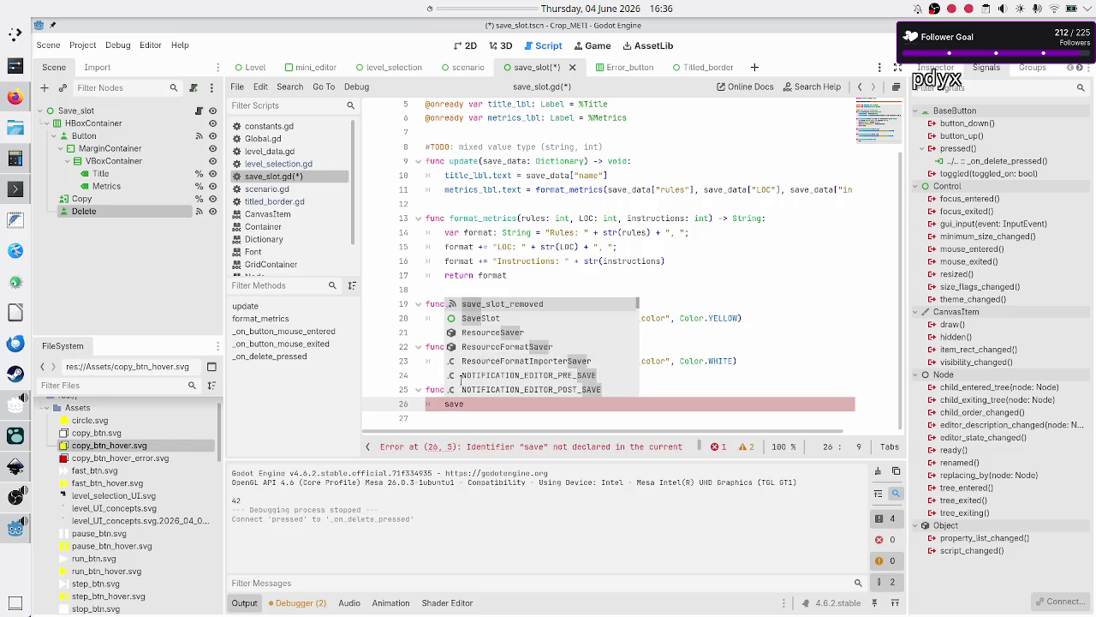
{"action": "key", "text": "Return"}
{"action": "type", "text": ".em"}
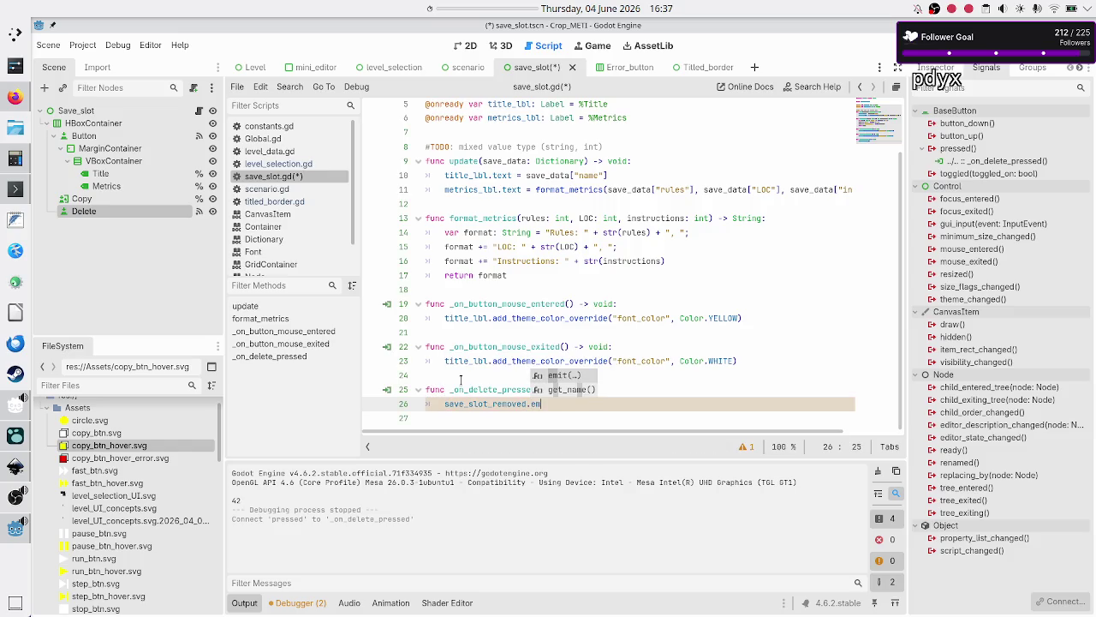
{"action": "key", "text": "Return"}
{"action": "key", "text": "Return"}
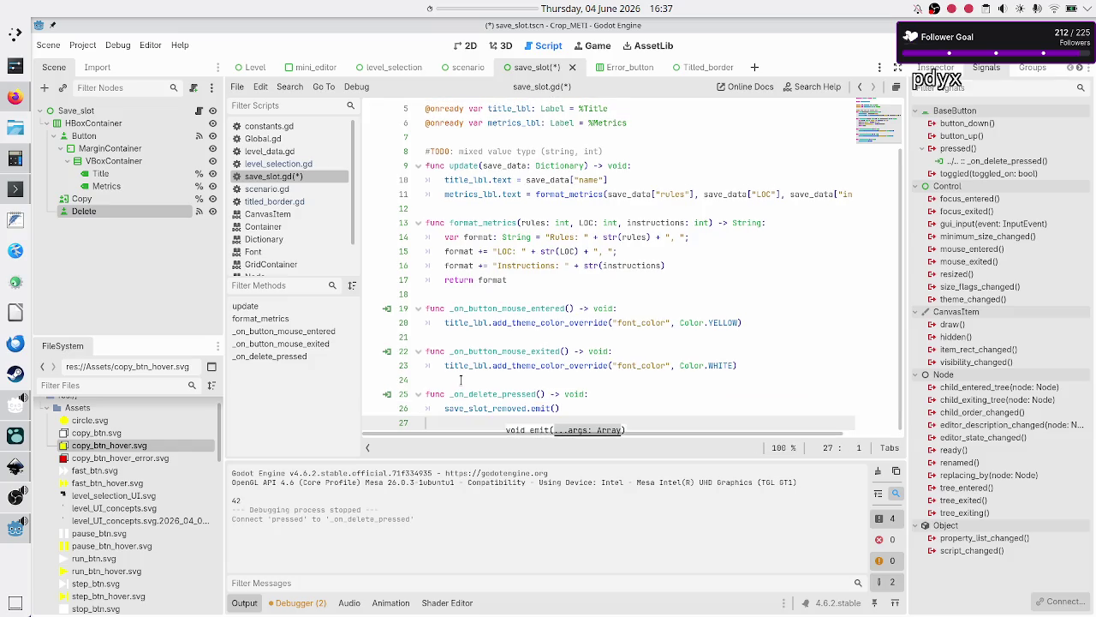
{"action": "key", "text": "ctrl+s"}
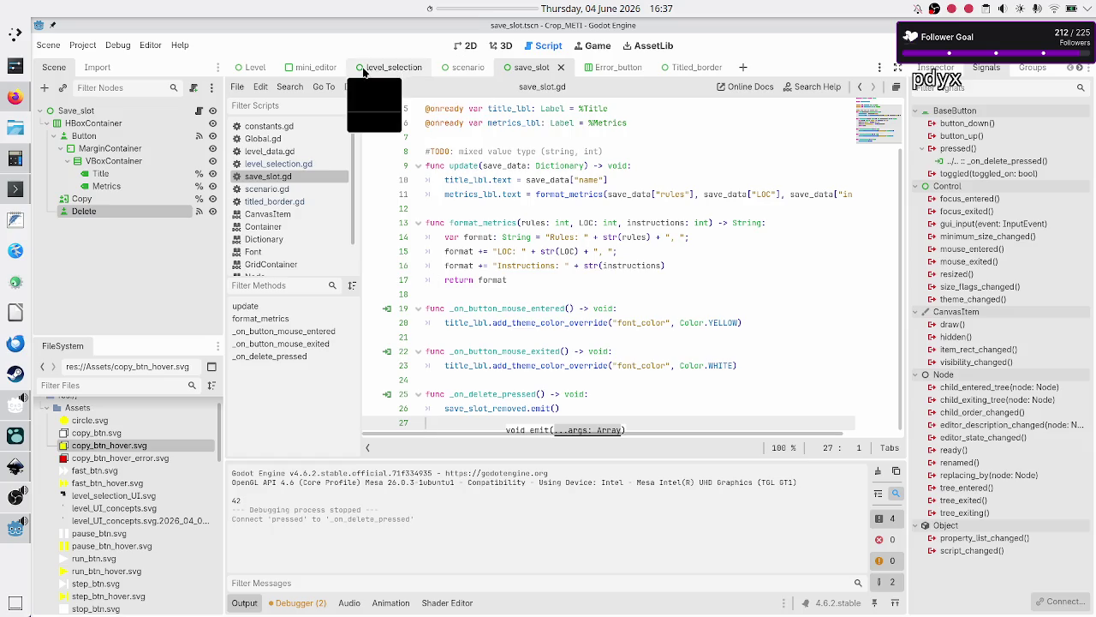
Switch to the level_selection scene and open level_selection.gd
{"action": "left_click", "coordinate": [390, 67]}
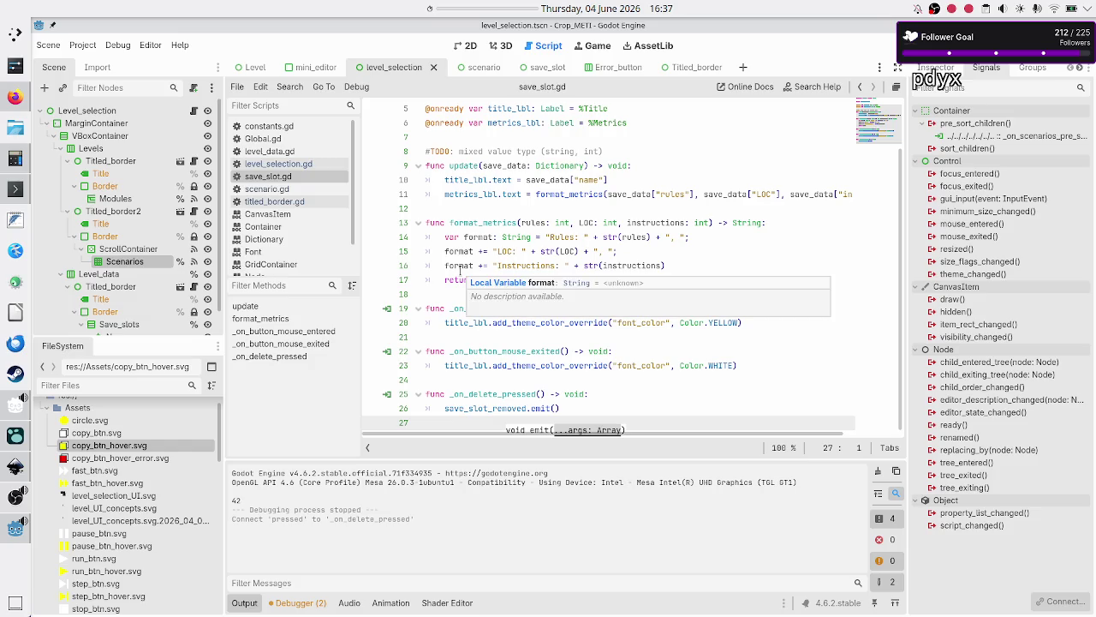
{"action": "left_click", "coordinate": [552, 251]}
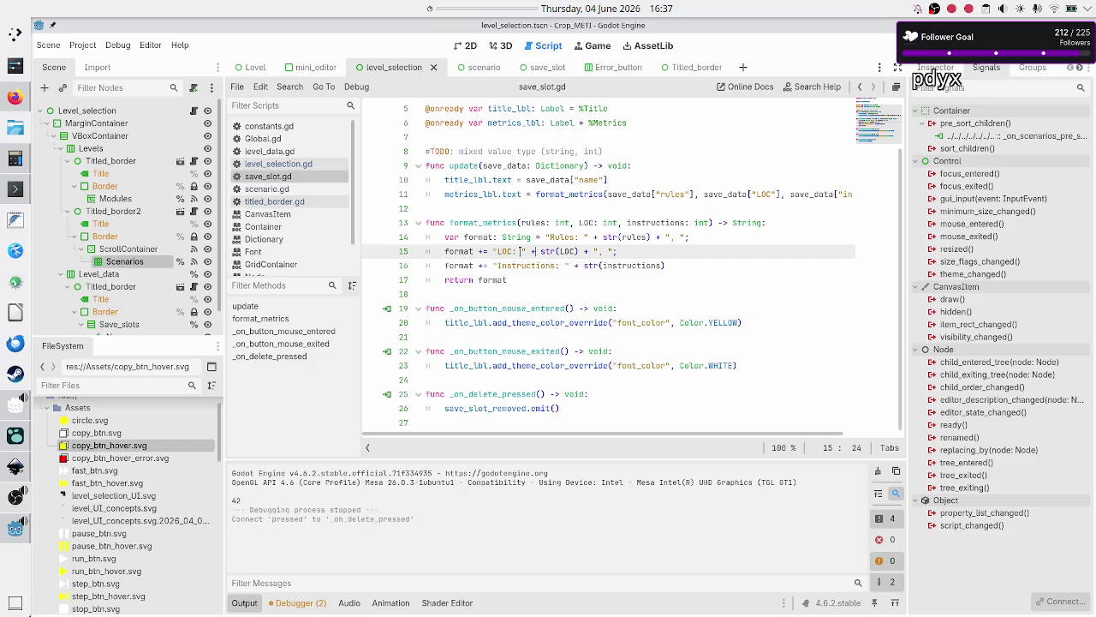
{"action": "scroll", "coordinate": [141, 311], "scroll_direction": "down", "scroll_amount": 1}
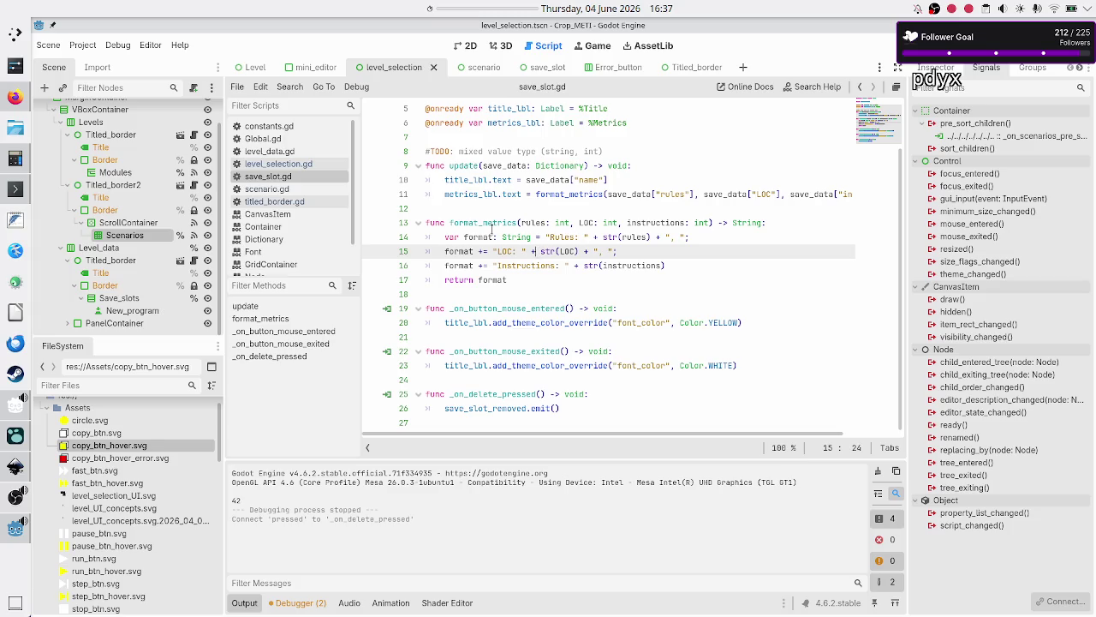
{"action": "left_click", "coordinate": [283, 163]}
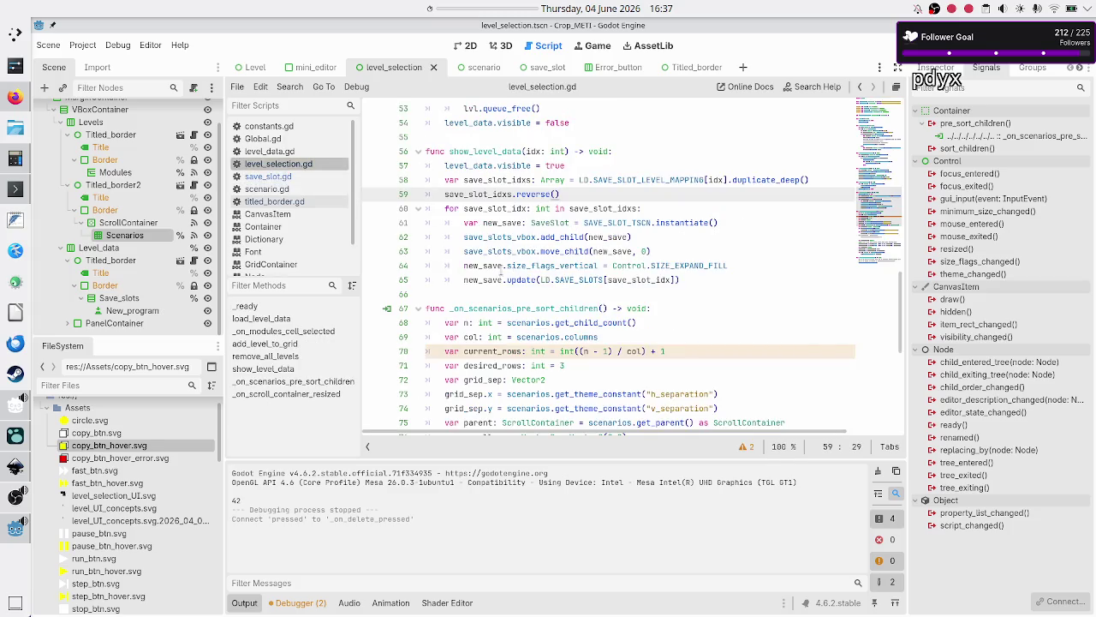
Locate show_level_data's save slot loop and place the cursor at line 65's end
{"action": "scroll", "coordinate": [498, 251], "scroll_direction": "down", "scroll_amount": 1}
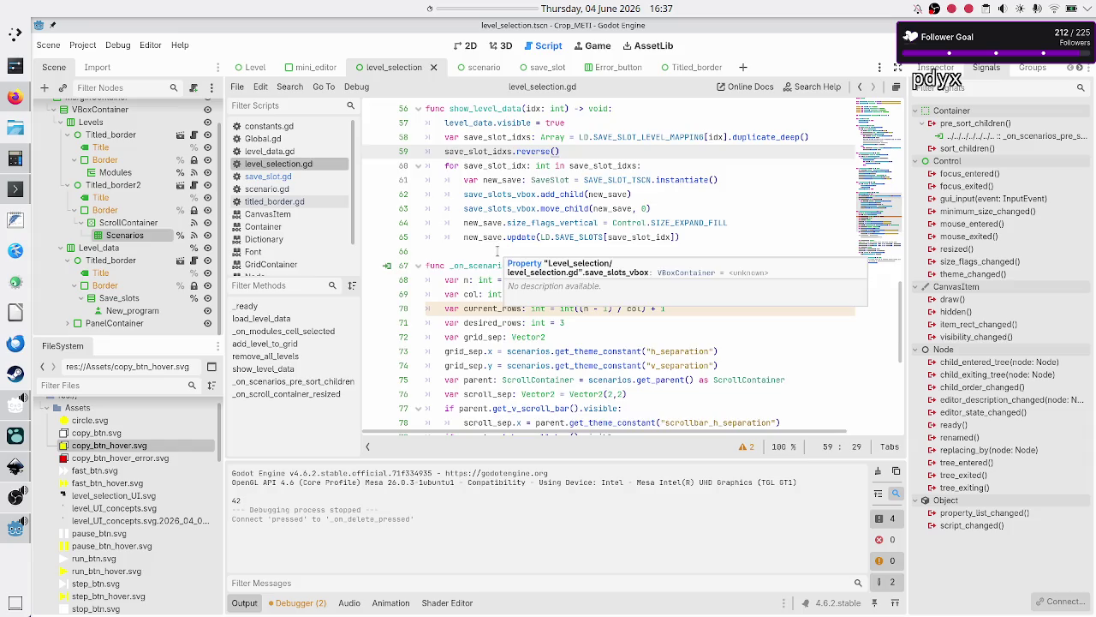
{"action": "scroll", "coordinate": [498, 251], "scroll_direction": "up", "scroll_amount": 2}
{"action": "double_click", "coordinate": [496, 194]}
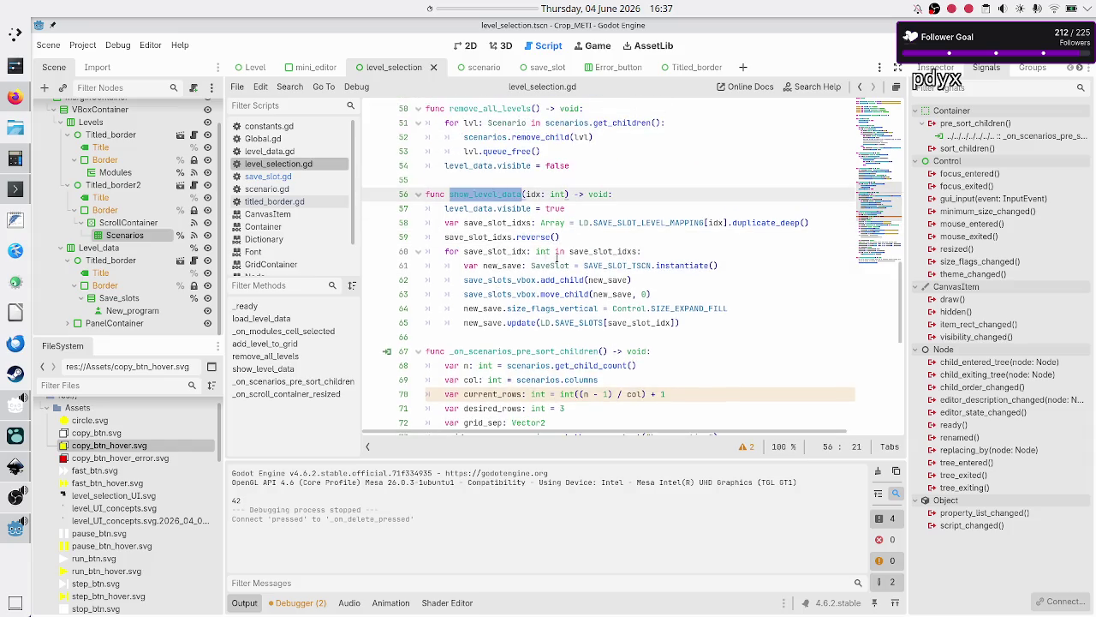
{"action": "double_click", "coordinate": [545, 258]}
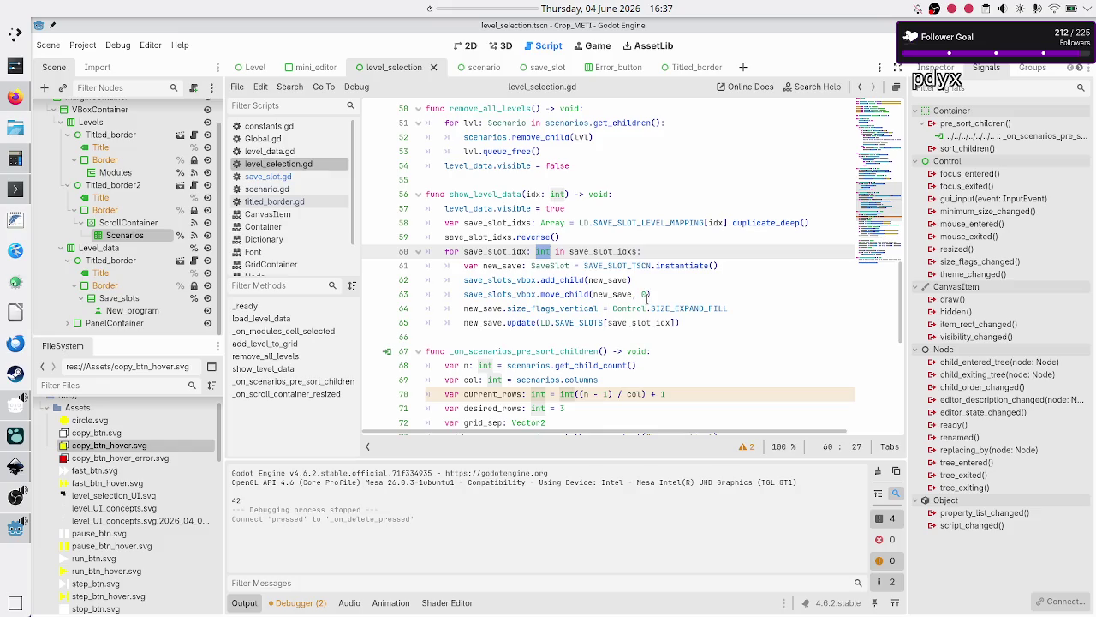
{"action": "left_click", "coordinate": [690, 317]}
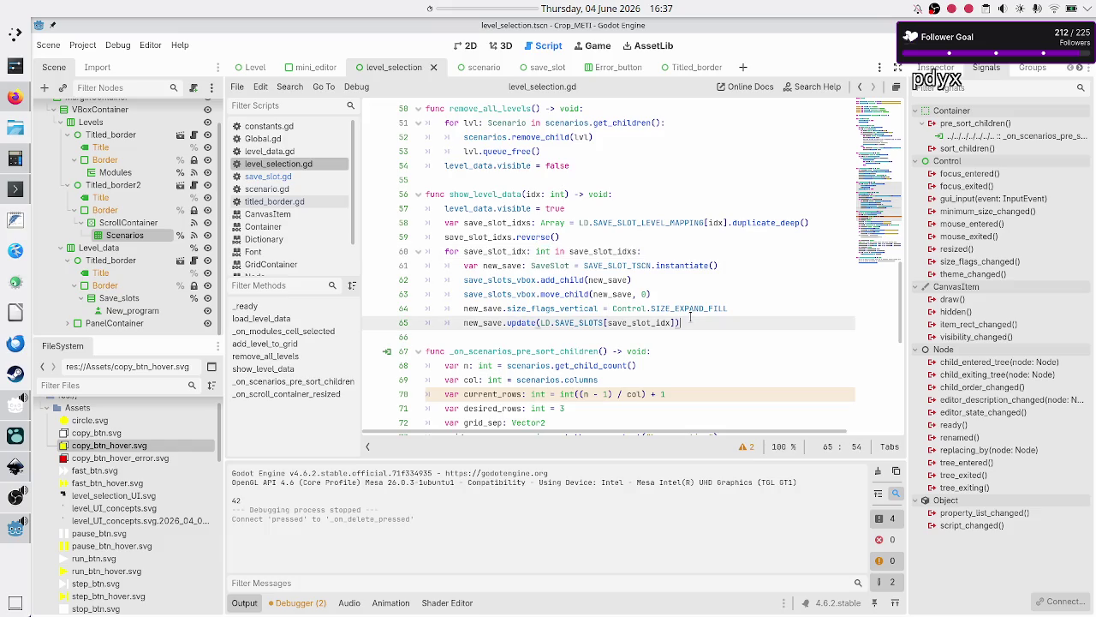
On line 66 write new_save.save_slot_removed.connect(remove_save_slot.bind(save_slot_idx)) using autocomplete
{"action": "type", "text": "new_sa"}
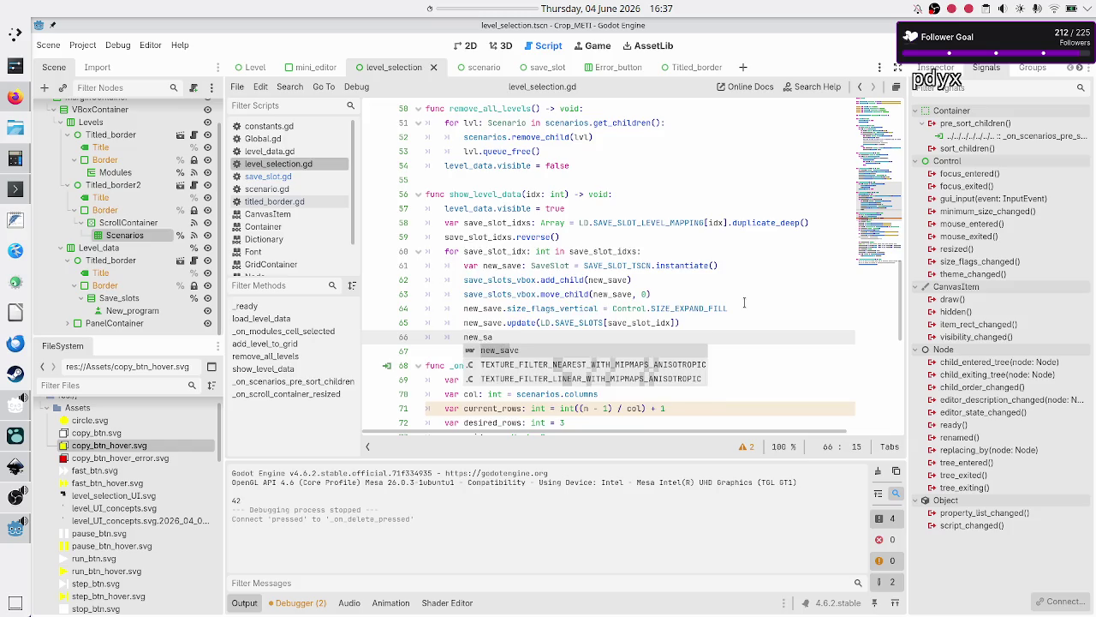
{"action": "type", "text": "ve."}
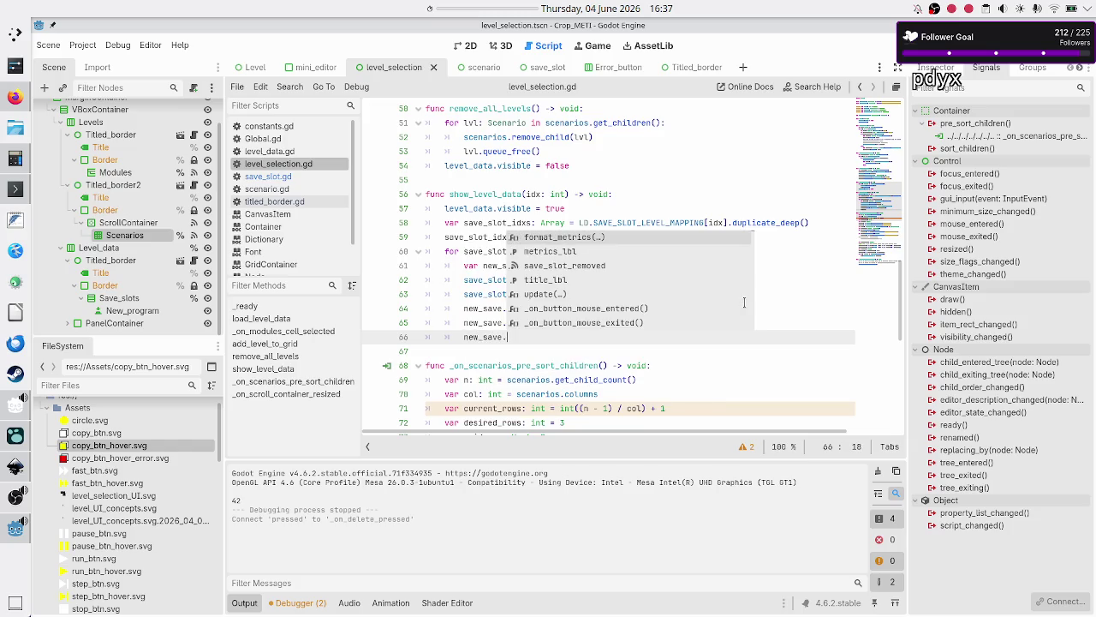
{"action": "key", "text": "Down"}
{"action": "key", "text": "Down"}
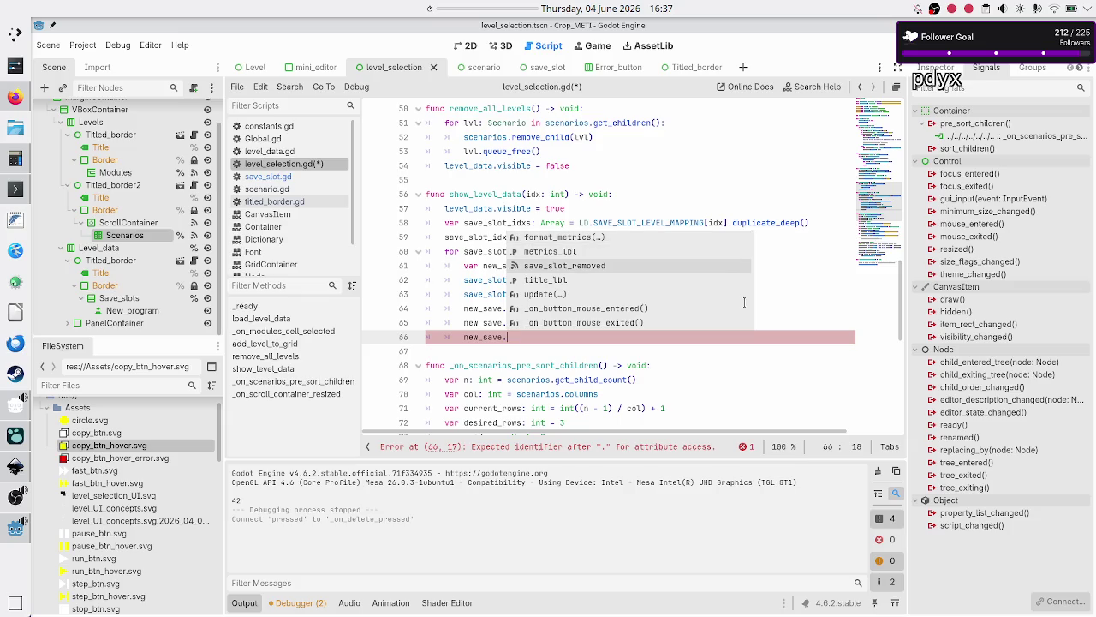
{"action": "key", "text": "Return"}
{"action": "type", "text": ".con"}
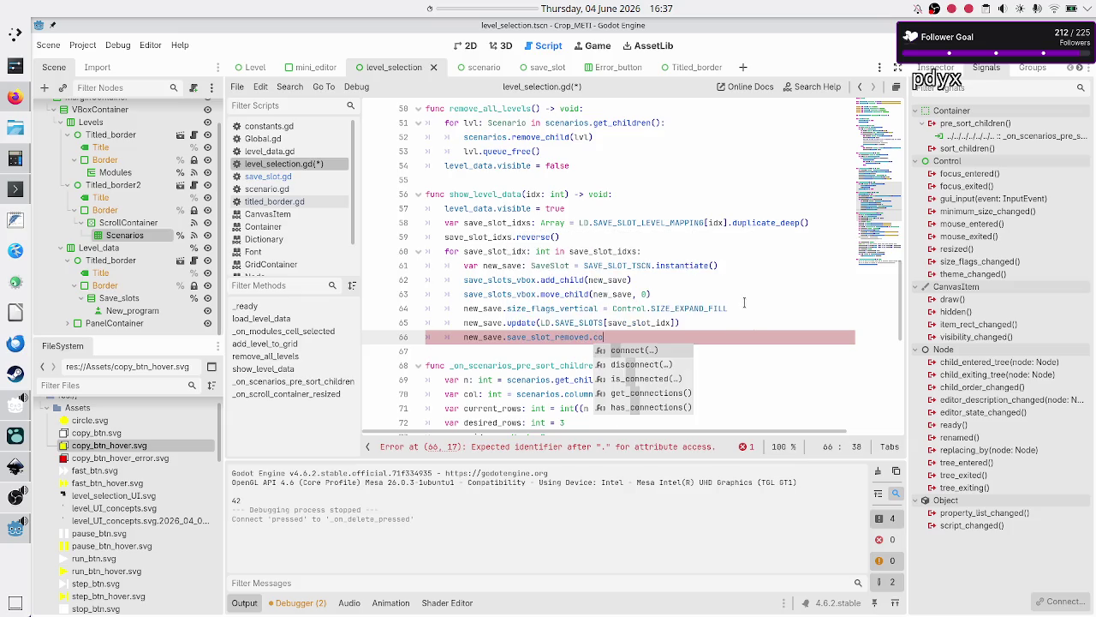
{"action": "key", "text": "Return"}
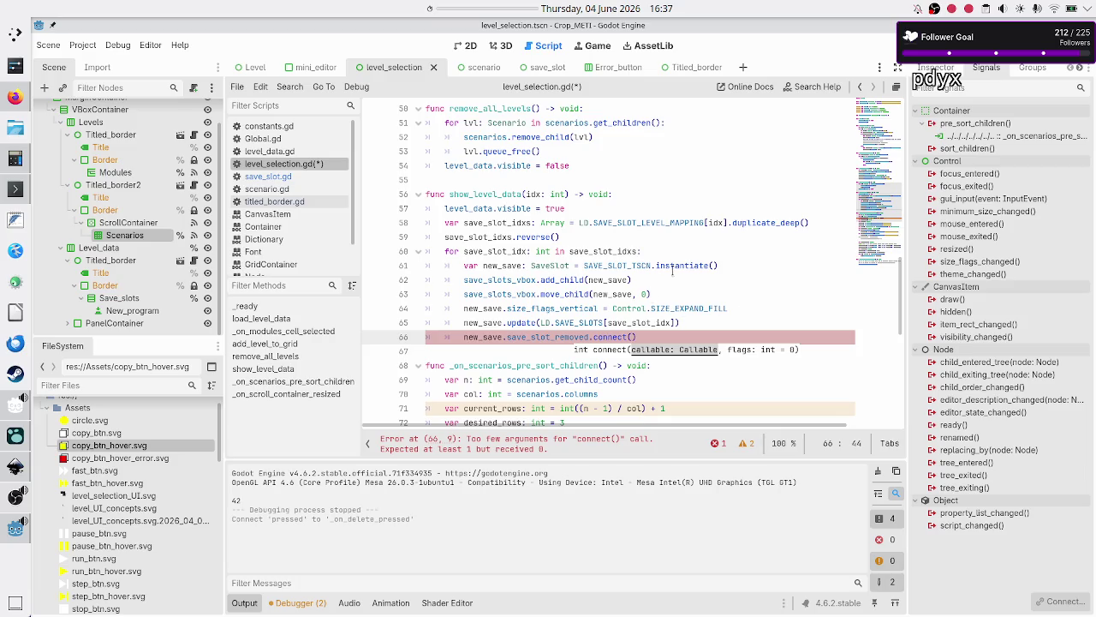
{"action": "type", "text": "remove_save_slot("}
{"action": "key", "text": "BackSpace"}
{"action": "type", "text": ".bind("}
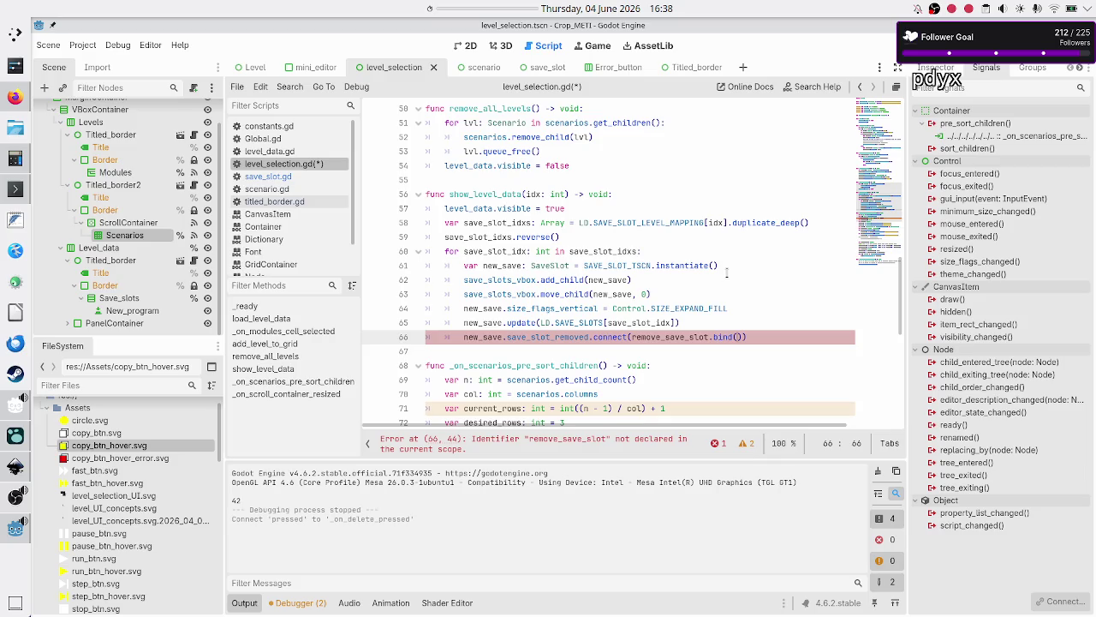
{"action": "type", "text": "save_slo"}
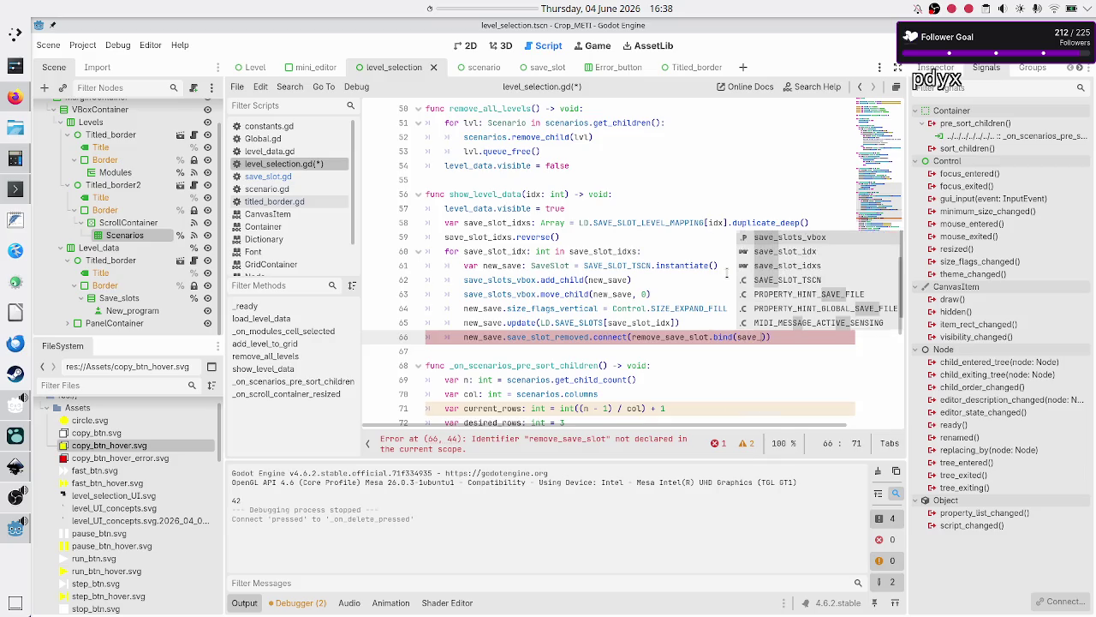
{"action": "type", "text": "t_idx"}
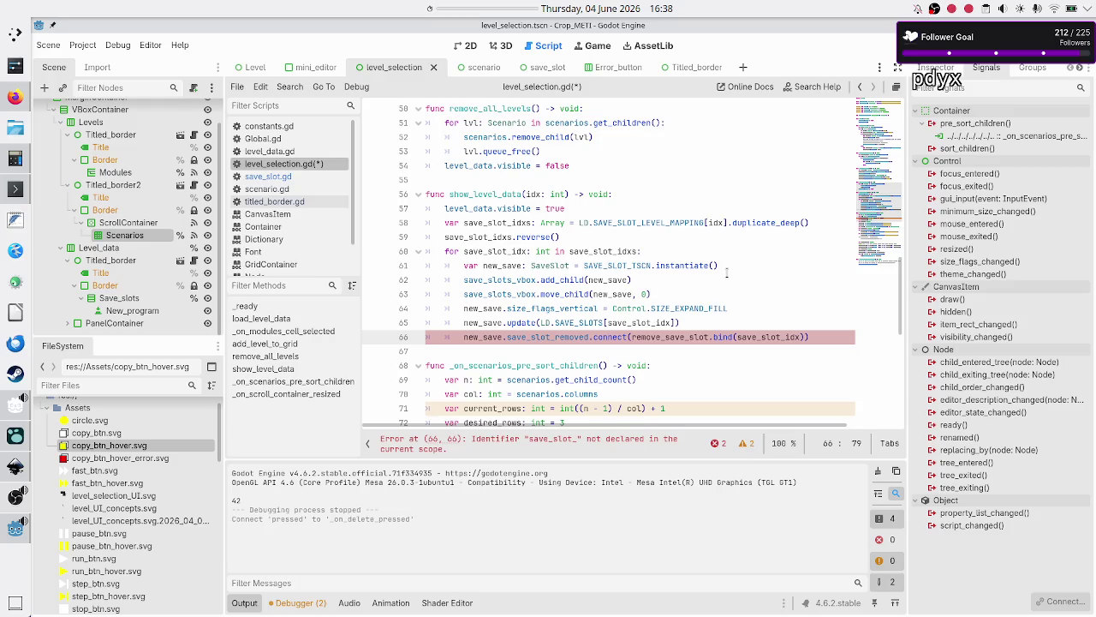
{"action": "type", "text": ")"}
{"action": "key", "text": "Down"}
{"action": "key", "text": "Down"}
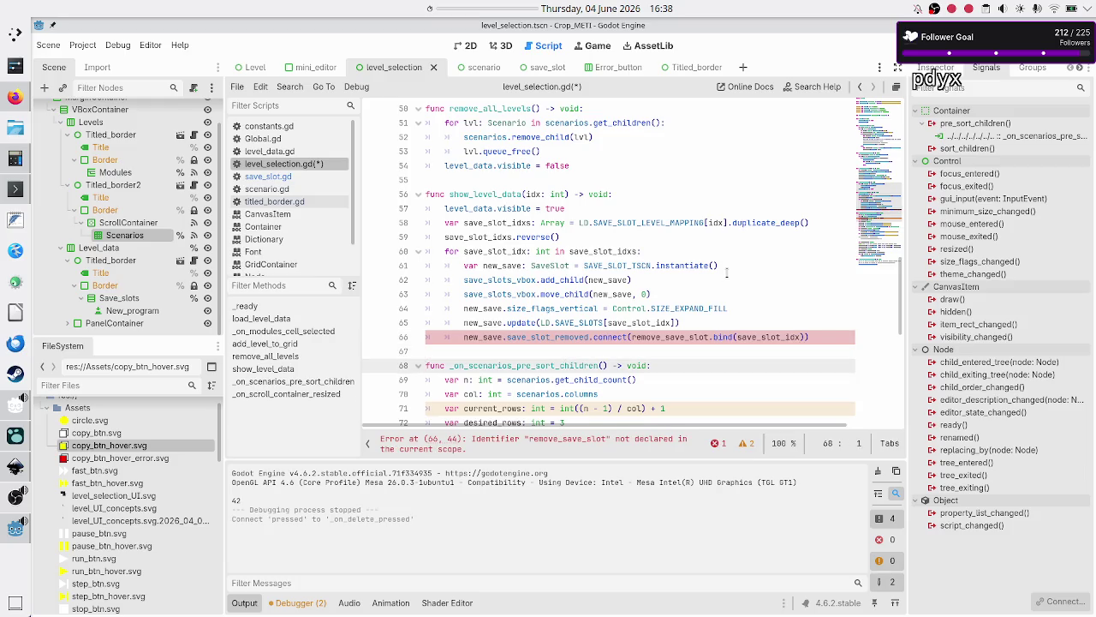
{"action": "scroll", "coordinate": [726, 273], "scroll_direction": "down", "scroll_amount": 3}
{"action": "key", "text": "Up"}
{"action": "key", "text": "Up"}
{"action": "key", "text": "Up"}
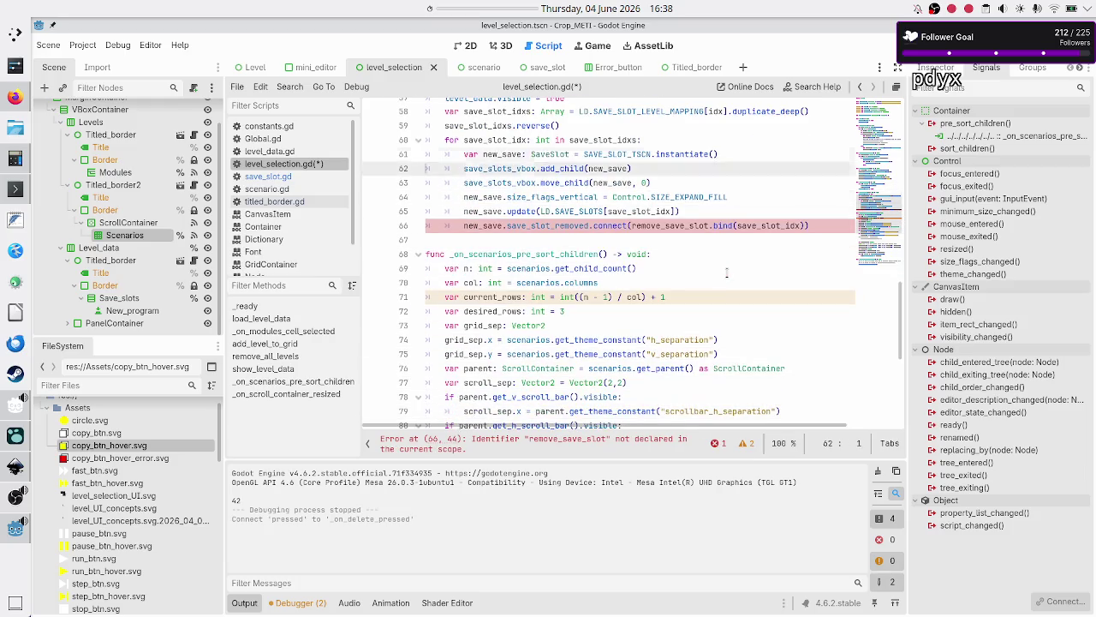
{"action": "scroll", "coordinate": [726, 272], "scroll_direction": "up", "scroll_amount": 2}
{"action": "key", "text": "Down"}
{"action": "key", "text": "Down"}
{"action": "key", "text": "Down"}
Add a stub func remove_save_slot(idx: int) -> void: with pass as its body
{"action": "key", "text": "Return"}
{"action": "key", "text": "Return"}
{"action": "key", "text": "Up"}
{"action": "key", "text": "Up"}
{"action": "type", "text": "fu"}
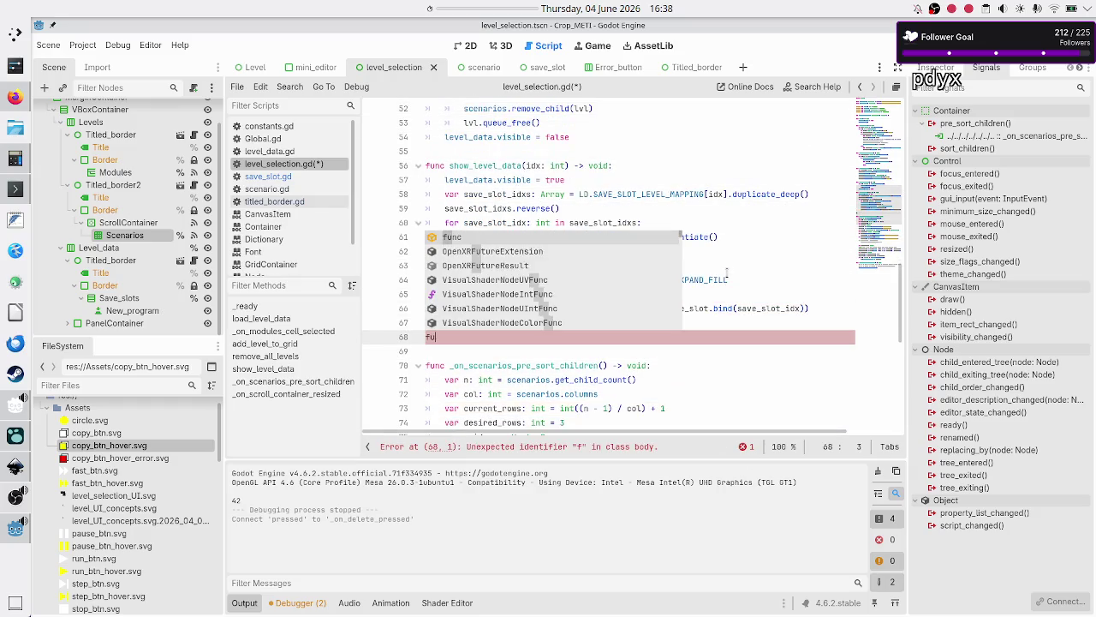
{"action": "type", "text": "nc remove"}
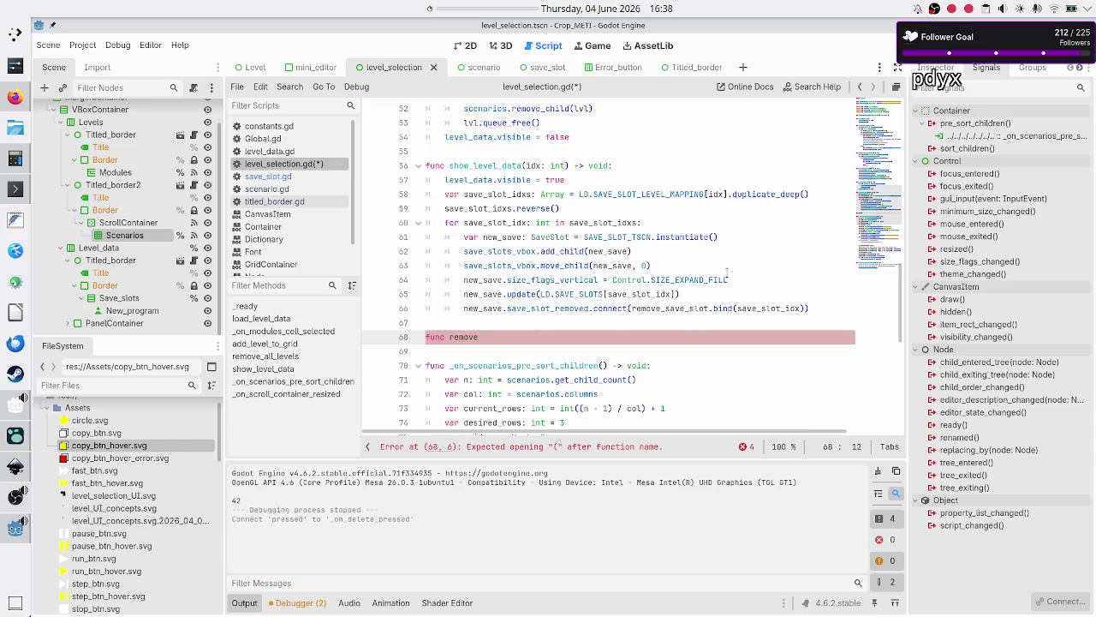
{"action": "type", "text": "_save_slot(sa"}
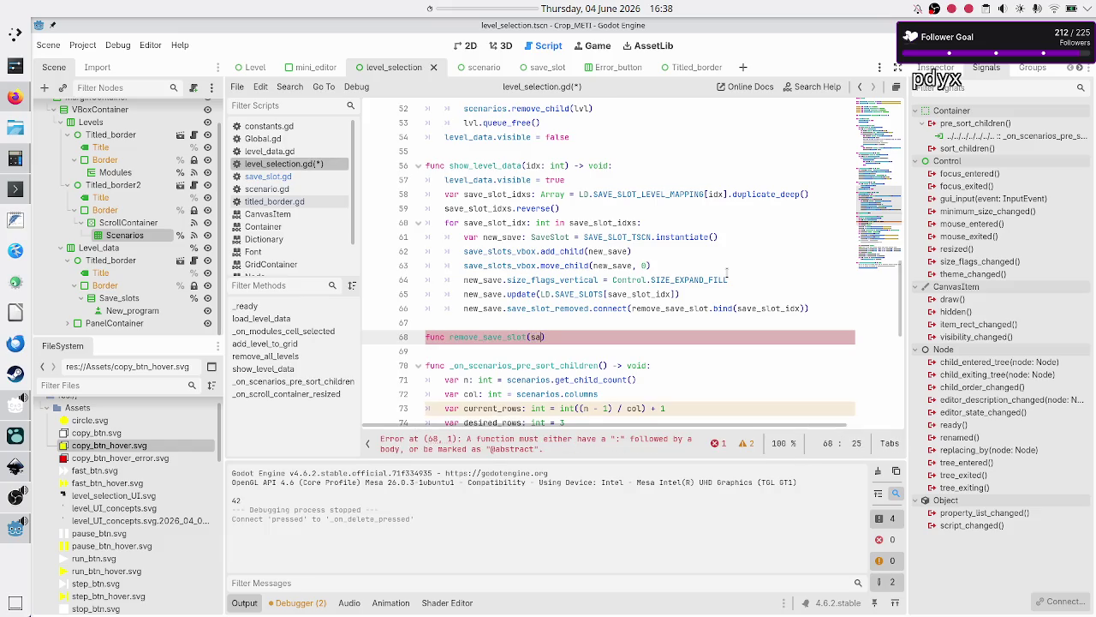
{"action": "type", "text": "idx"}
{"action": "type", "text": ": int) ->"}
{"action": "type", "text": " void:"}
{"action": "key", "text": "Return"}
{"action": "type", "text": "pass"}
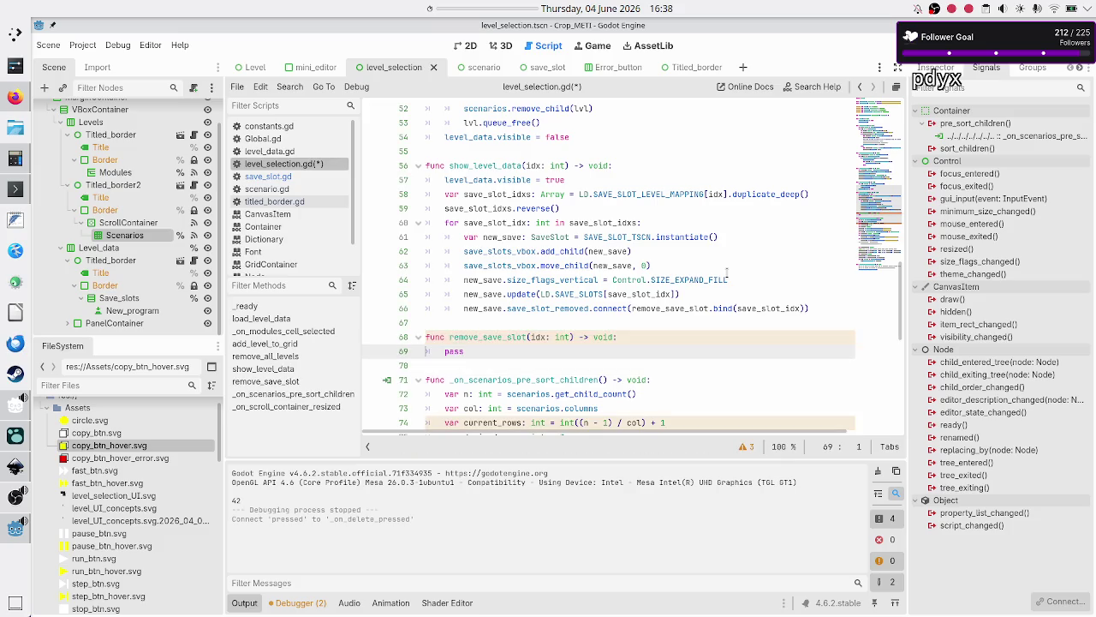
{"action": "key", "text": "Left"}
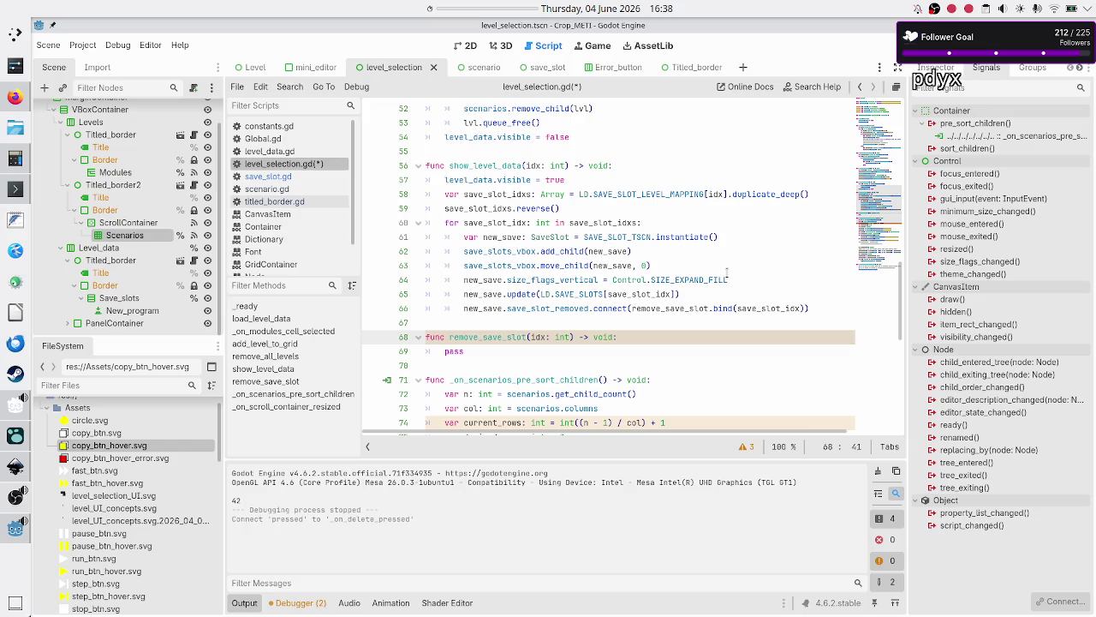
{"action": "key", "text": "Down"}
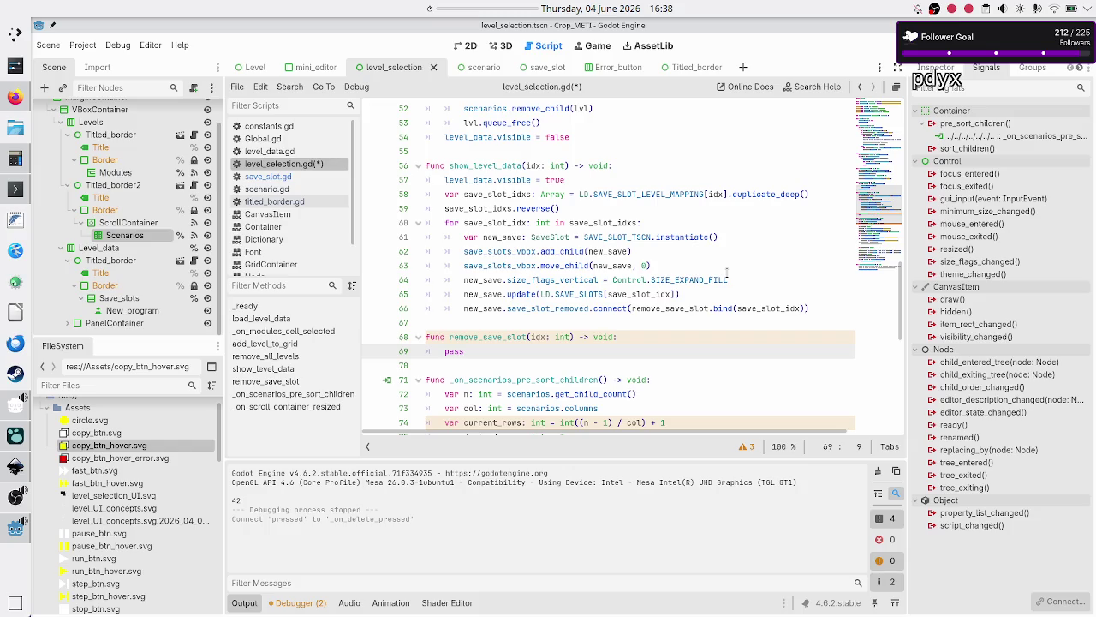
Review the connect call on line 66, selecting new_save, then switch to save_slot.gd
{"action": "key", "text": "Up"}
{"action": "key", "text": "Up"}
{"action": "key", "text": "Up"}
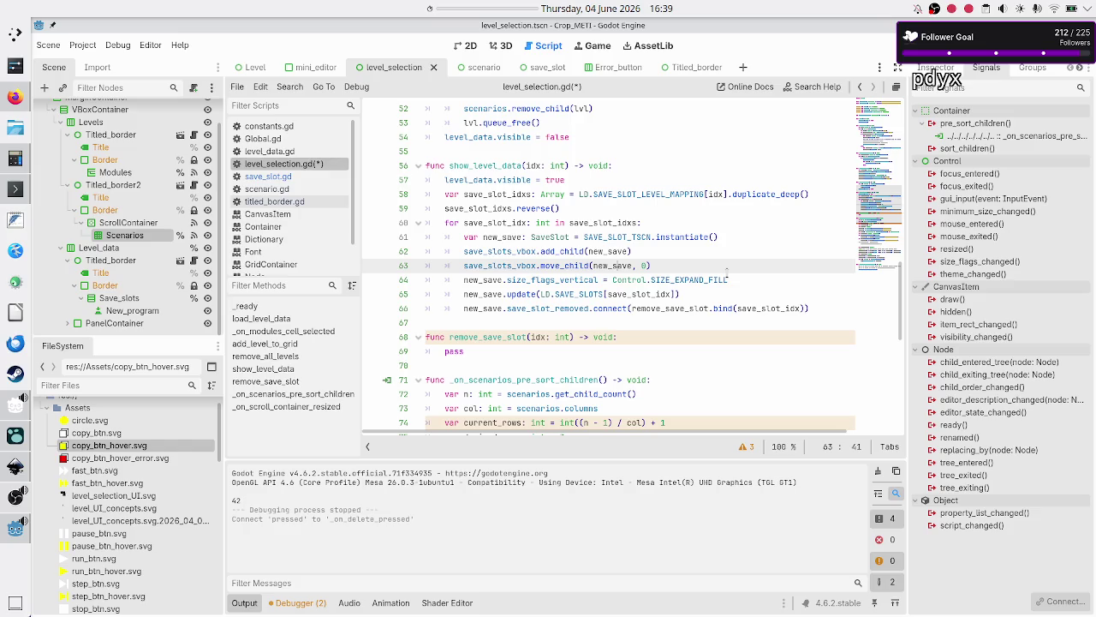
{"action": "key", "text": "Down"}
{"action": "key", "text": "Down"}
{"action": "key", "text": "Down"}
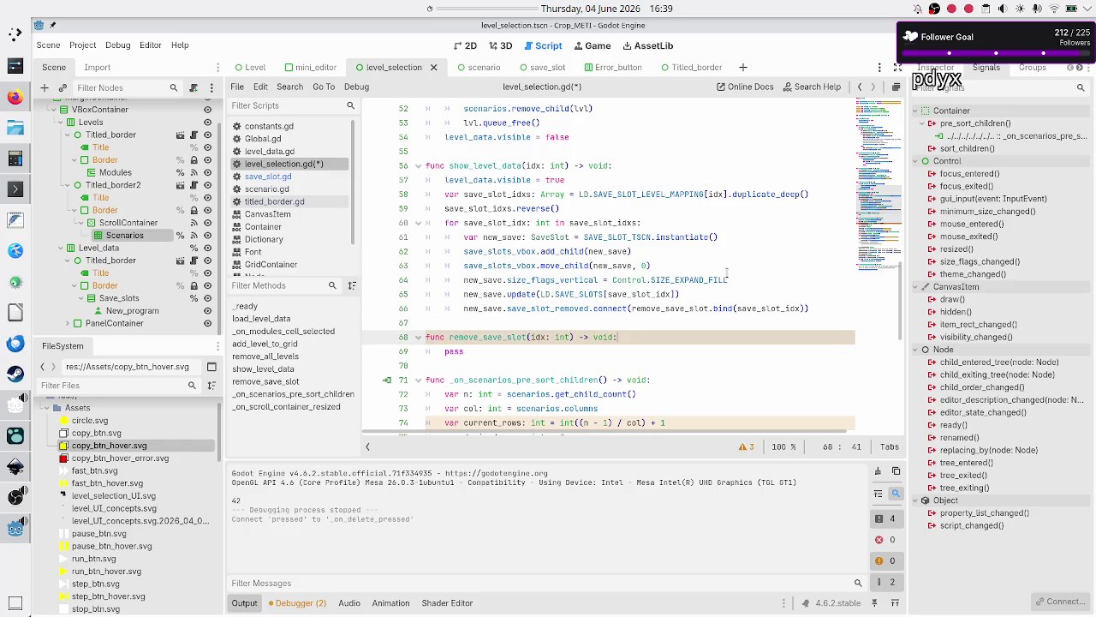
{"action": "key", "text": "Up"}
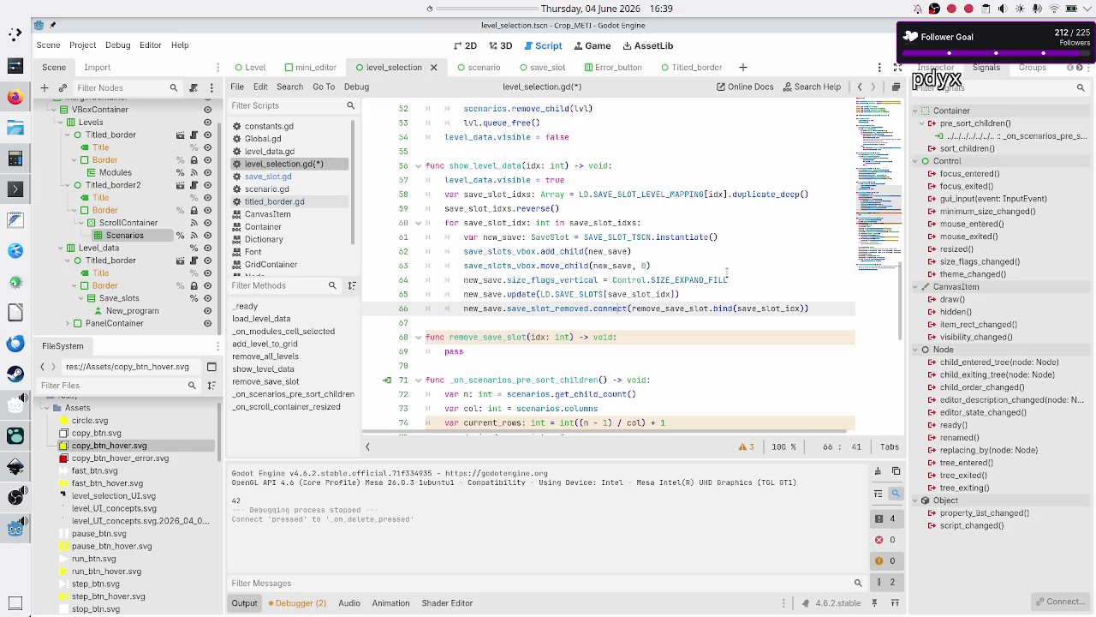
{"action": "key", "text": "ctrl+Left"}
{"action": "key", "text": "ctrl+Left"}
{"action": "key", "text": "ctrl+Left"}
{"action": "key", "text": "shift+Right"}
{"action": "key", "text": "shift+Right"}
{"action": "key", "text": "shift+Right"}
{"action": "key", "text": "shift+Right"}
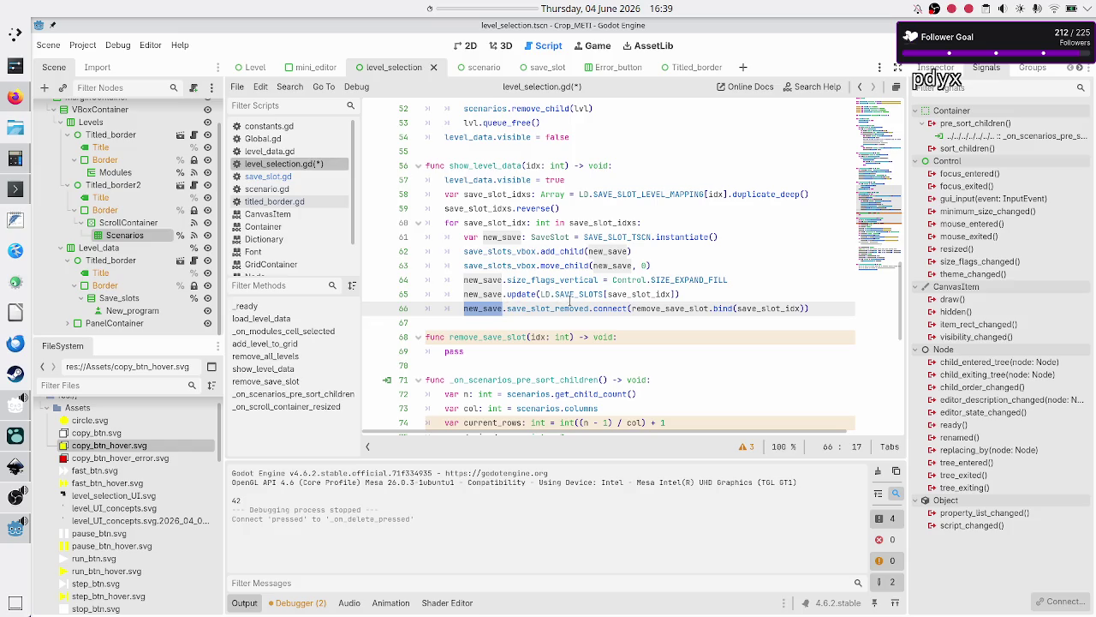
{"action": "mouse_move", "coordinate": [569, 301]}
{"action": "mouse_move", "coordinate": [524, 294]}
{"action": "left_click", "coordinate": [301, 178]}
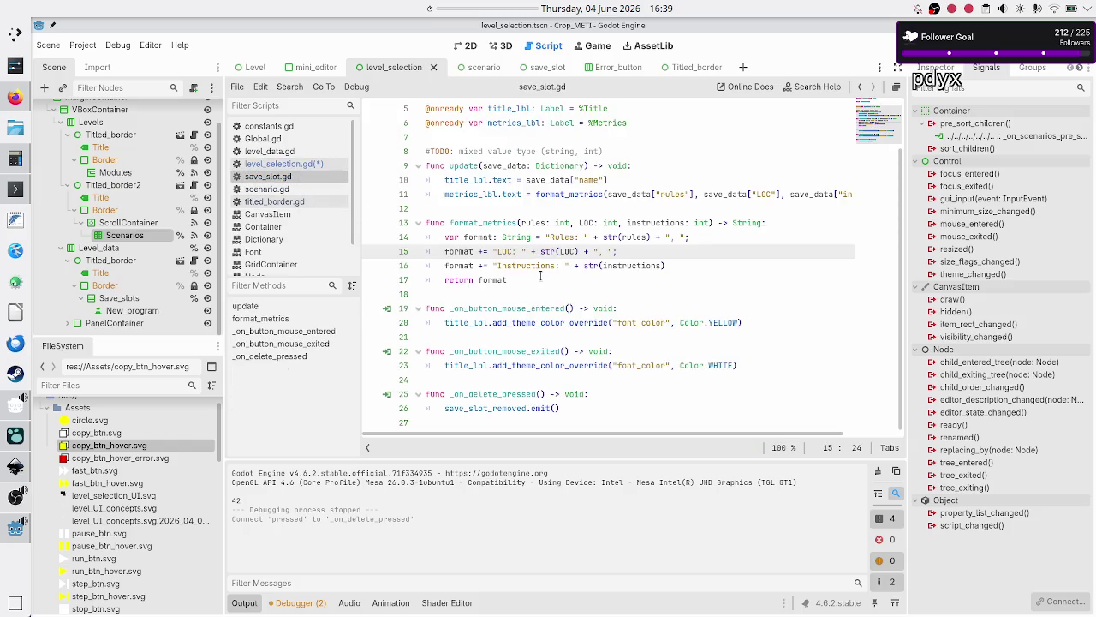
{"action": "double_click", "coordinate": [495, 179]}
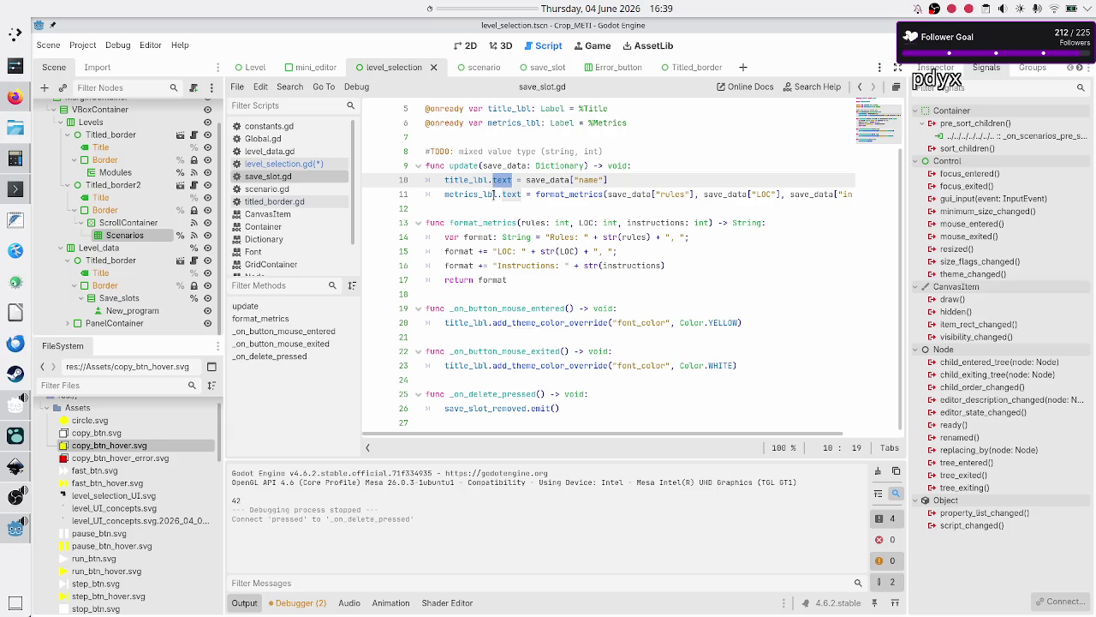
{"action": "left_click", "coordinate": [495, 194]}
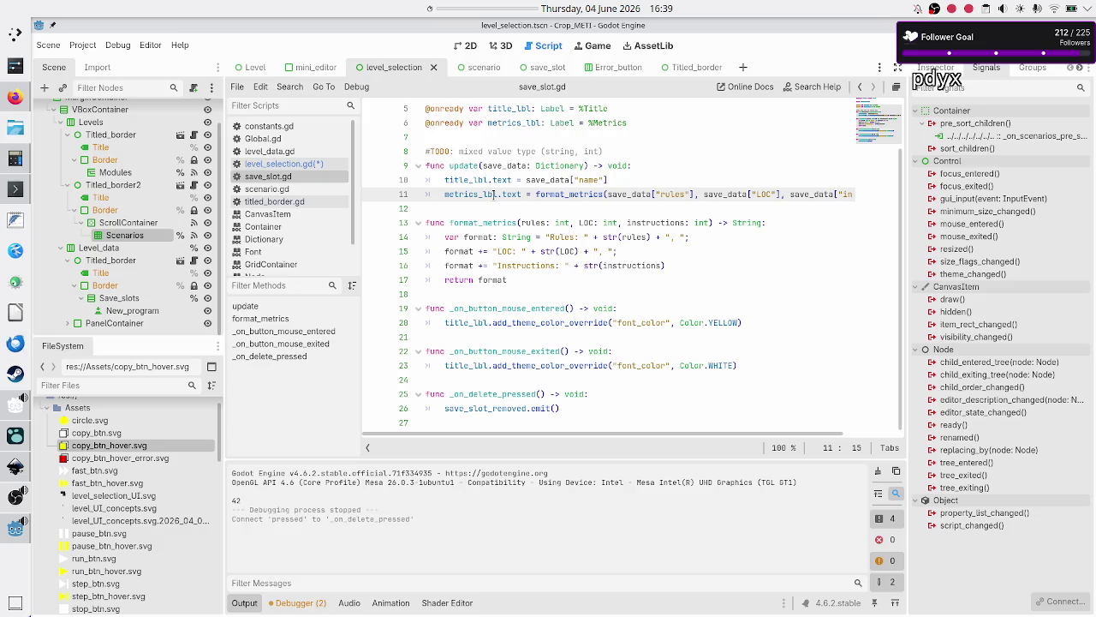
{"action": "left_click", "coordinate": [283, 164]}
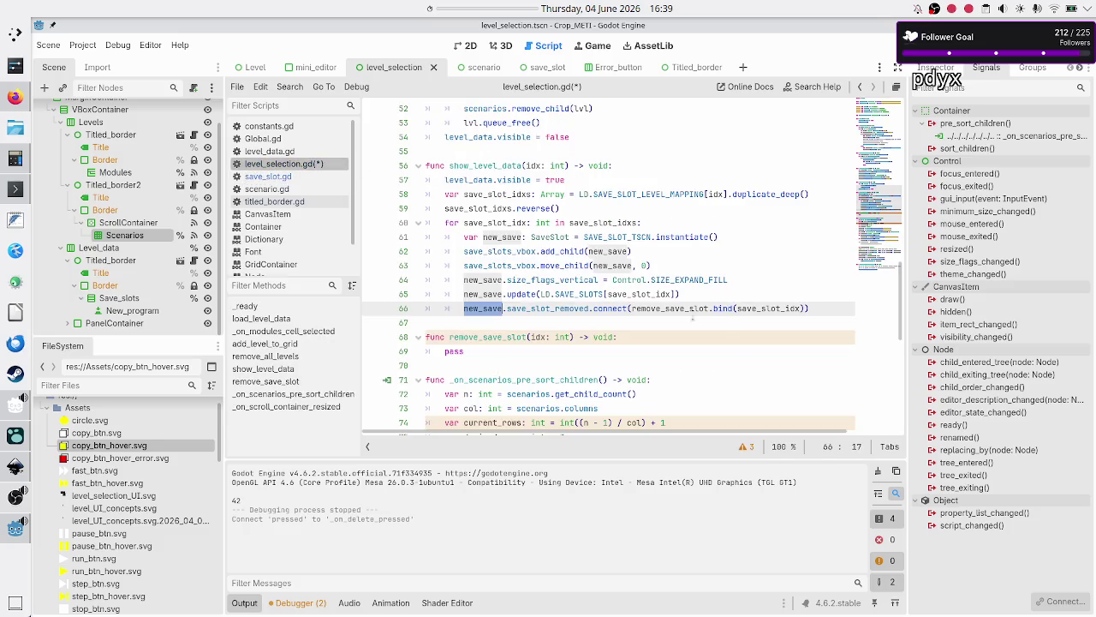
Append new_save to the bind call so it passes save_slot_idx, new_save
{"action": "double_click", "coordinate": [764, 307]}
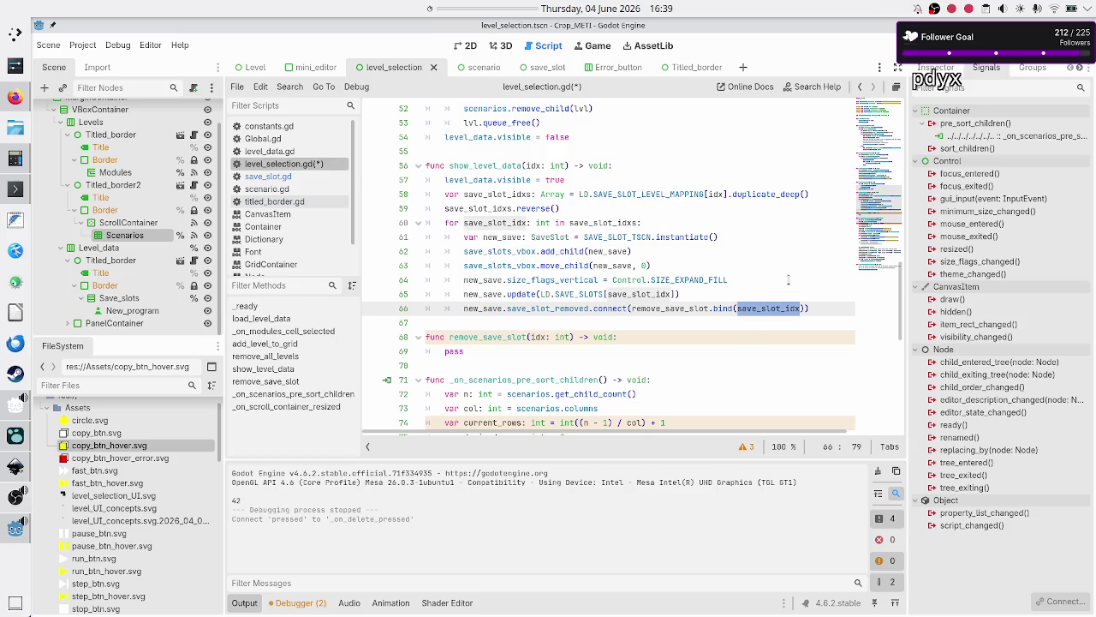
{"action": "key", "text": "Right"}
{"action": "type", "text": ", new_sa"}
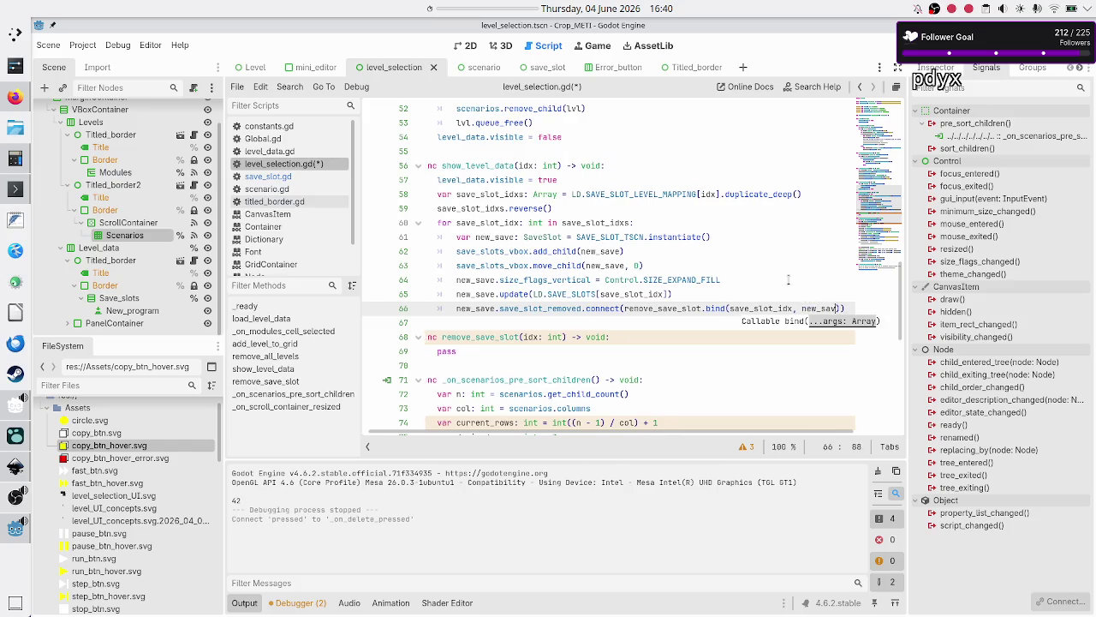
{"action": "type", "text": "ve"}
Add a second parameter save typed as SaveSlot to the remove_save_slot signature
{"action": "key", "text": "Down"}
{"action": "key", "text": "Down"}
{"action": "key", "text": "Left"}
{"action": "key", "text": "Left"}
{"action": "key", "text": "Left"}
{"action": "key", "text": "Left"}
{"action": "key", "text": "Left"}
{"action": "type", "text": ","}
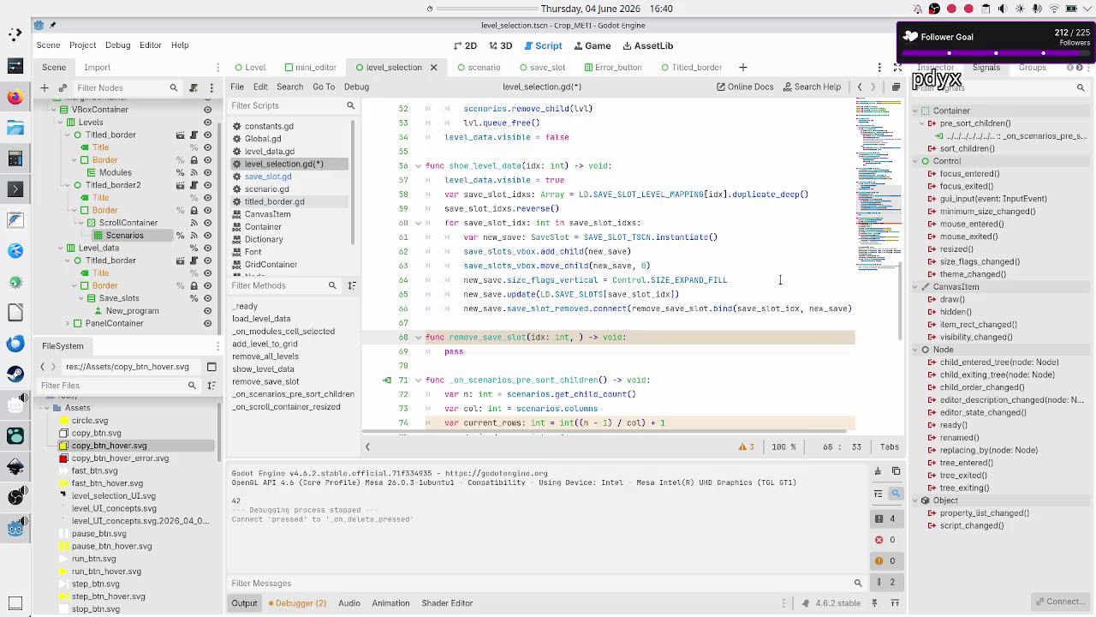
{"action": "type", "text": "save: SaveS"}
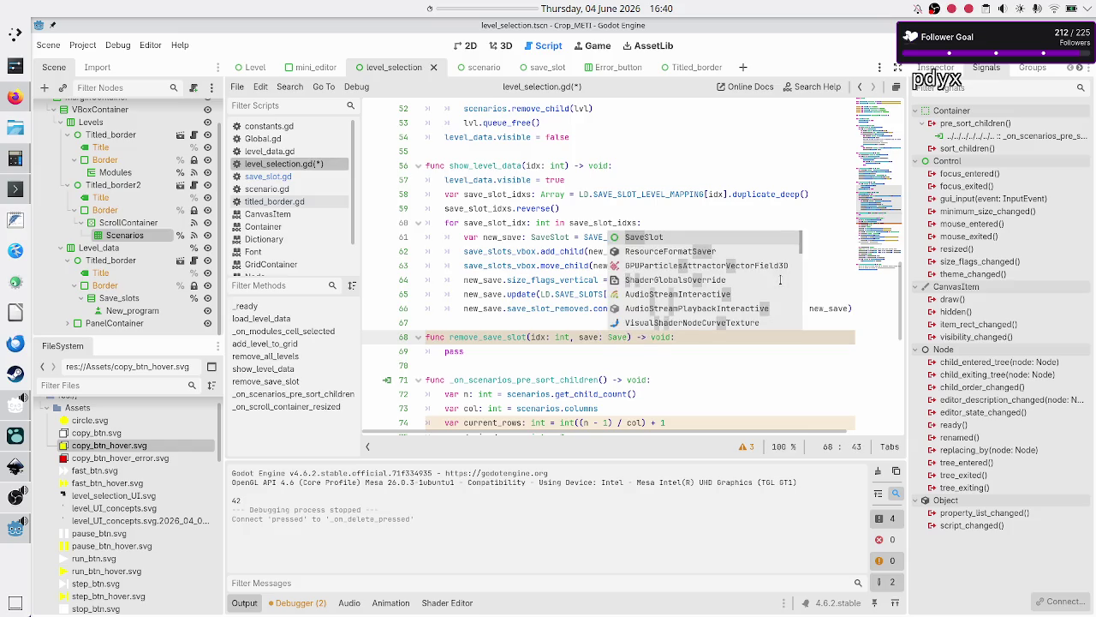